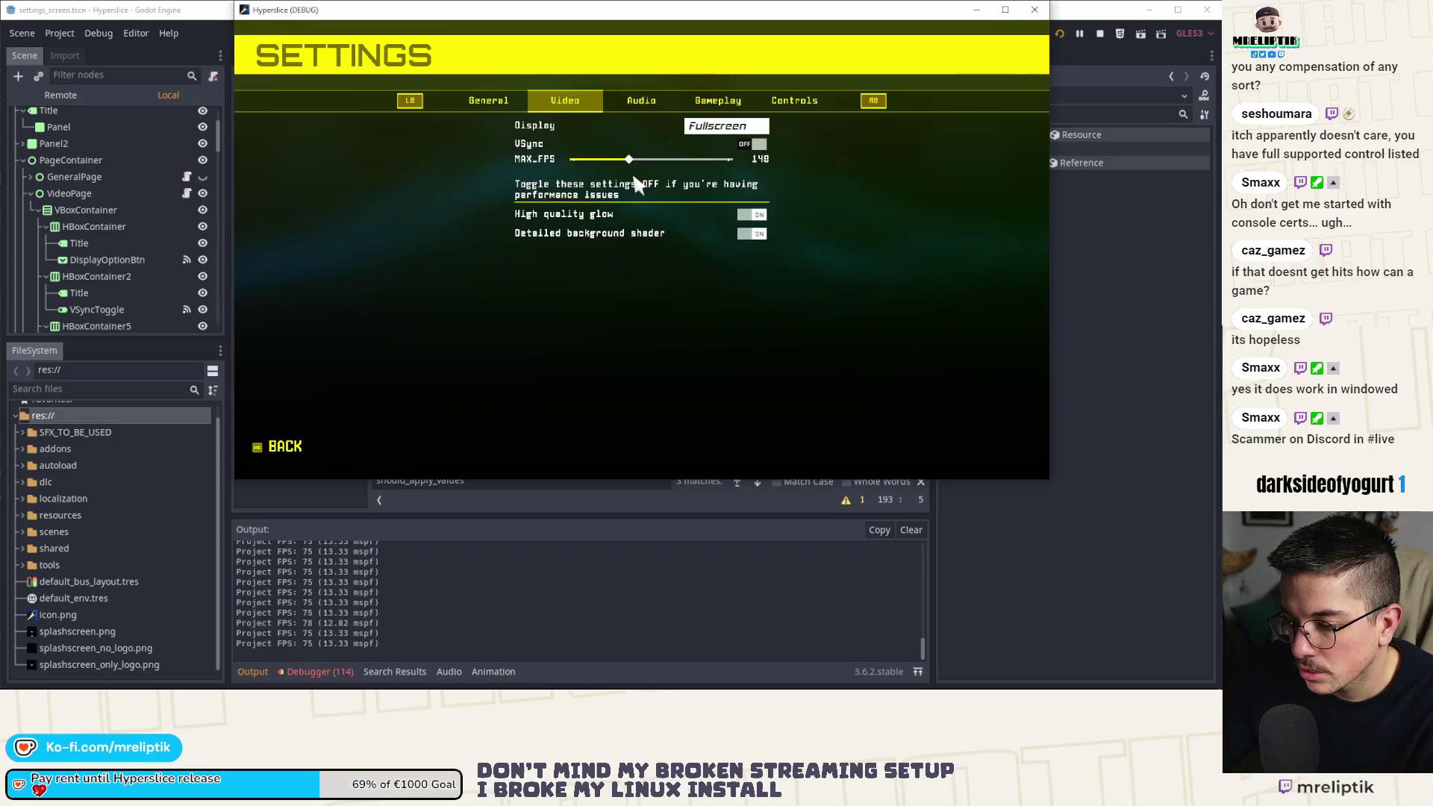
Flip the game's VSync on and off, check the tray, then enable VSync and stop the run.
click(755, 144)
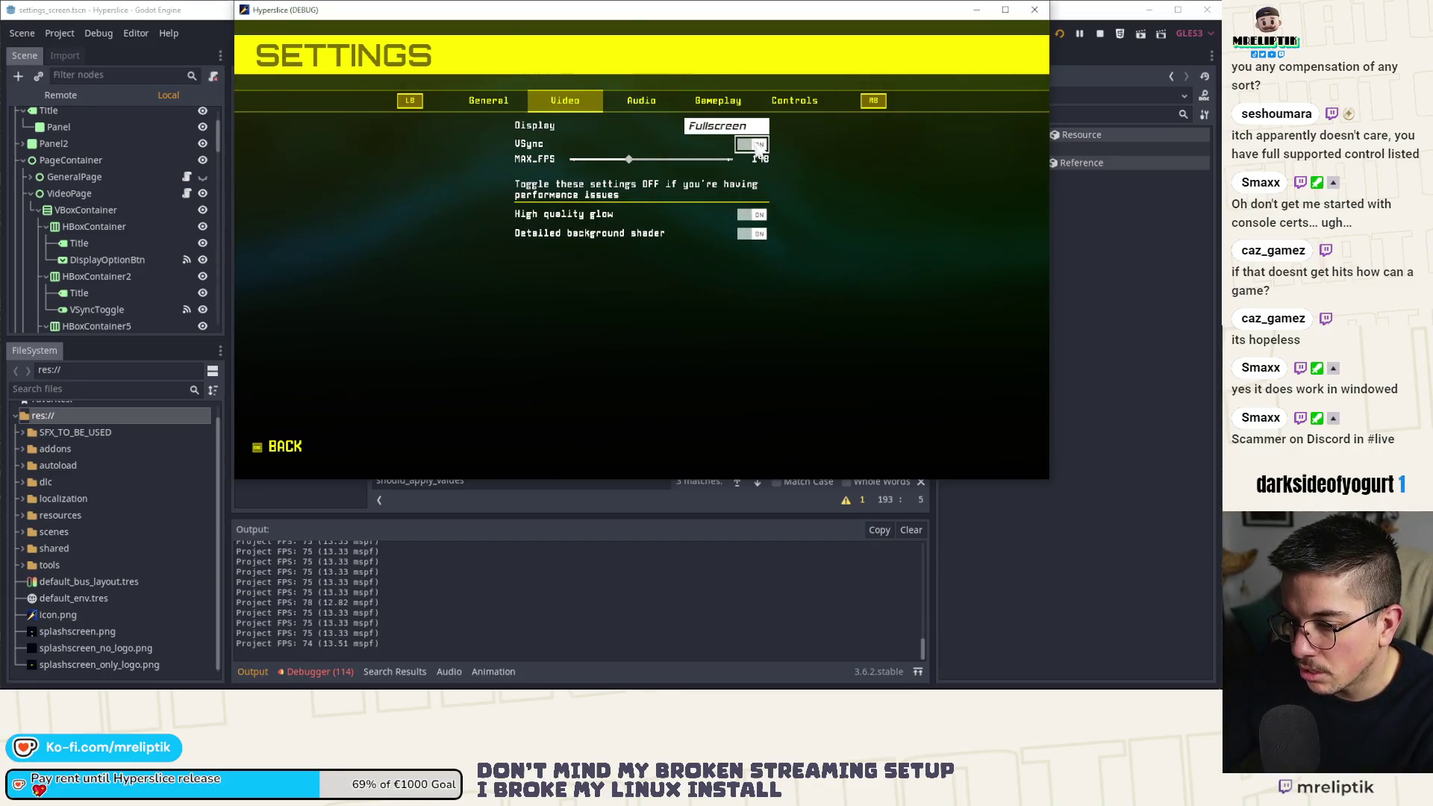
click(757, 146)
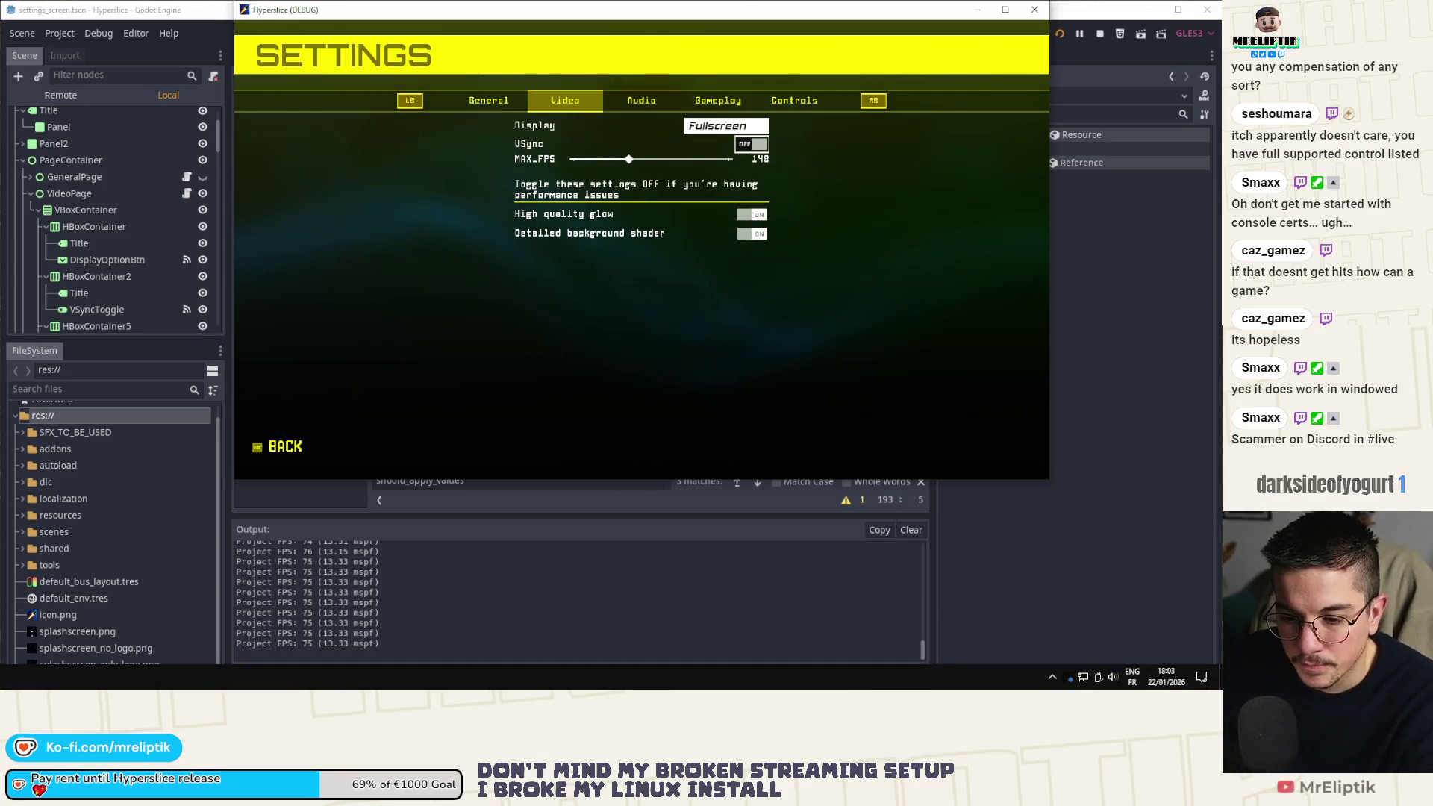
click(1054, 669)
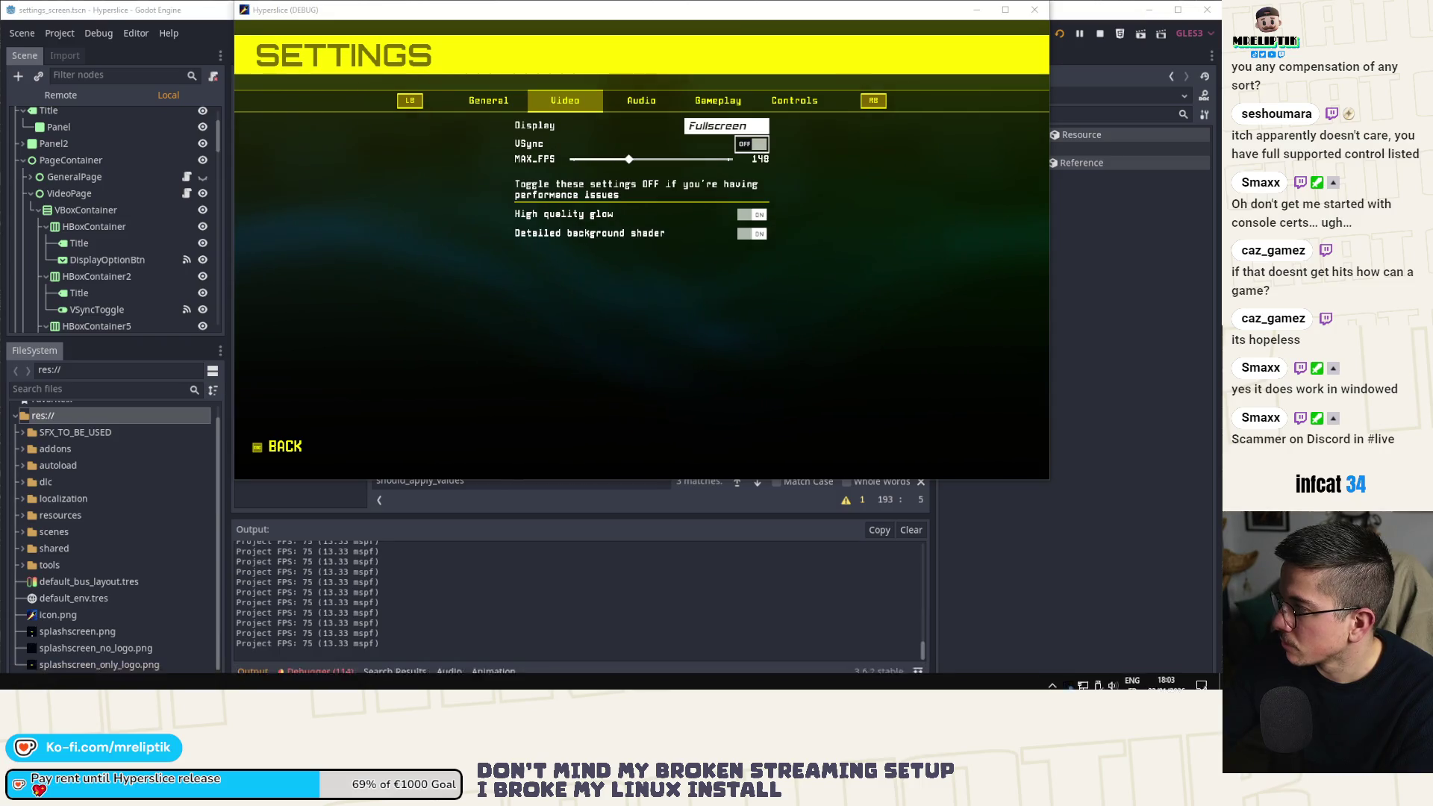
key(Escape)
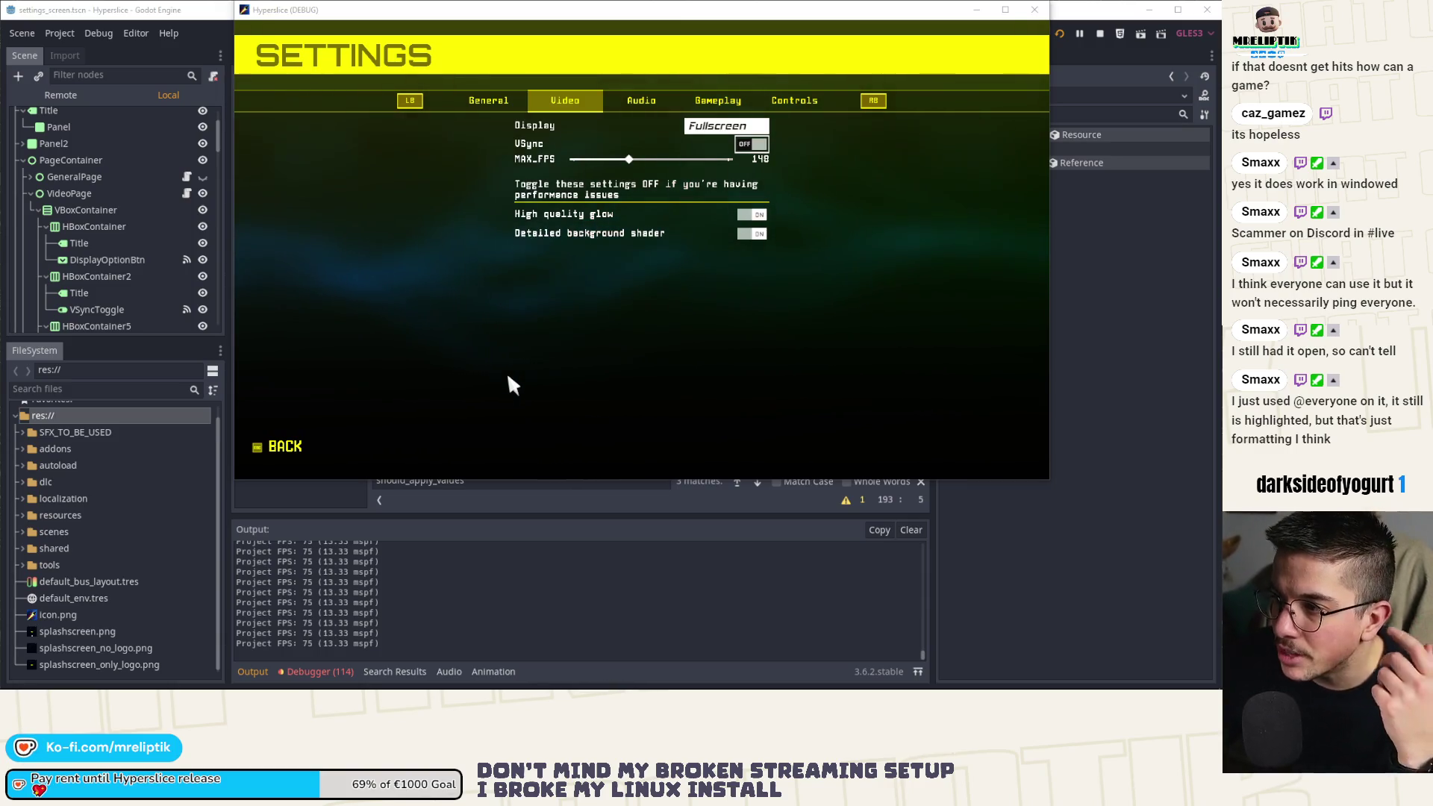
click(754, 147)
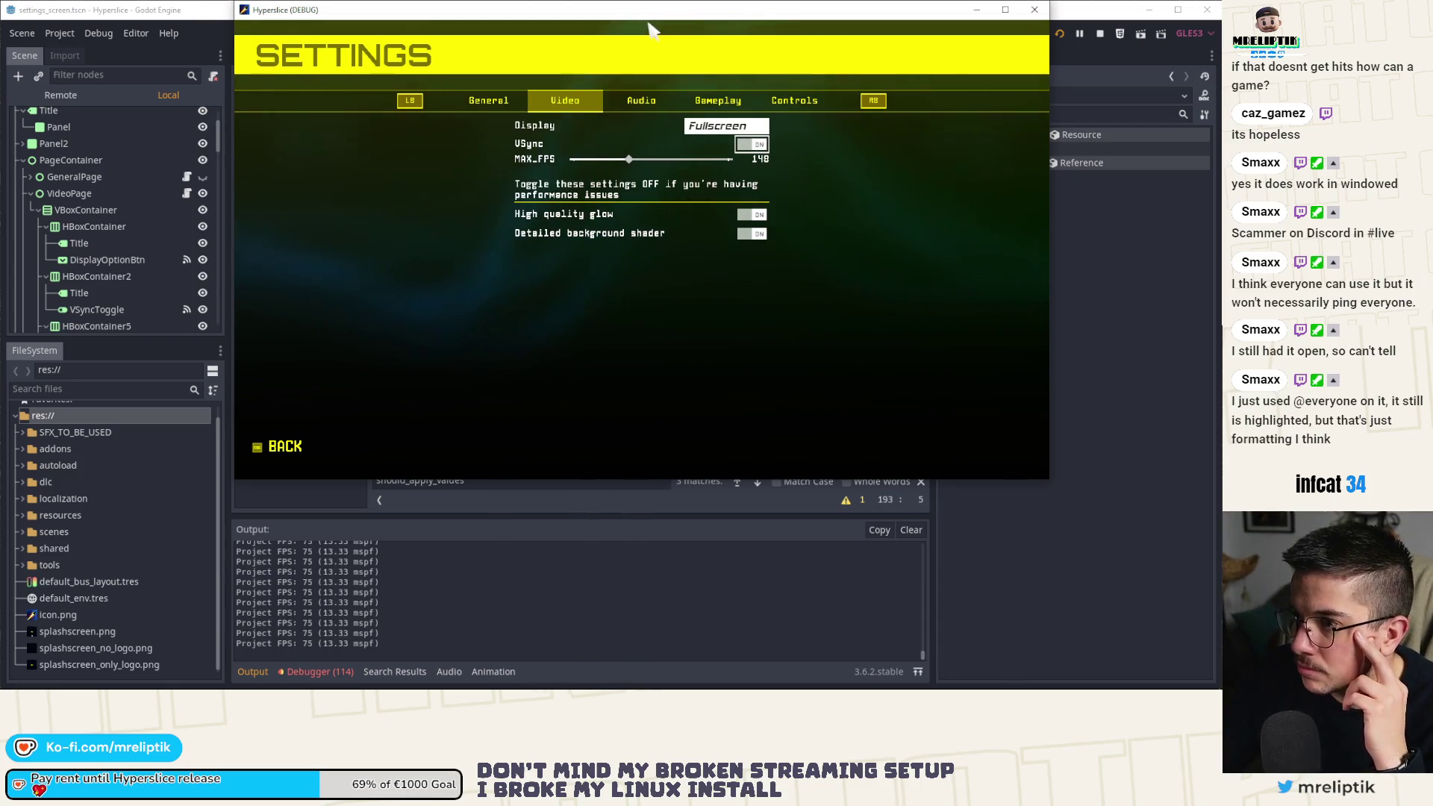
click(1099, 33)
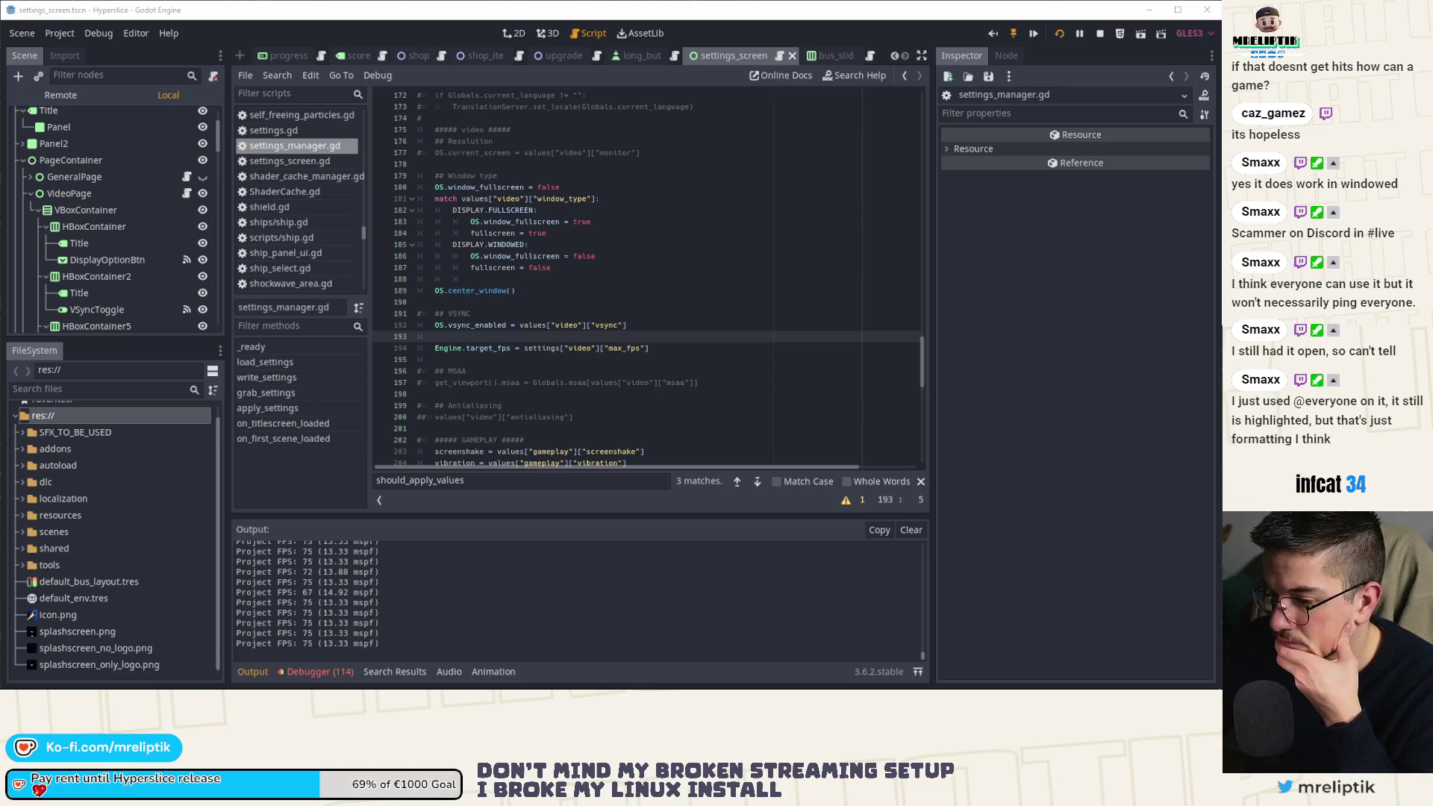
Show the debugger's Errors list and expand the red get_node error for details.
click(320, 671)
click(321, 503)
scroll(375, 597, down, 3)
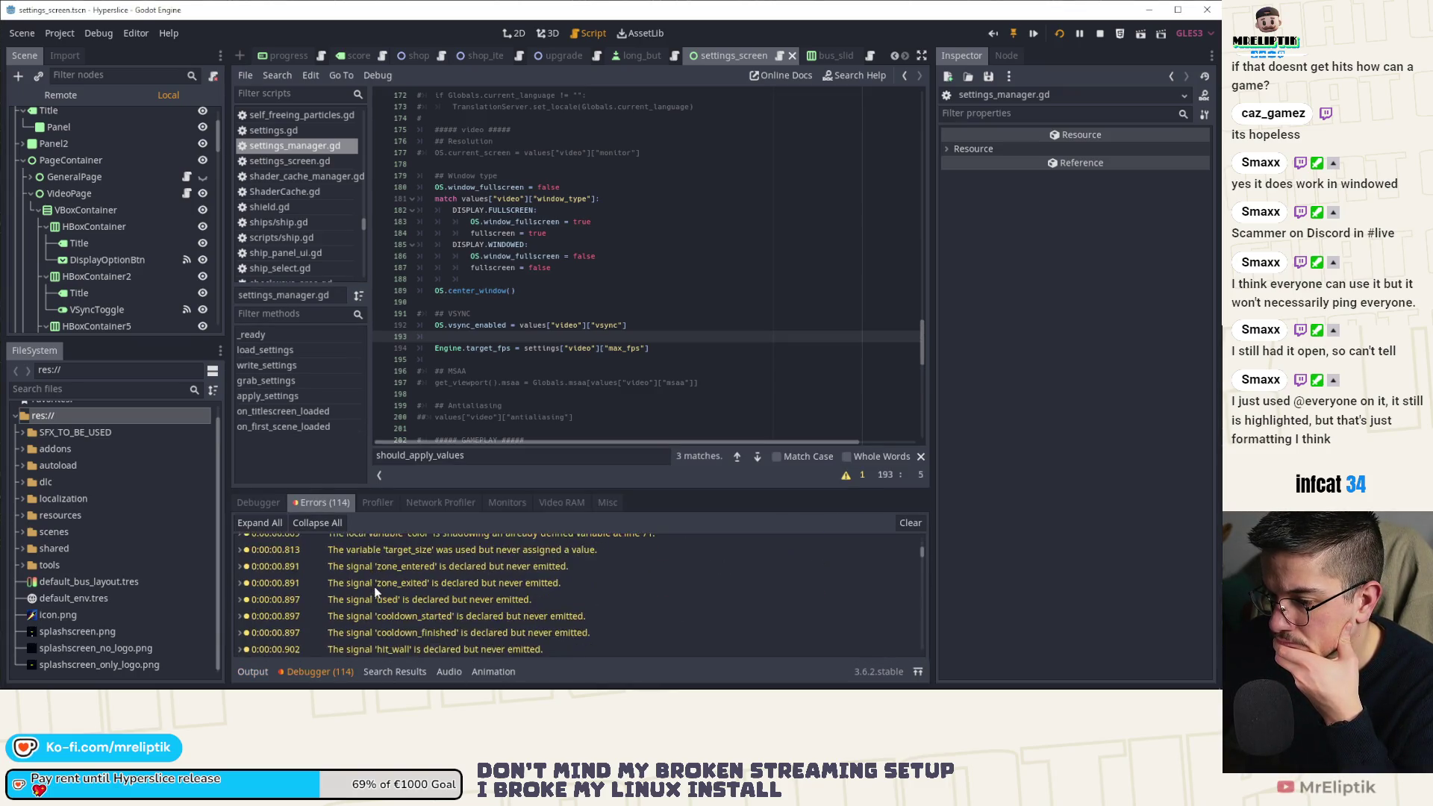
drag(923, 564, 933, 672)
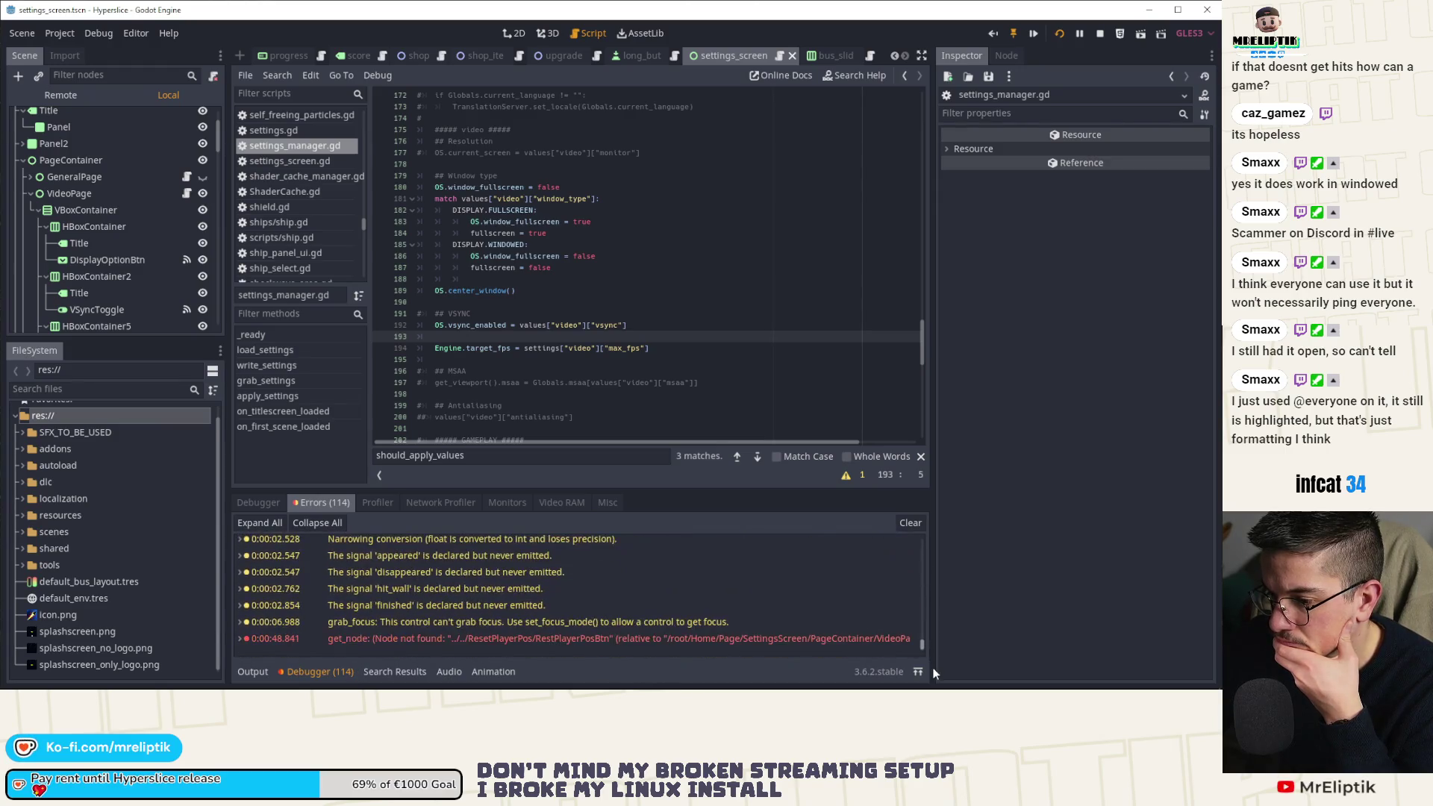
click(516, 638)
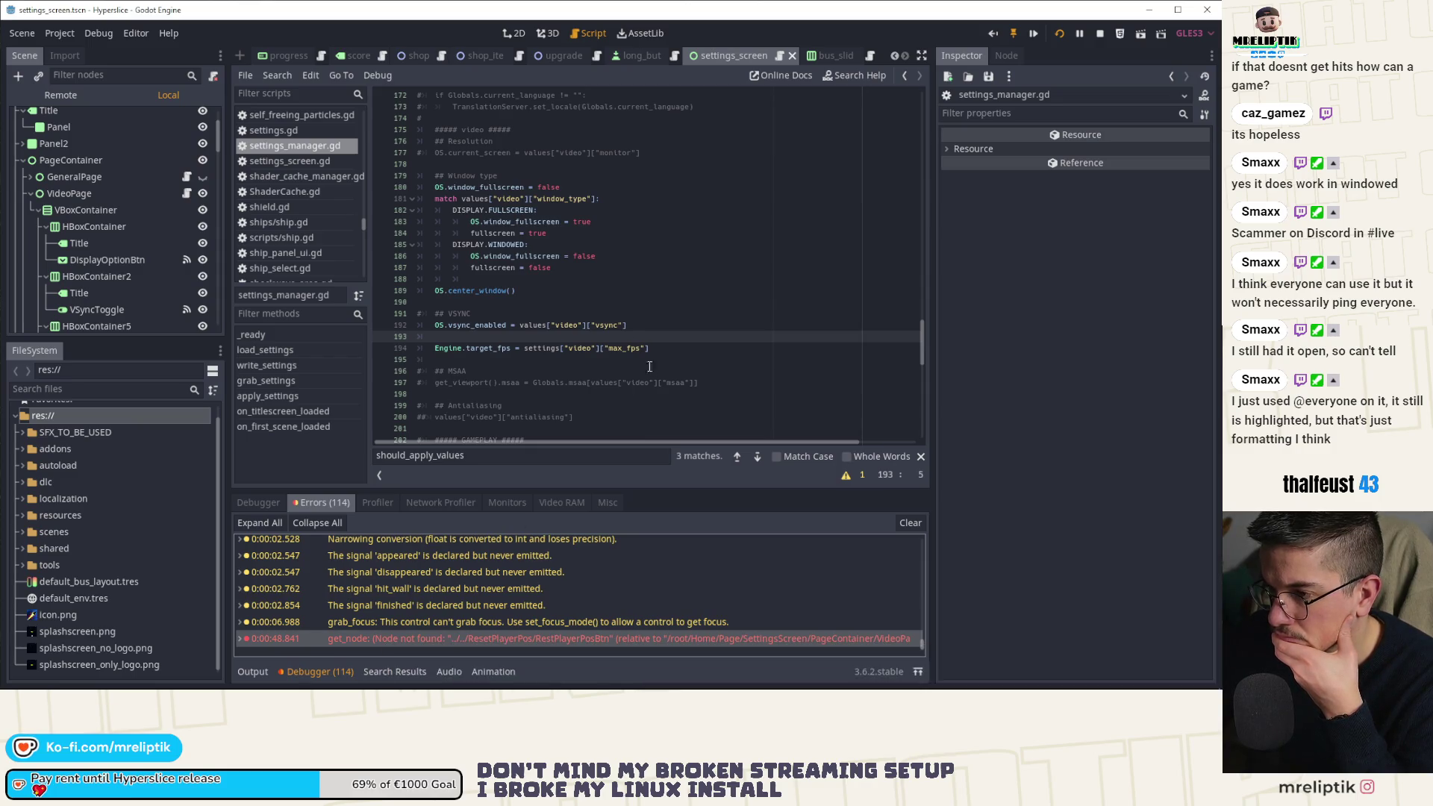
Bring up the settings_screen scene in 2D and return the bottom panel to Output.
click(513, 34)
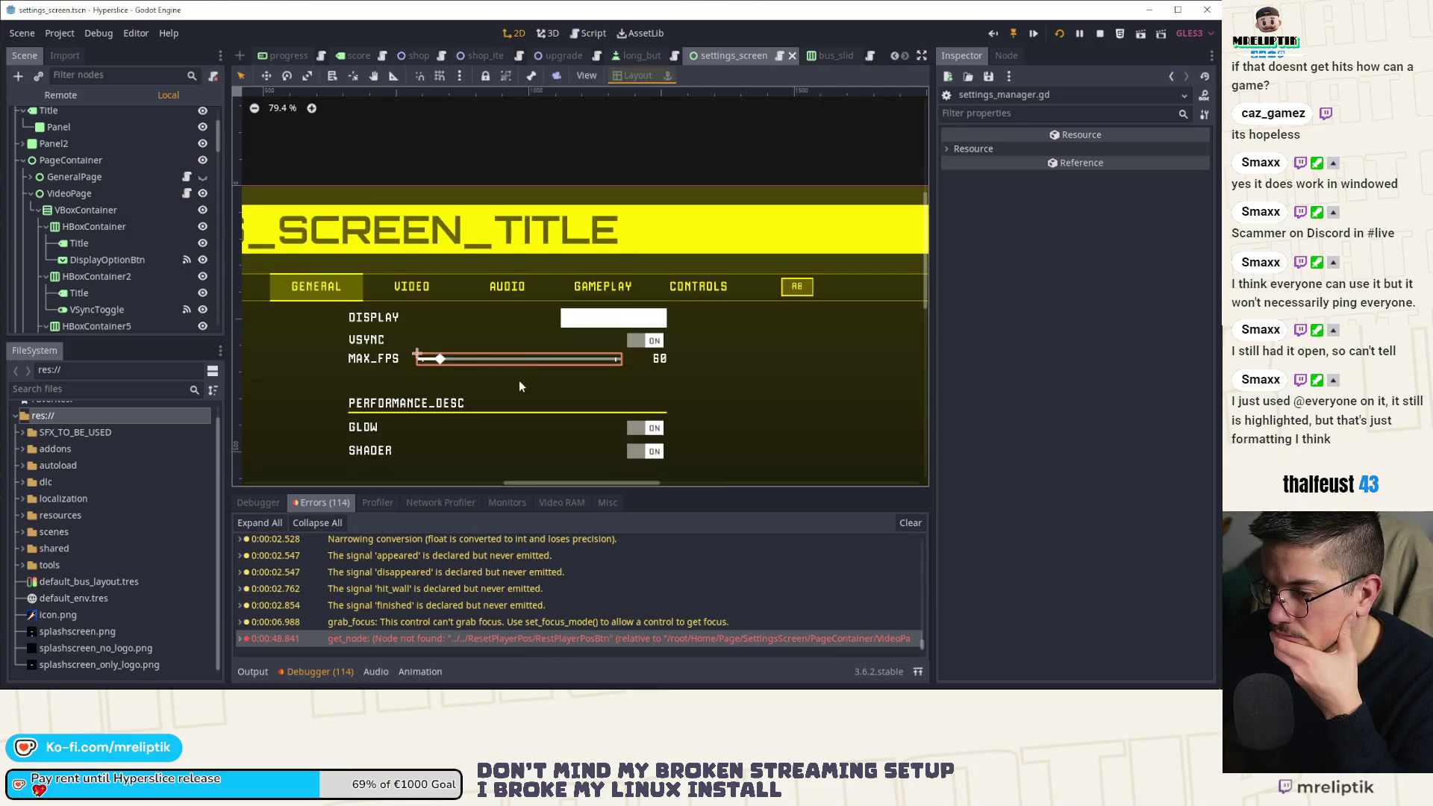
click(261, 673)
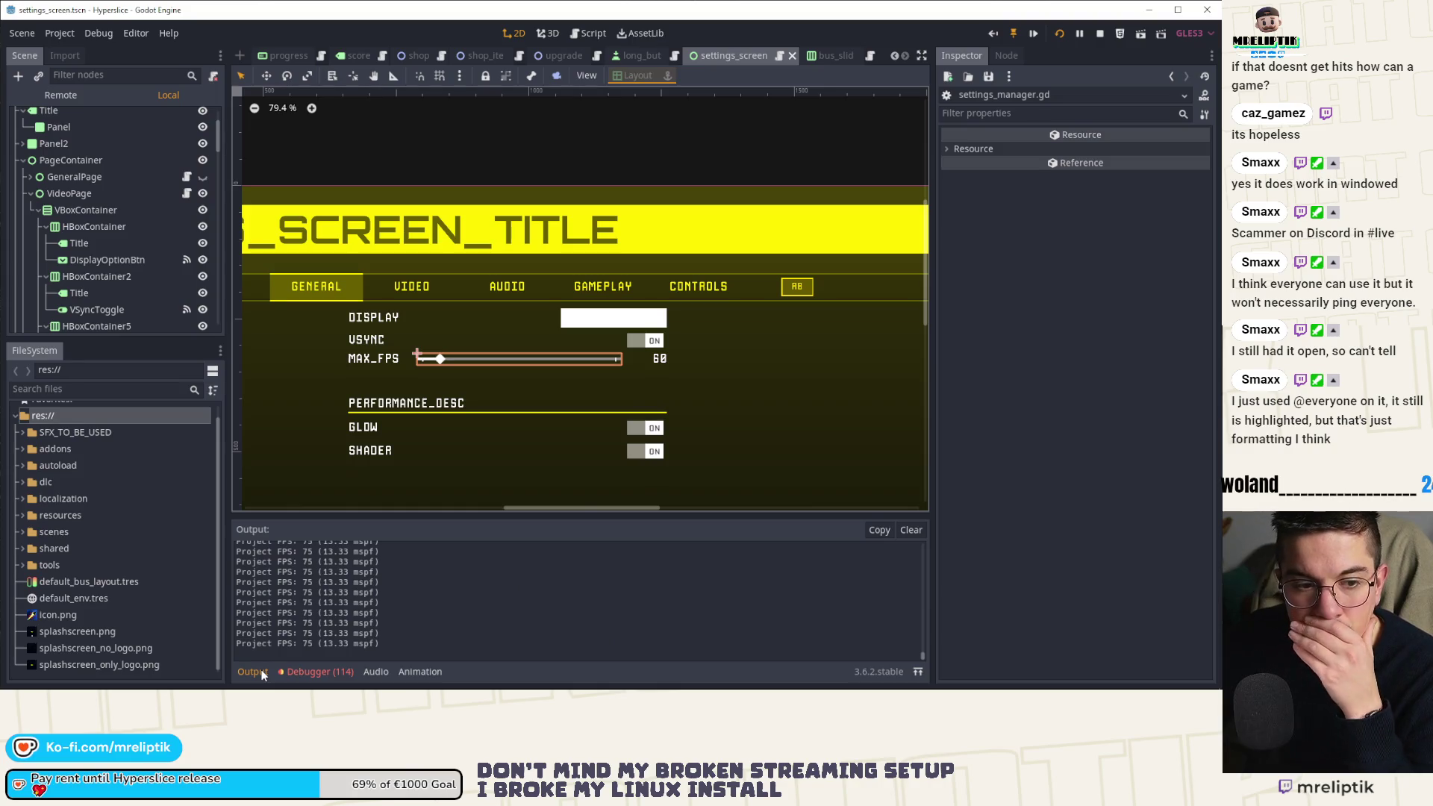
click(62, 33)
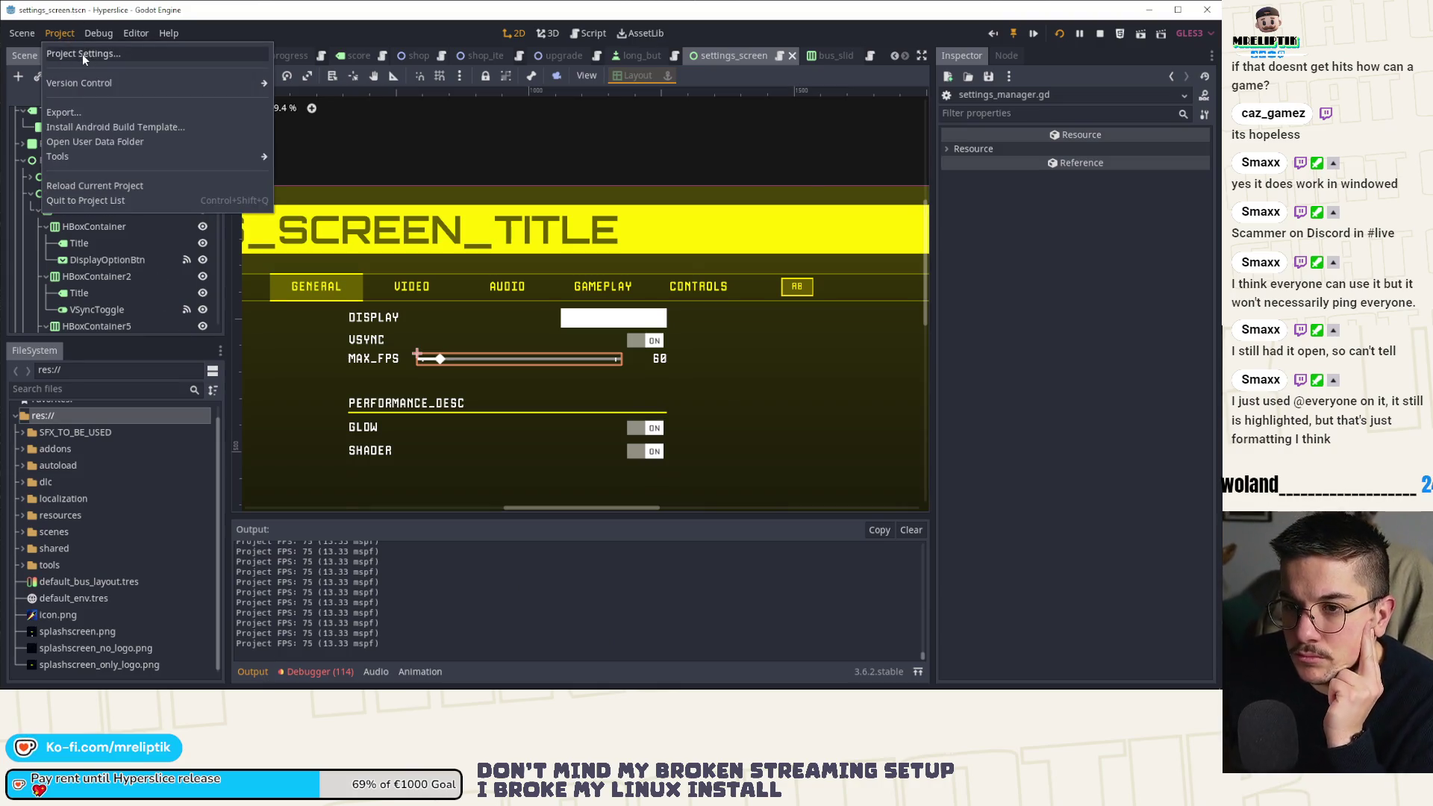
Uncheck Use V-Sync under Display > Window in Project Settings and save with an editor restart.
click(82, 53)
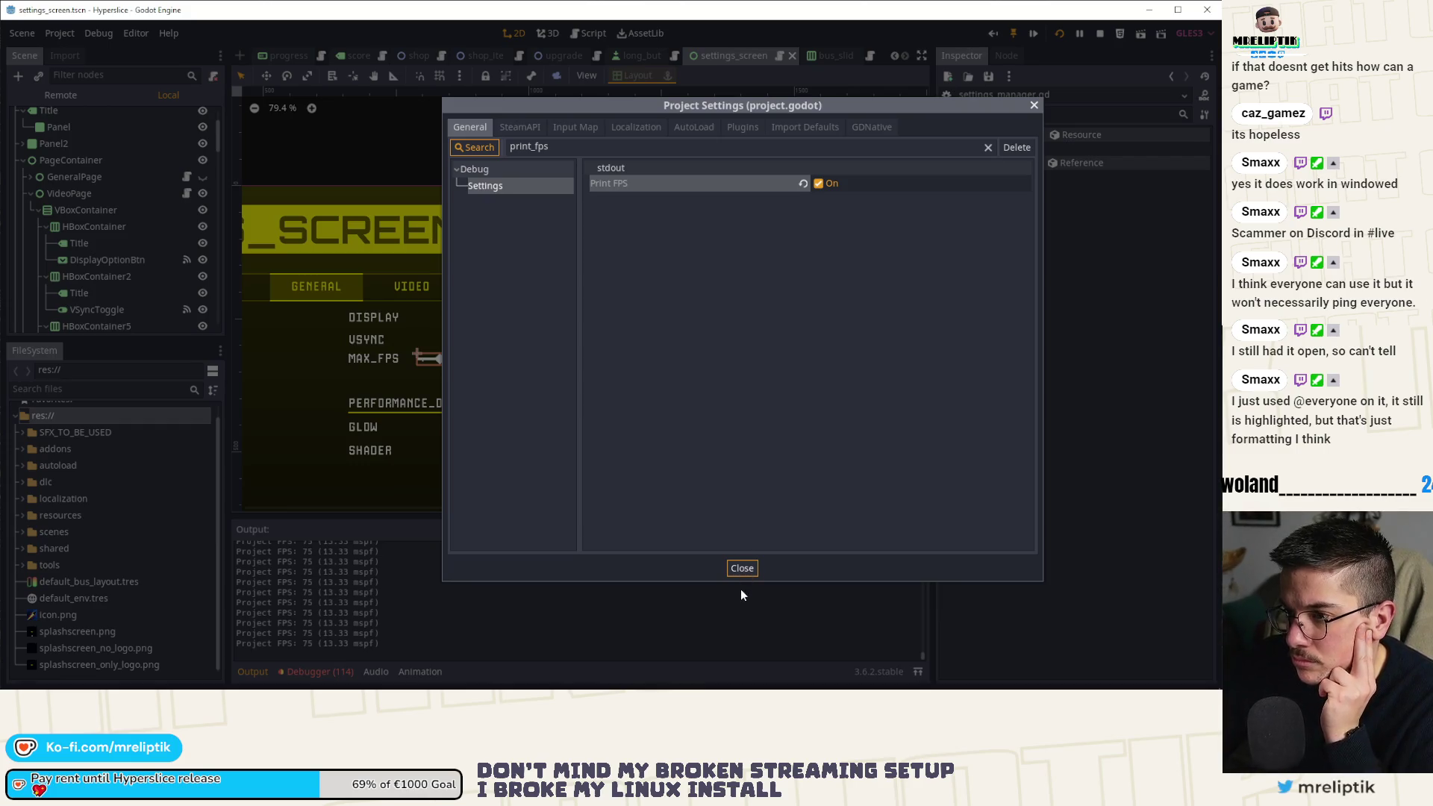
mouse_move(597, 180)
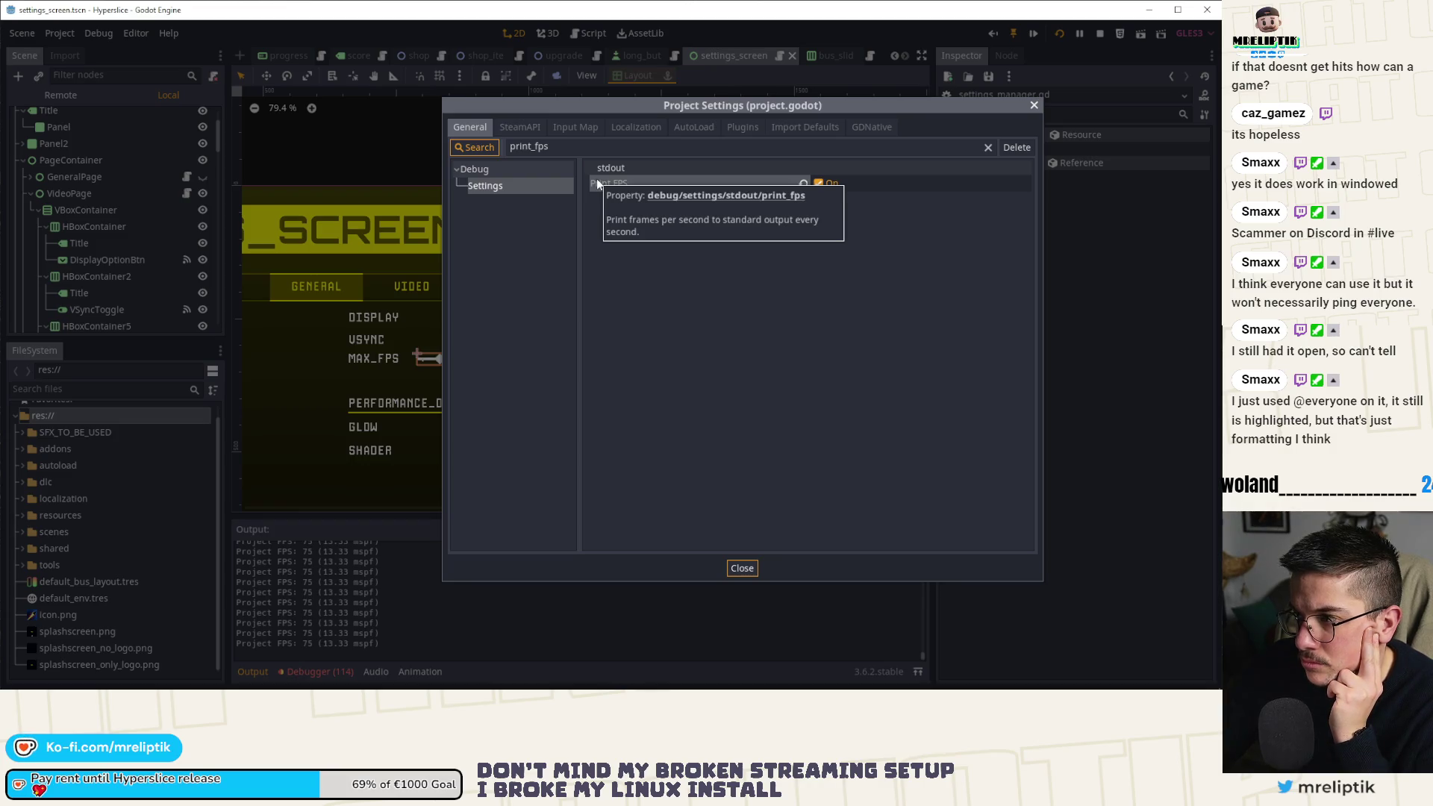
click(520, 127)
click(469, 127)
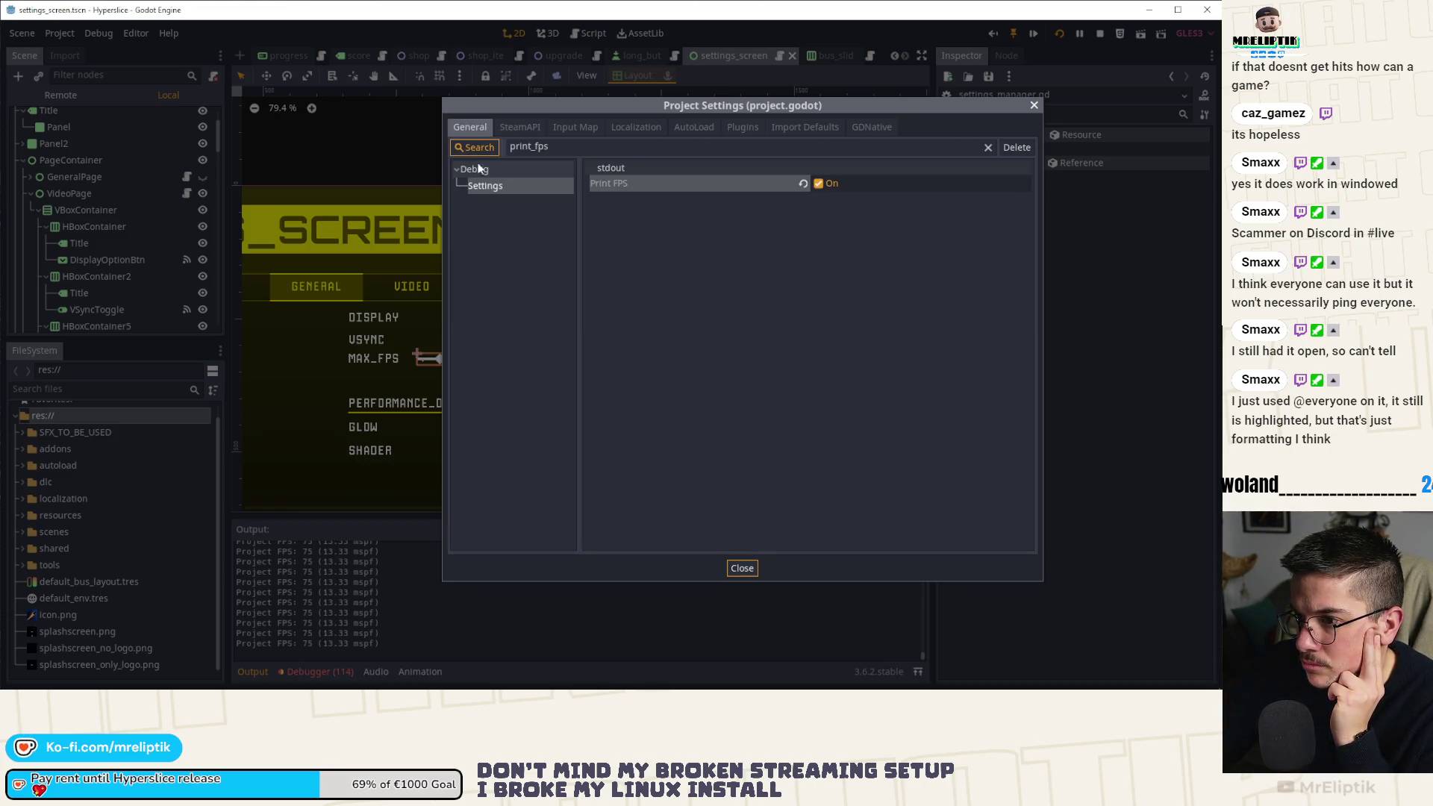
click(988, 148)
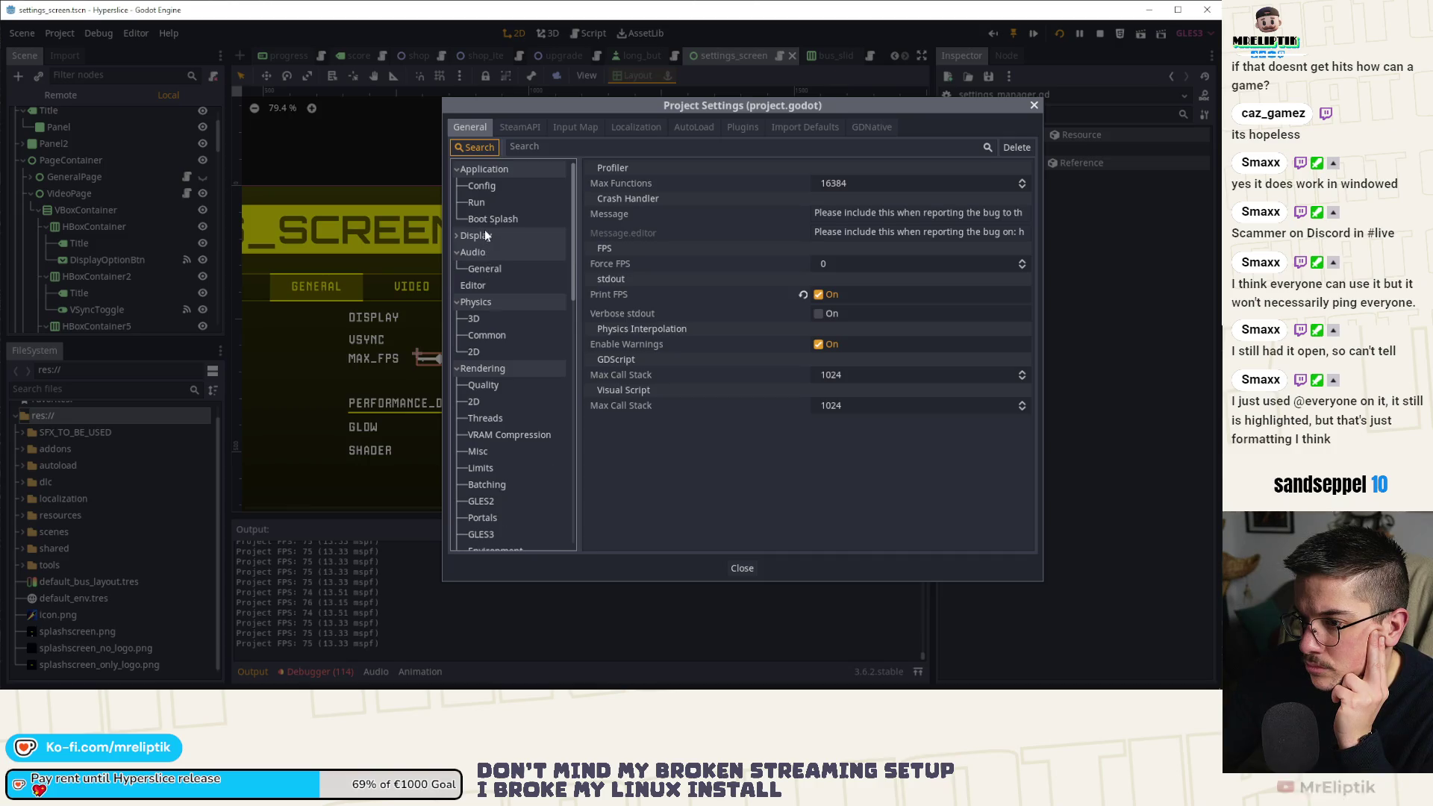
click(484, 234)
click(487, 252)
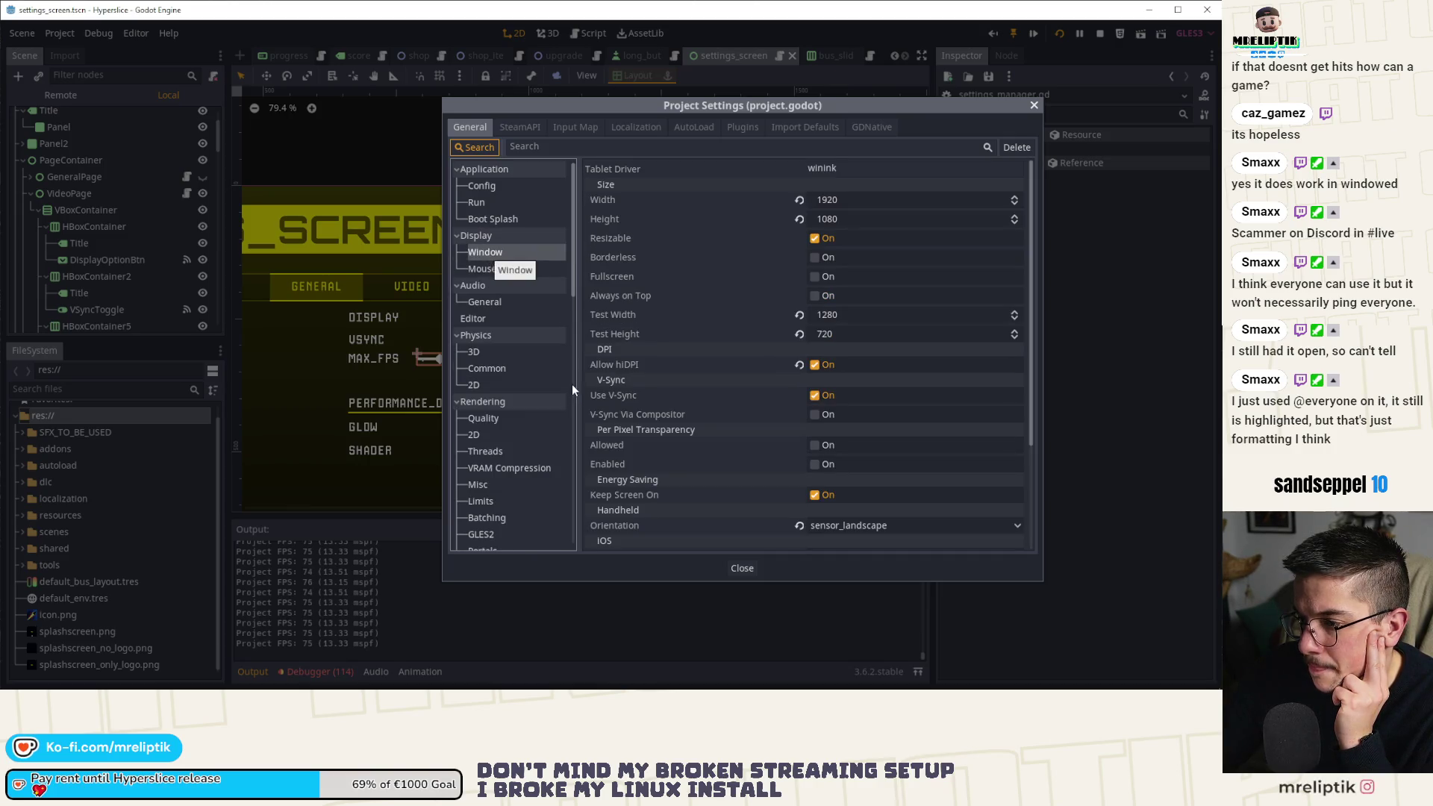
click(822, 396)
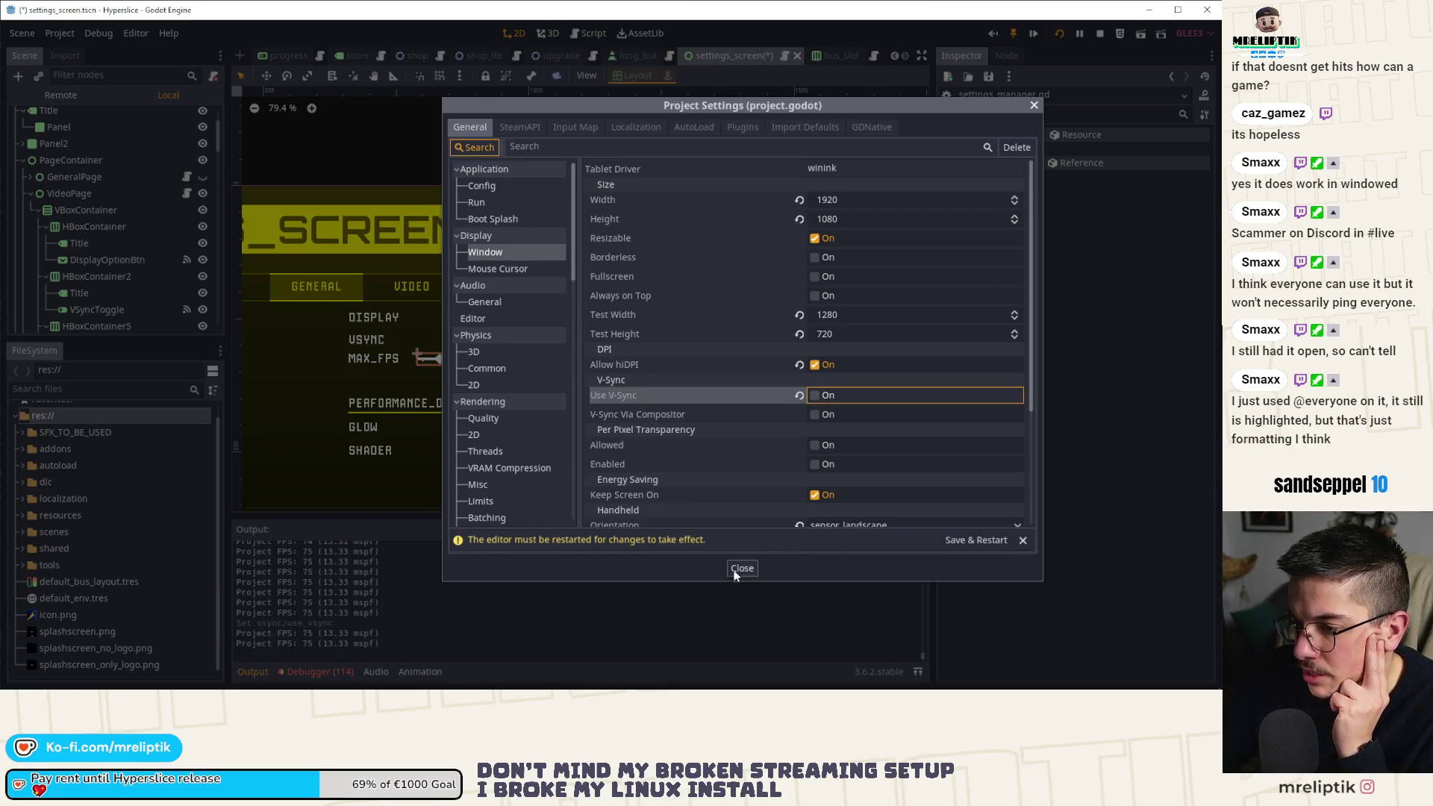
click(978, 539)
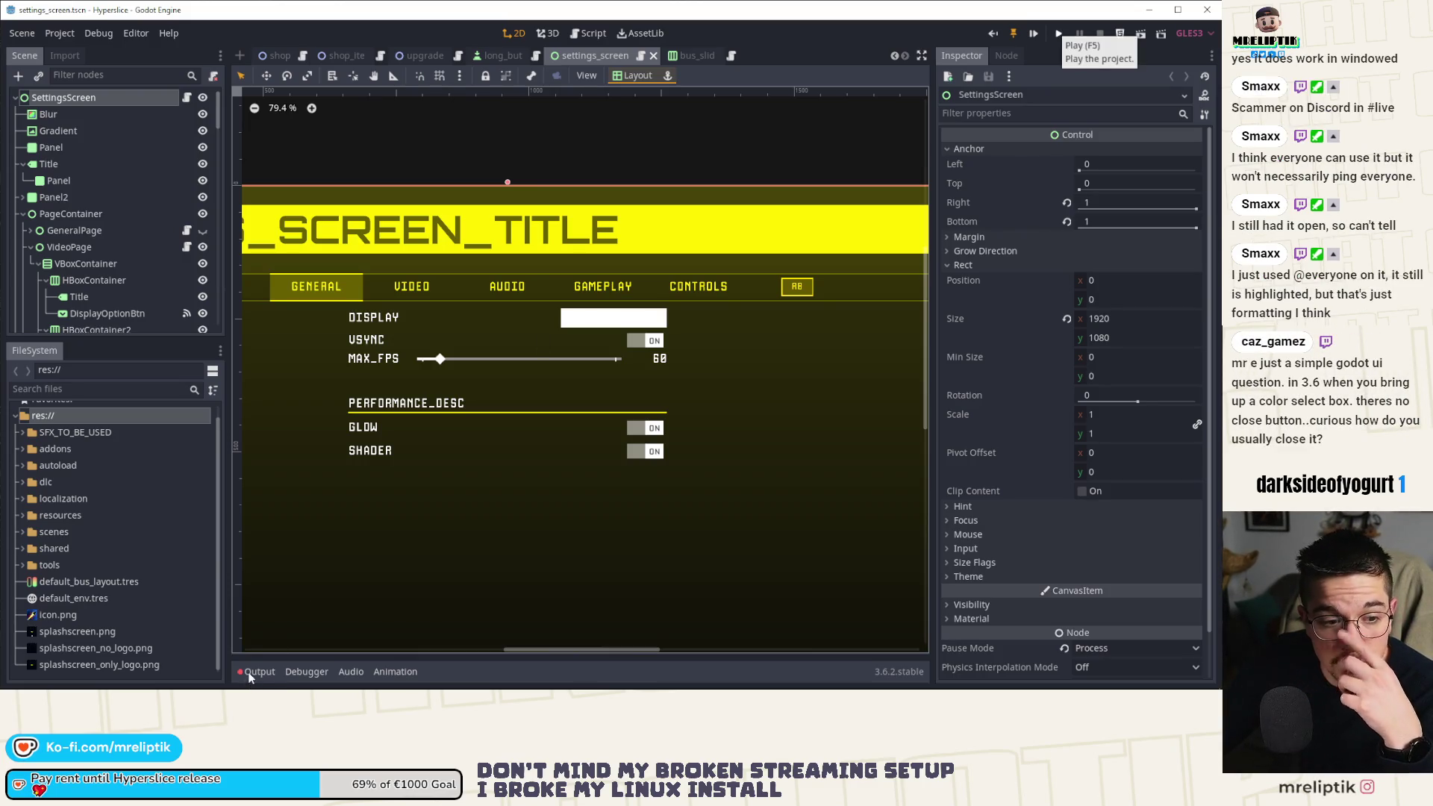
Run the project with F5 and scroll the Scene dock down to the AudioPage sliders.
key(F5)
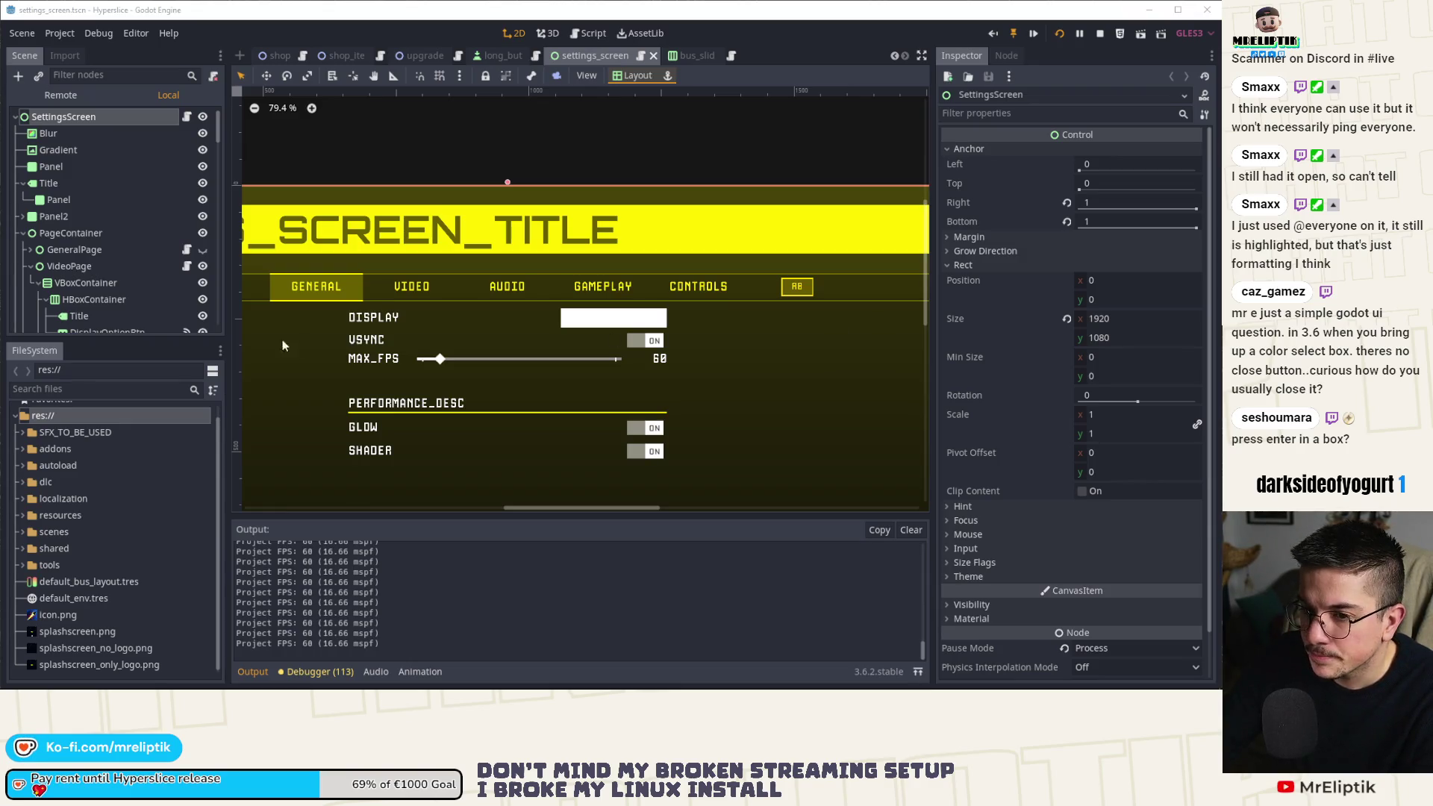
scroll(131, 225, down, 8)
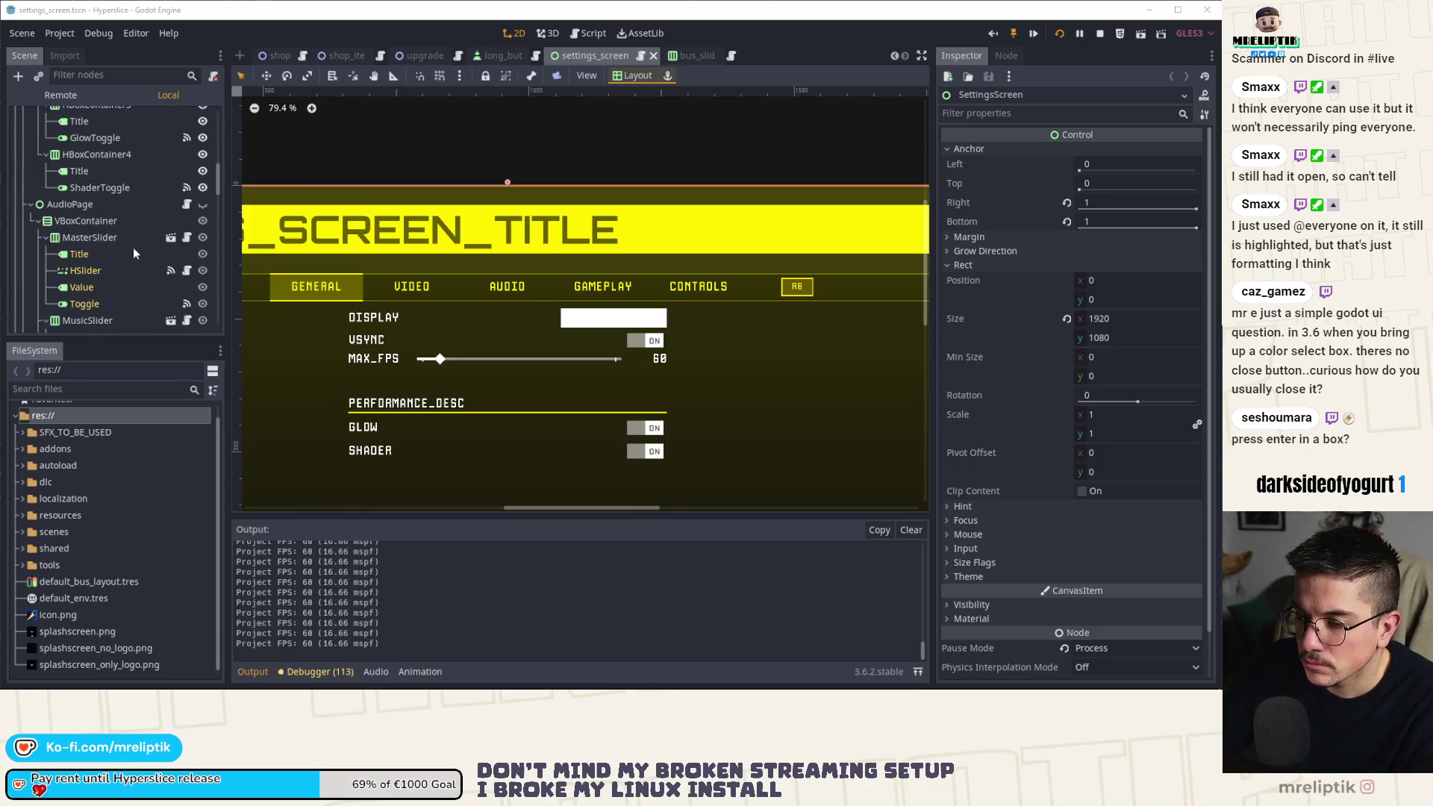
scroll(114, 205, down, 4)
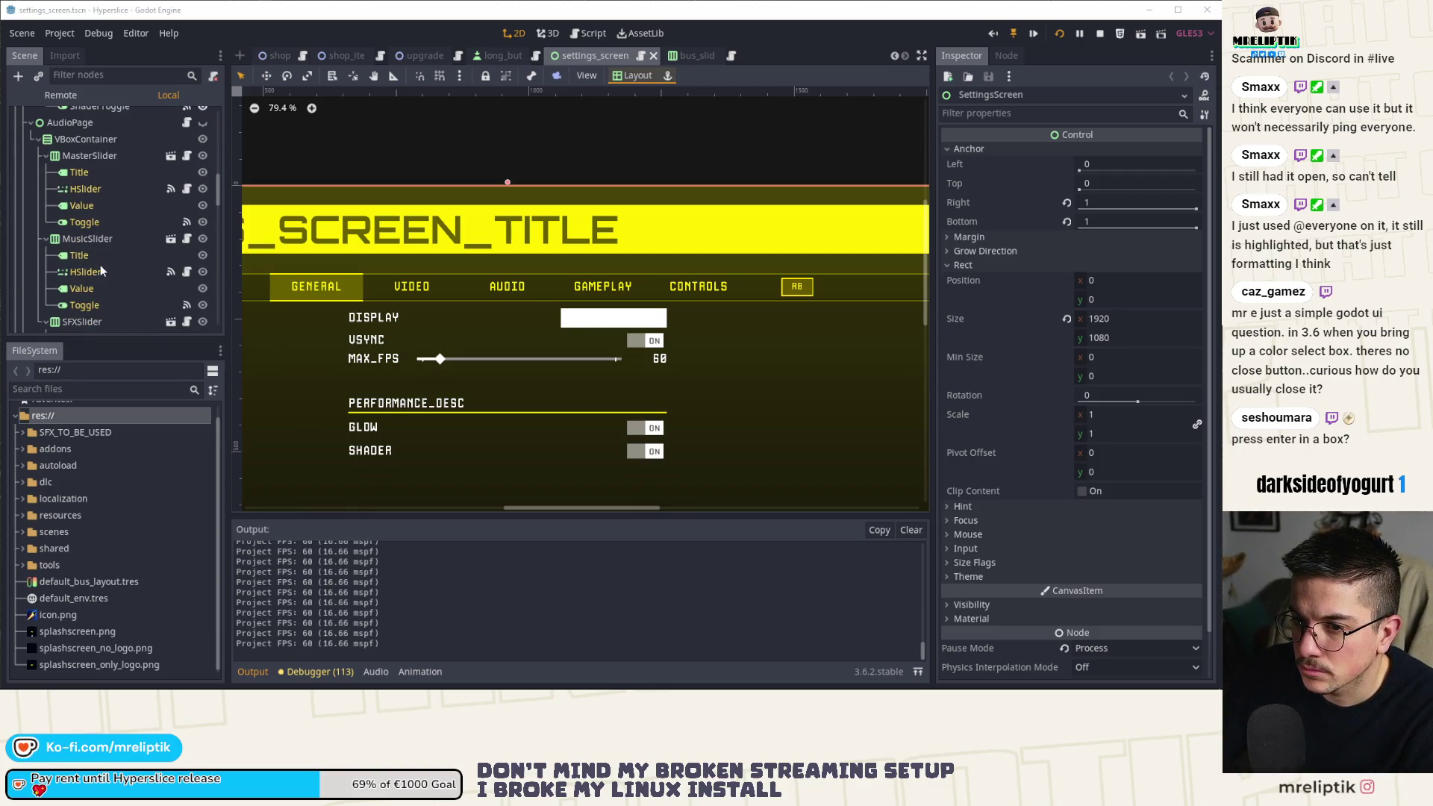
scroll(104, 254, down, 4)
Follow the MAX_FPS slider's signal to its handler and set a breakpoint on line 63.
click(471, 358)
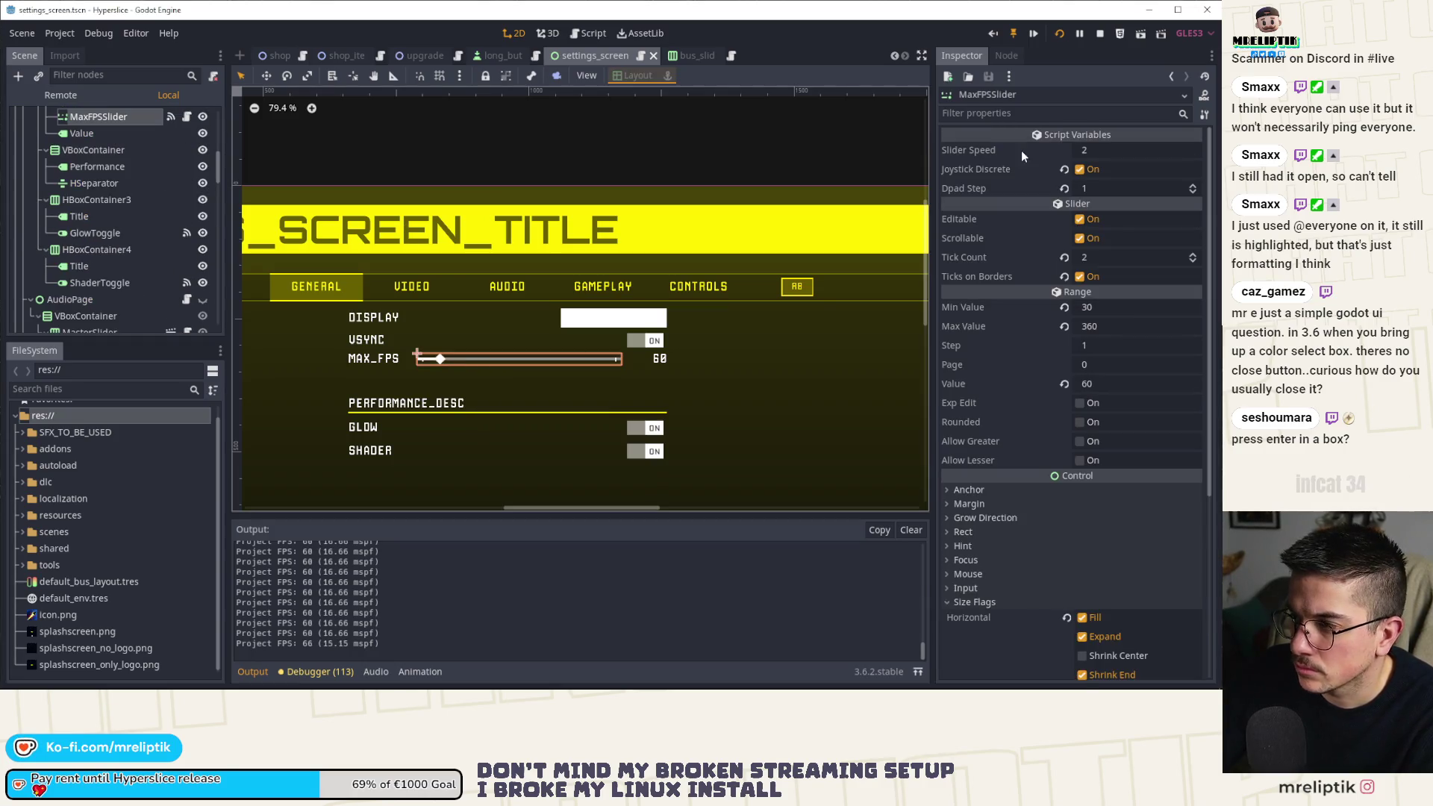
click(1009, 55)
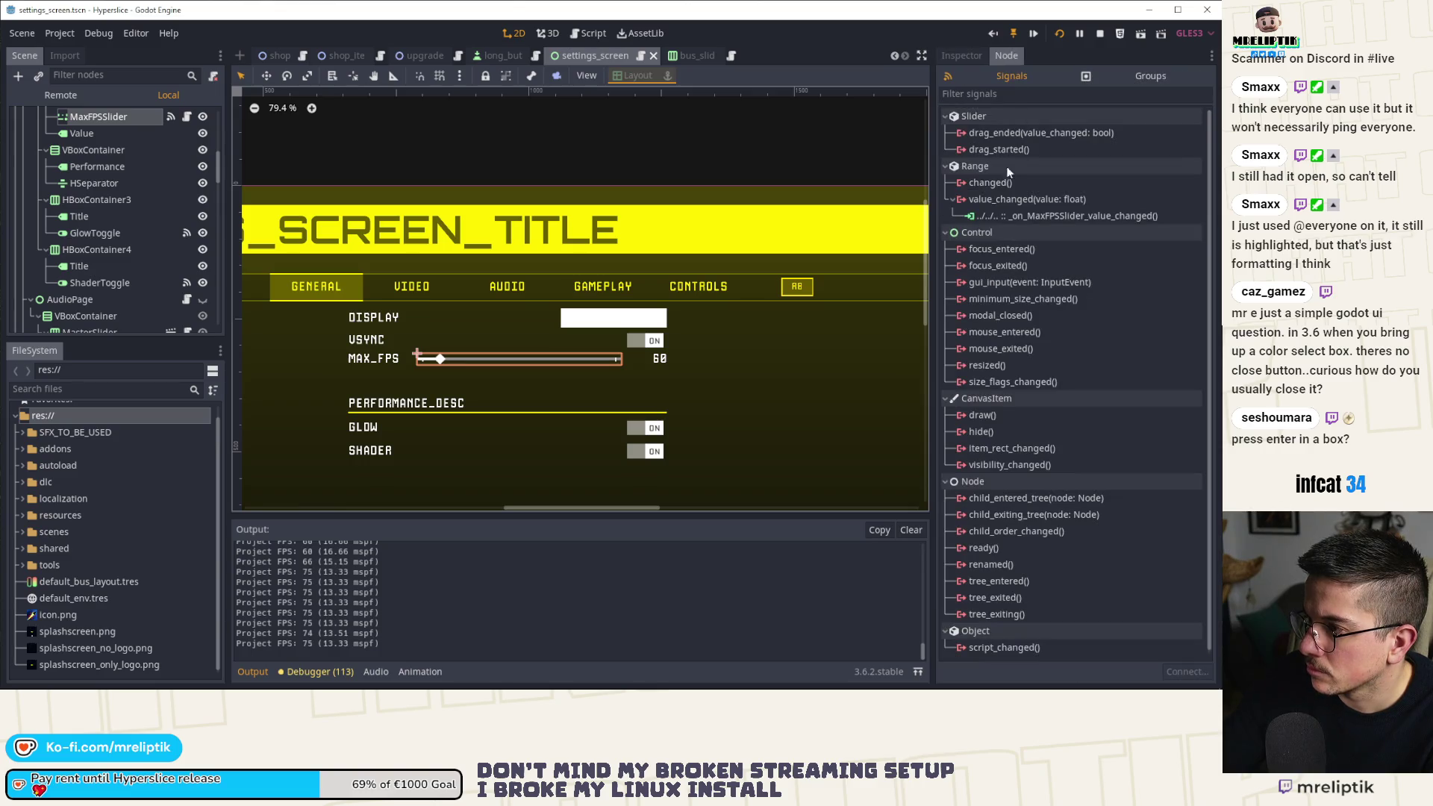
double_click(1009, 218)
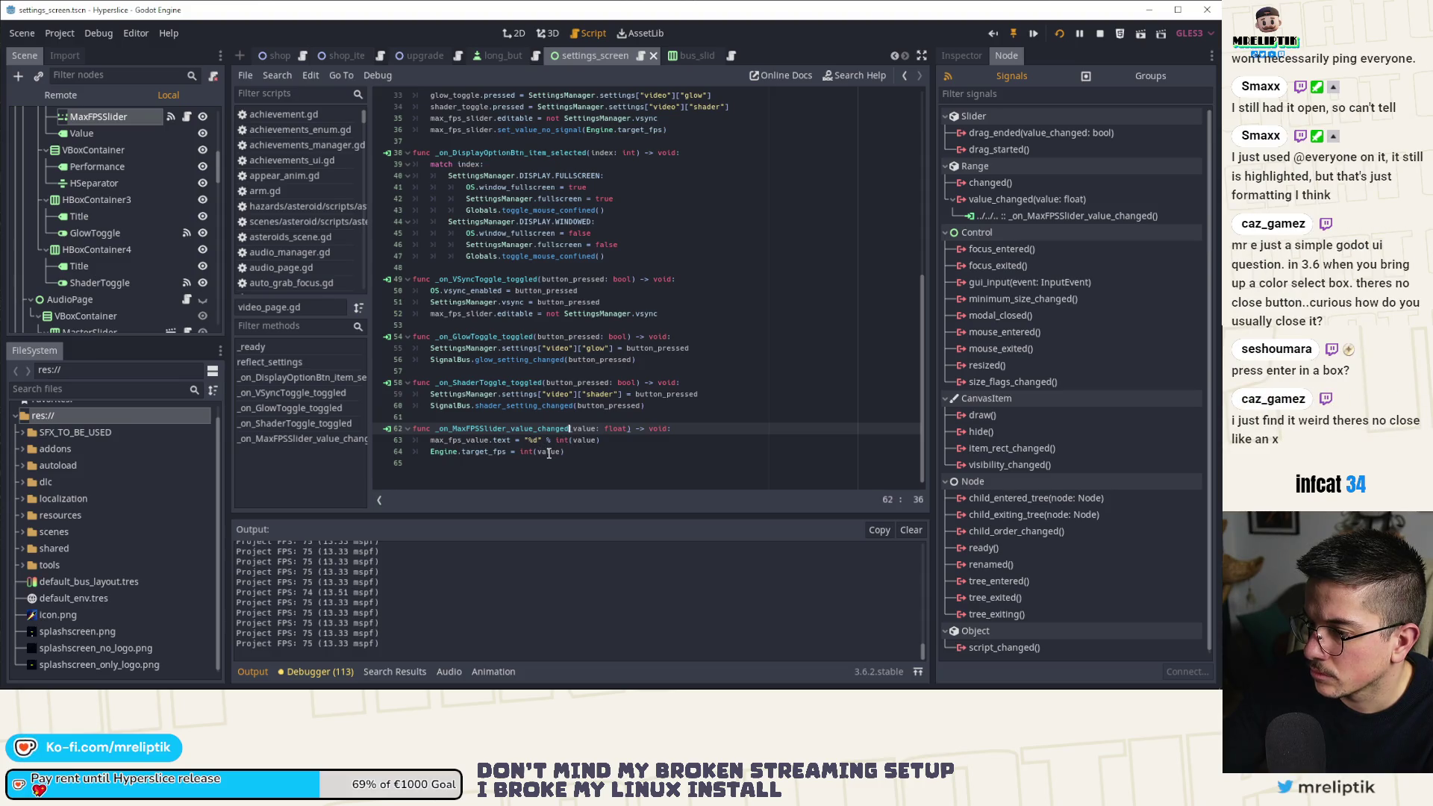
click(382, 441)
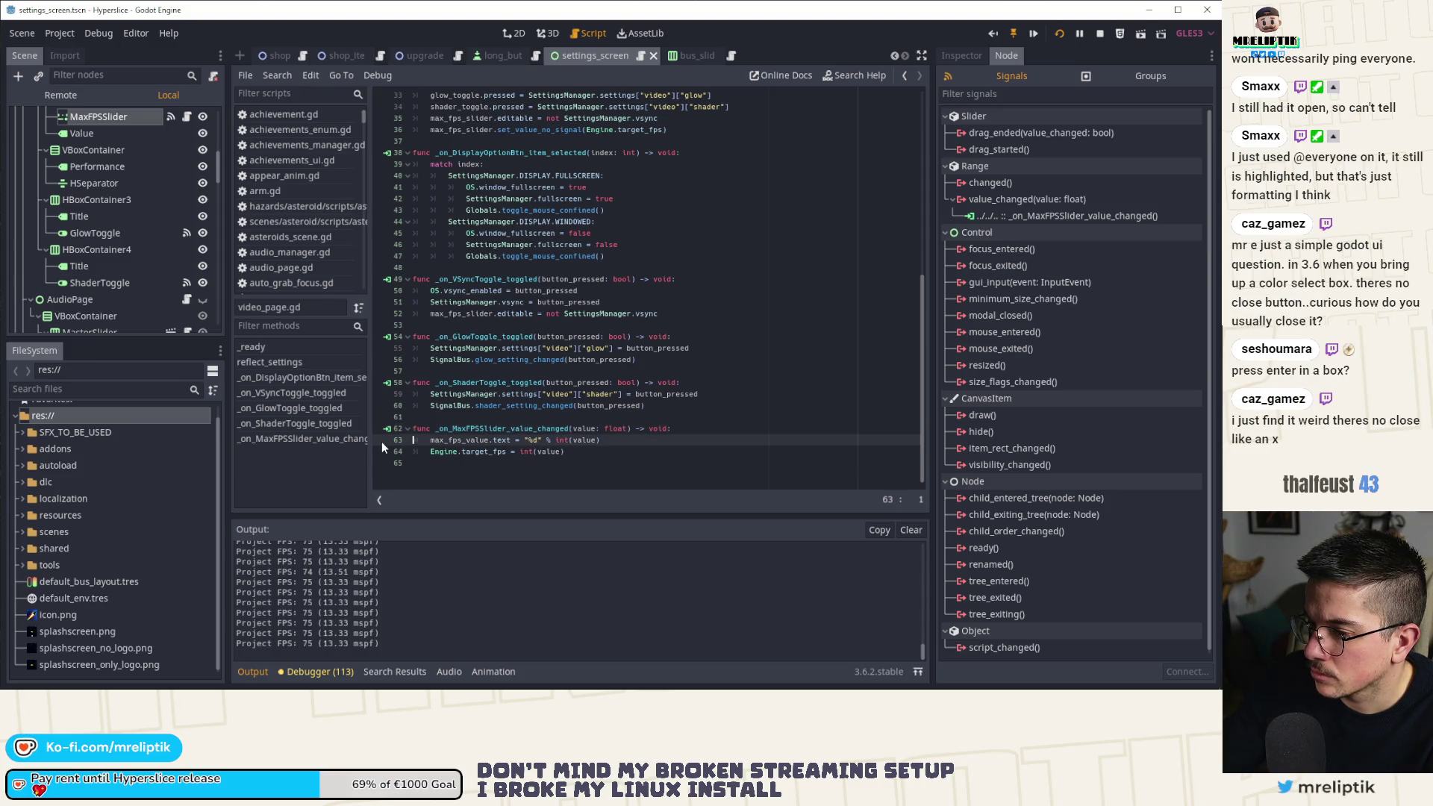
click(376, 440)
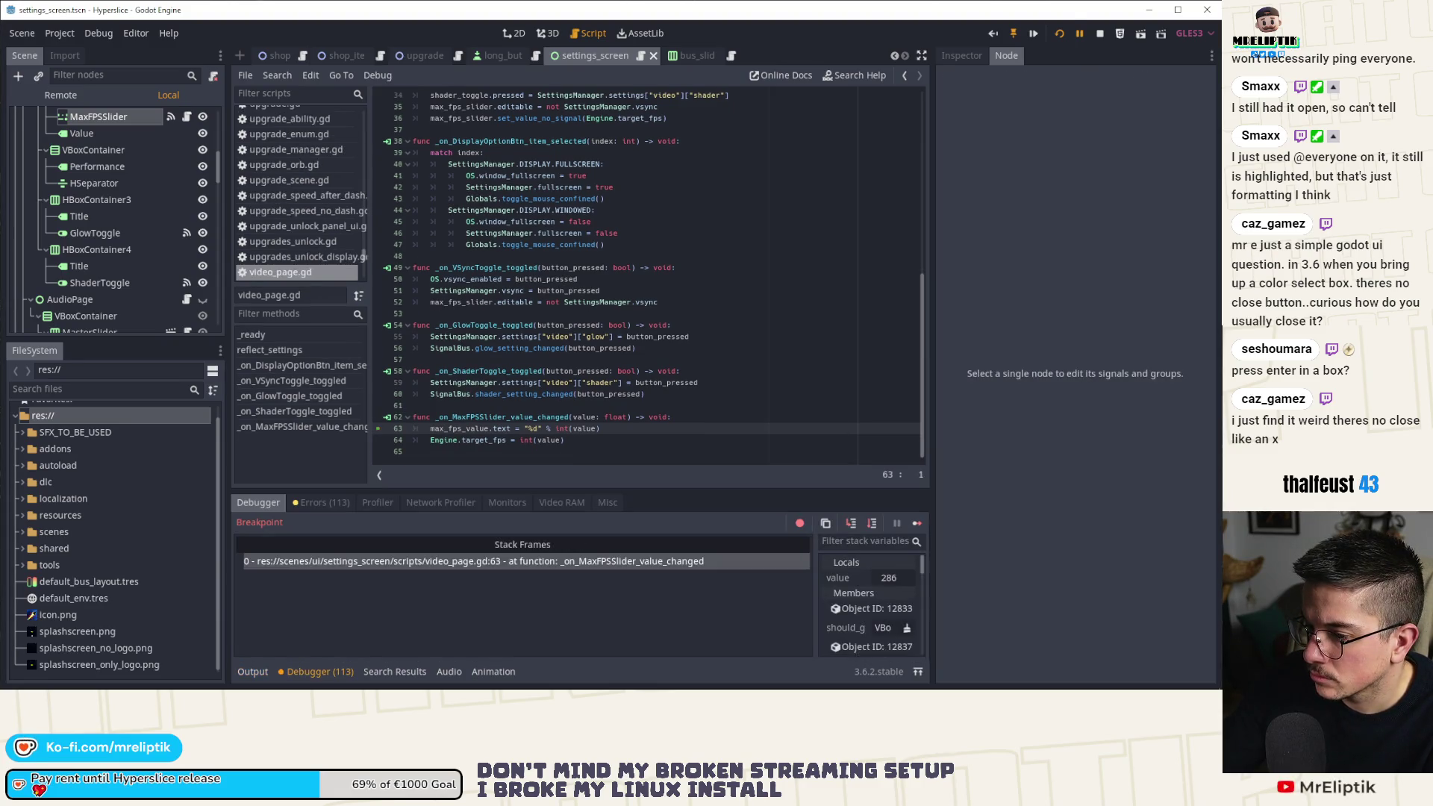
Step over and resume the paused handler, remove the line 63 breakpoint, and show Output.
click(854, 525)
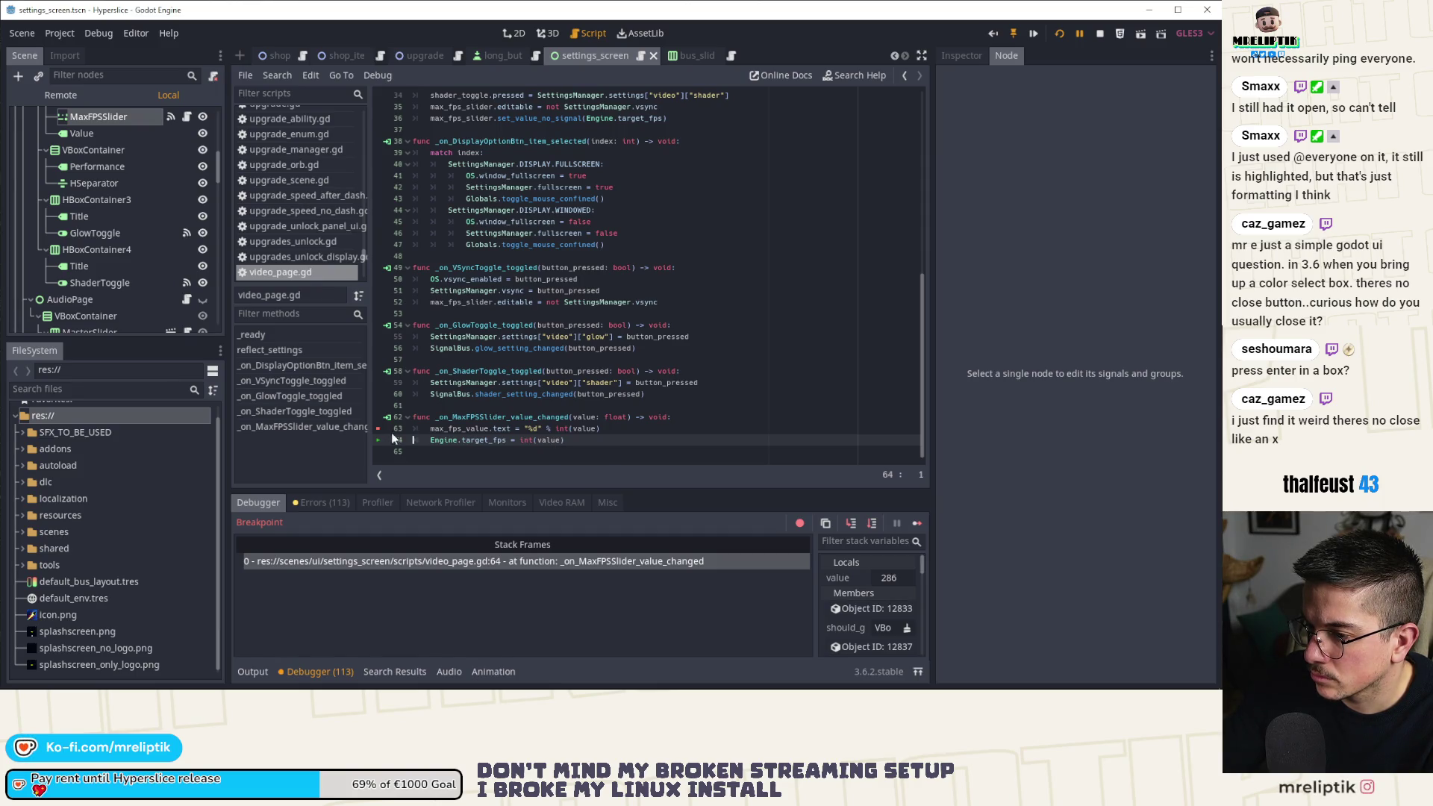
click(917, 523)
click(375, 429)
click(253, 670)
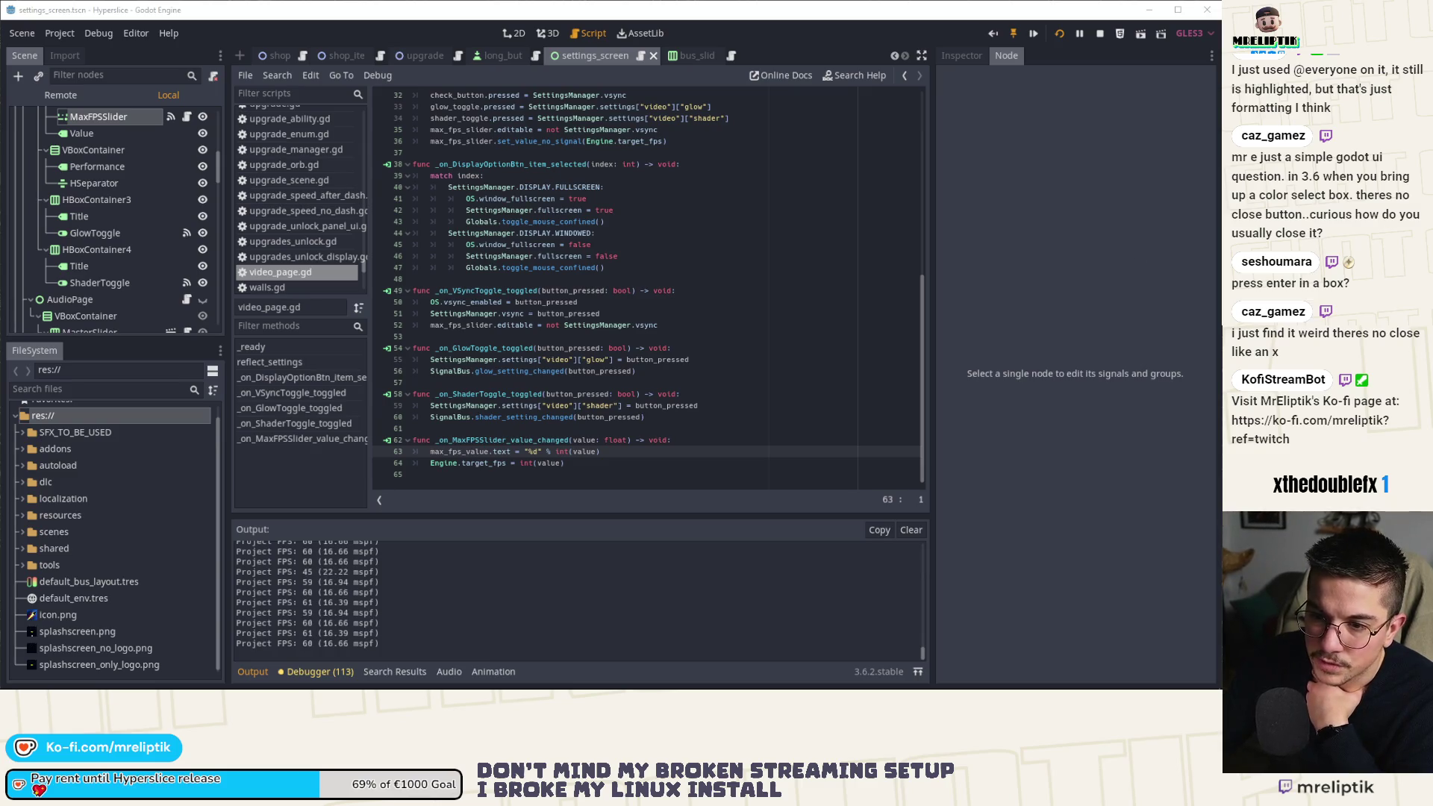
click(1052, 678)
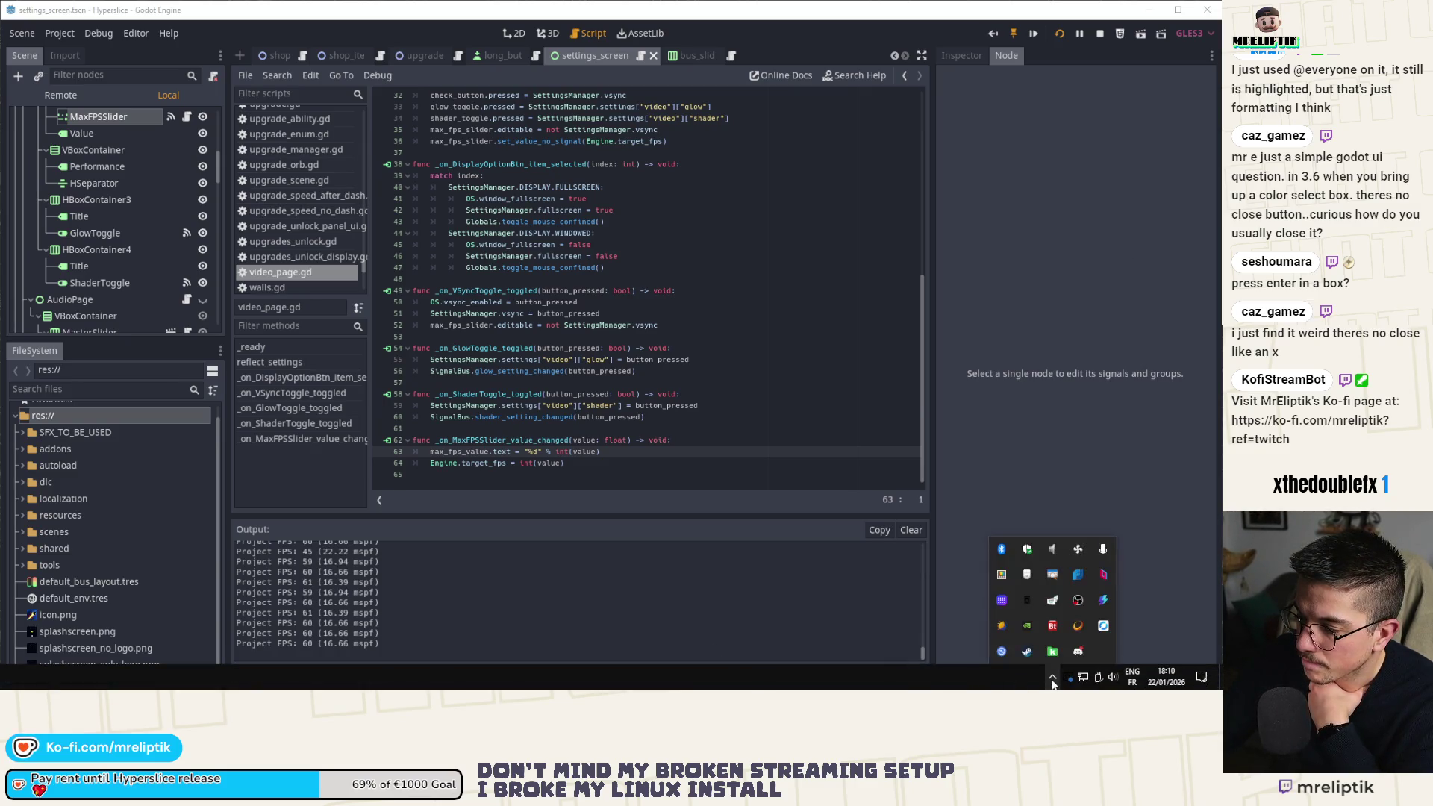
Launch NVIDIA Control Panel from the NVIDIA tray icon's menu.
right_click(1028, 630)
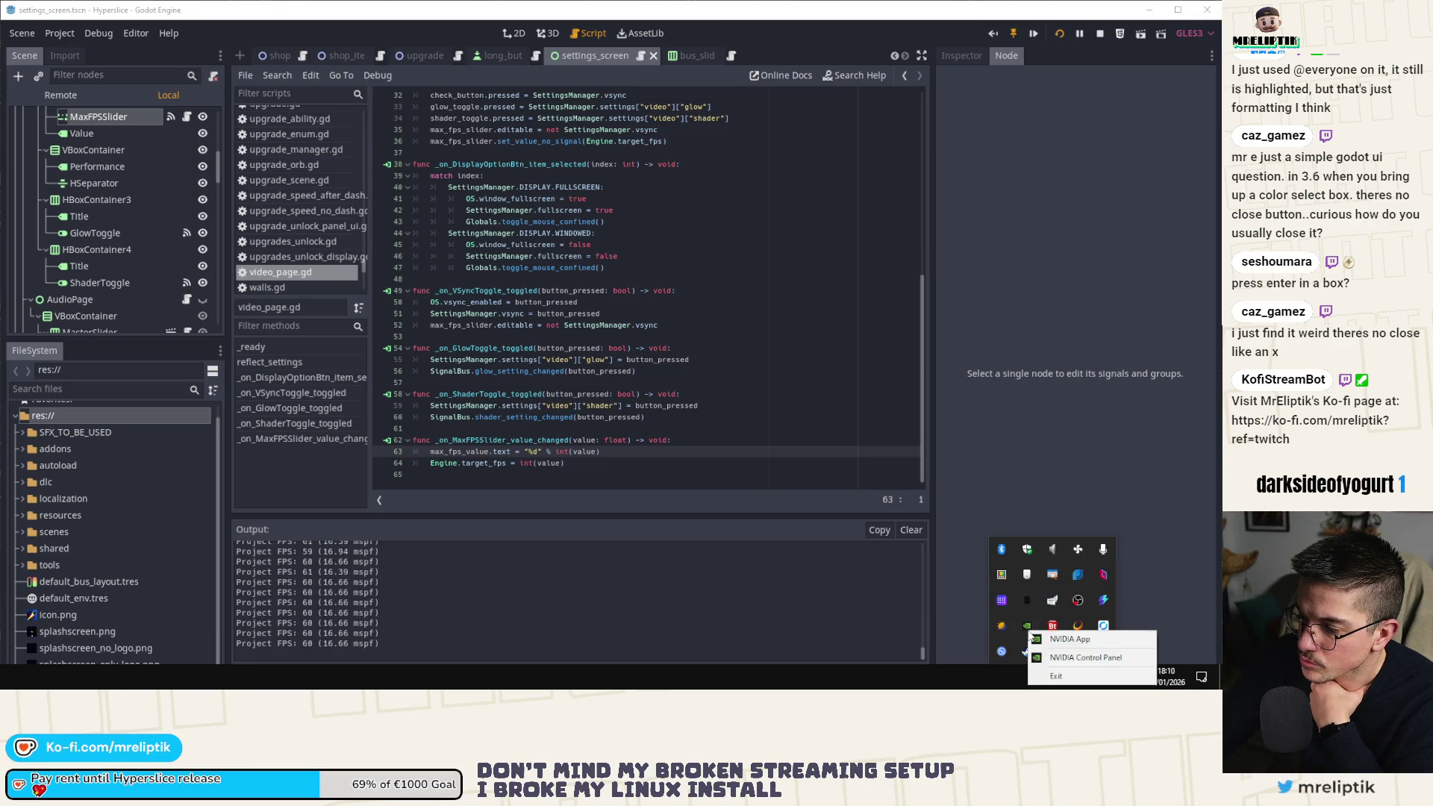
click(1075, 658)
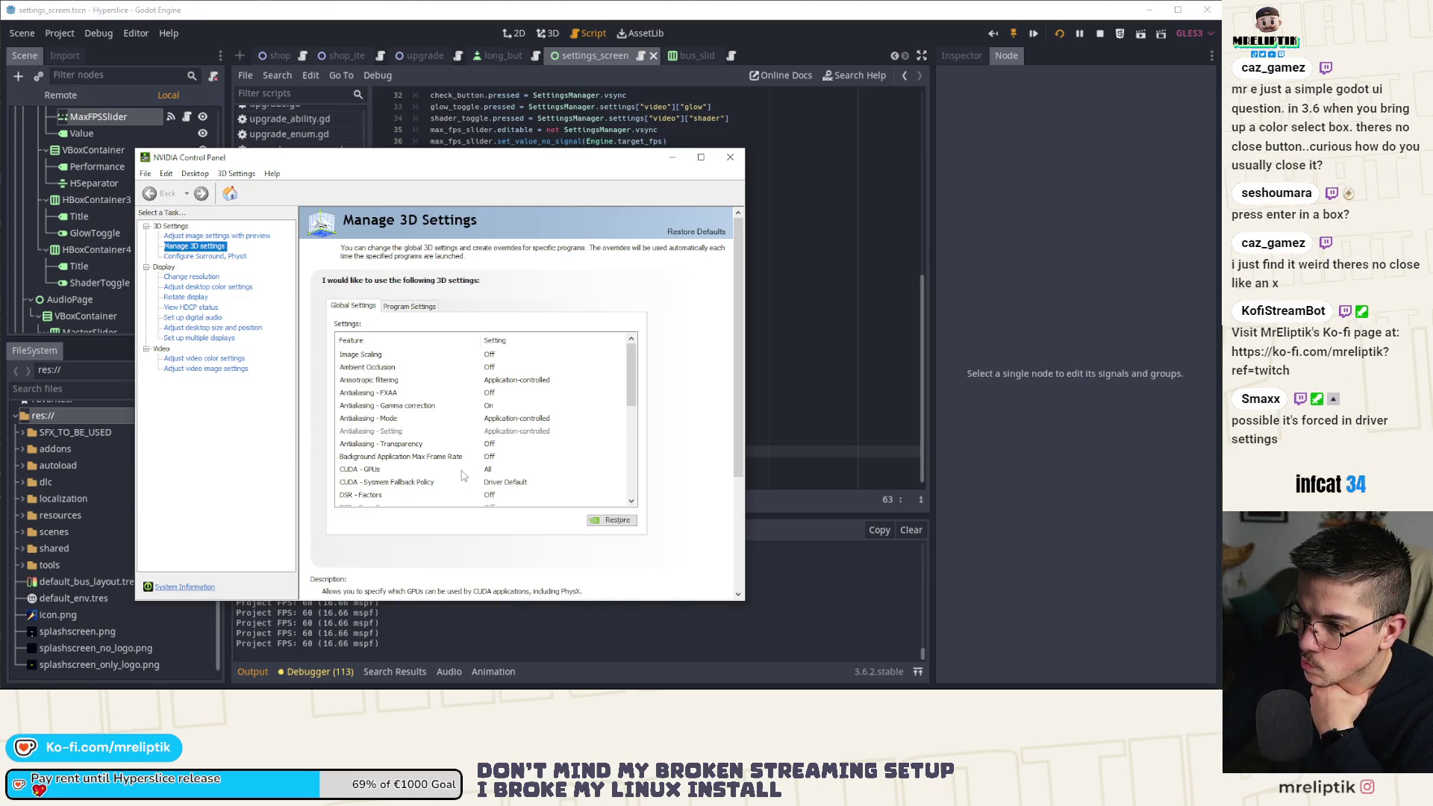
Set the global Vertical sync option in Manage 3D Settings to Off.
scroll(462, 475, down, 2)
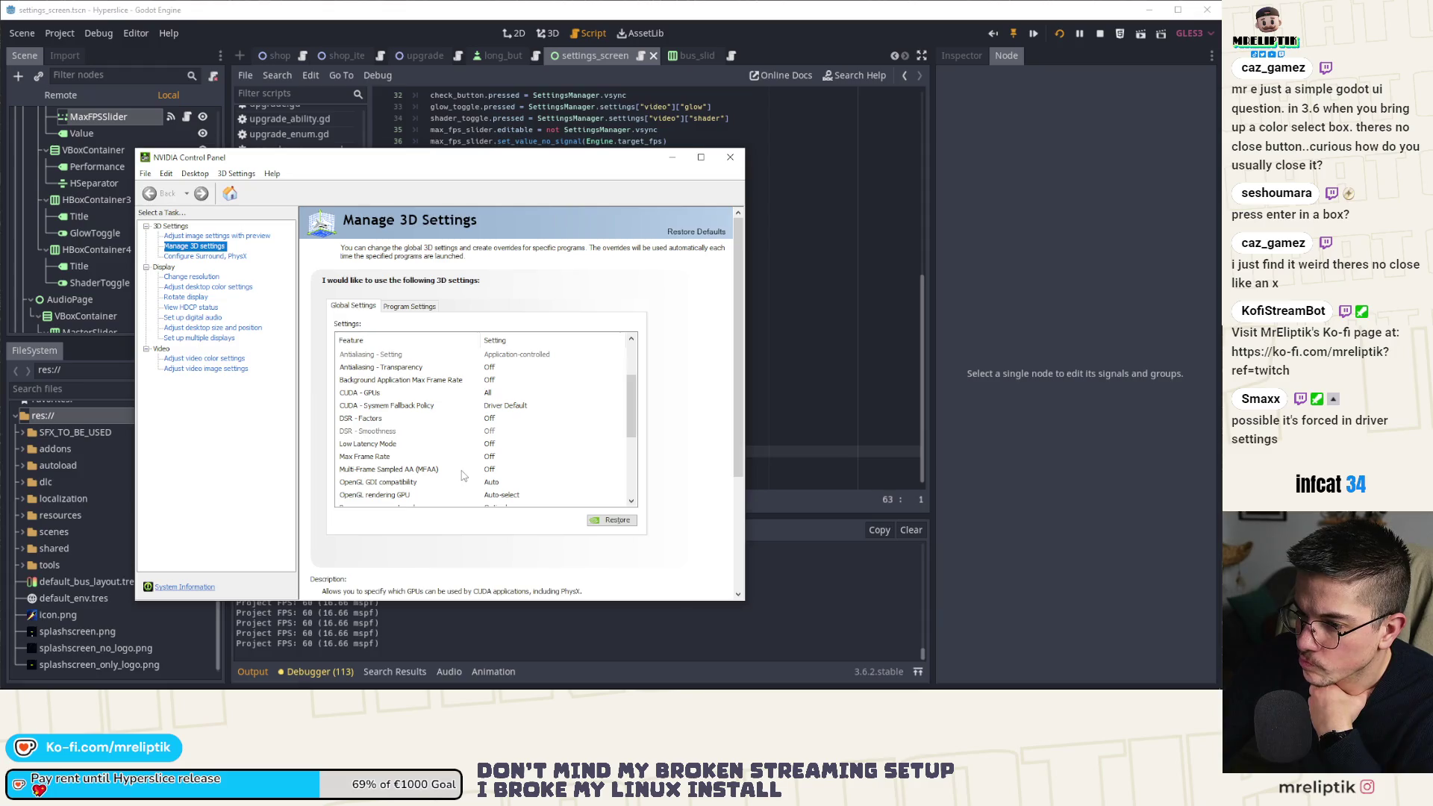
scroll(463, 475, down, 3)
scroll(362, 478, down, 1)
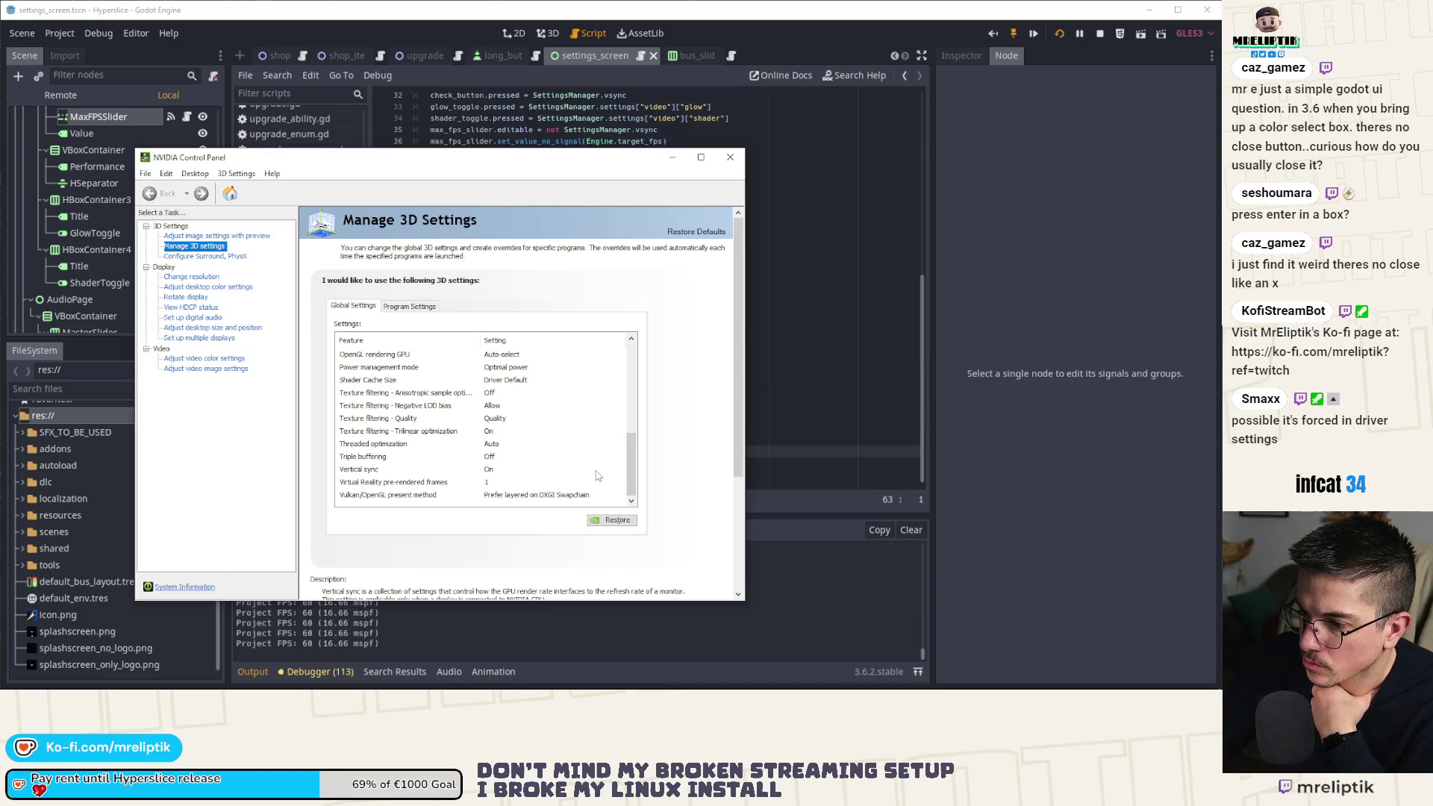
click(373, 470)
click(493, 470)
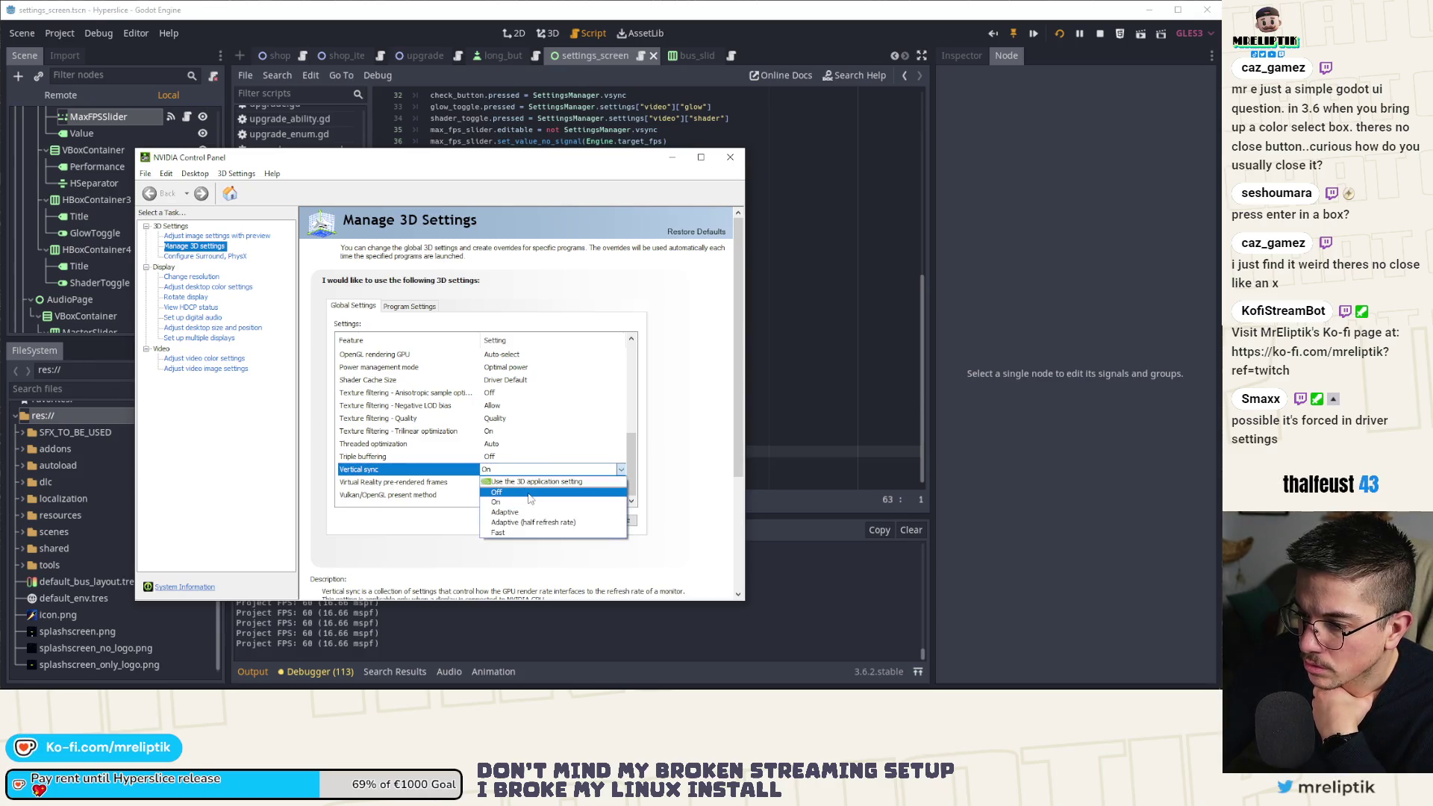
click(530, 493)
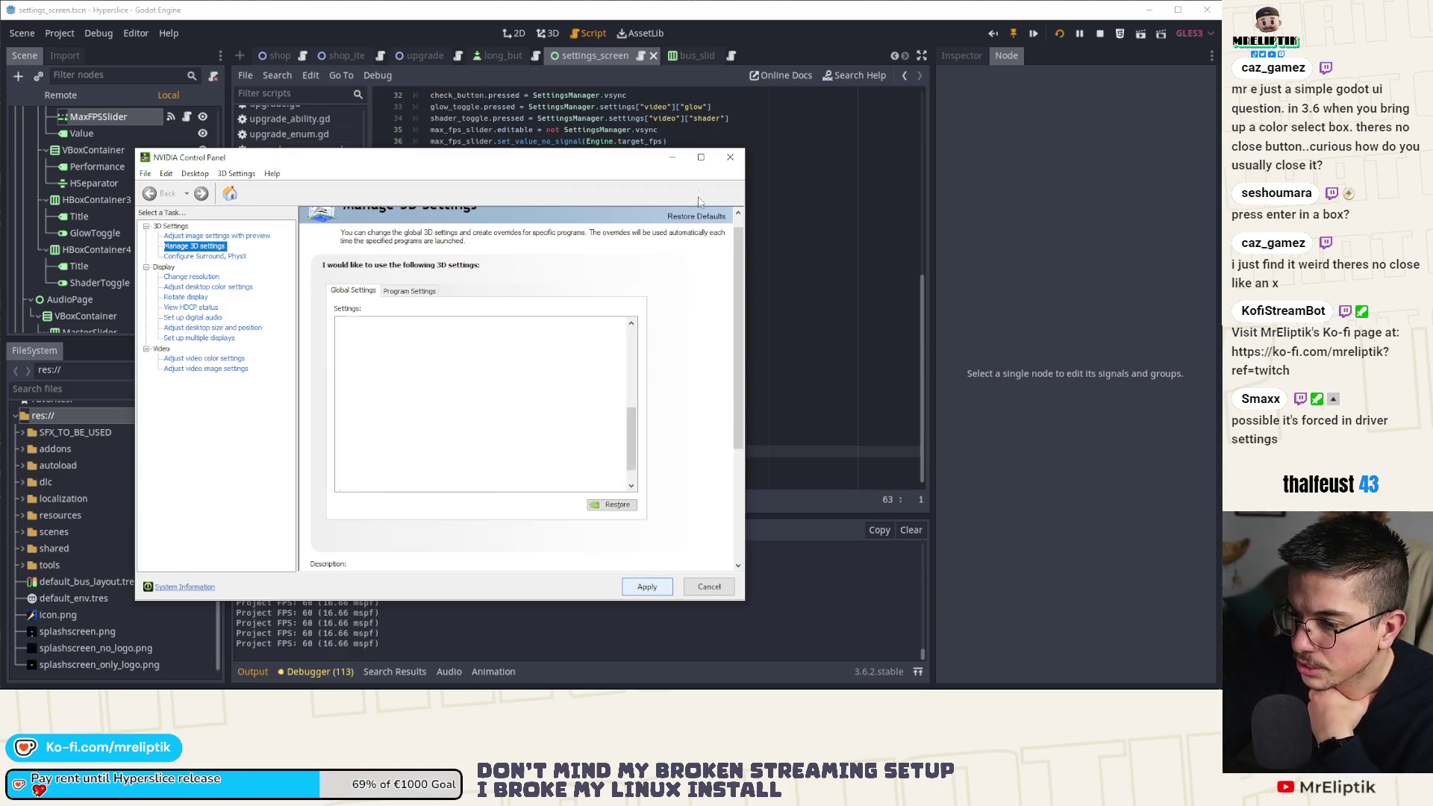
Minimize NVIDIA, stop the game, reload the current project and maximize the reopened editor.
click(673, 158)
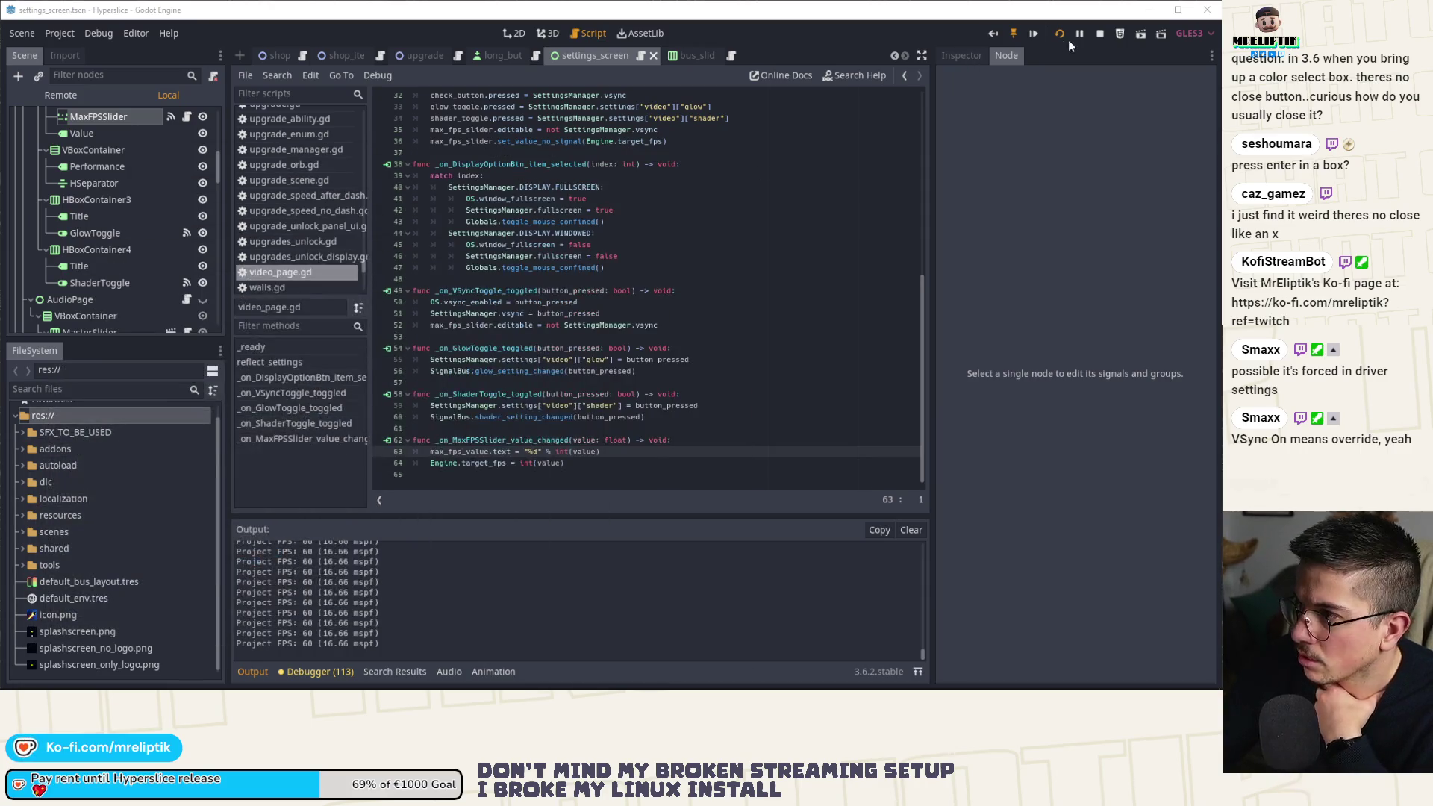
click(1100, 36)
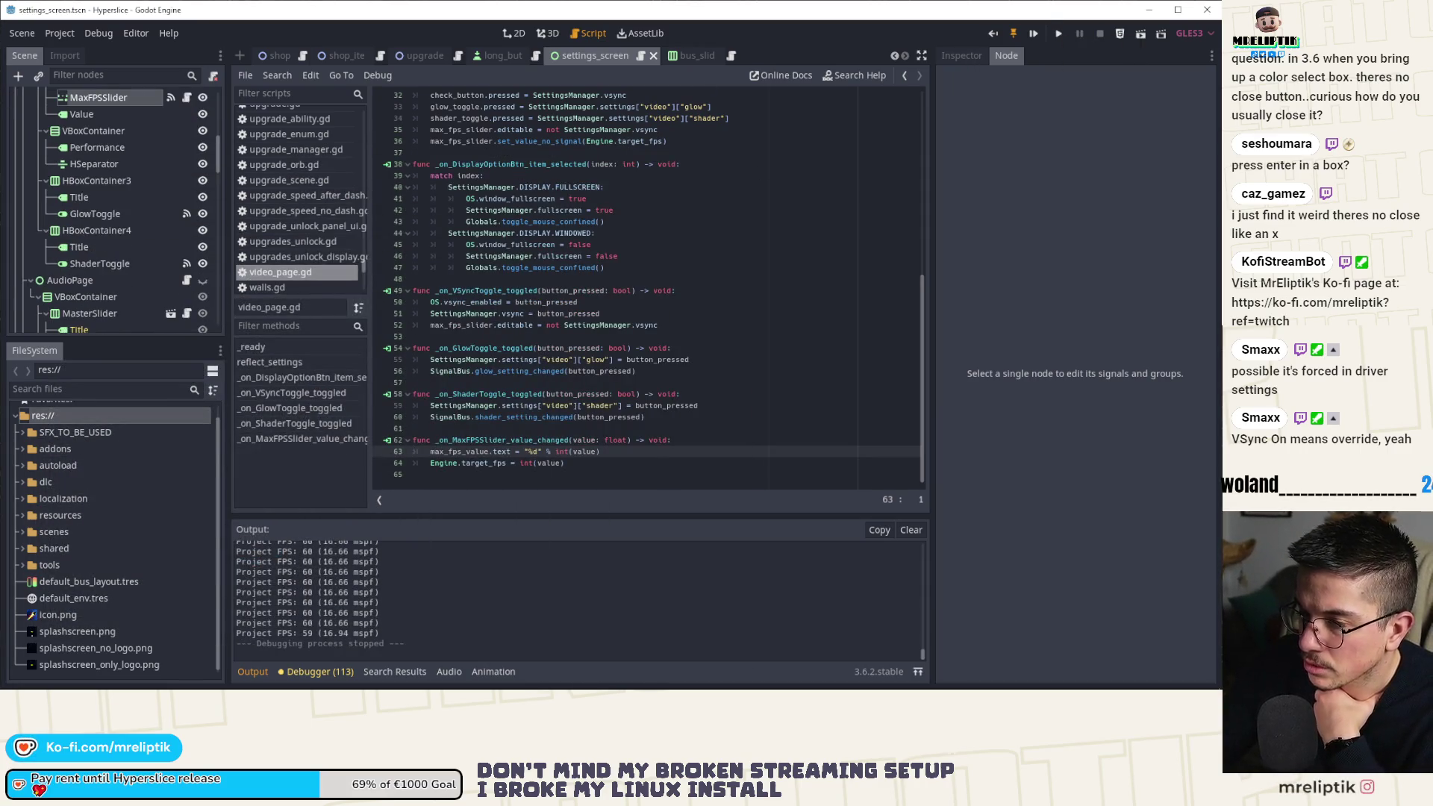
click(60, 33)
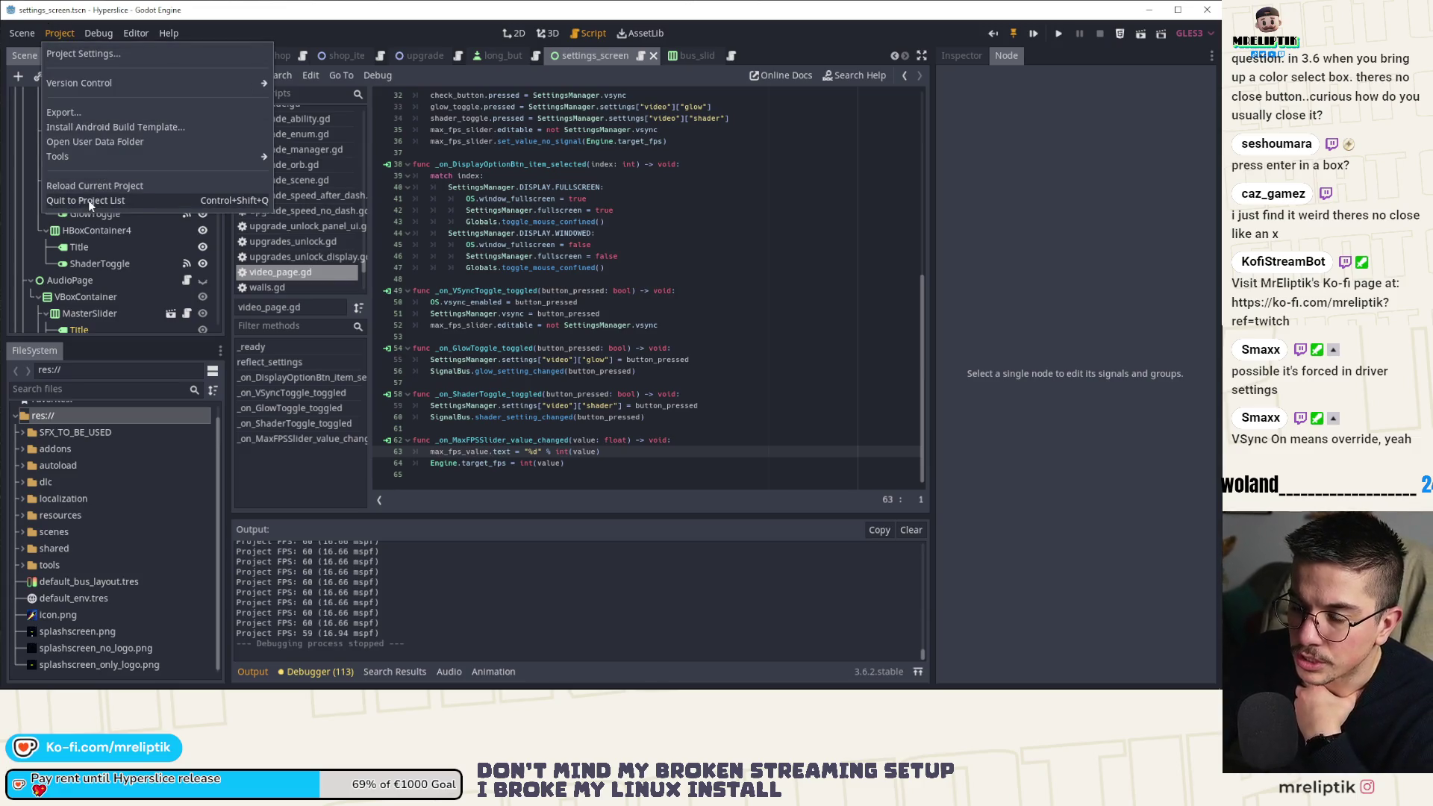
click(90, 199)
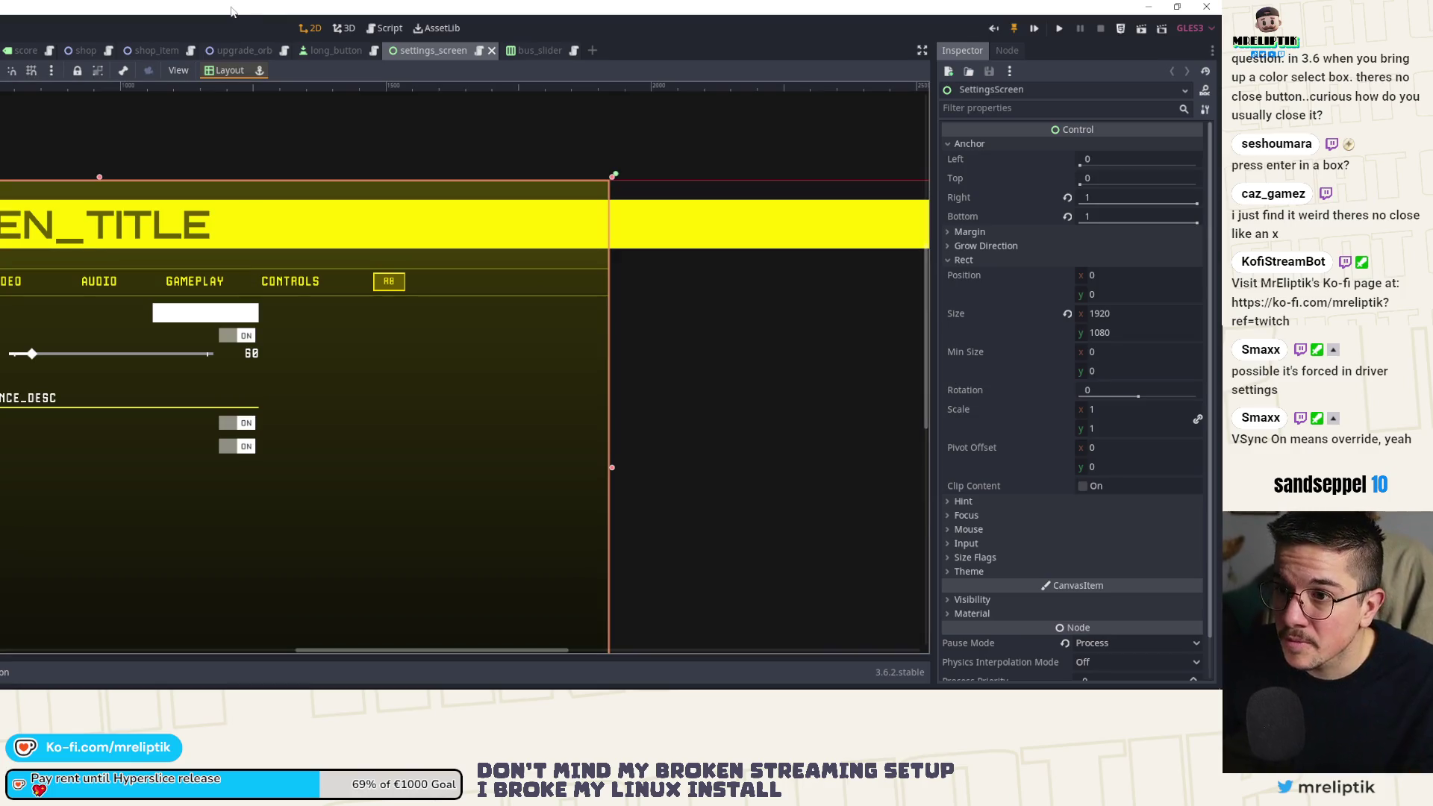
mouse_move(296, 8)
mouse_down()
mouse_move(261, 48)
mouse_move(336, 74)
mouse_up()
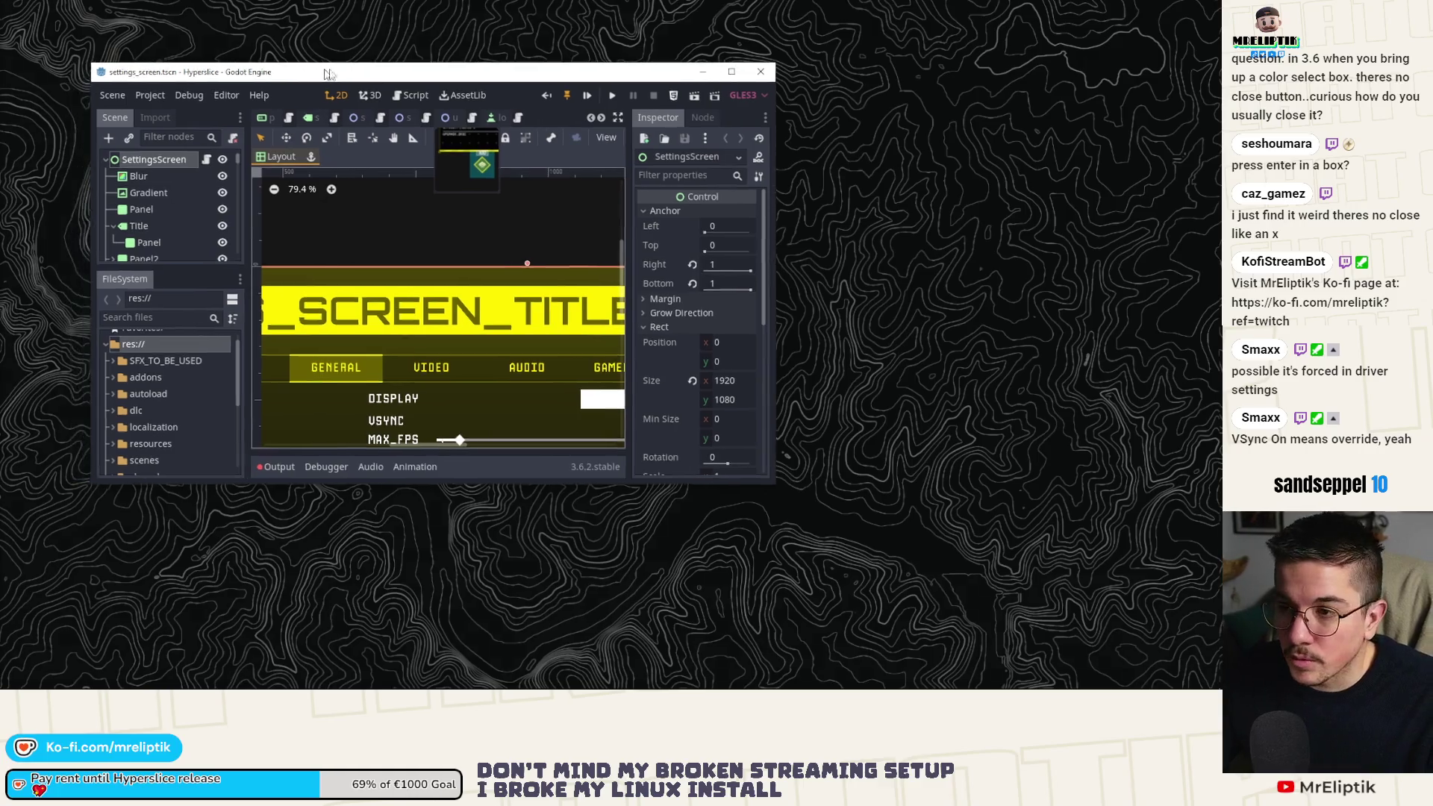
double_click(335, 74)
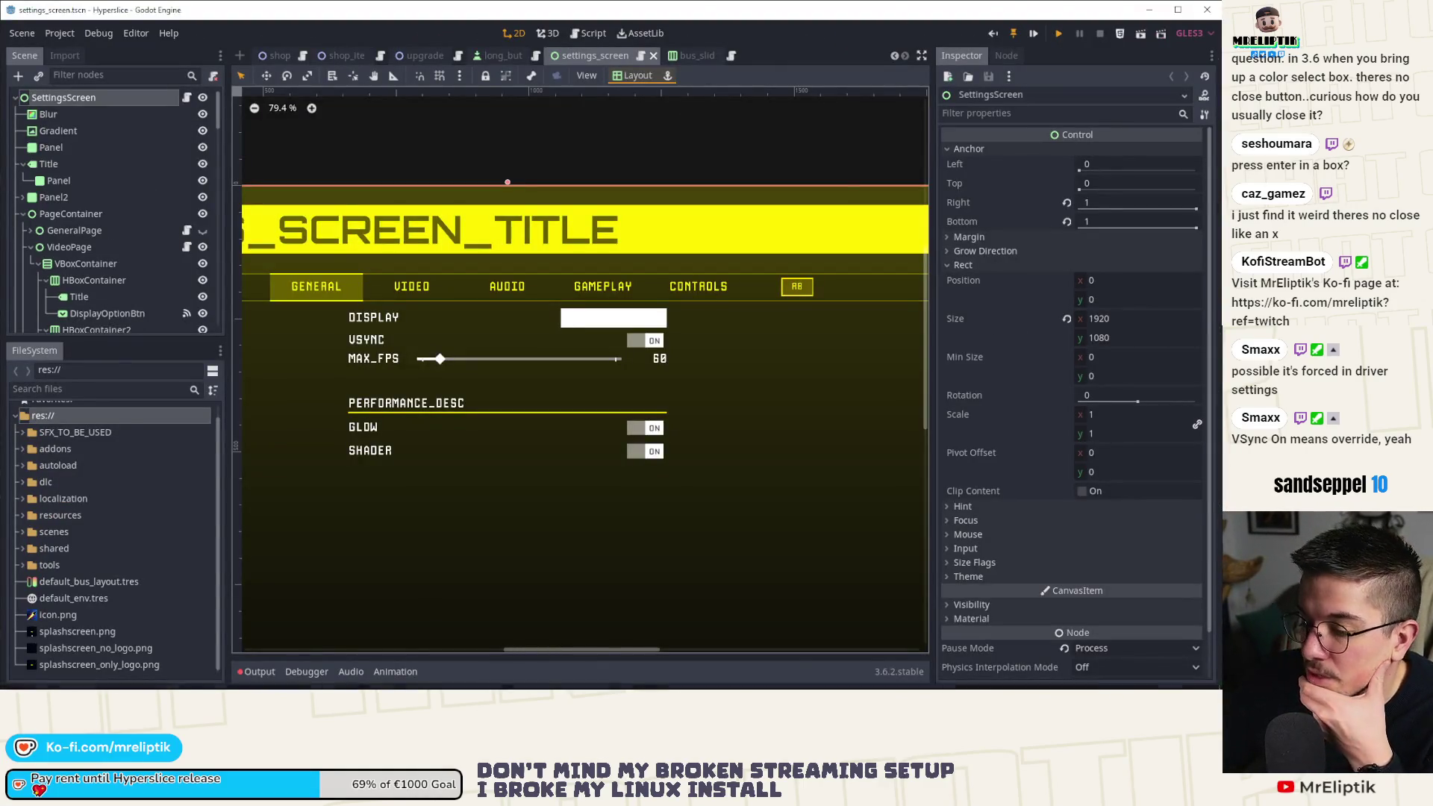
Run the game with F5 and return to the editor to watch FPS climb past 230.
key(F5)
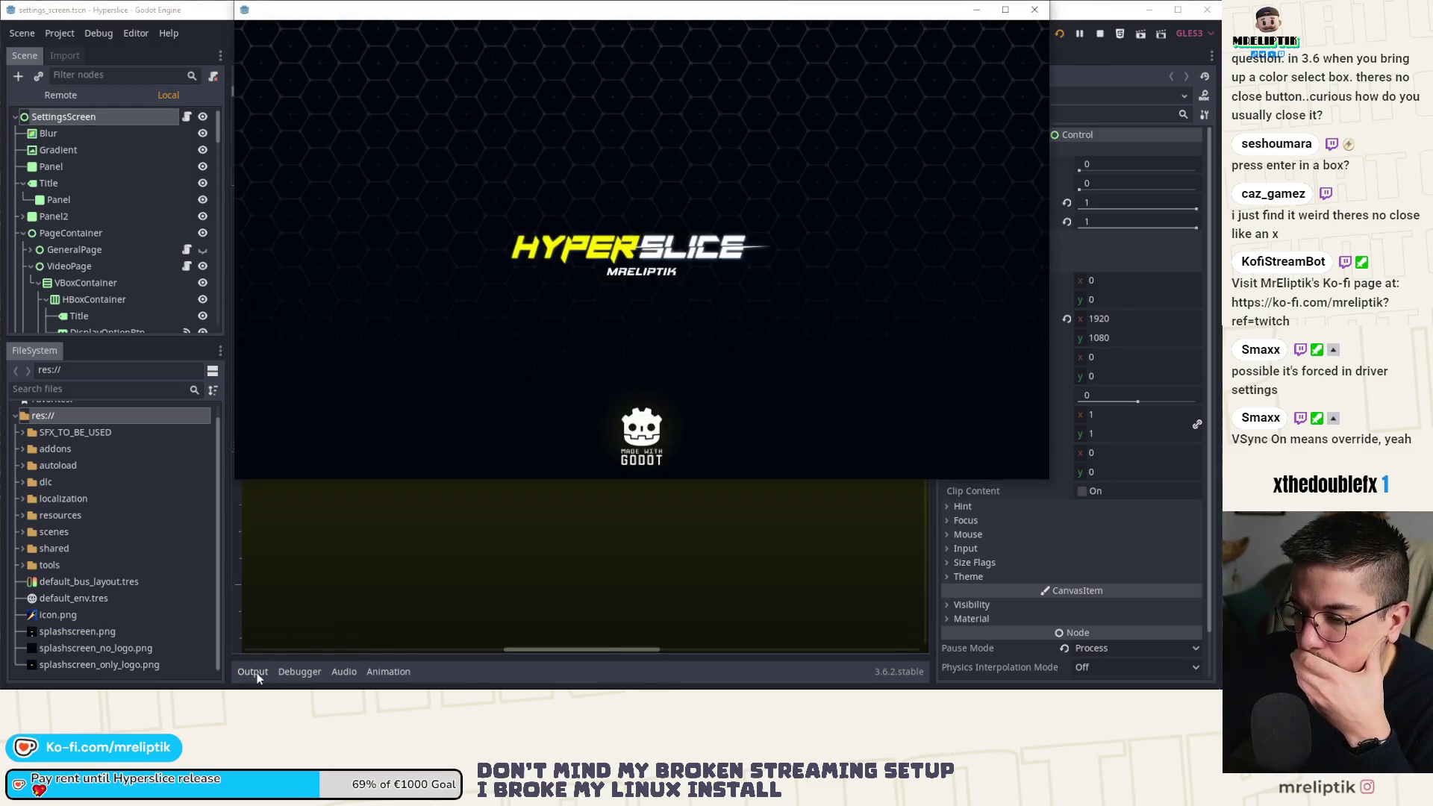
click(254, 672)
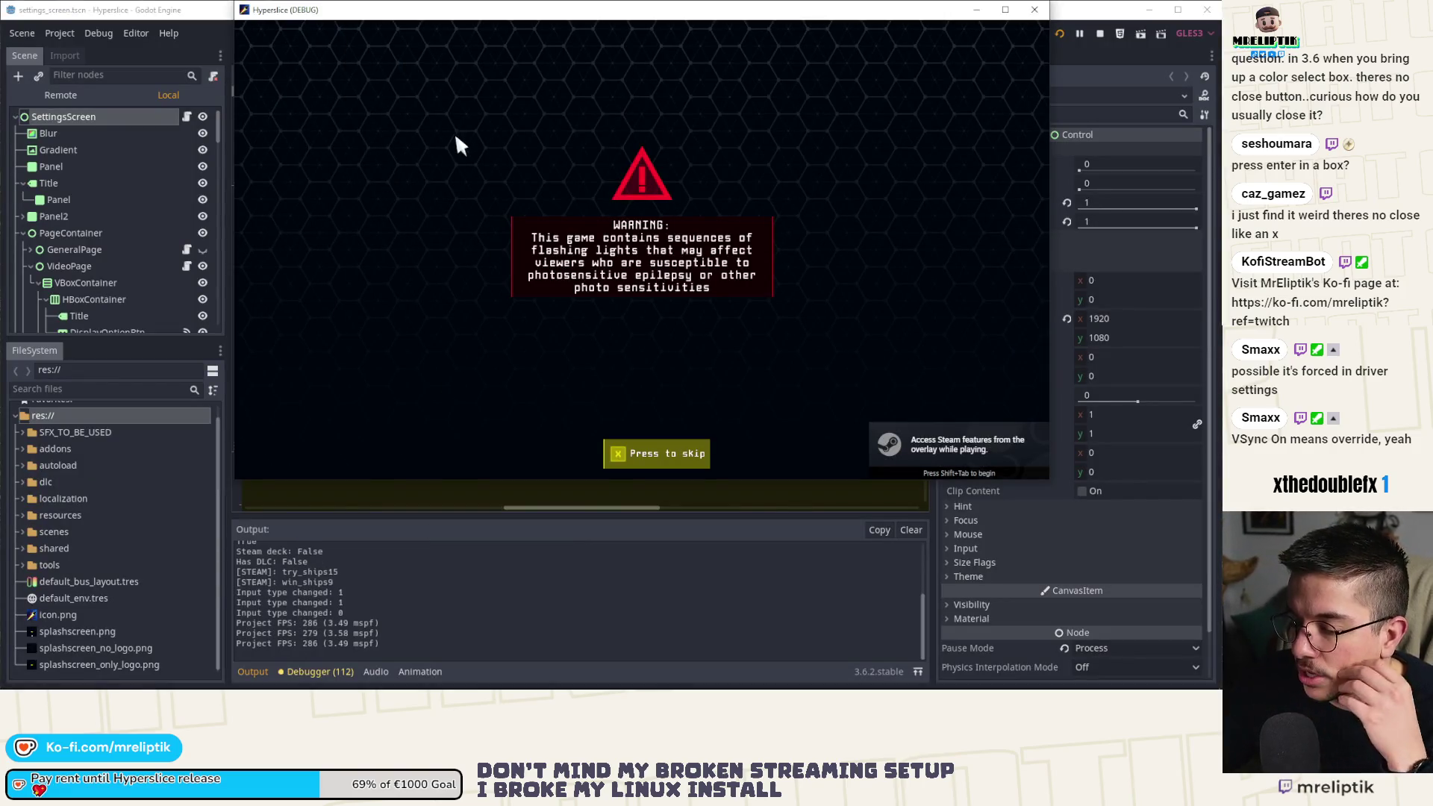
key(alt+Tab)
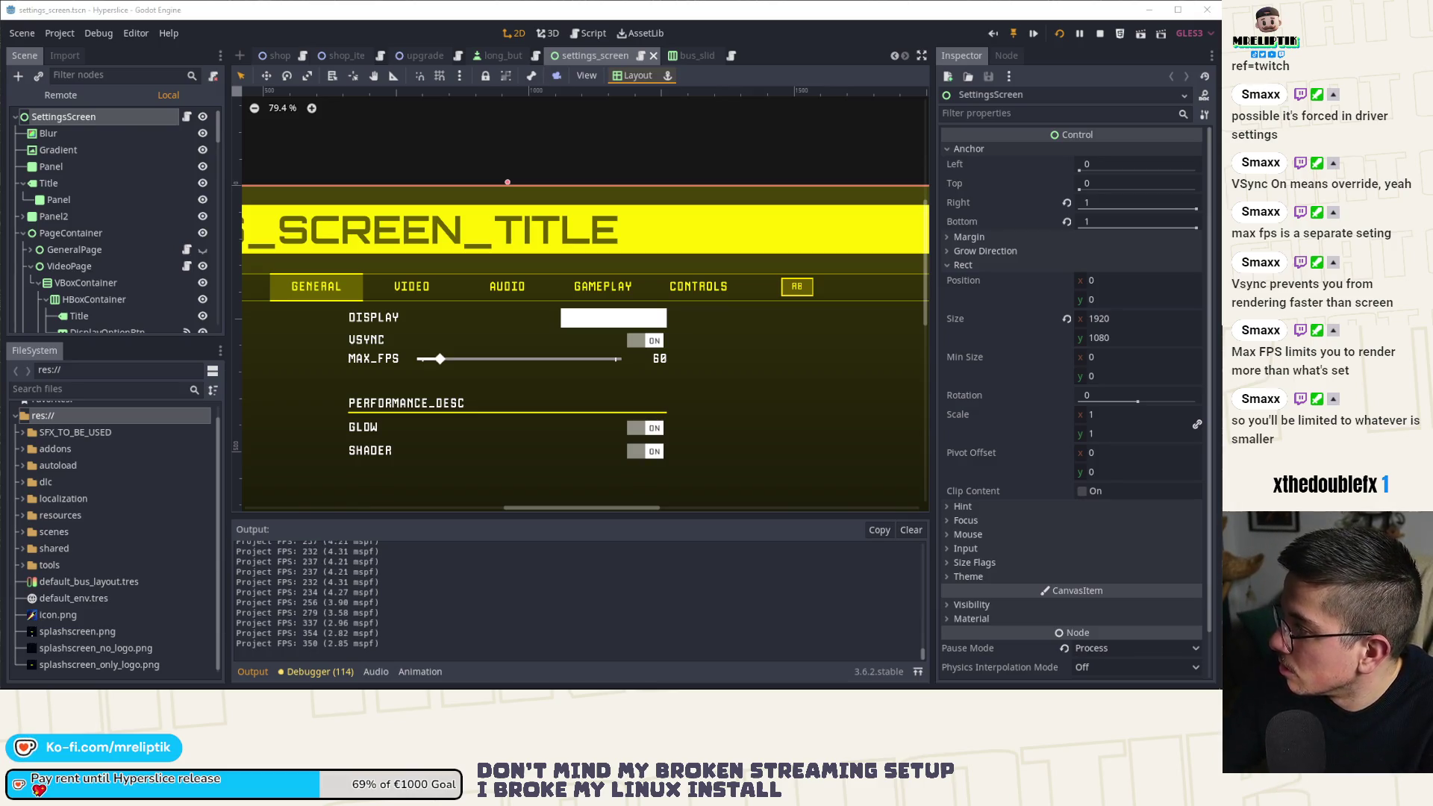
Select the VSYNC toggle and follow its signal to _on_VSyncToggle_toggled in video_page.gd.
scroll(158, 280, down, 2)
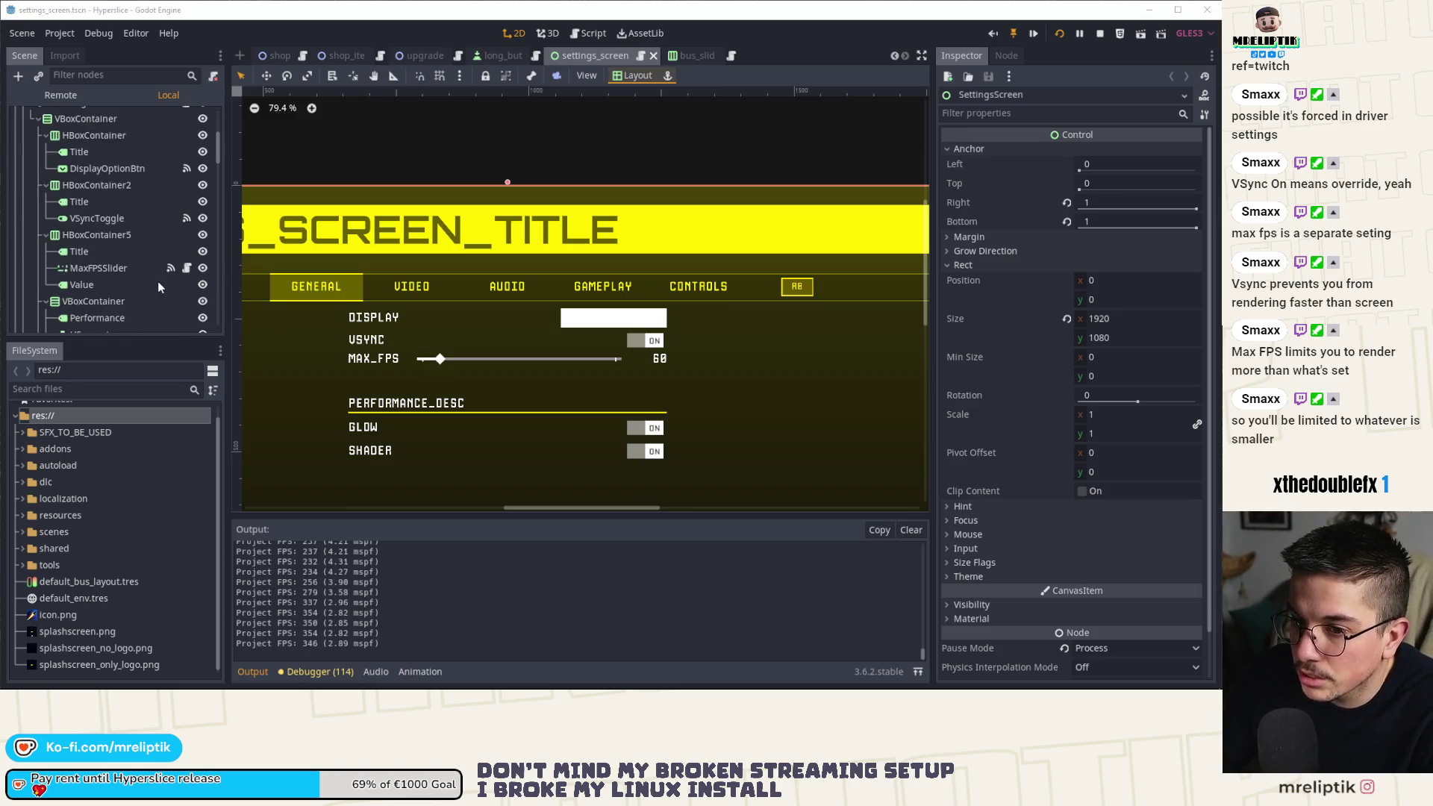
scroll(158, 281, down, 3)
scroll(158, 281, down, 2)
scroll(158, 280, down, 3)
scroll(158, 288, down, 2)
scroll(159, 288, up, 2)
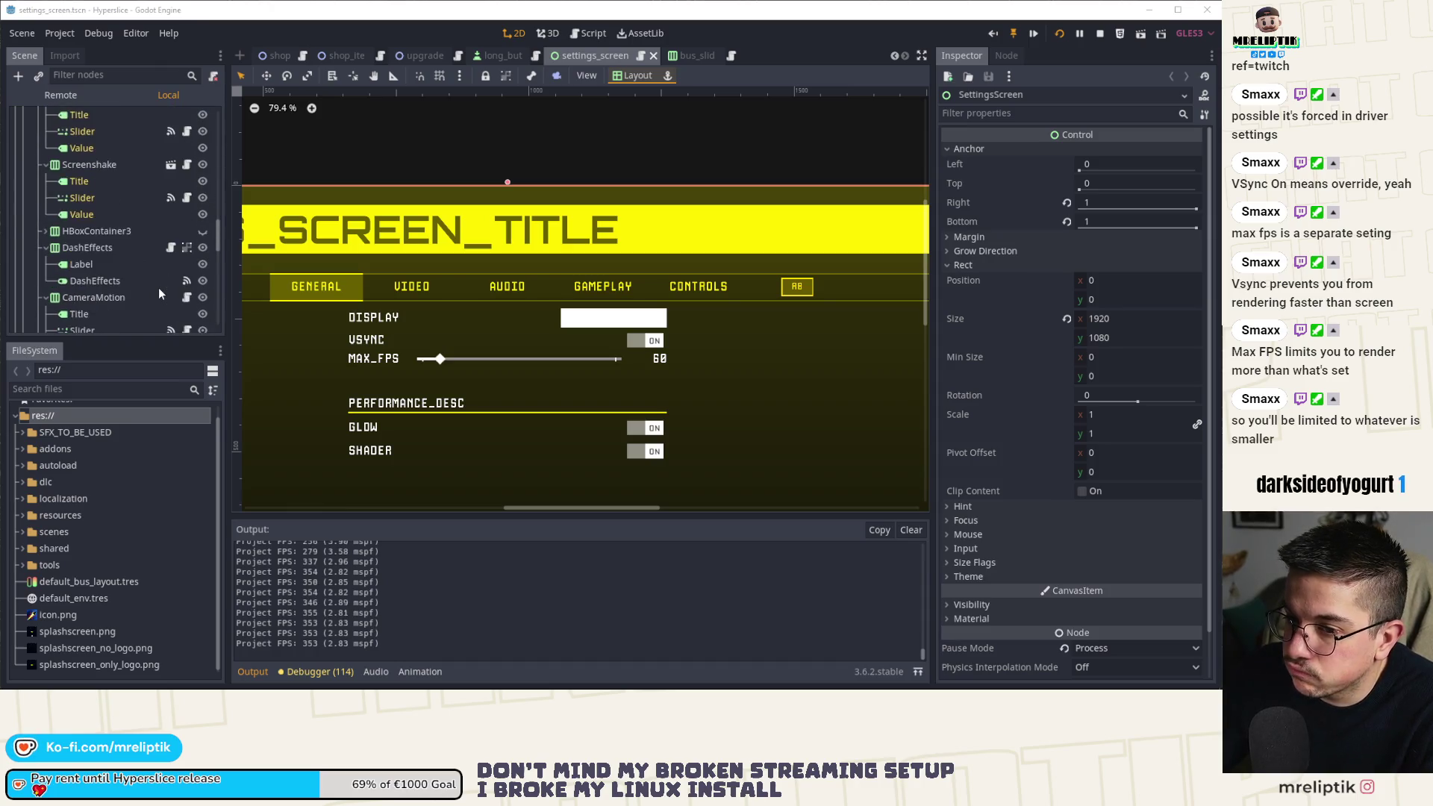
scroll(158, 288, up, 4)
click(658, 347)
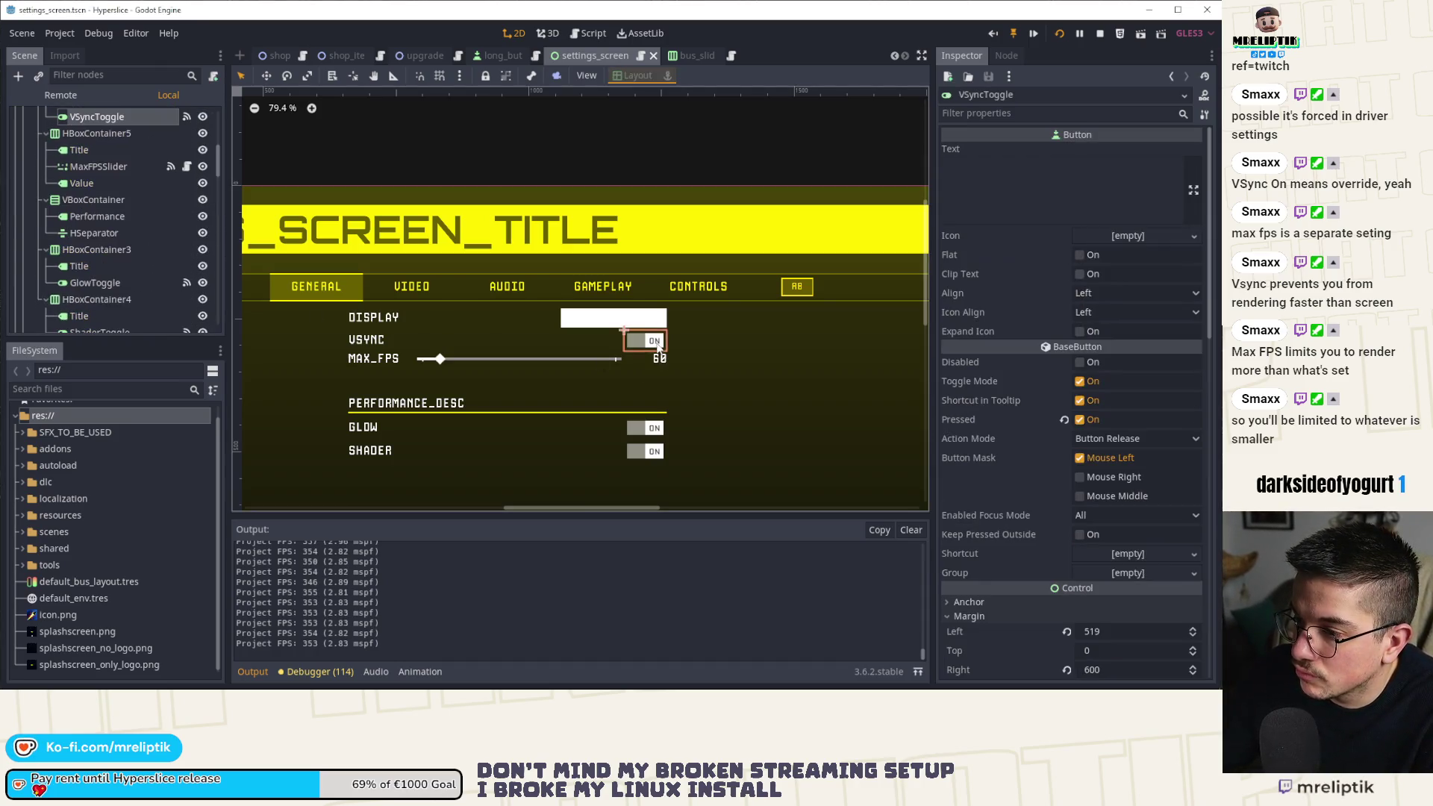
click(1022, 56)
click(991, 198)
double_click(991, 198)
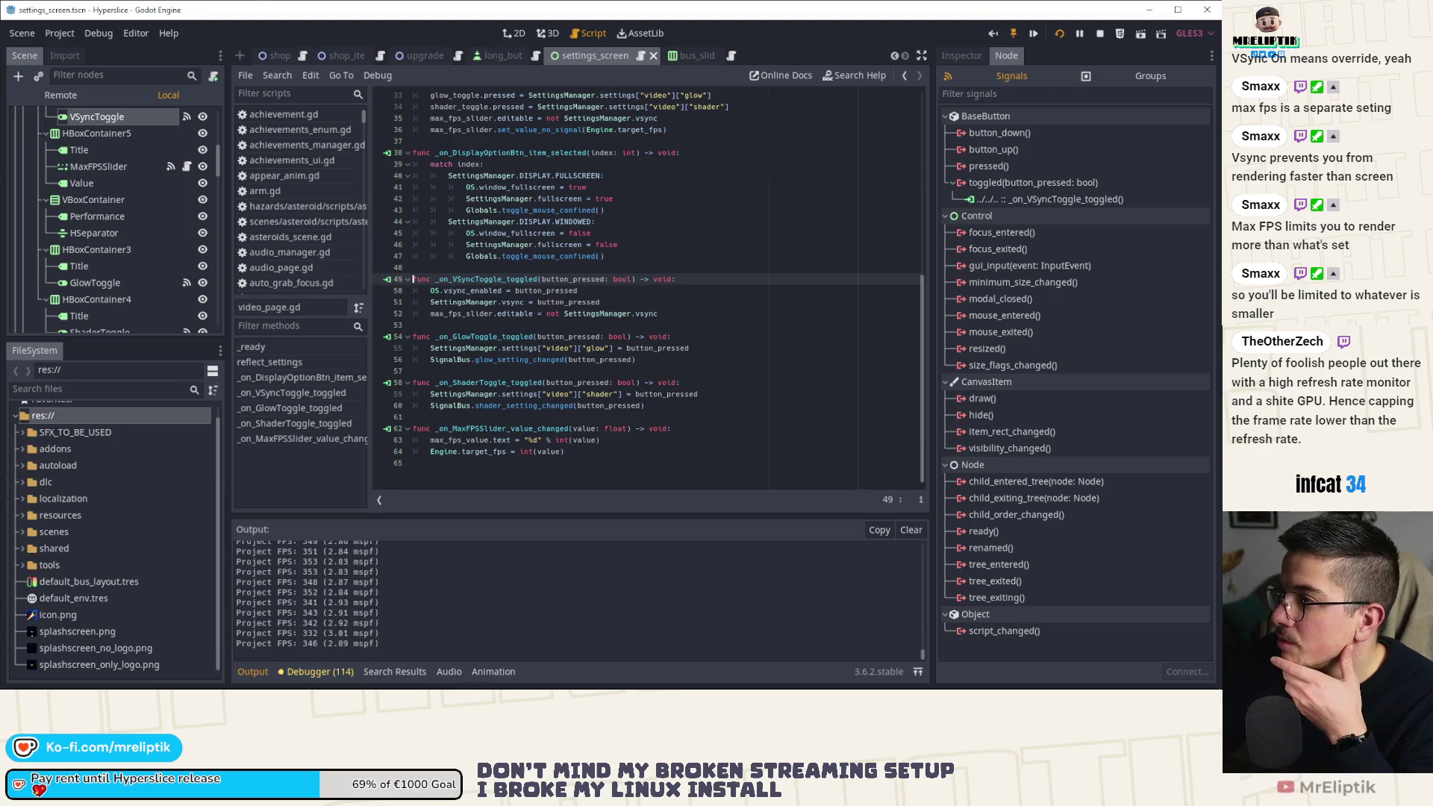
Set Hyperslice's Display to Fullscreen and toggle VSync off and back on, keeping MAX_FPS at 360.
mouse_move(901, 6)
mouse_down()
mouse_move(1022, 130)
mouse_move(1209, 208)
mouse_up()
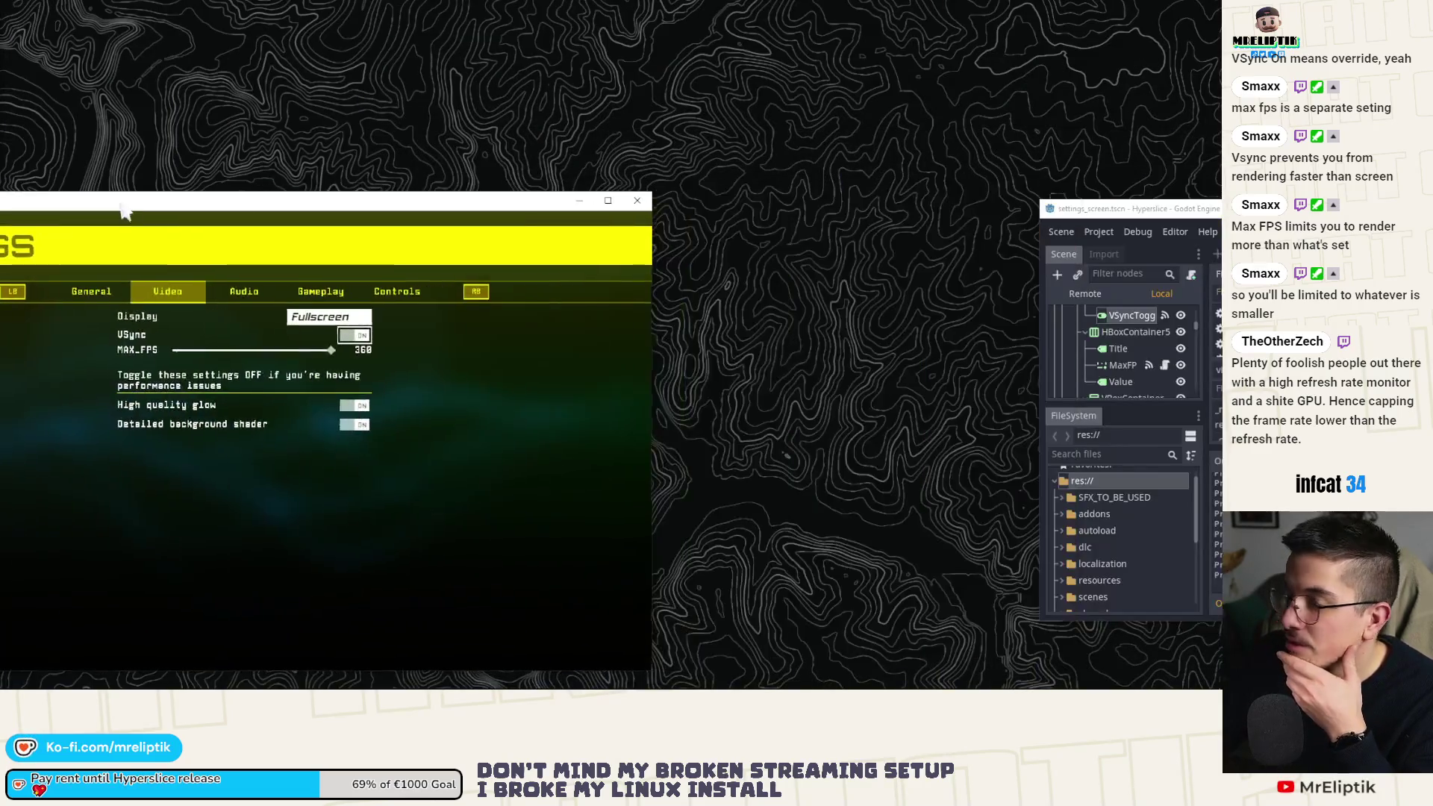
click(407, 272)
click(395, 297)
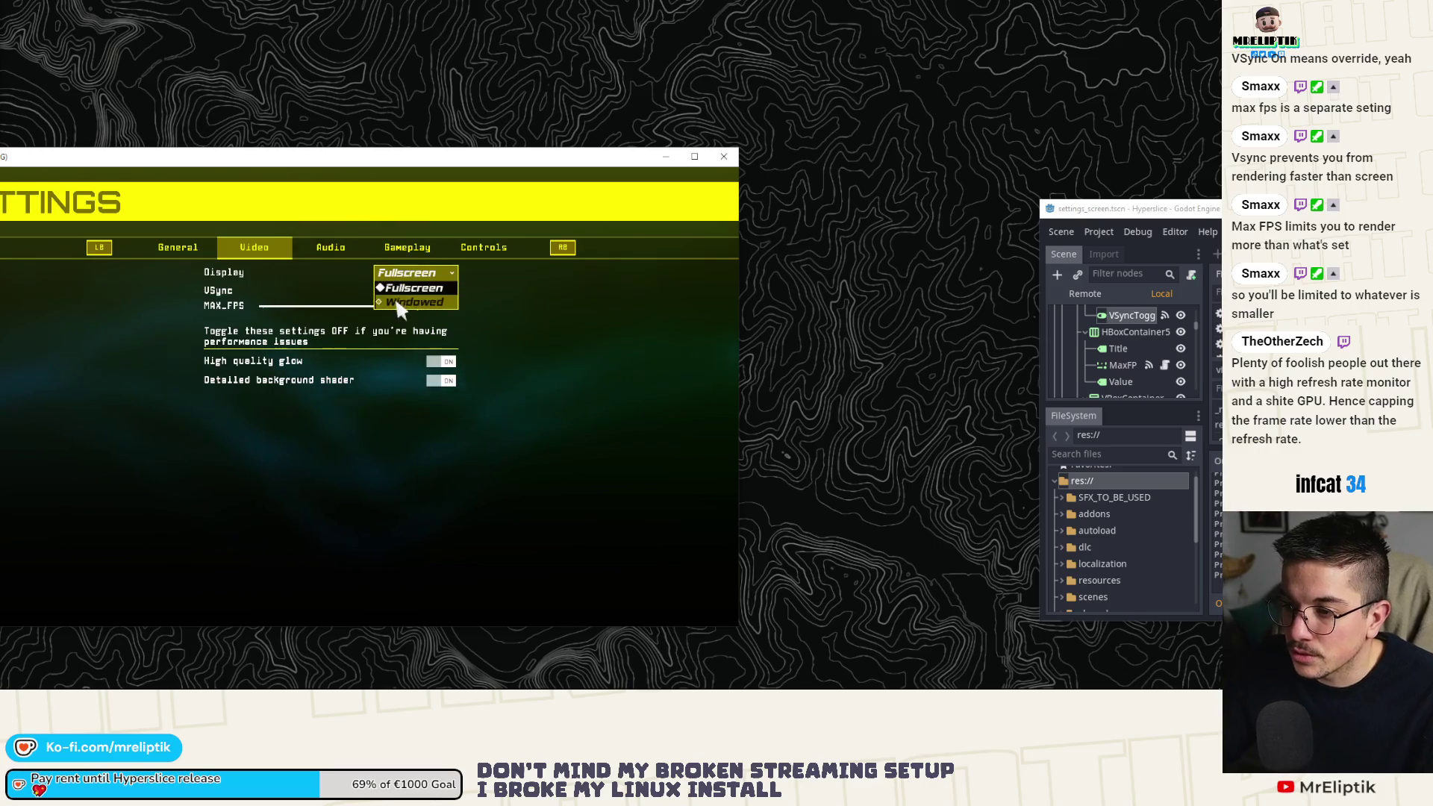
click(403, 287)
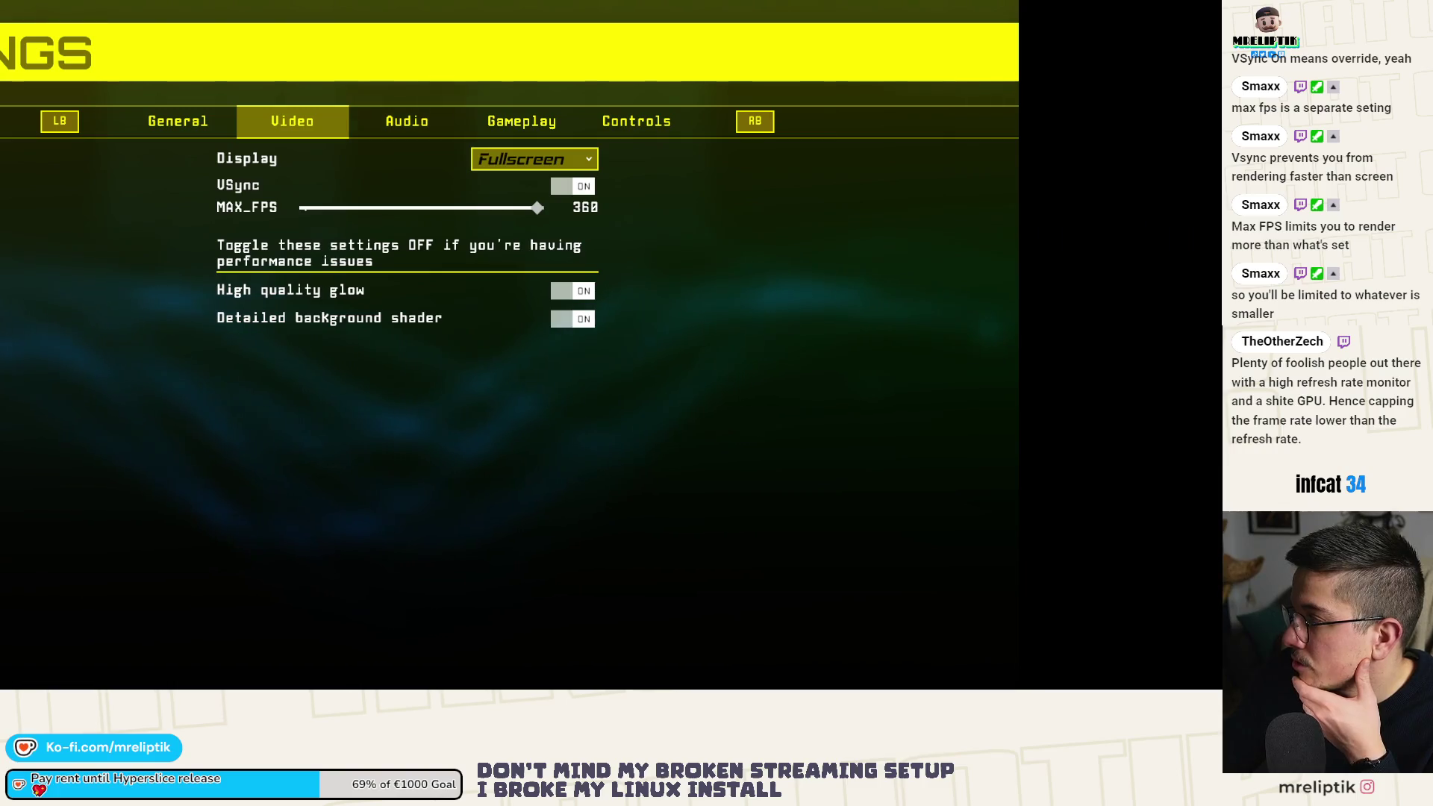
click(580, 186)
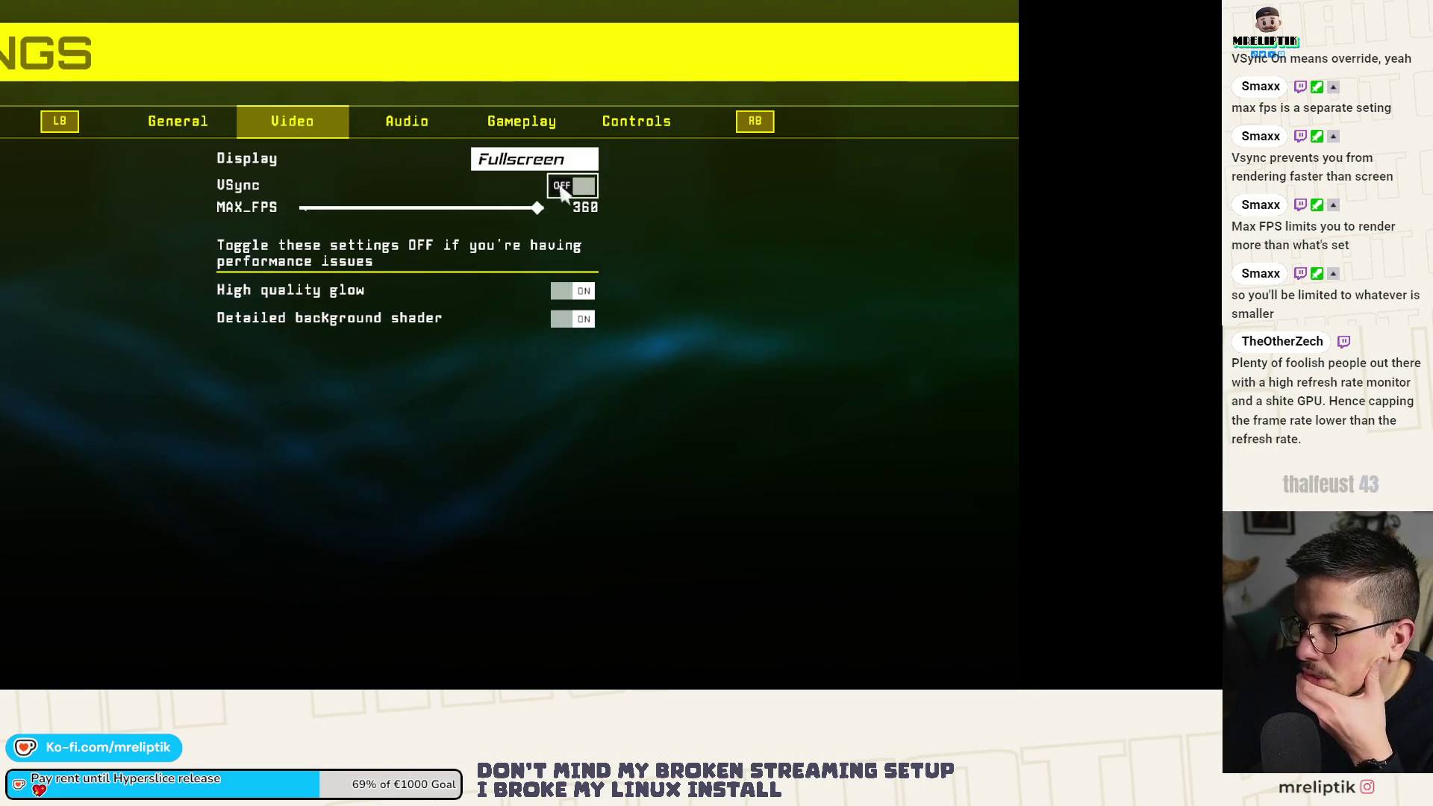
click(582, 186)
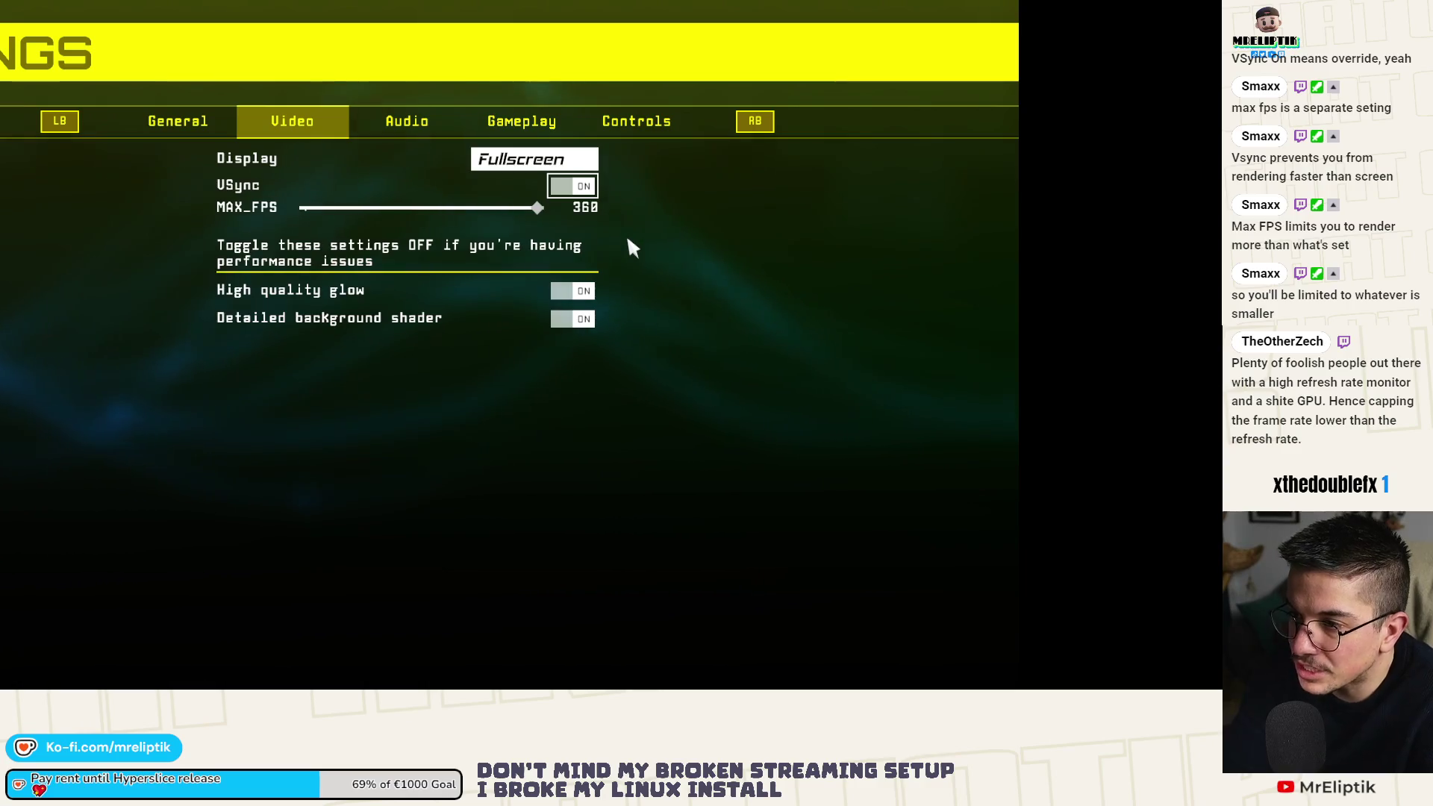
With VSync off, lower MAX_FPS to about 149, then toggle VSync on and off again.
click(567, 188)
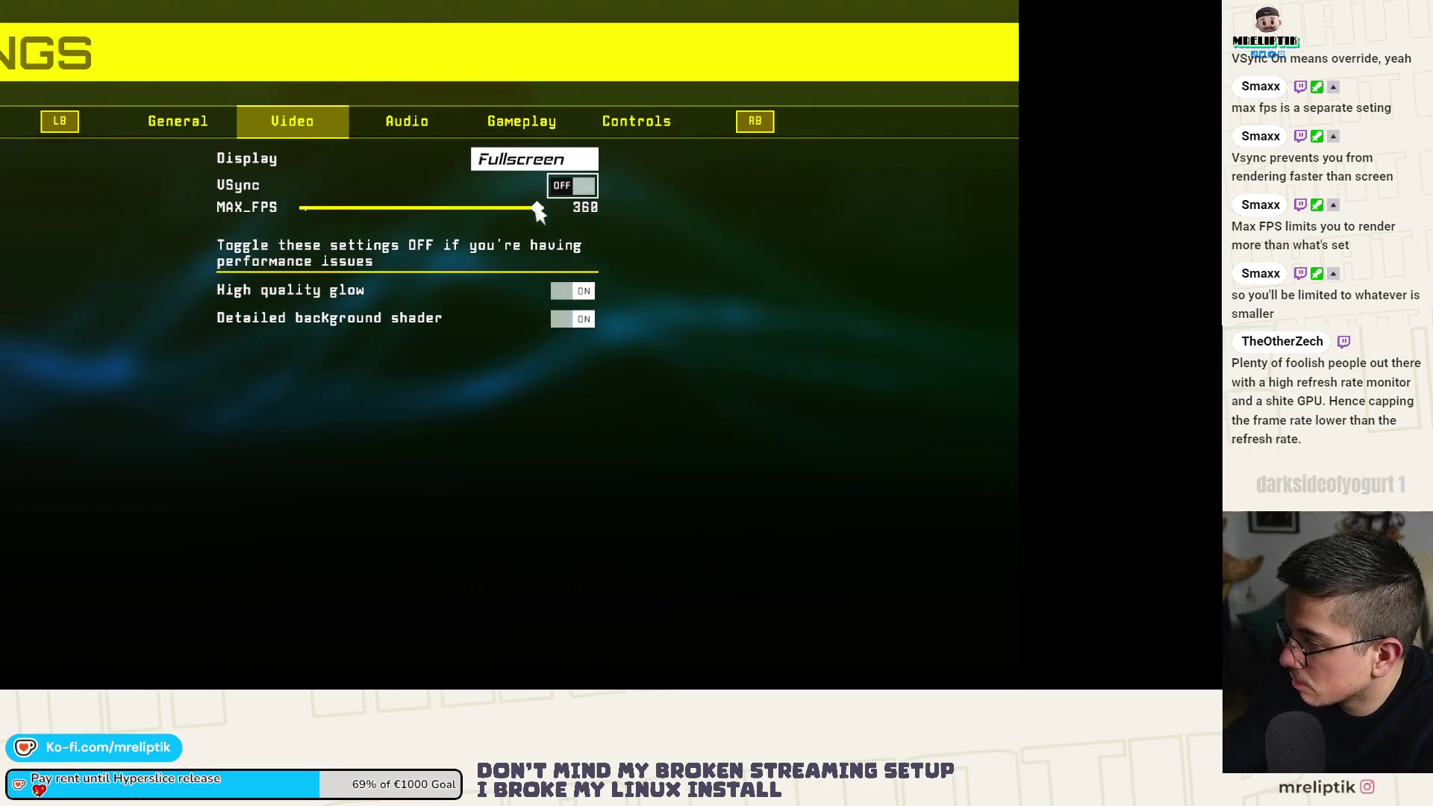
mouse_move(537, 212)
mouse_down()
mouse_move(394, 215)
mouse_move(422, 210)
mouse_up()
click(572, 186)
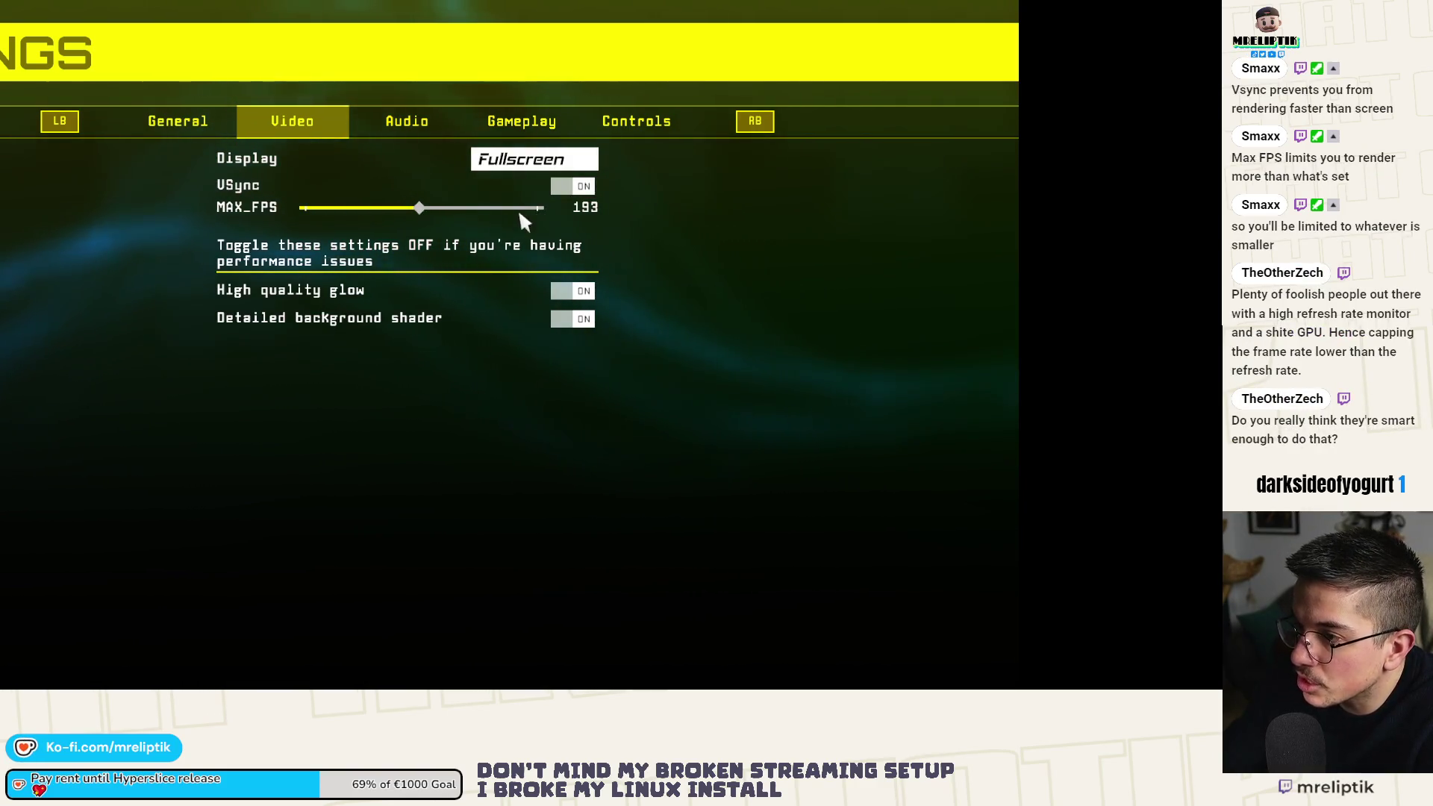
click(589, 186)
Raise MAX_FPS to 339, turn VSync back on, and leave Video settings for the title screen.
click(420, 209)
drag(421, 209, 525, 208)
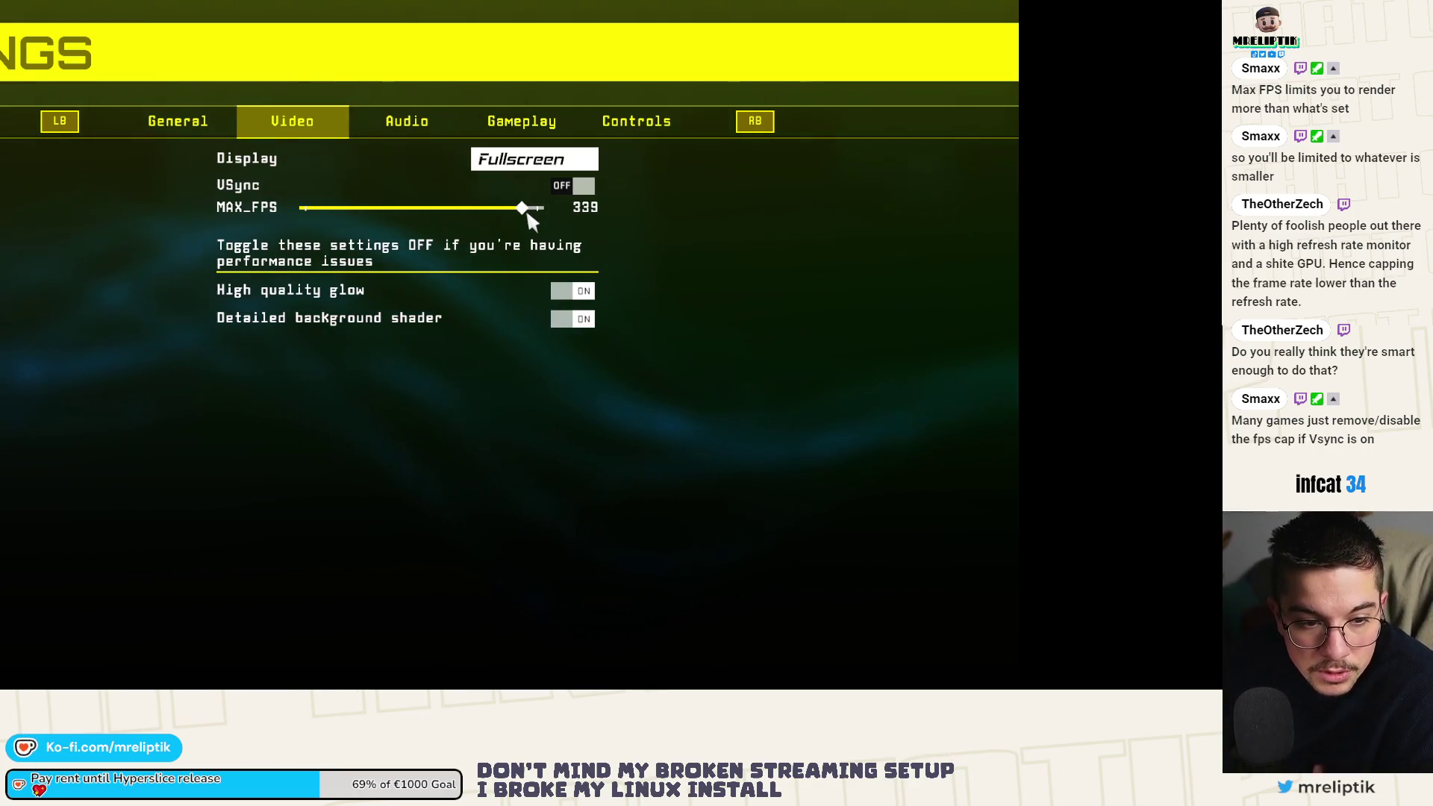
click(584, 186)
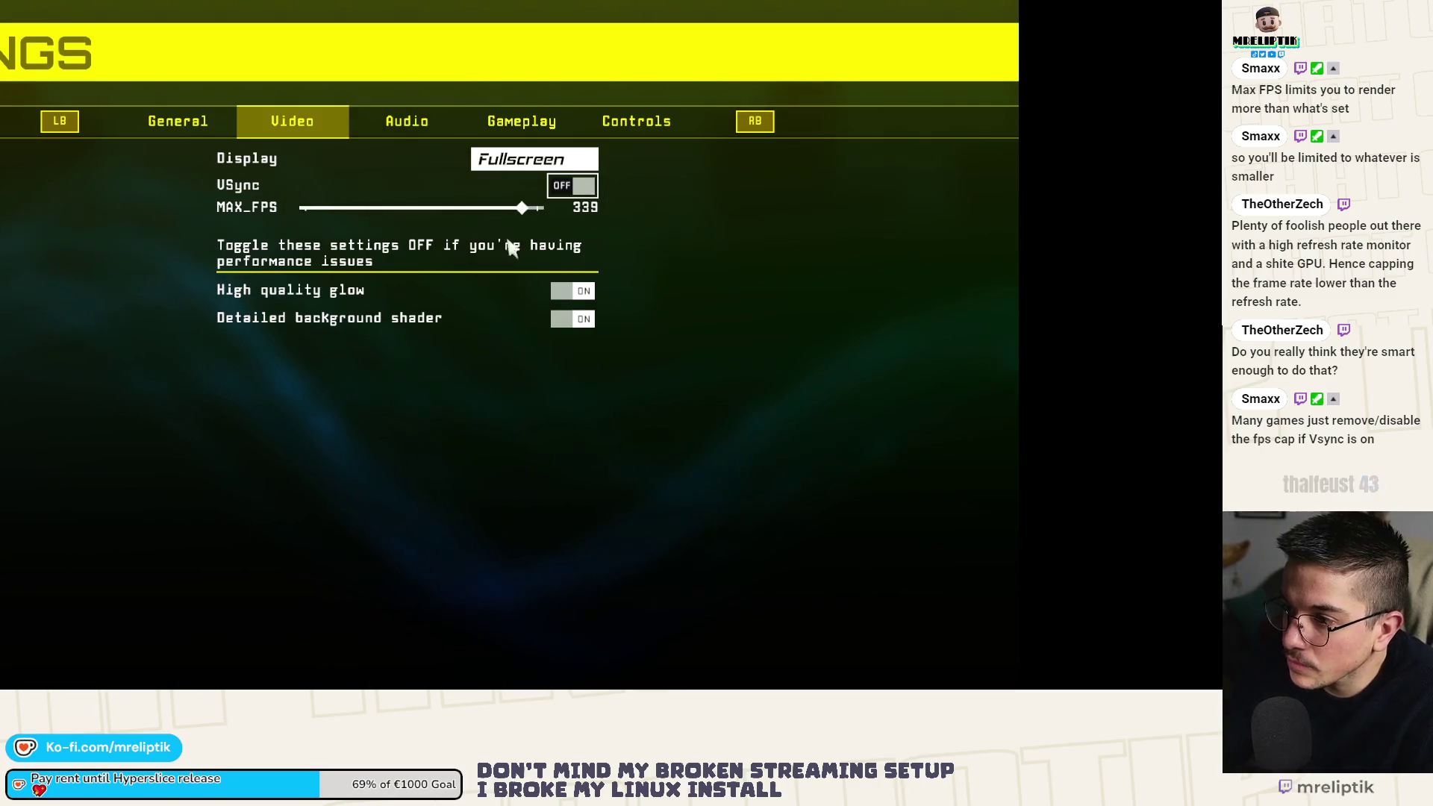
key(Escape)
key(Escape)
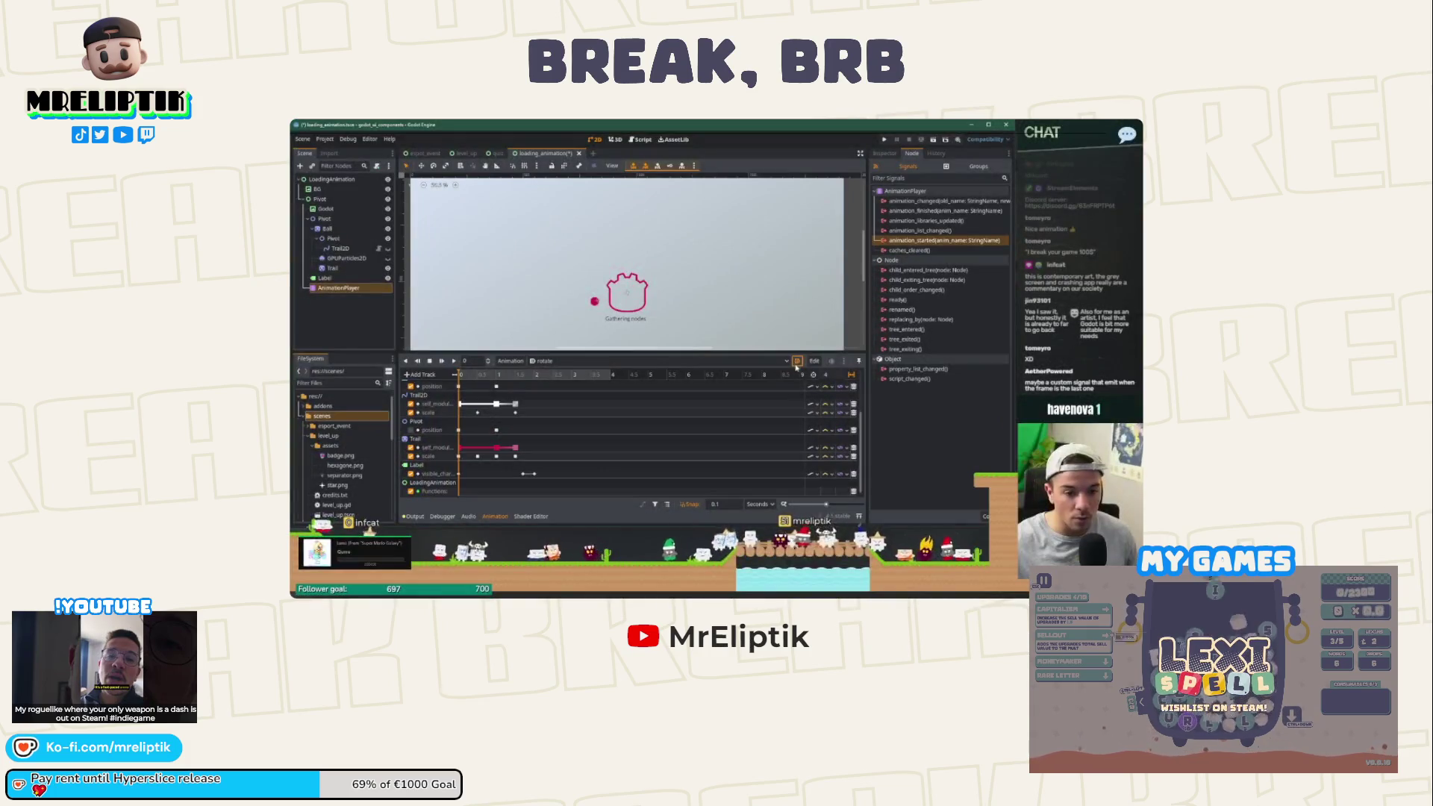
Save the open loading_animation scene.
key(ctrl+s)
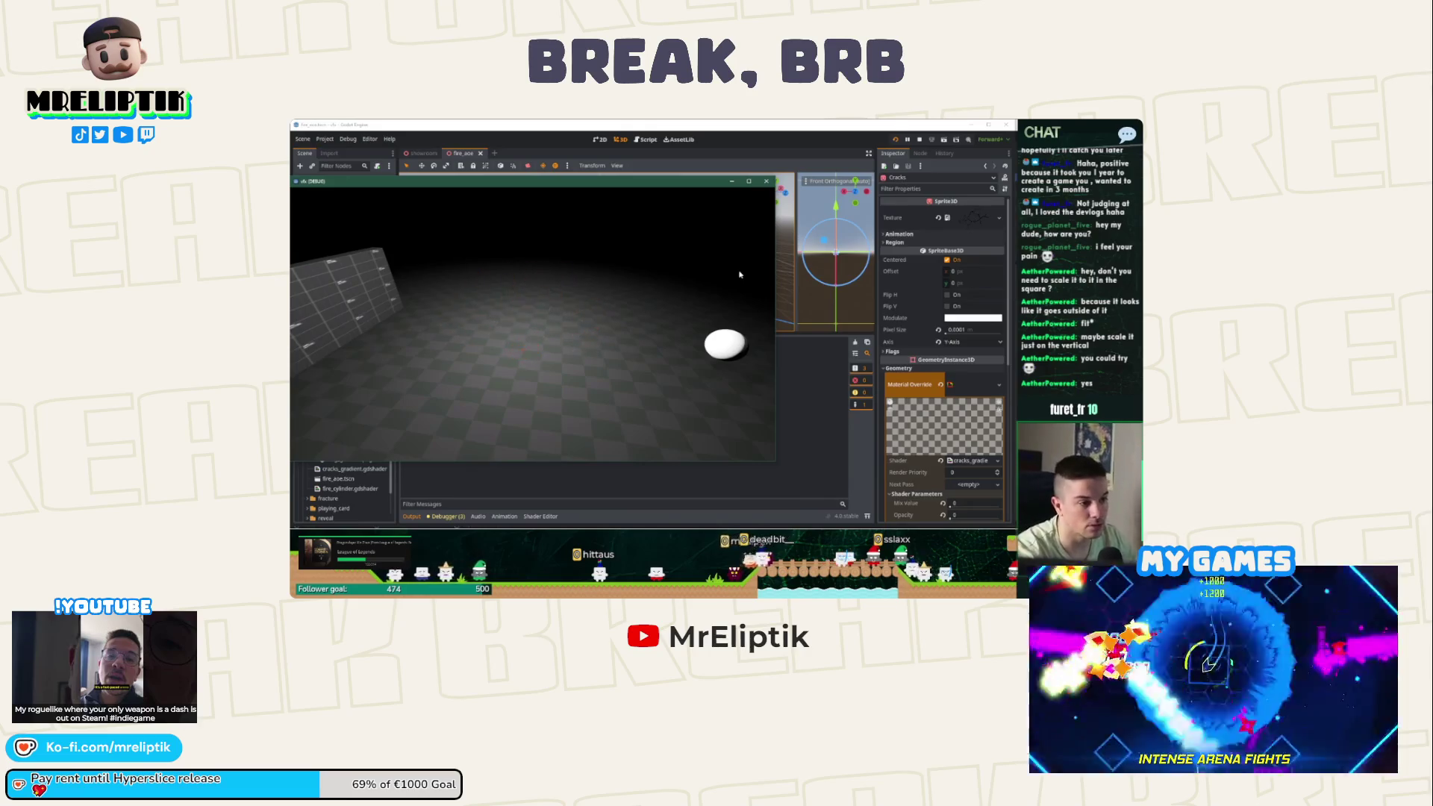
mouse_move(469, 354)
mouse_down()
mouse_move(528, 227)
mouse_move(450, 370)
mouse_up()
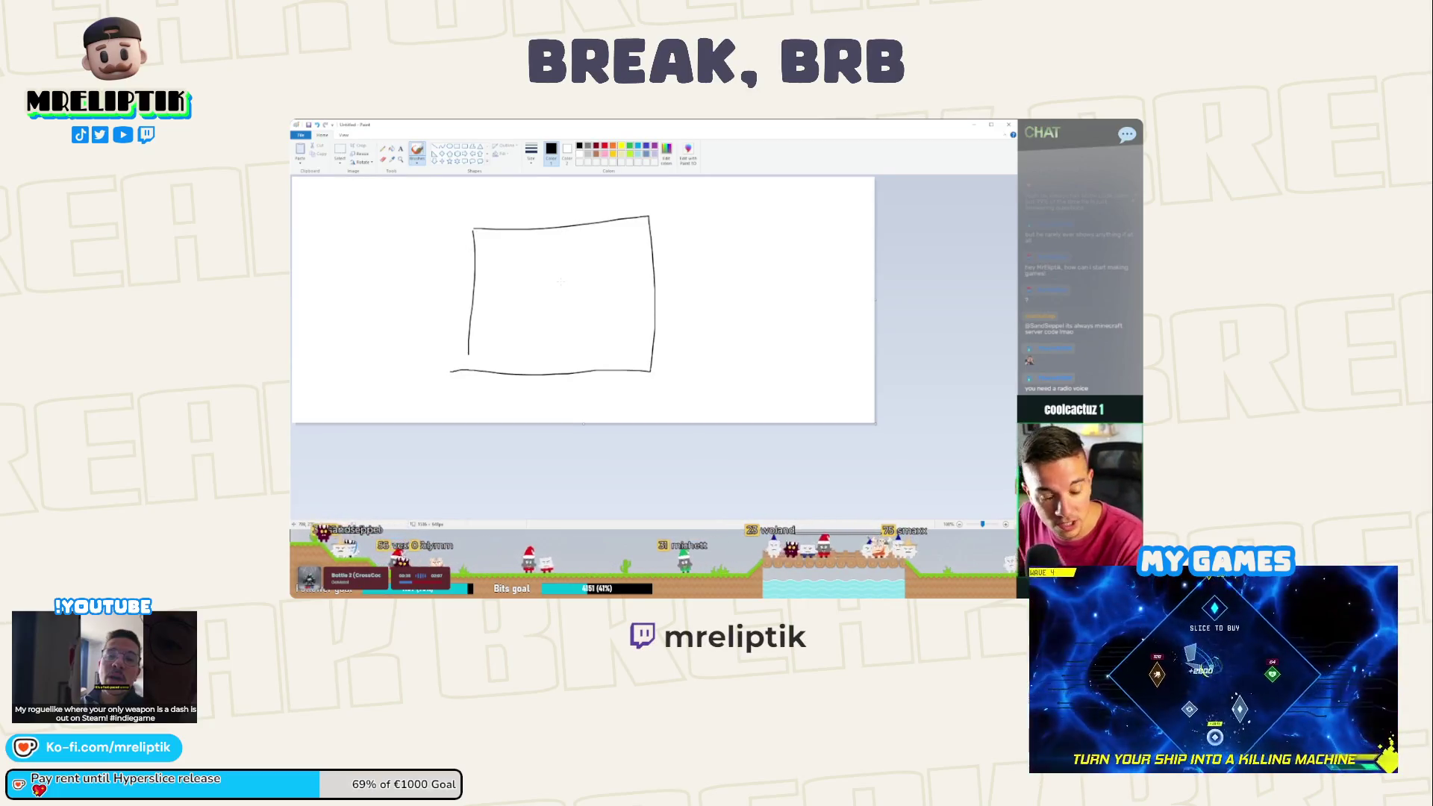
Write GE in the rectangle, draw an arrow pointing at it, and add a small marked box beneath.
drag(532, 265, 522, 287)
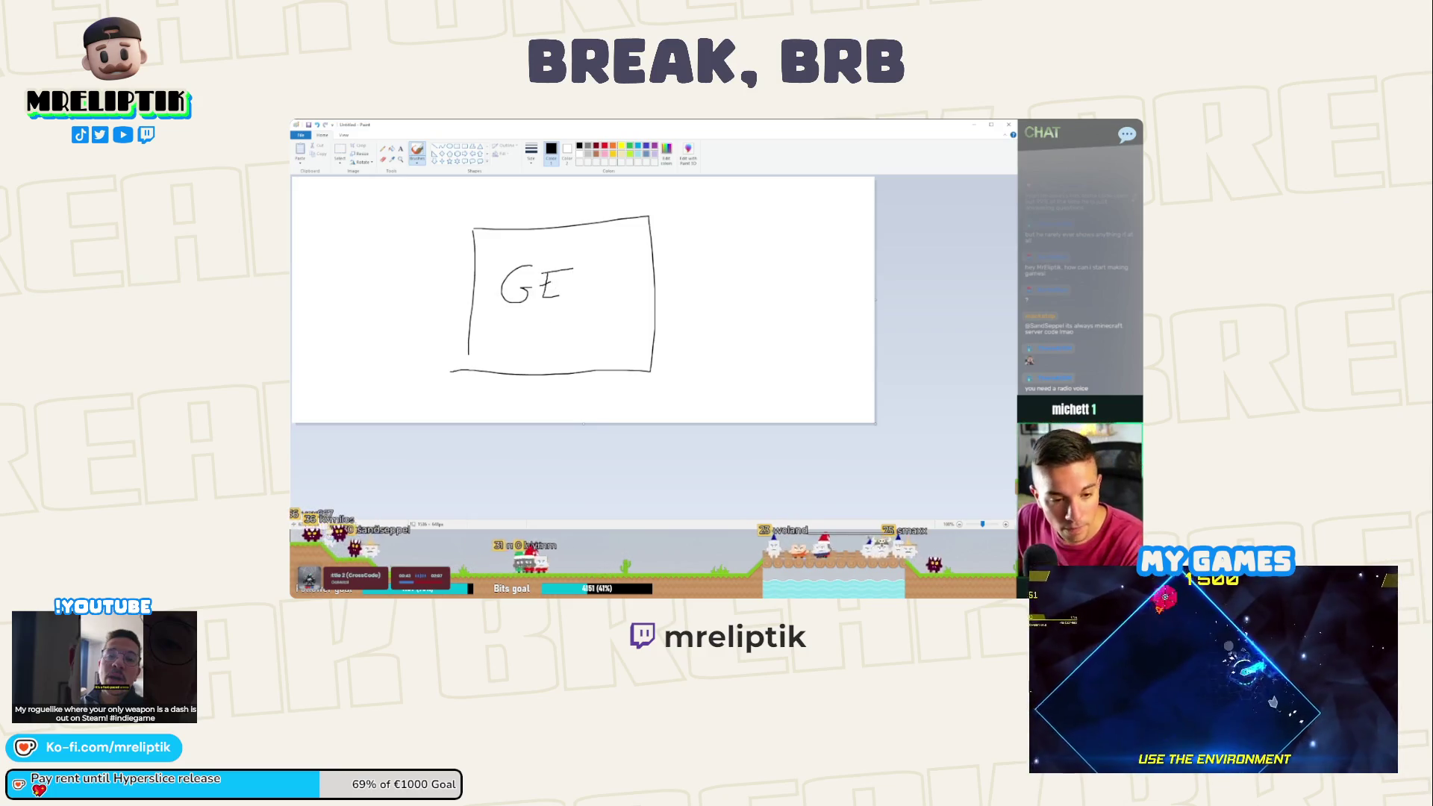
mouse_move(700, 211)
mouse_down()
mouse_move(672, 254)
mouse_move(731, 269)
mouse_up()
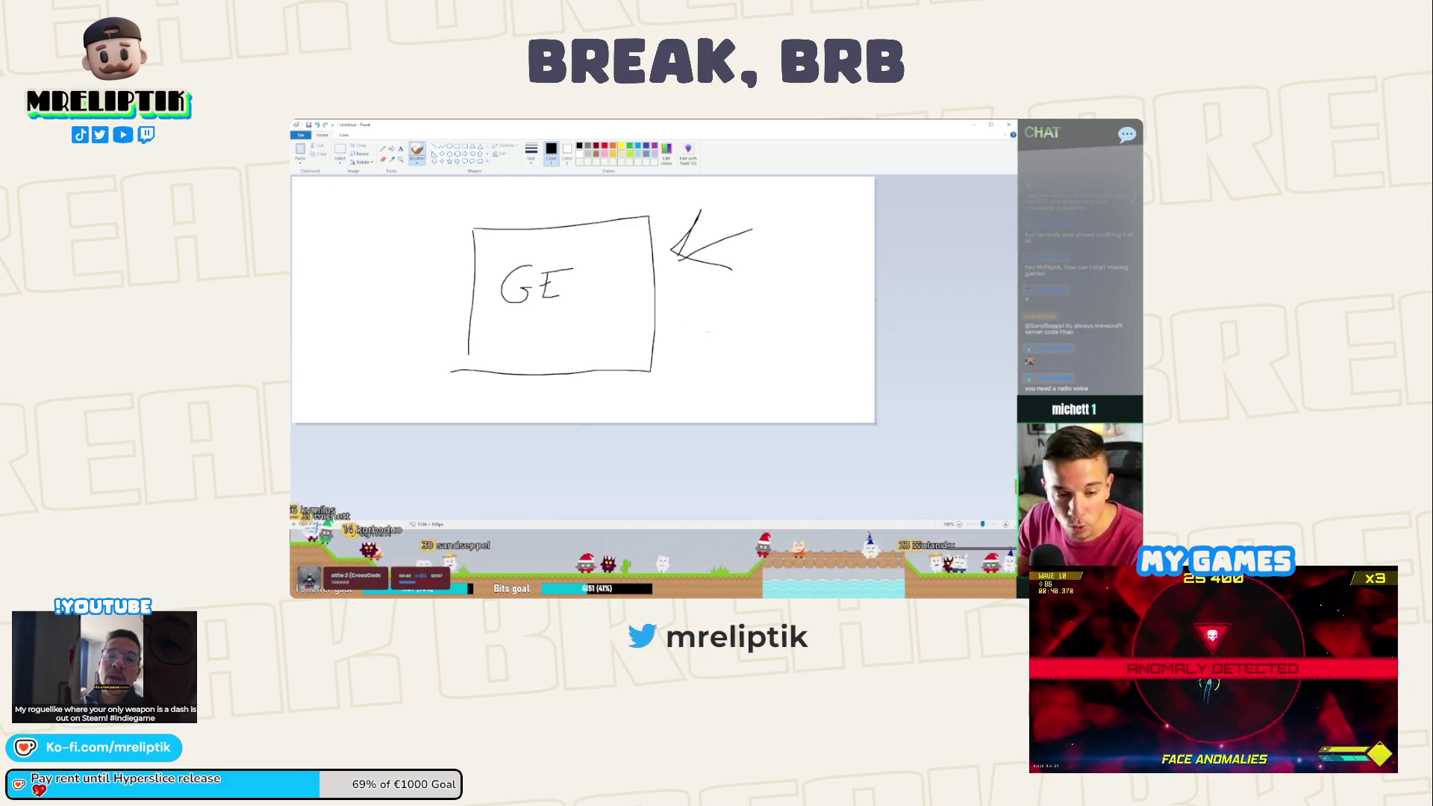
mouse_move(722, 317)
mouse_down()
mouse_move(777, 373)
mouse_move(709, 367)
mouse_move(714, 351)
mouse_move(759, 351)
mouse_up()
click(743, 342)
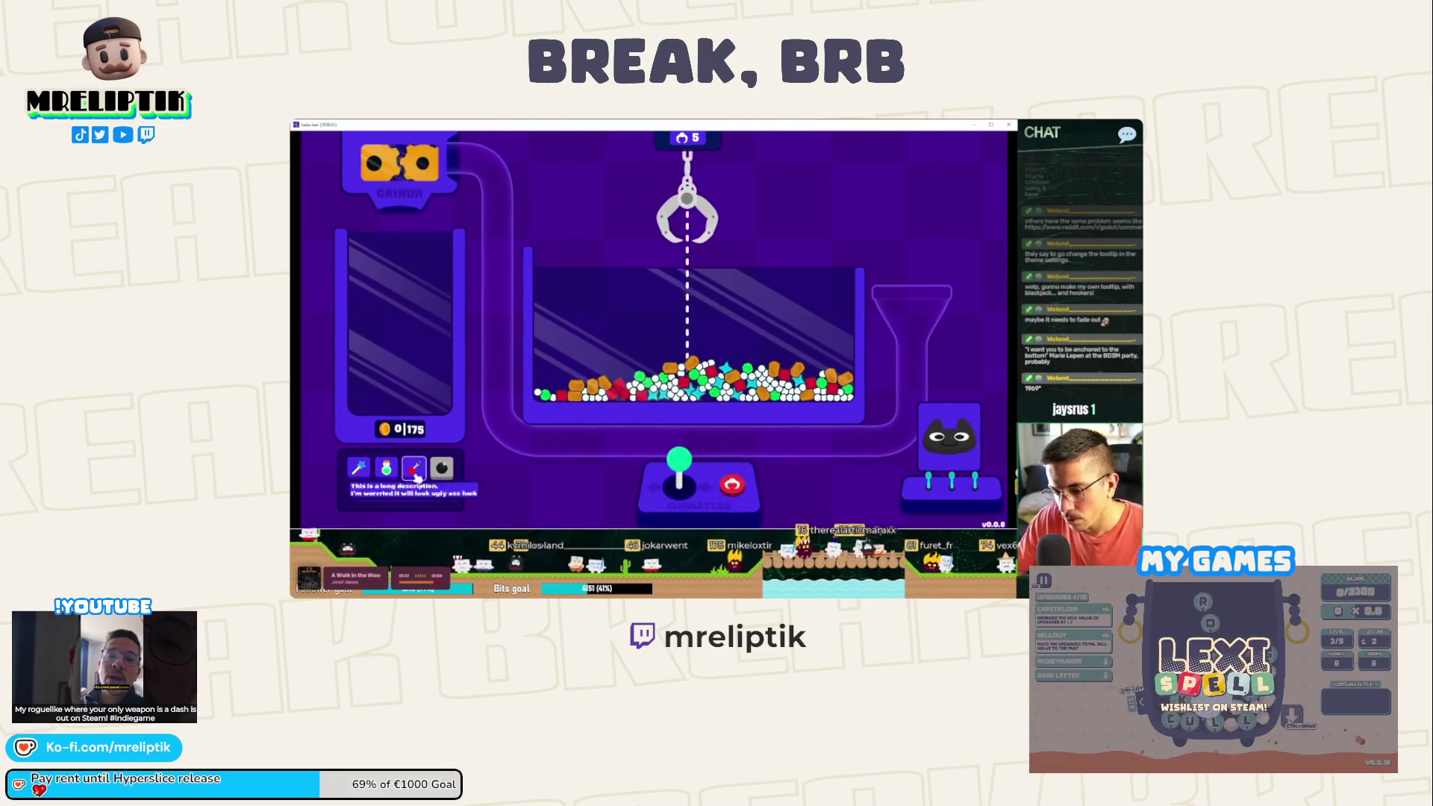
Stop the claw-machine game and drag the GradientTexture2D From handle to the sprite's centre.
mouse_move(422, 470)
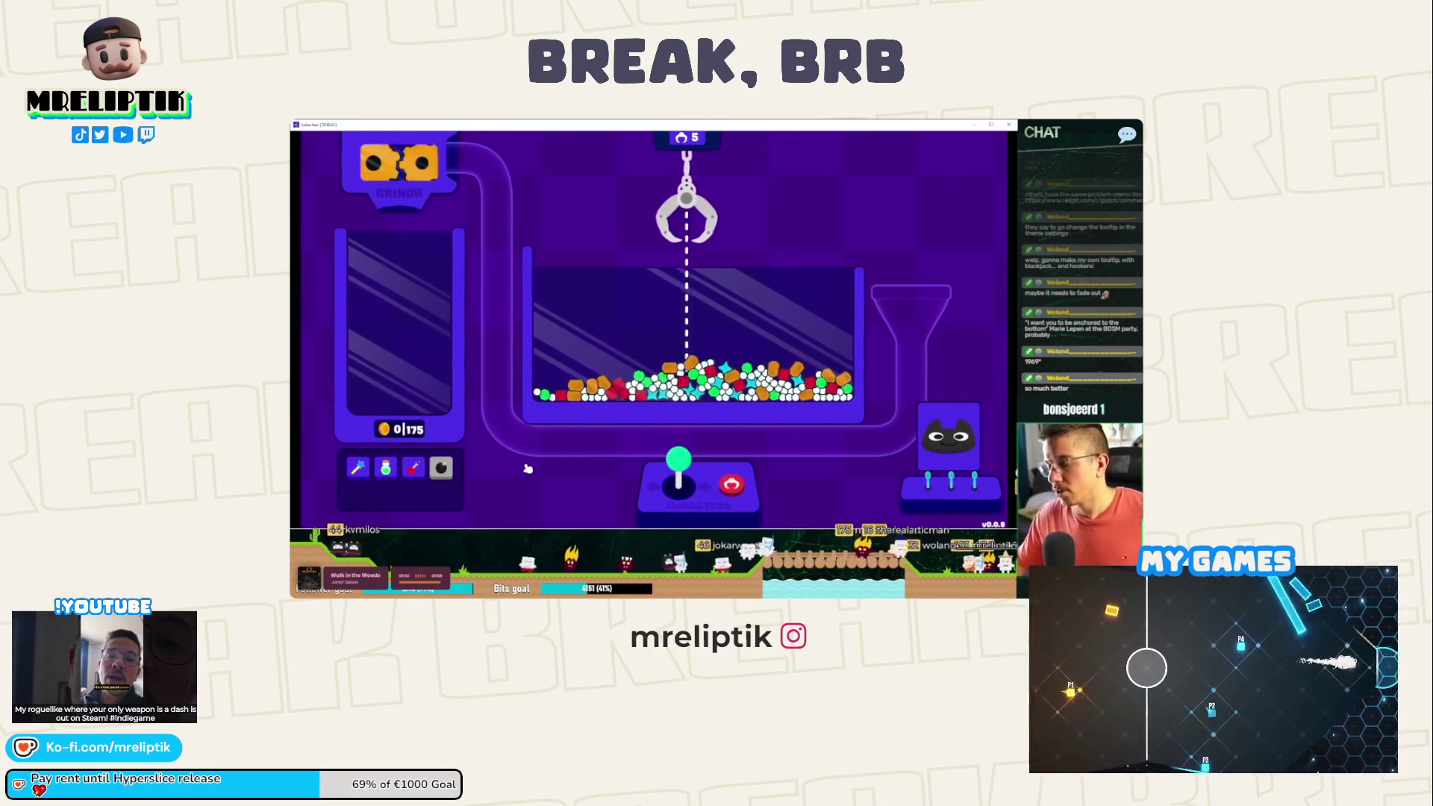
key(F8)
drag(894, 240, 935, 291)
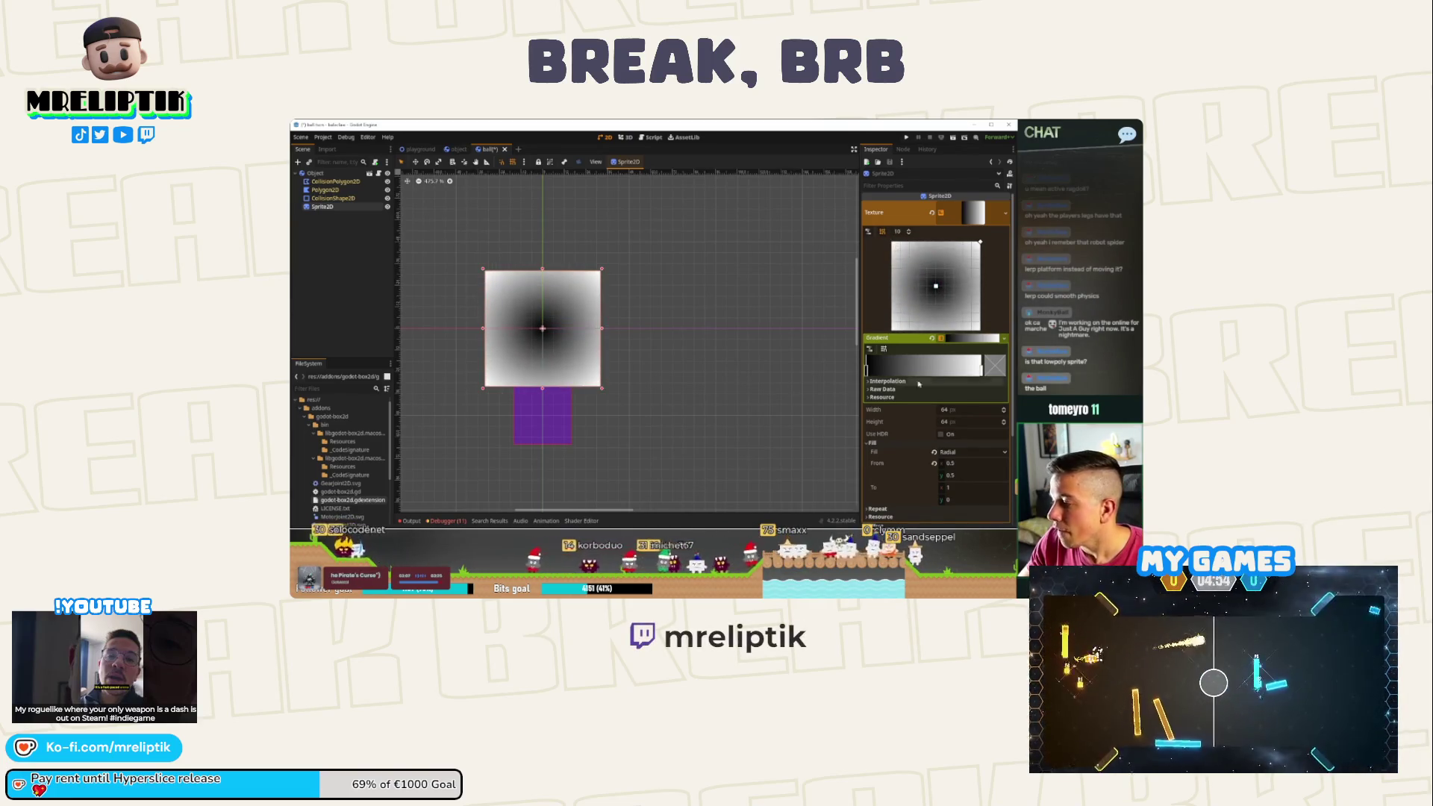
Remove a gradient point and make the end stop fully transparent, shifting it toward the edge.
right_click(867, 372)
drag(982, 369, 941, 369)
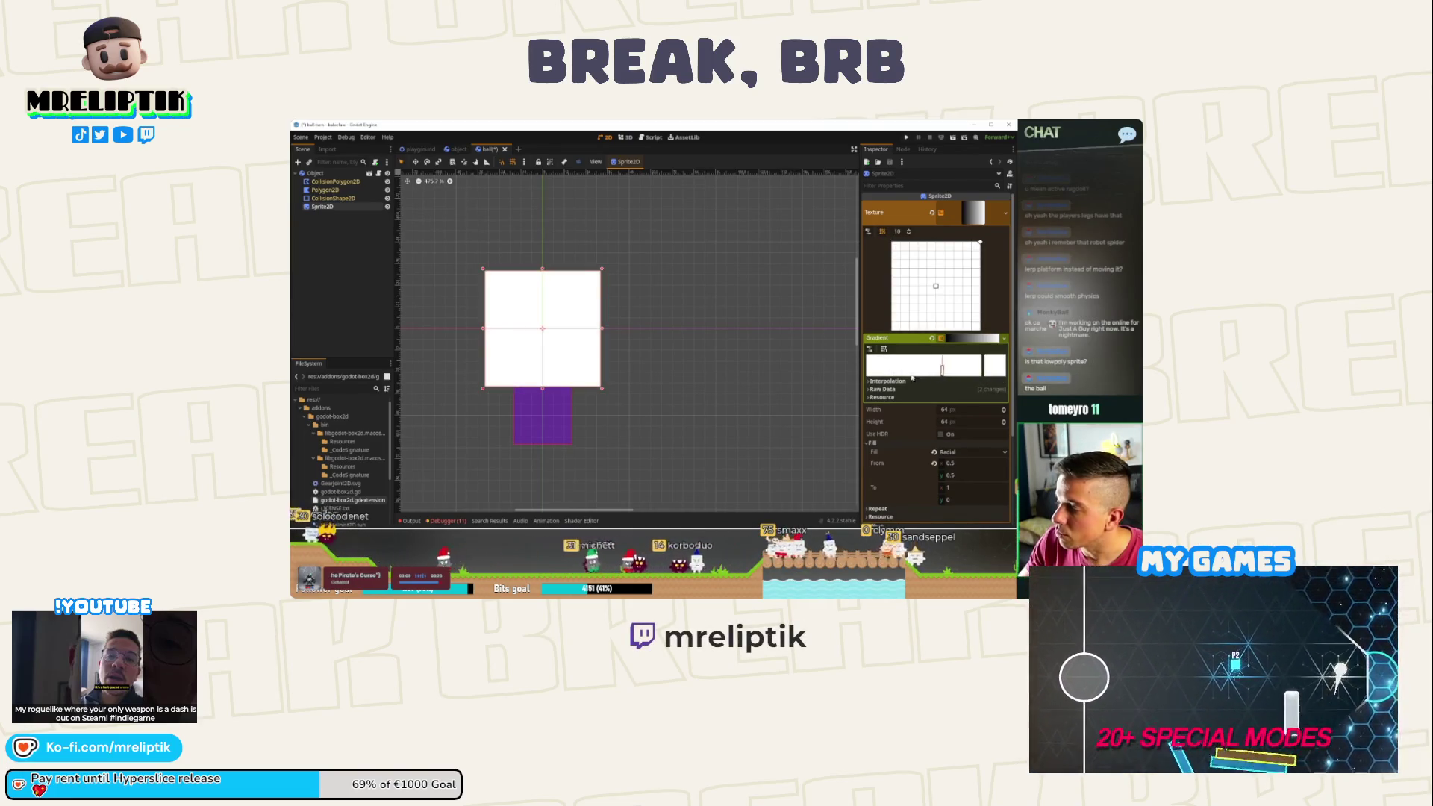
click(995, 365)
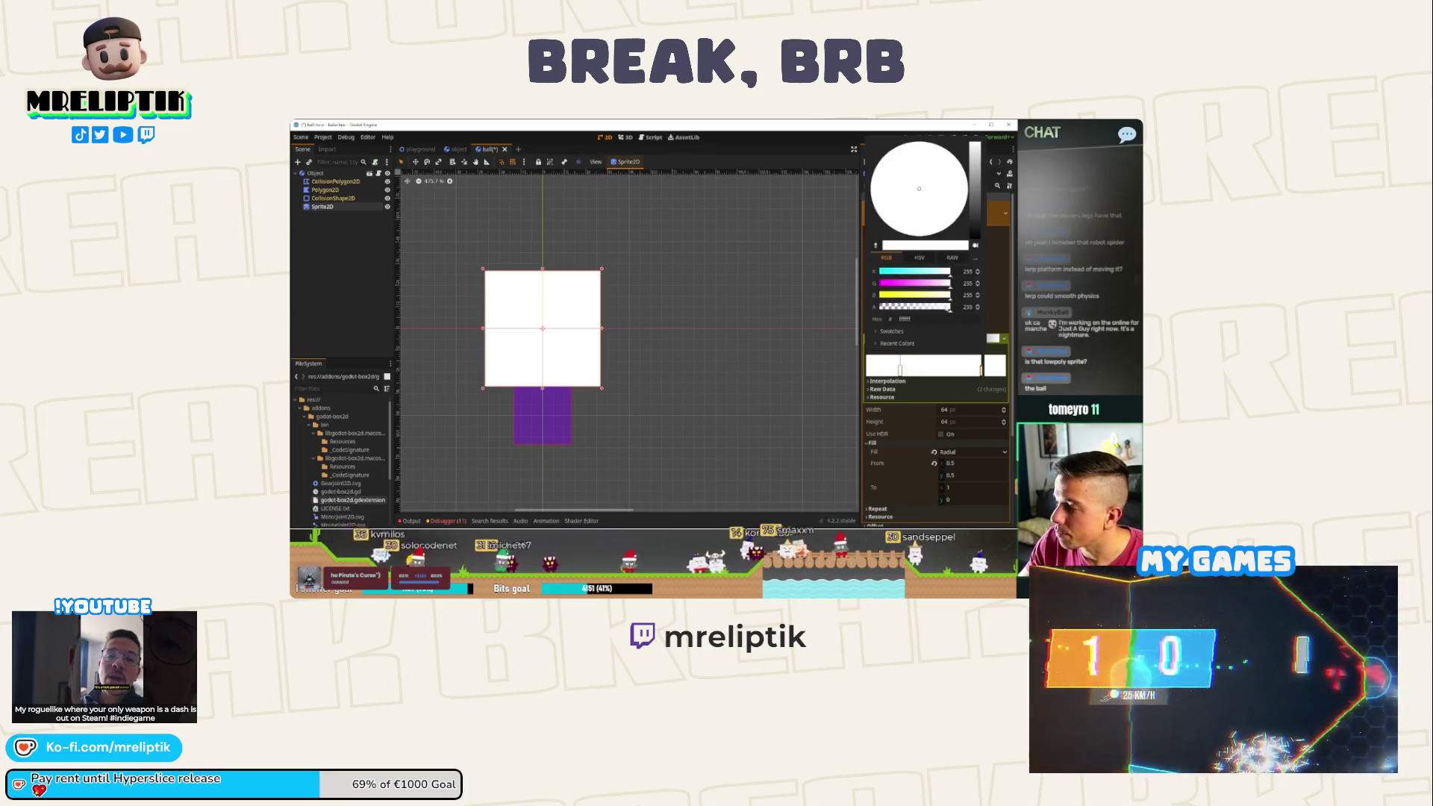
drag(949, 306, 835, 309)
click(963, 376)
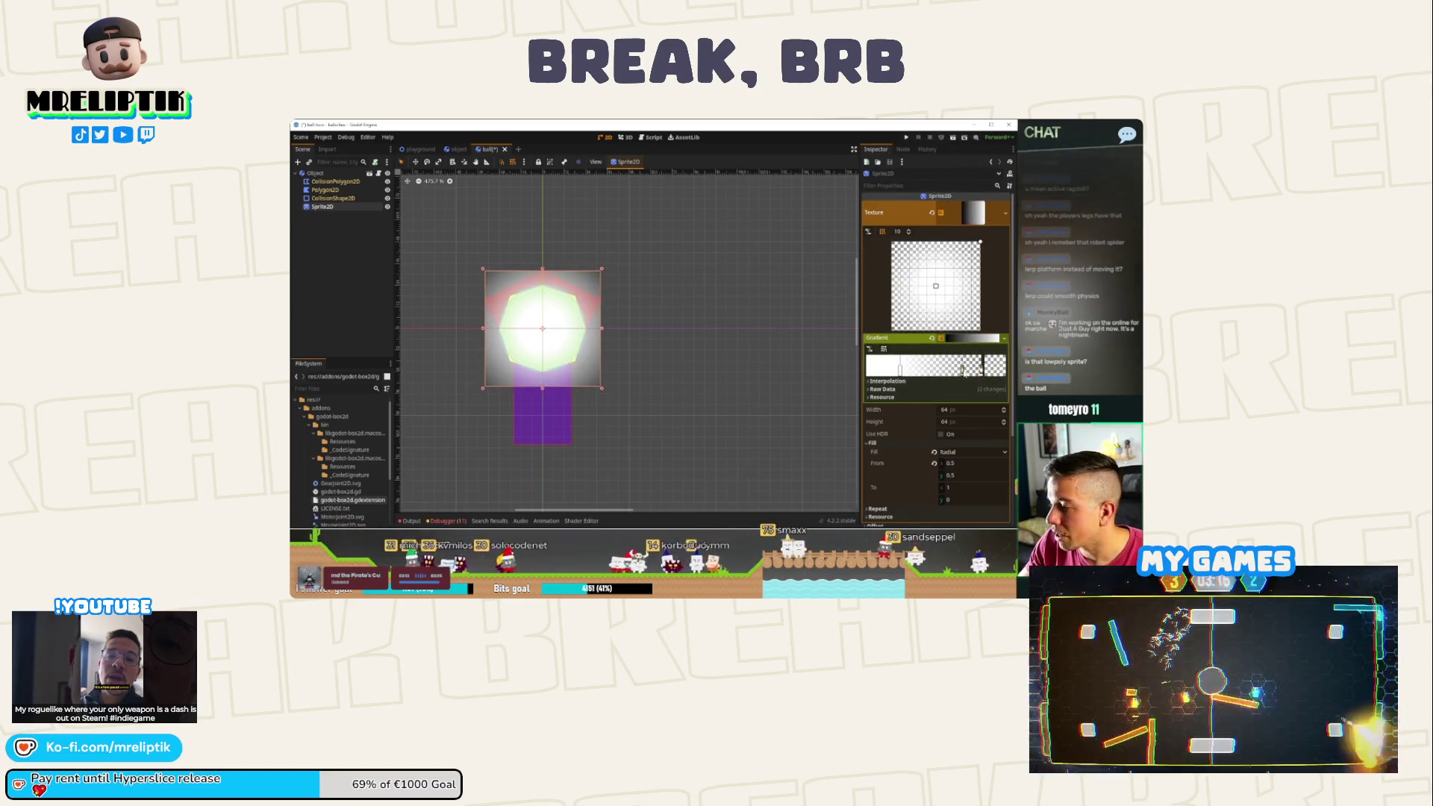
double_click(963, 371)
drag(963, 371, 976, 368)
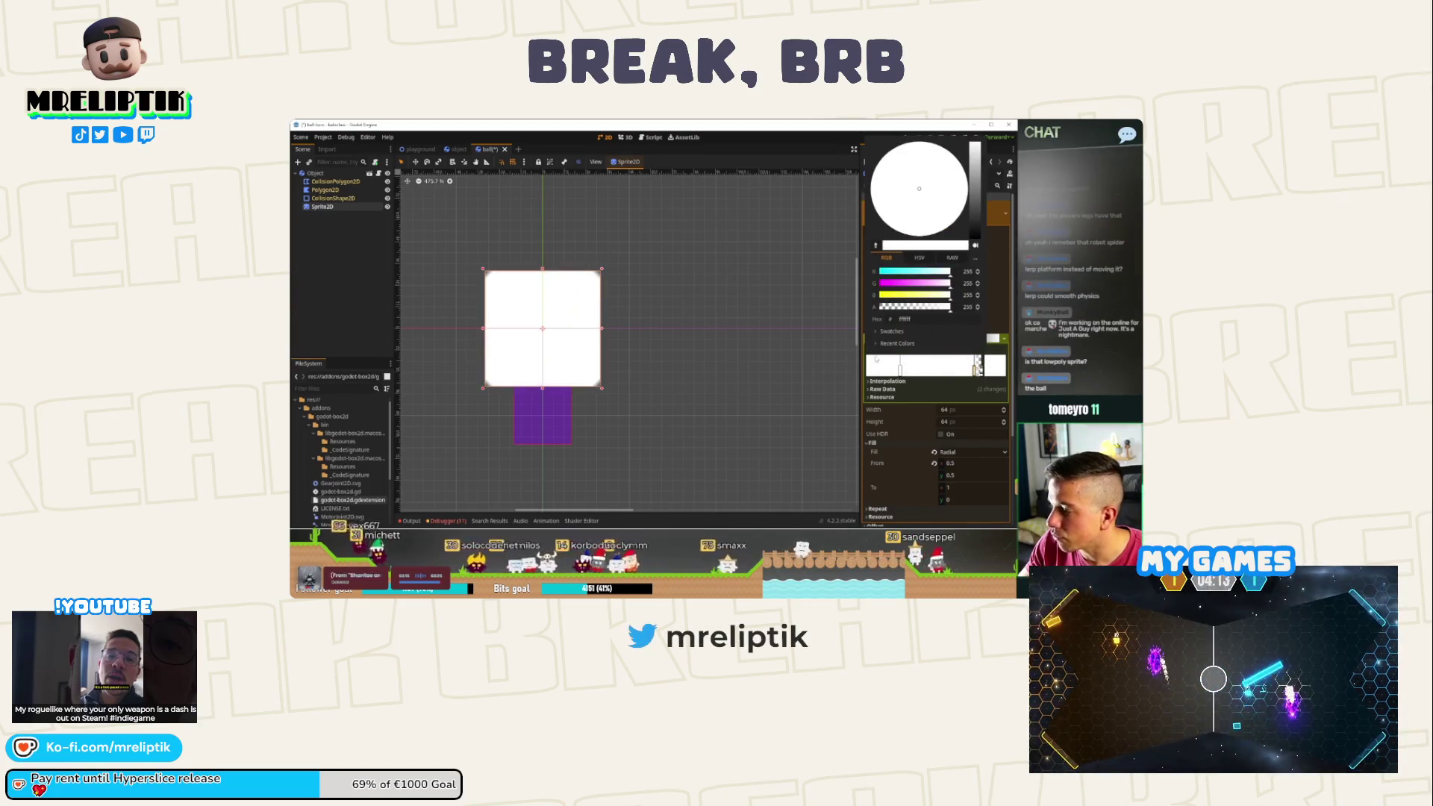
click(975, 368)
Pull the To handle in to form a white circle, deselect the sprite, and save the ball scene.
drag(979, 244, 963, 259)
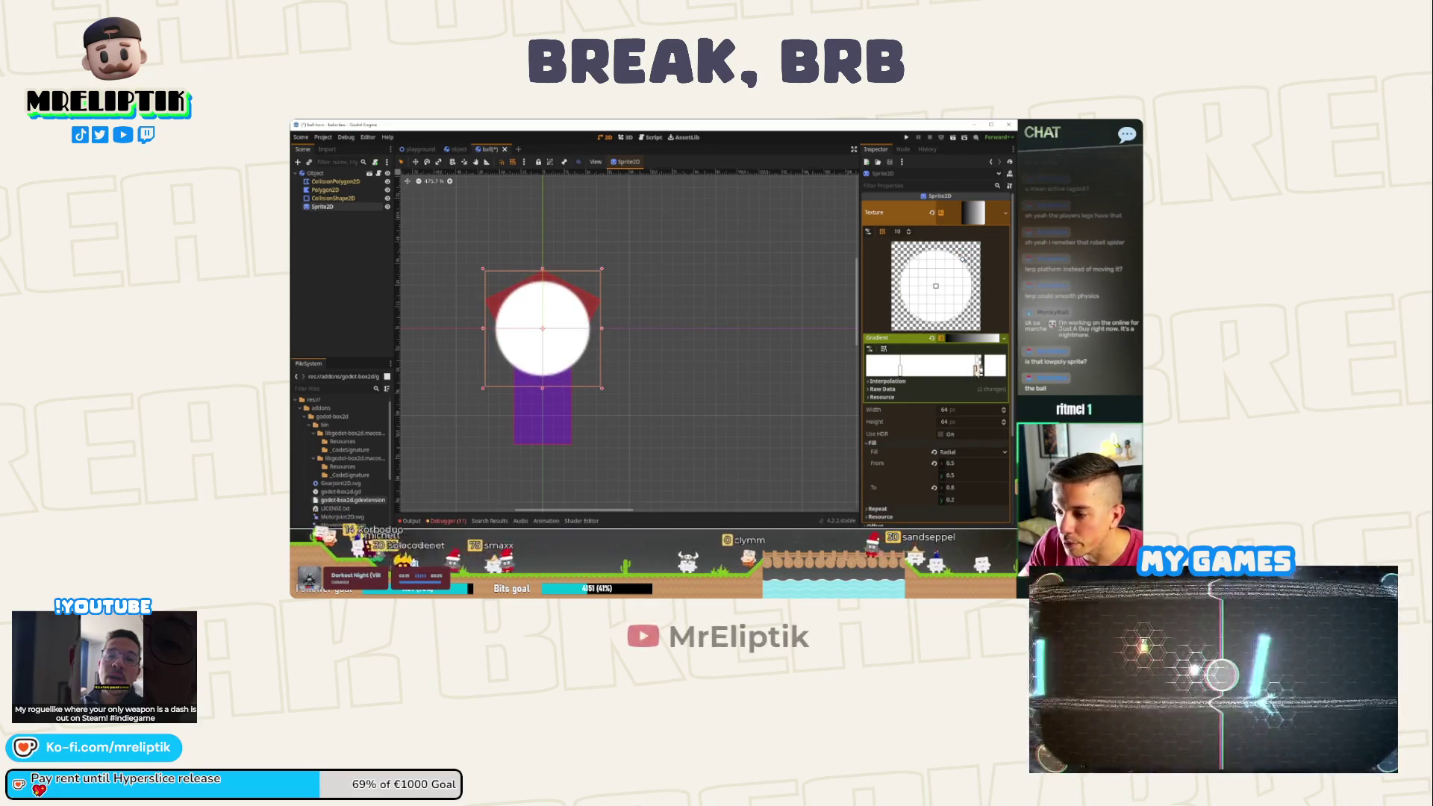
click(343, 296)
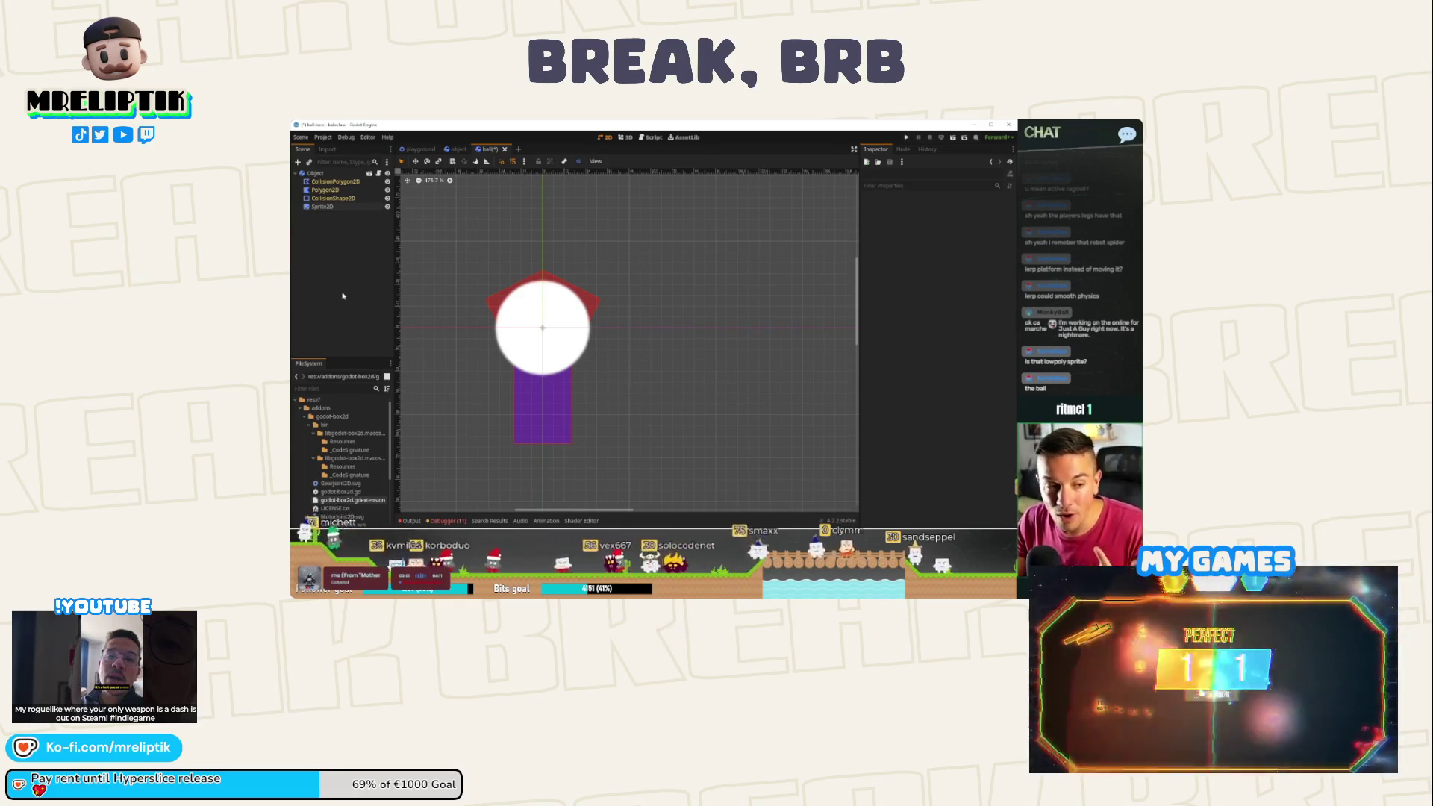
key(ctrl+s)
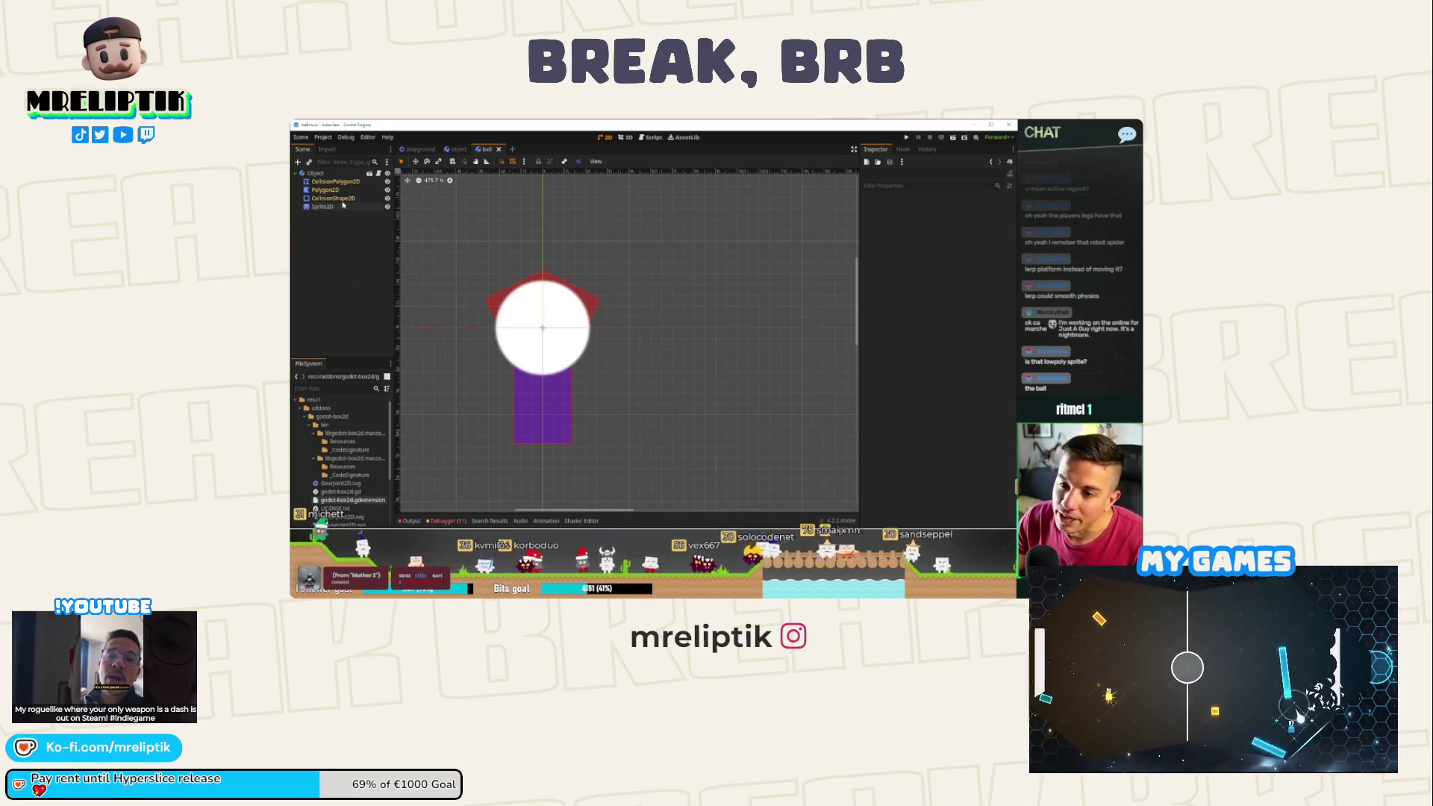
key(ctrl+s)
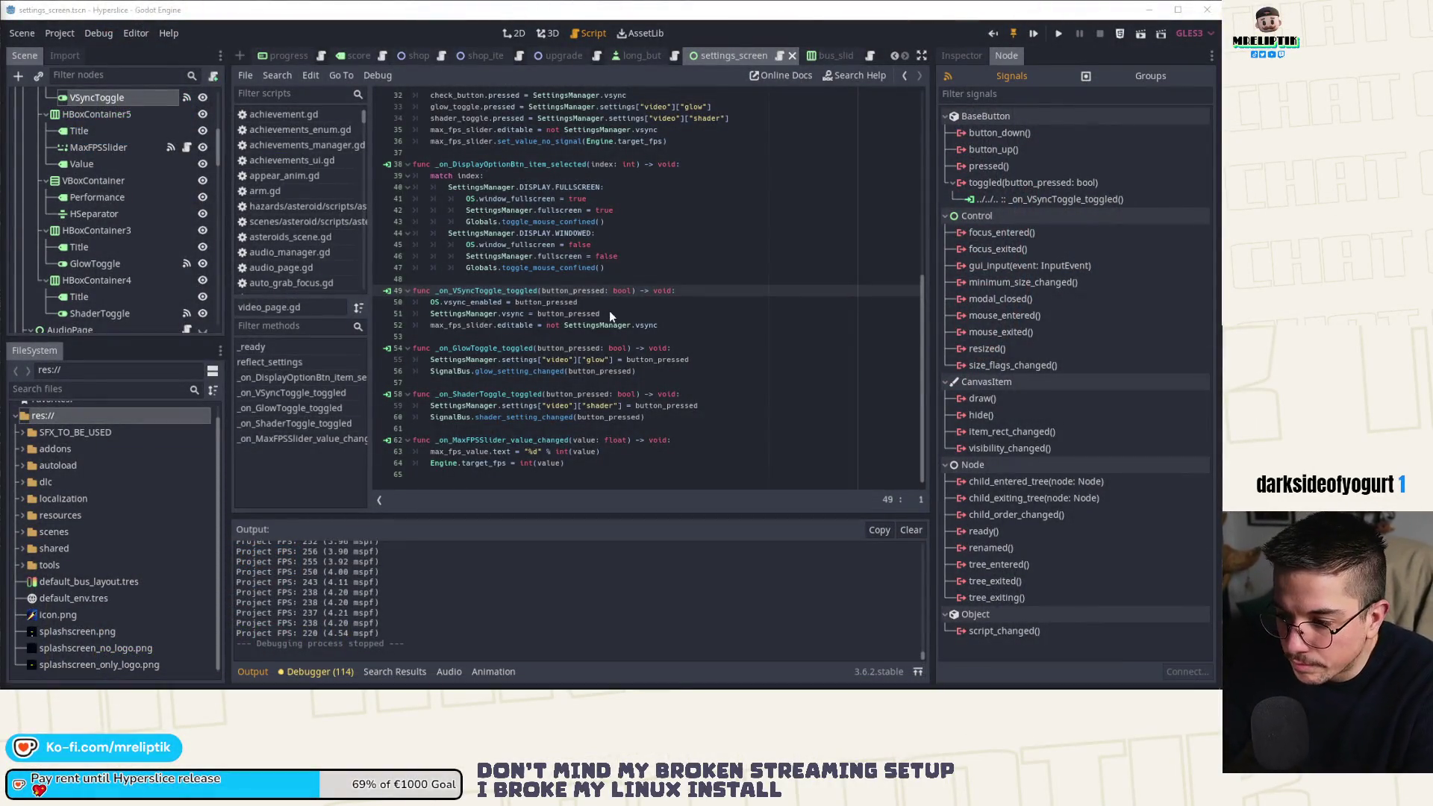
Check target_fps in the max FPS handler and place the cursor after the SettingsManager.vsync line.
click(592, 324)
click(593, 302)
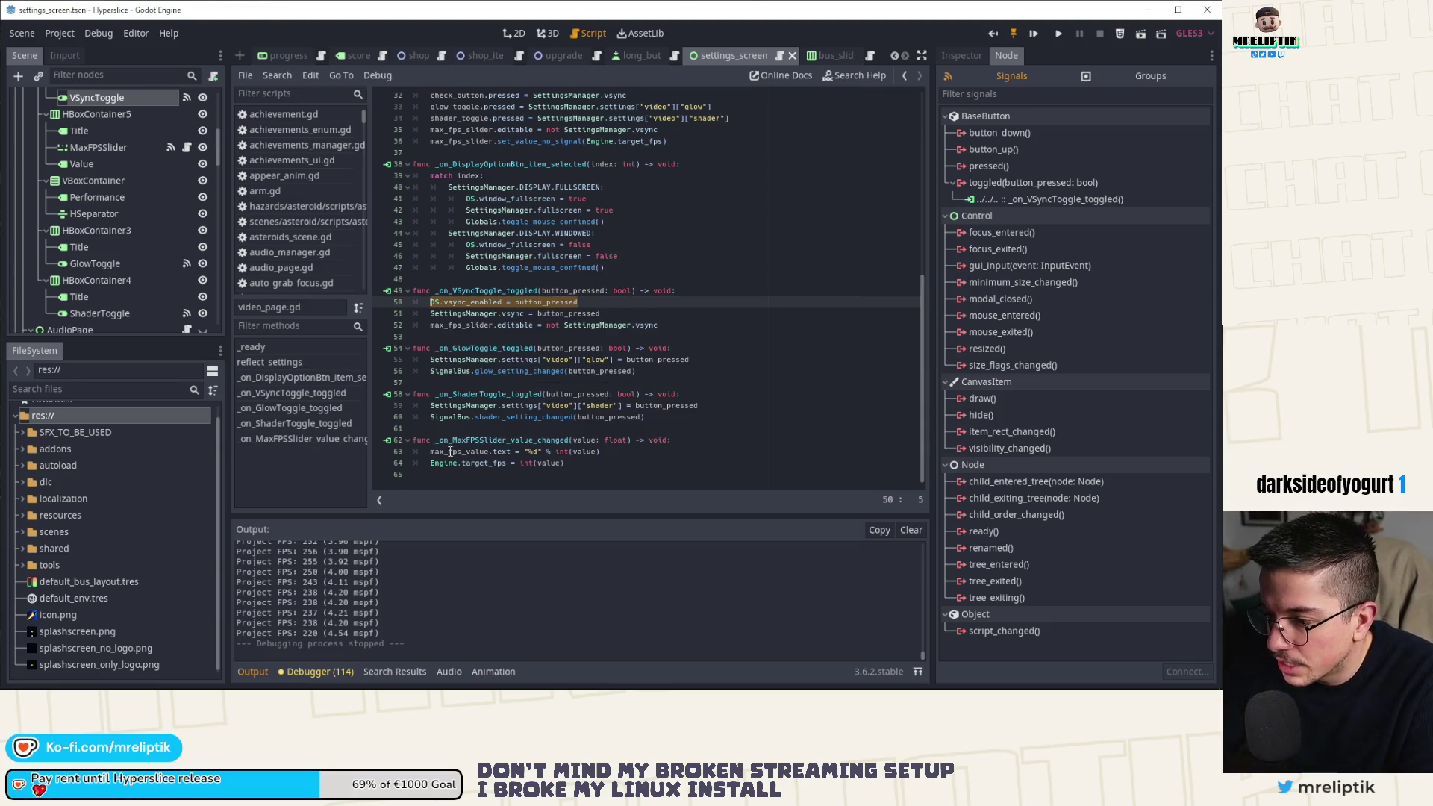
double_click(484, 463)
click(474, 302)
click(463, 325)
click(614, 314)
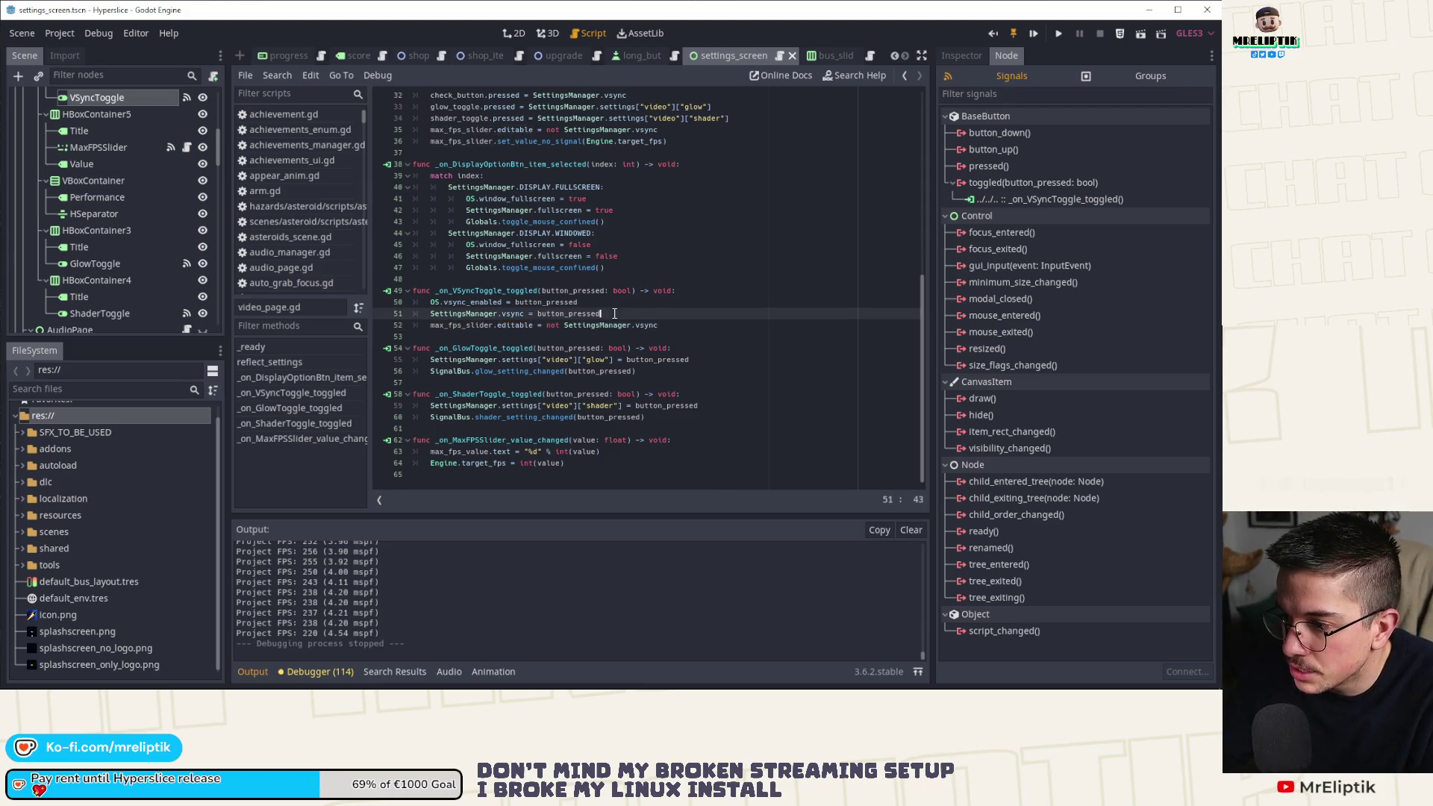
Add a new line in the VSync handler setting Engine.target_fps = 0.
key(Return)
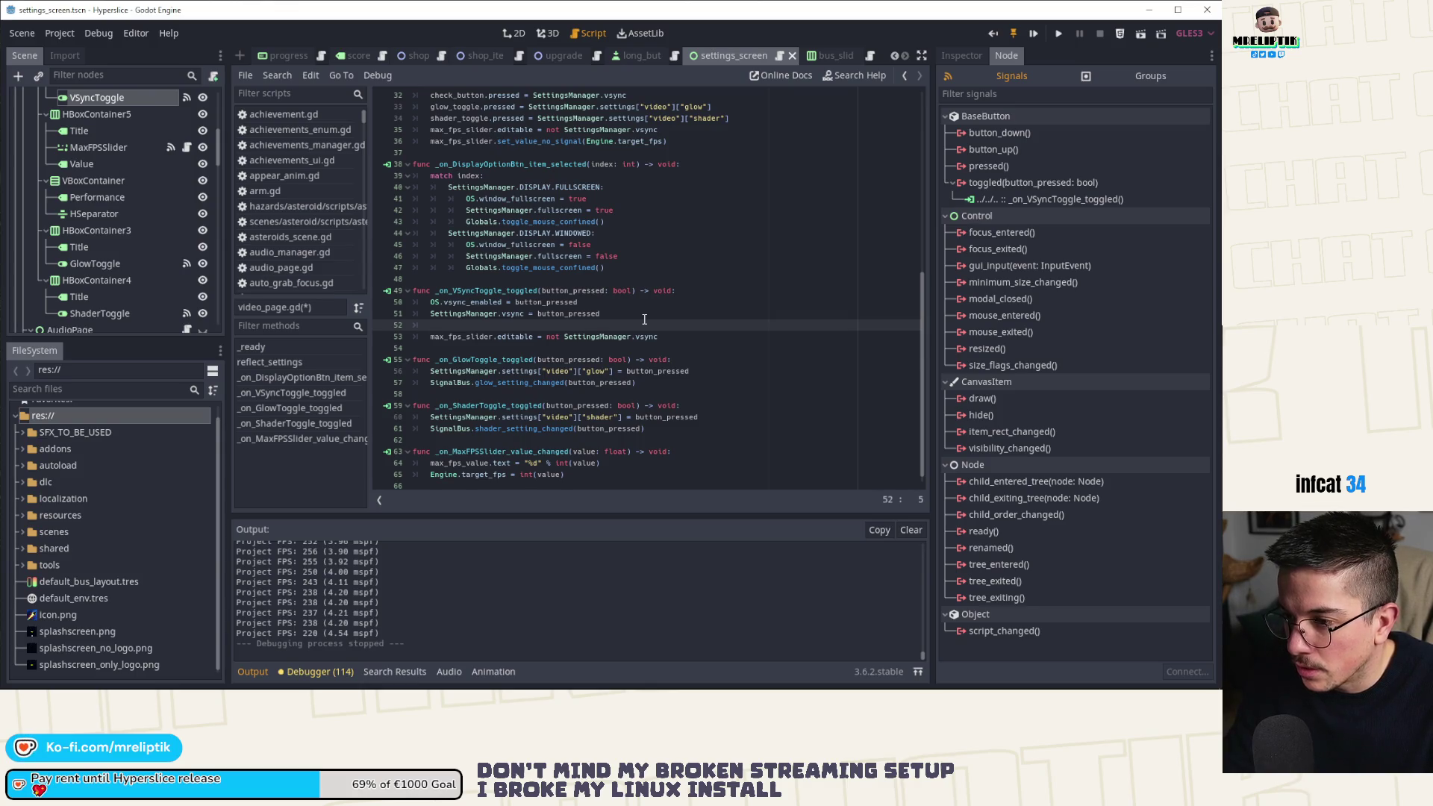
text(Settin)
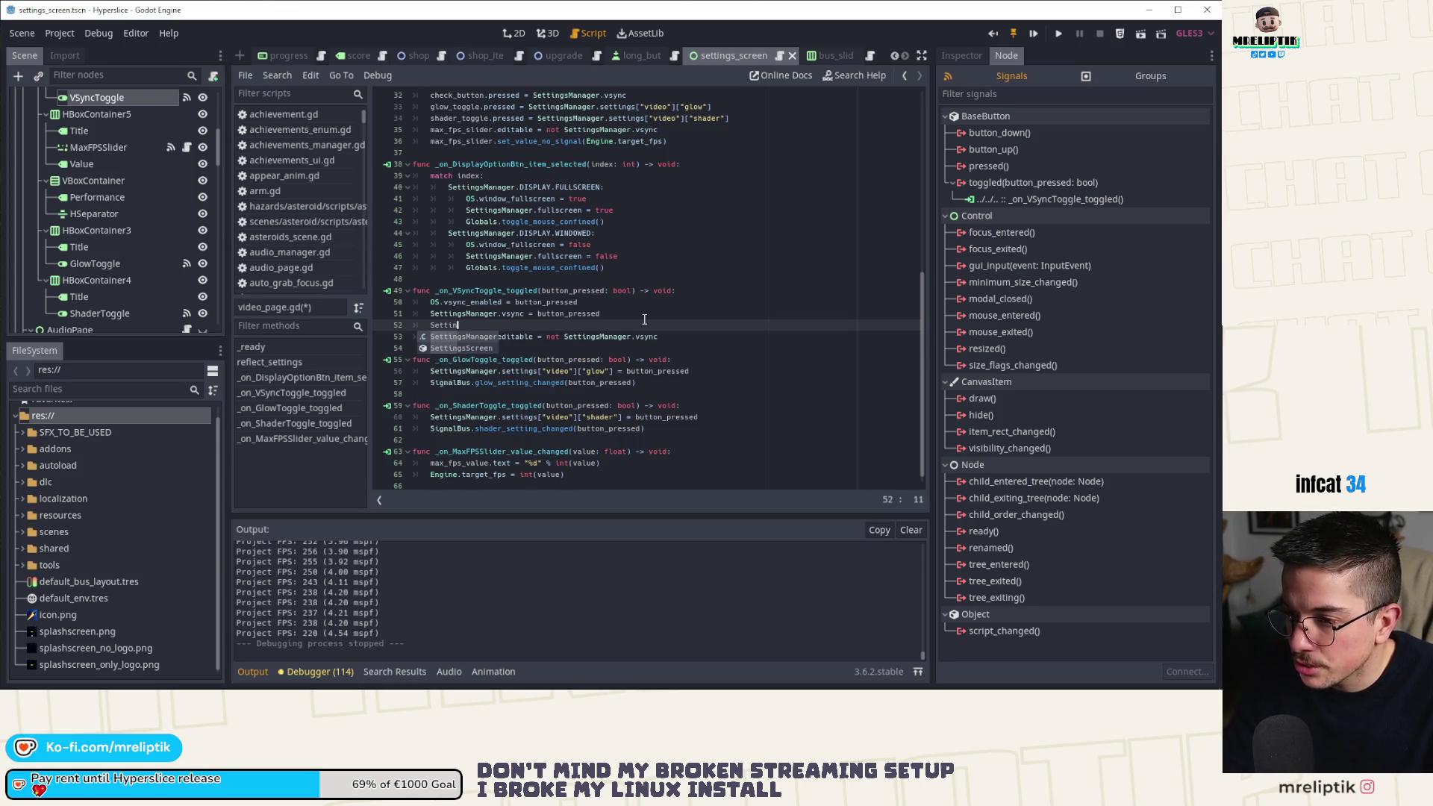
key(Escape)
text(Engine.target_fps)
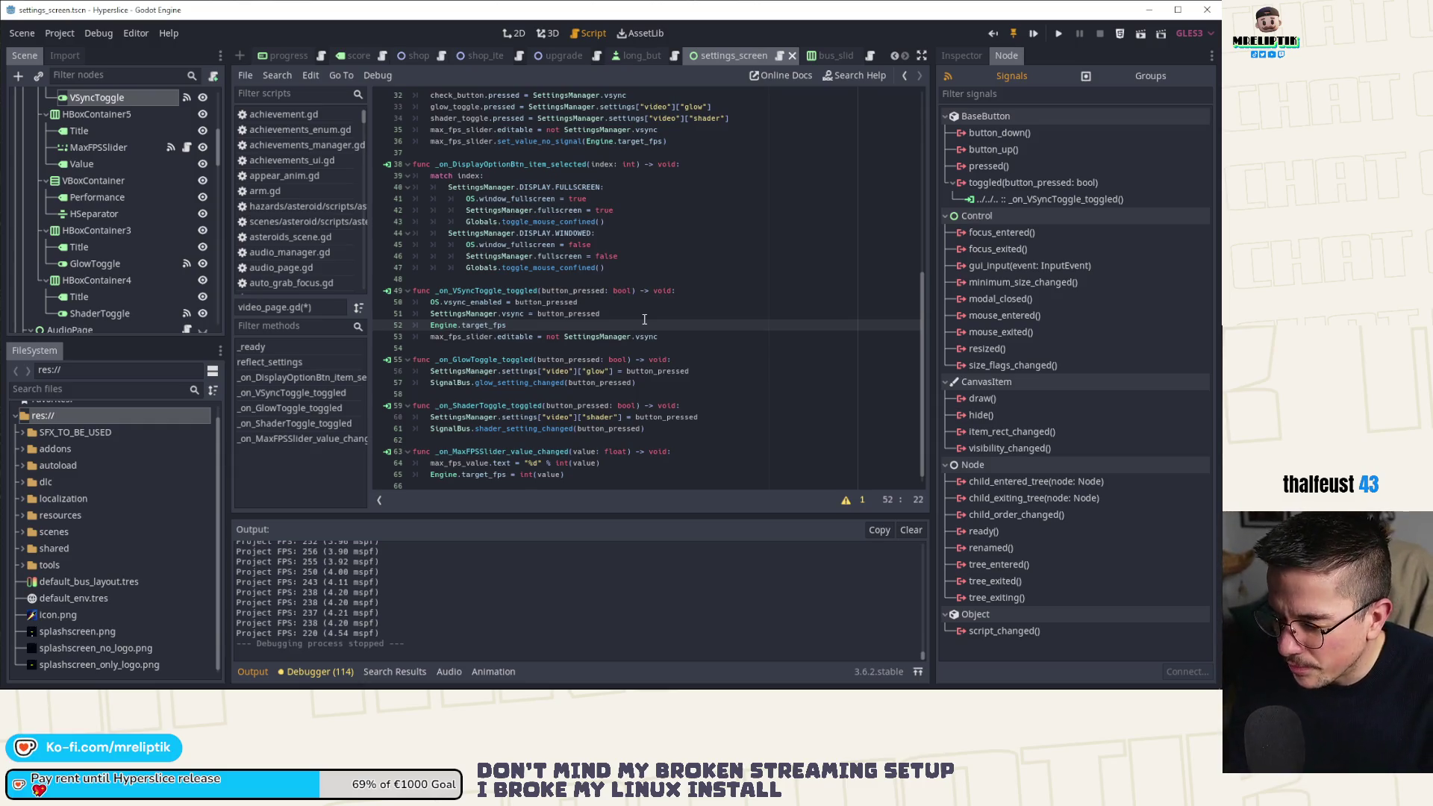
text( = )
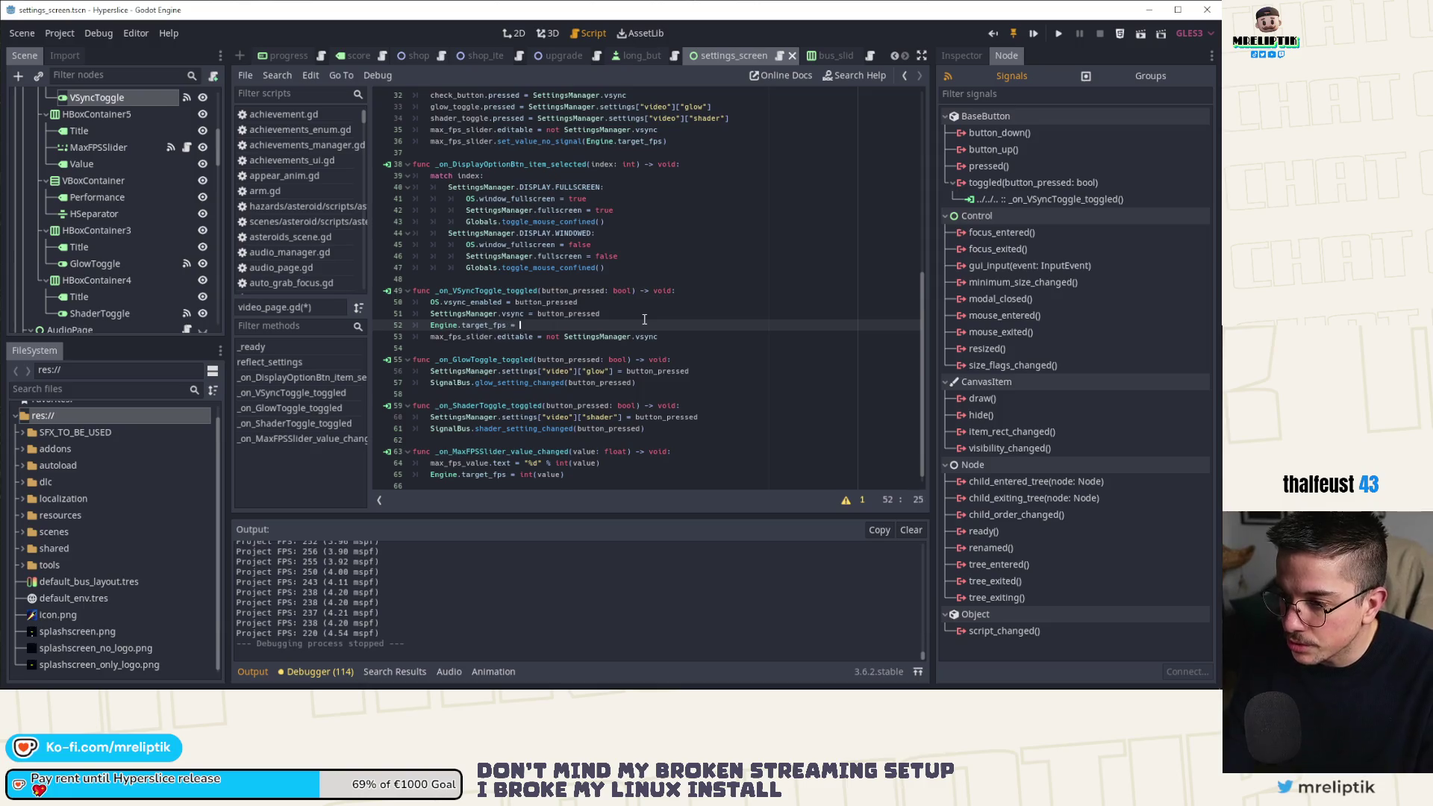
text(int(value)
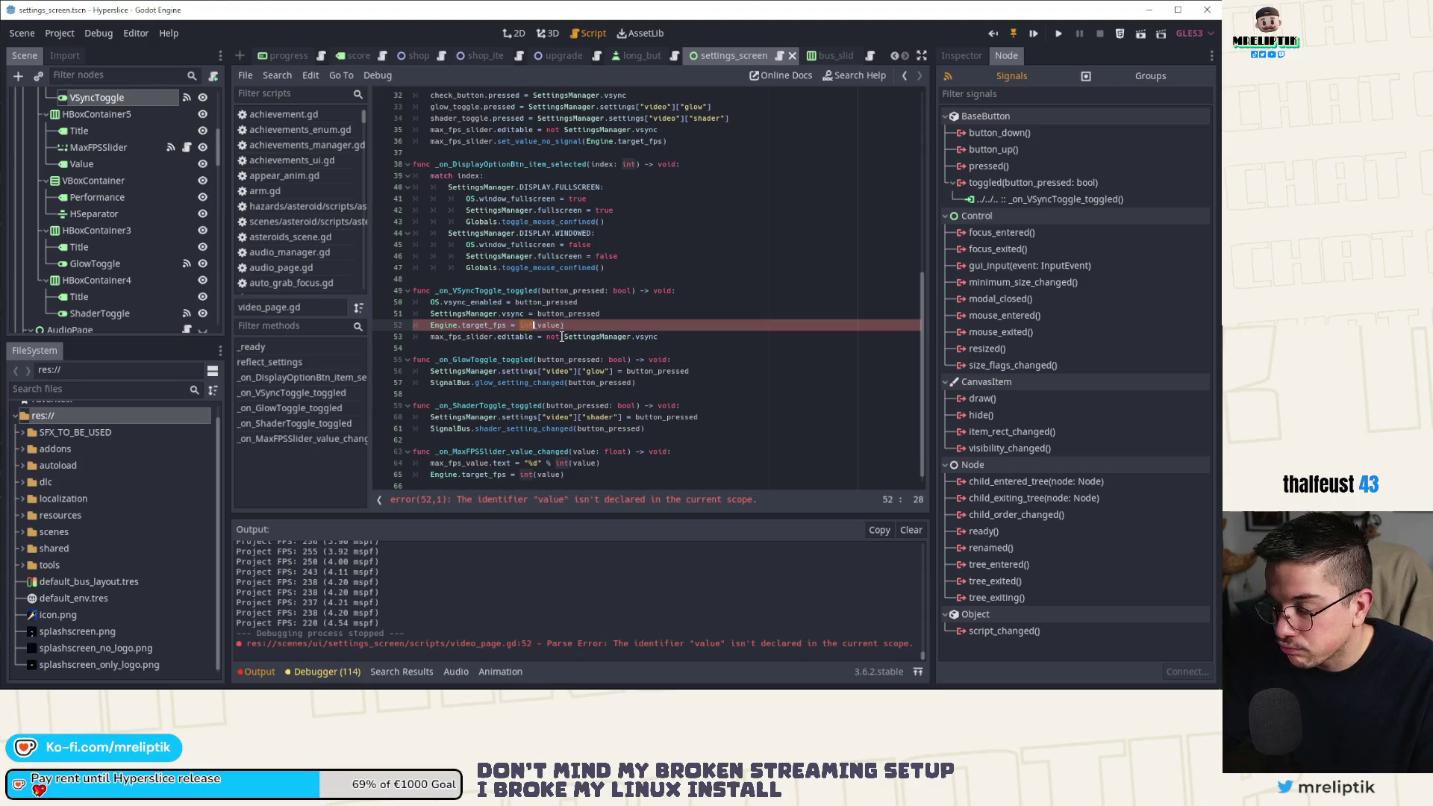
key(BackSpace)
key(shift+End)
text(0)
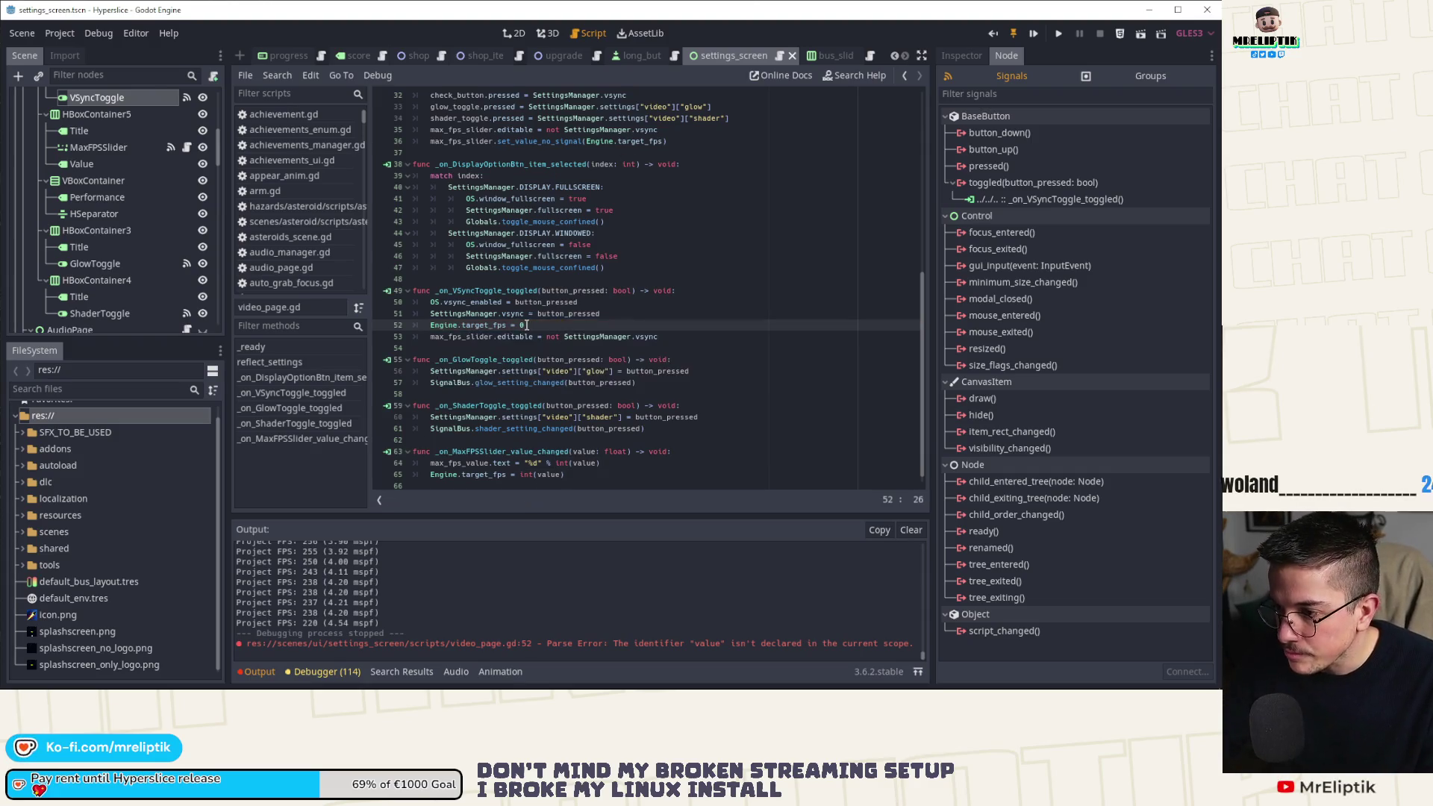
click(422, 326)
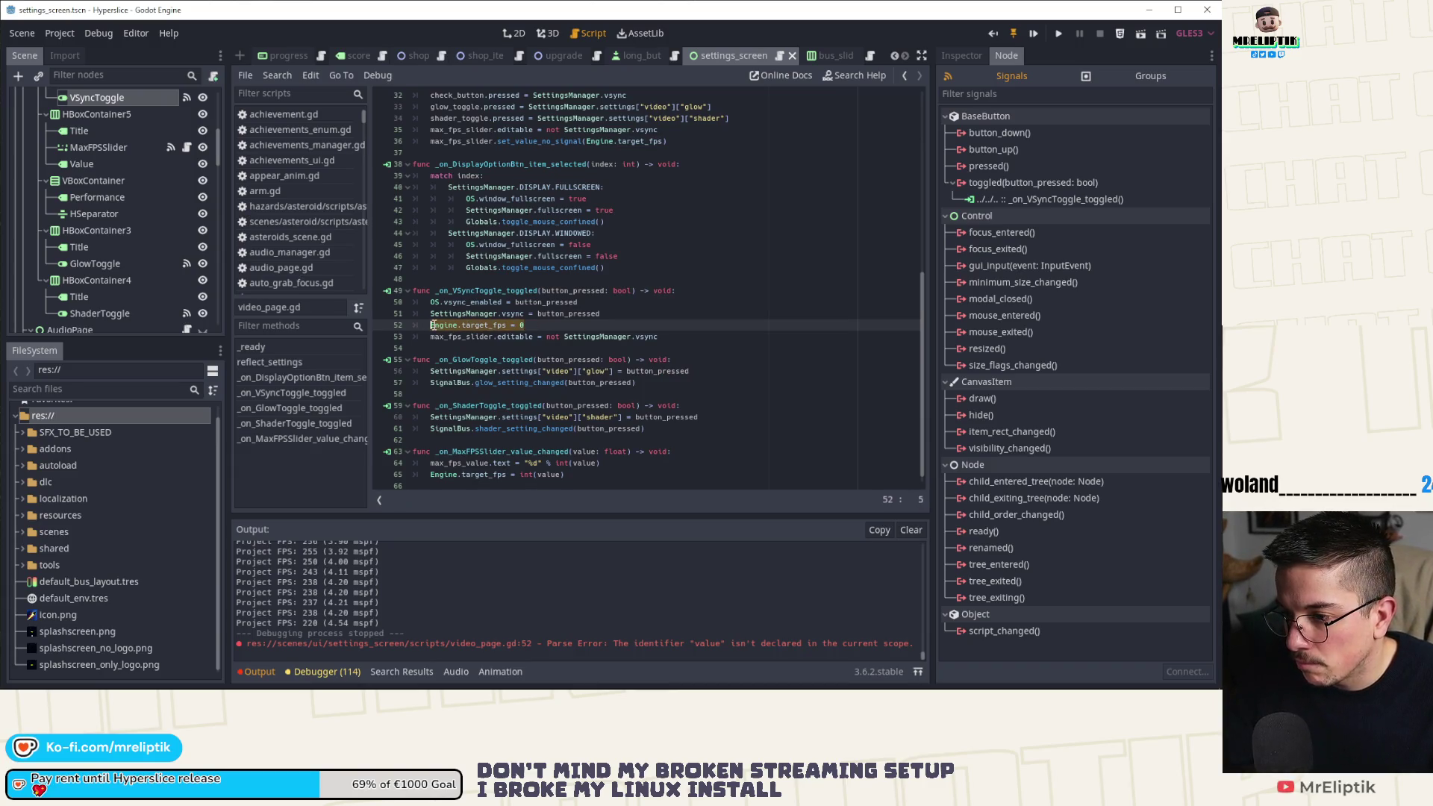
Wrap the Engine.target_fps = 0 line in 'if SettingsManager.vsync:'.
key(Return)
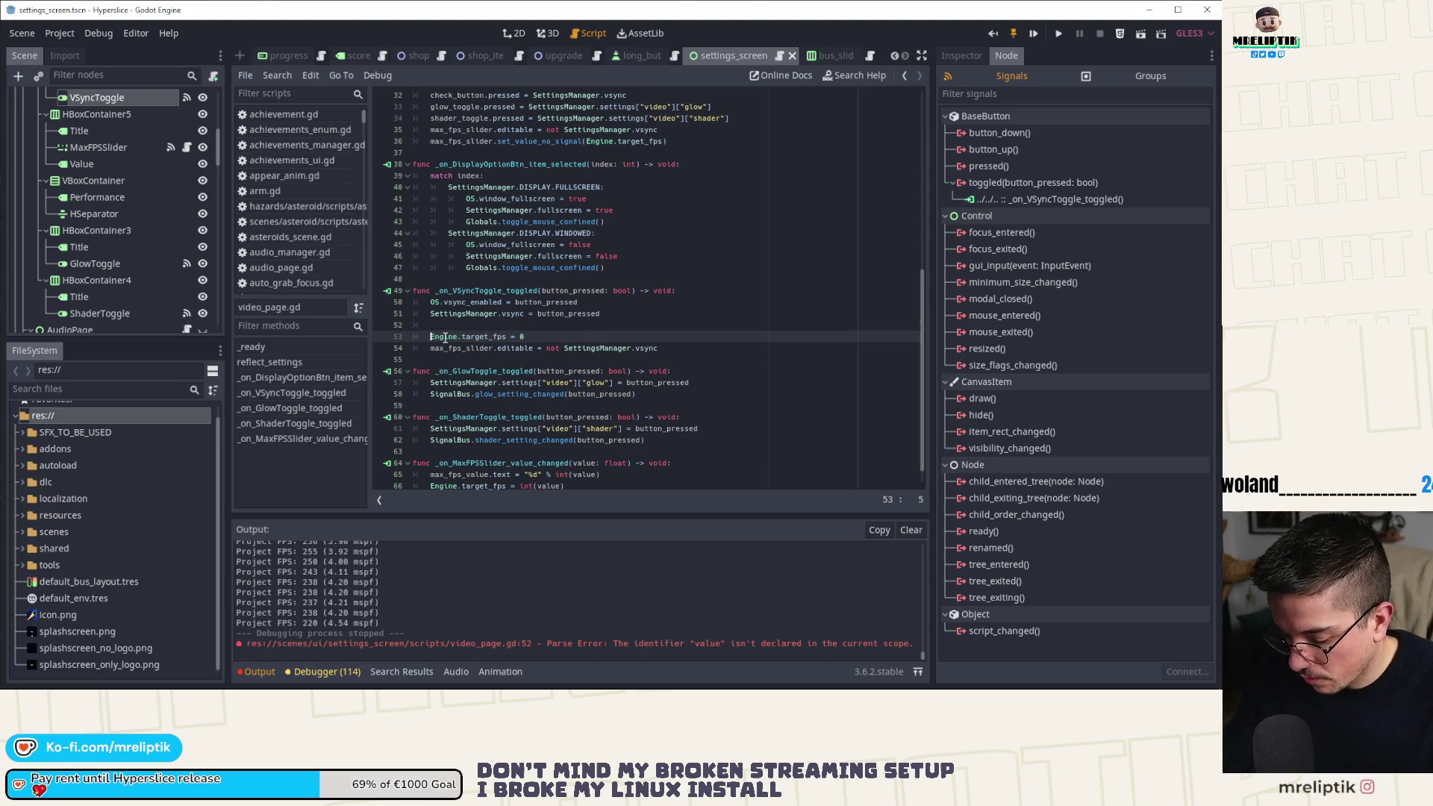
text(if Sett)
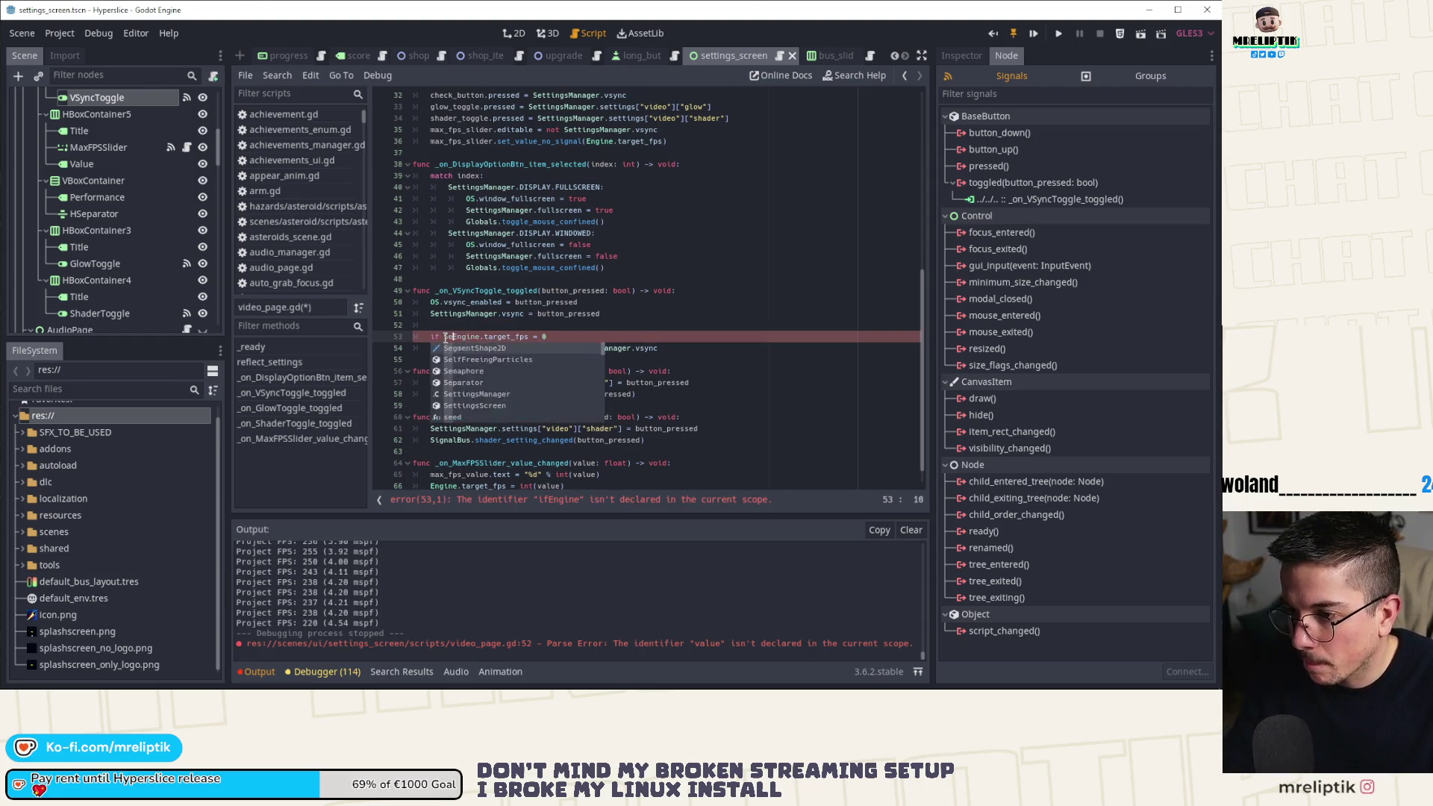
key(Return)
text(.vs)
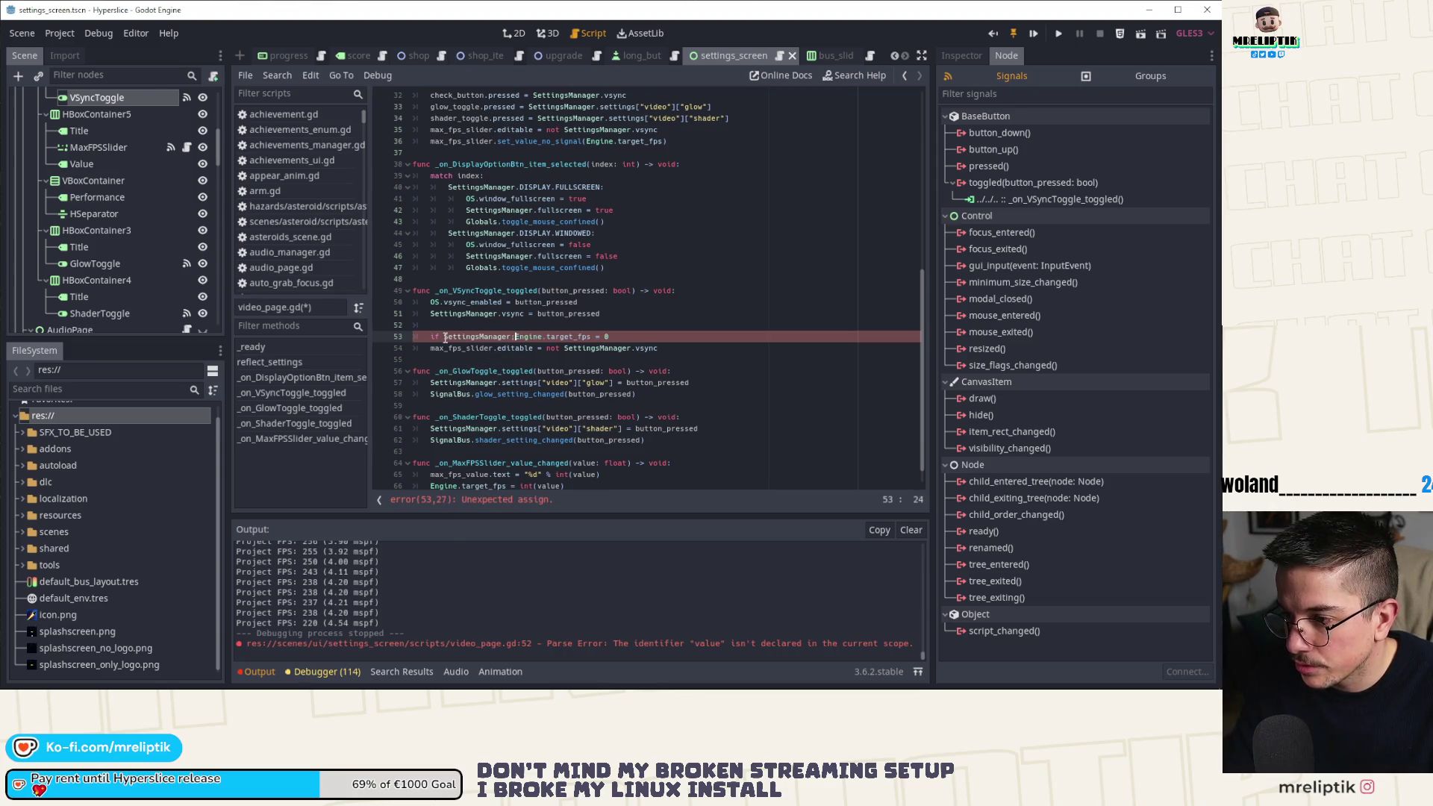
key(Return)
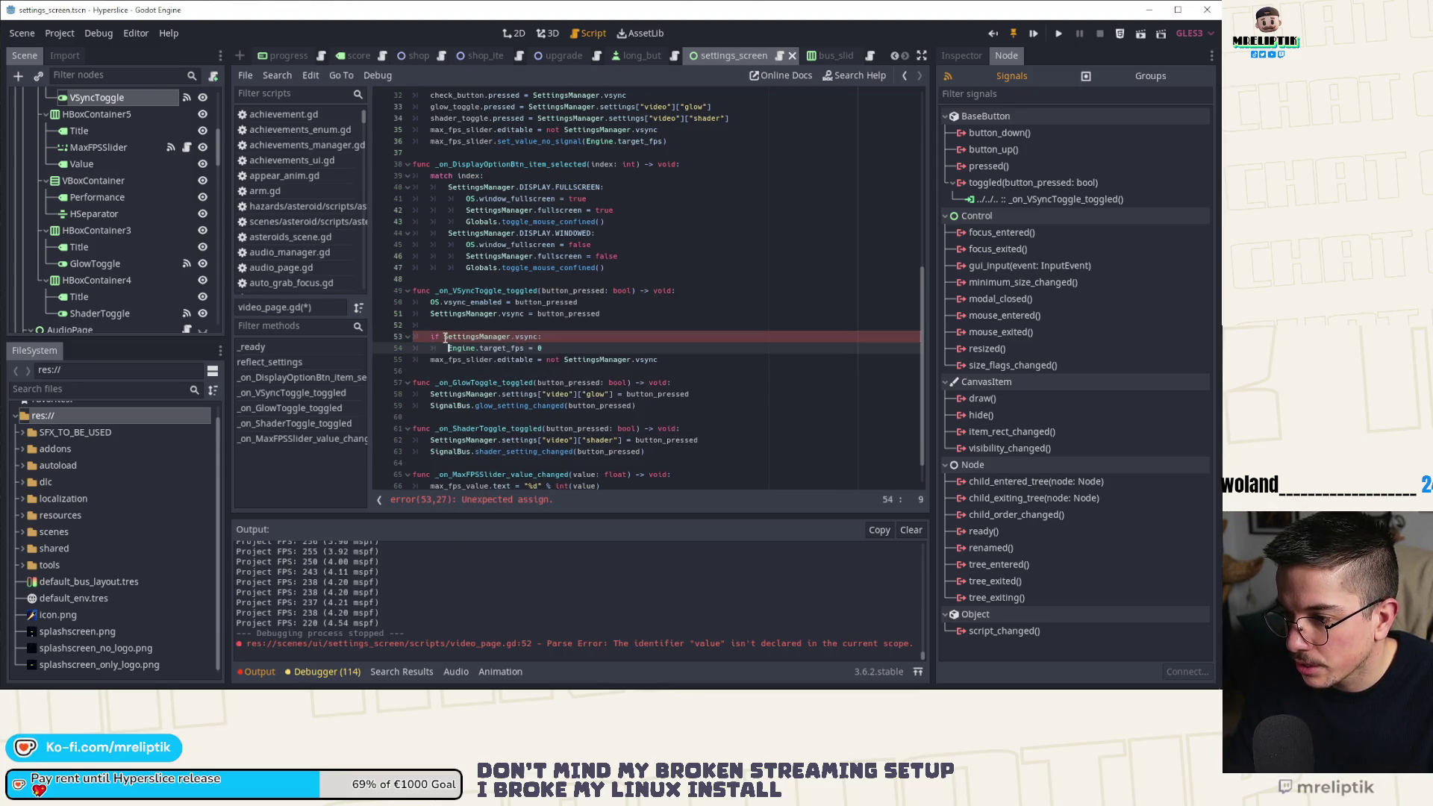
text(:)
key(Return)
key(Up)
key(Up)
key(ctrl+x)
key(Down)
key(End)
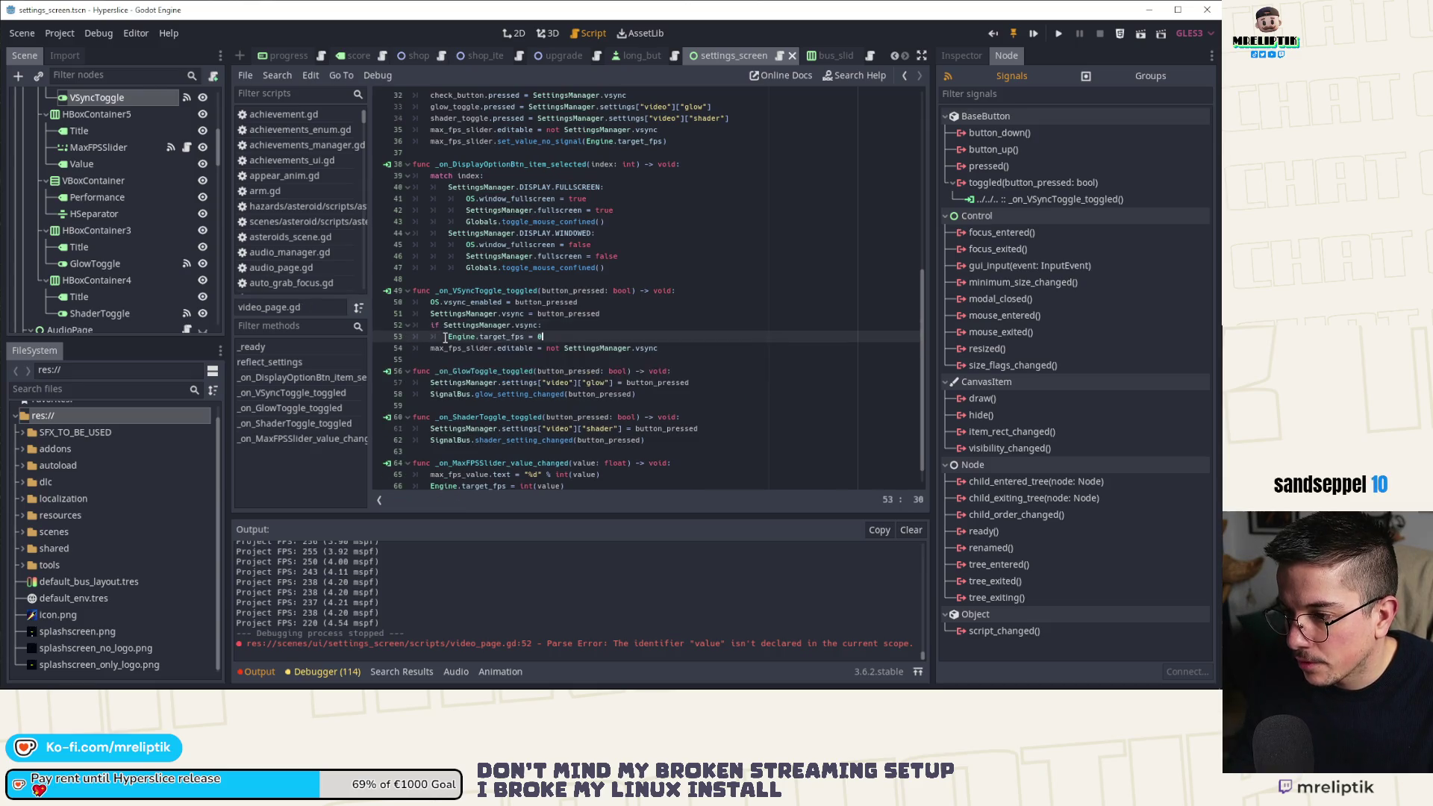
Add an else: branch after it, keeping the slider editable line below.
key(Return)
text(else)
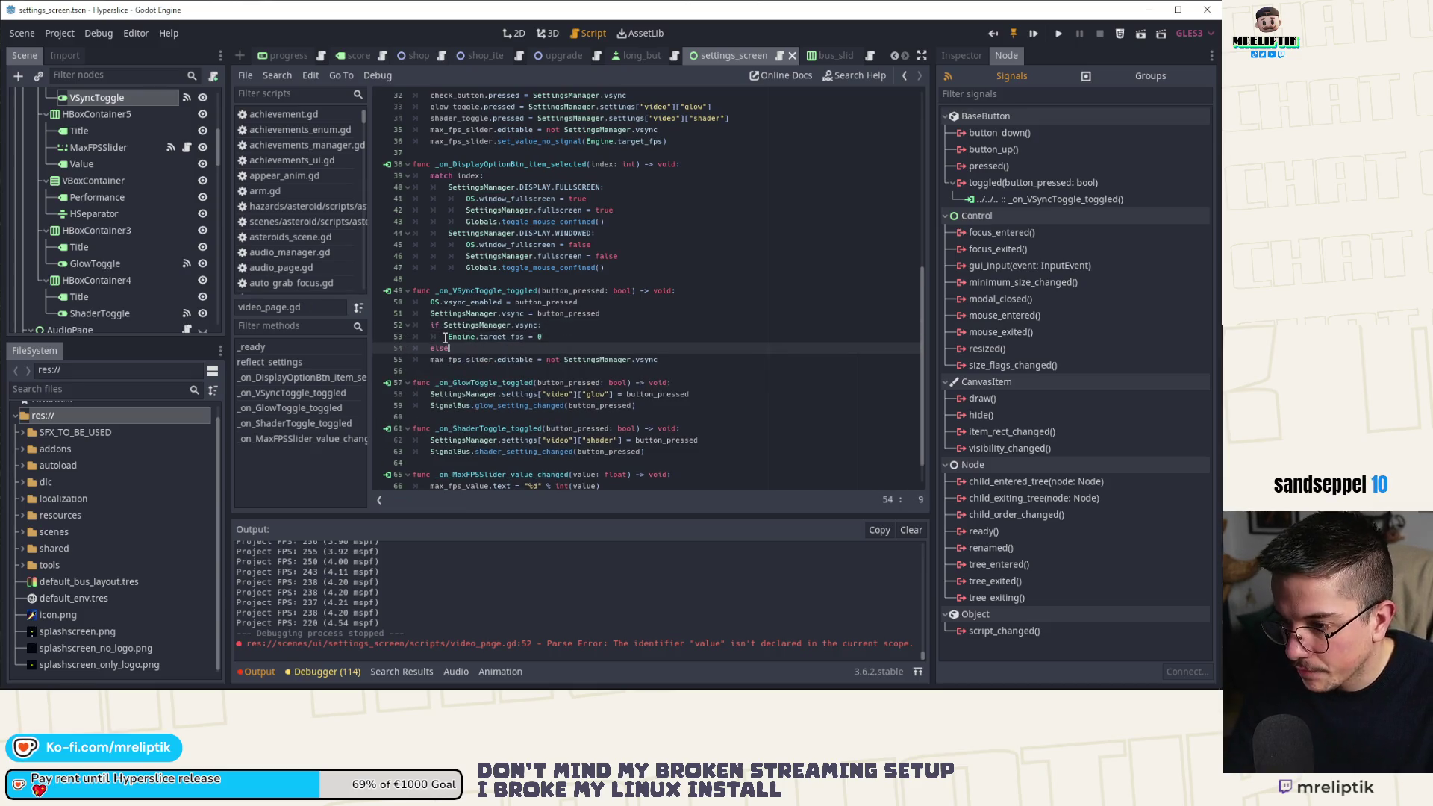
text(:)
key(Return)
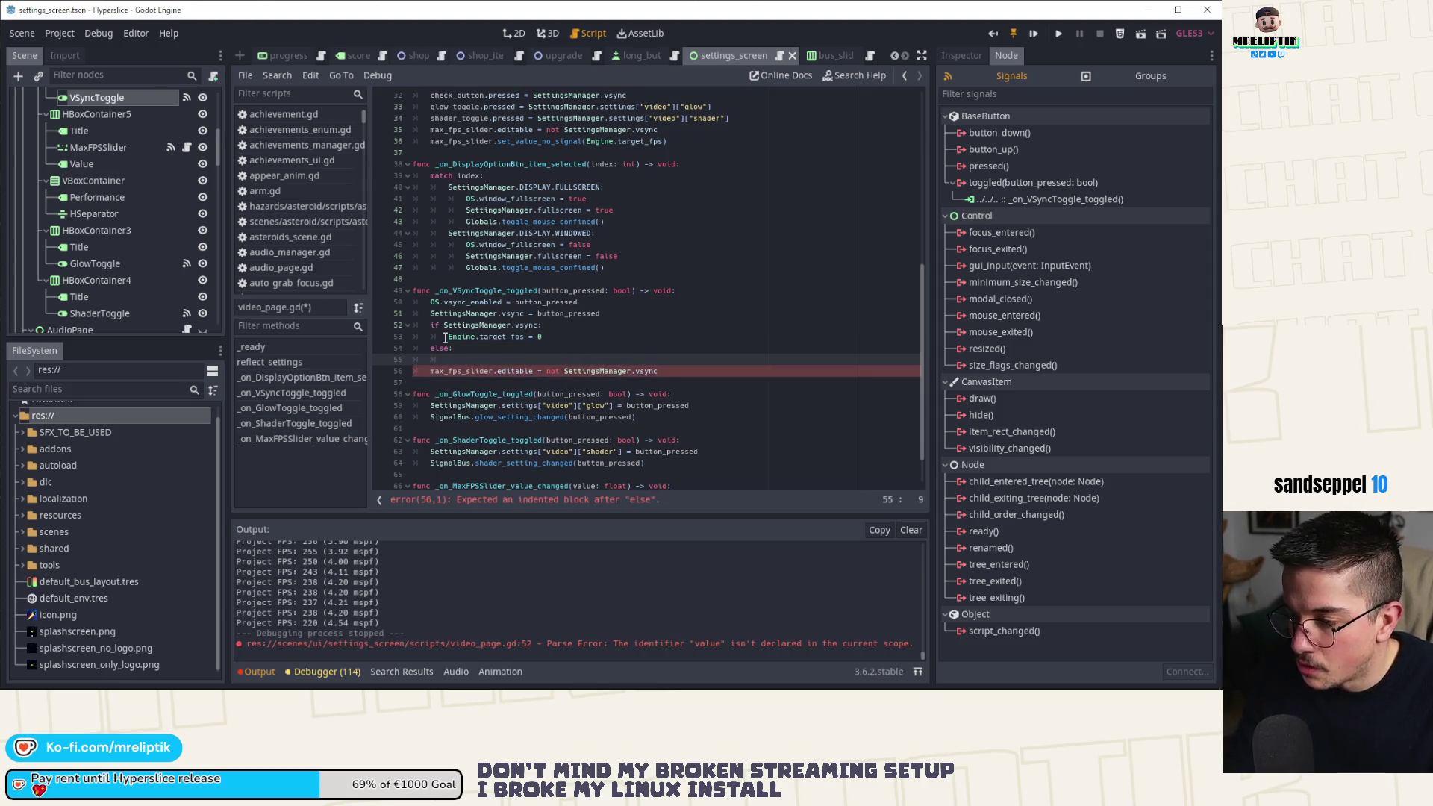
key(Down)
key(alt+Up)
key(alt+Up)
key(alt+Up)
key(alt+Down)
key(alt+Down)
key(alt+Down)
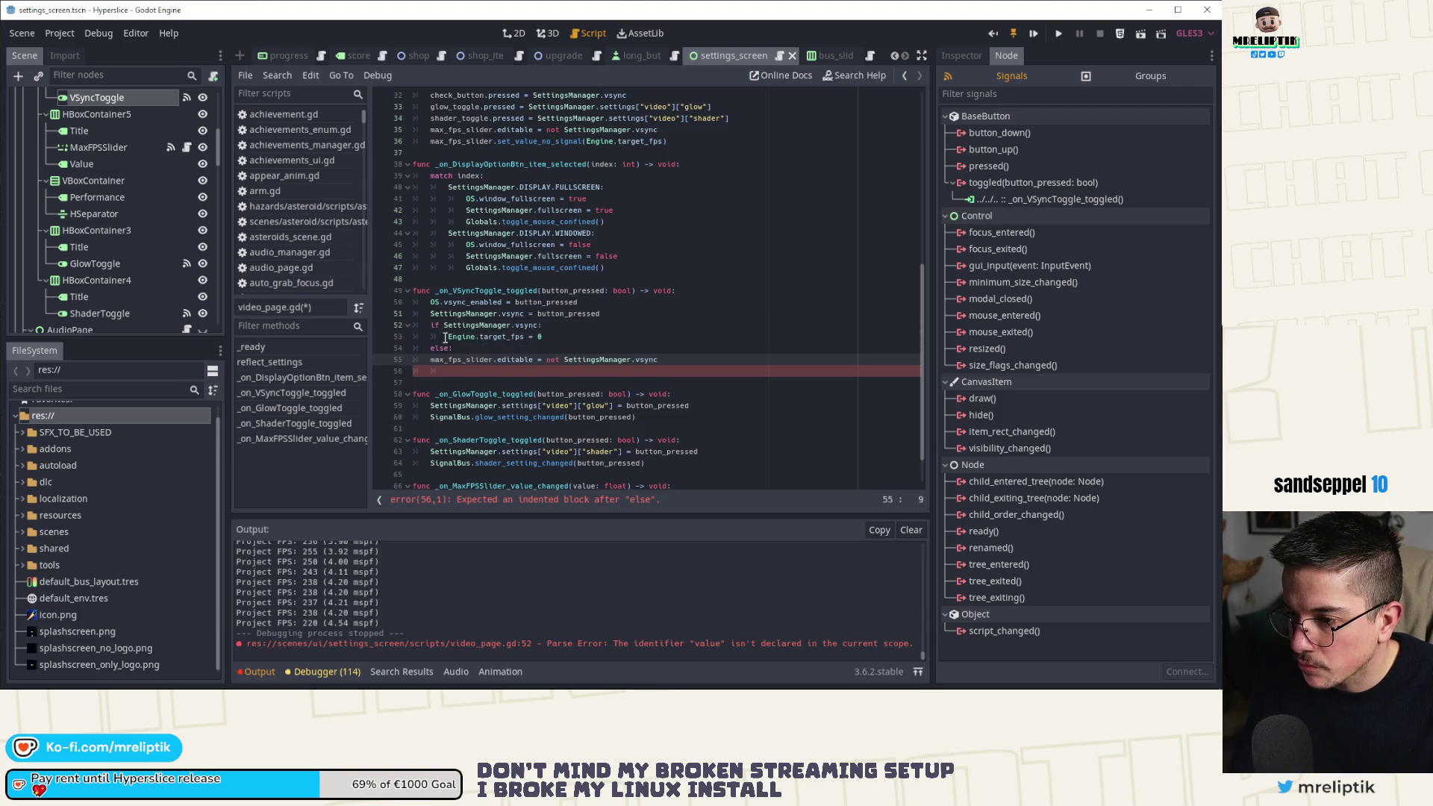
key(Up)
Under else, write Engine.target_fps = int(max_fps_value.text).
text(ENgi)
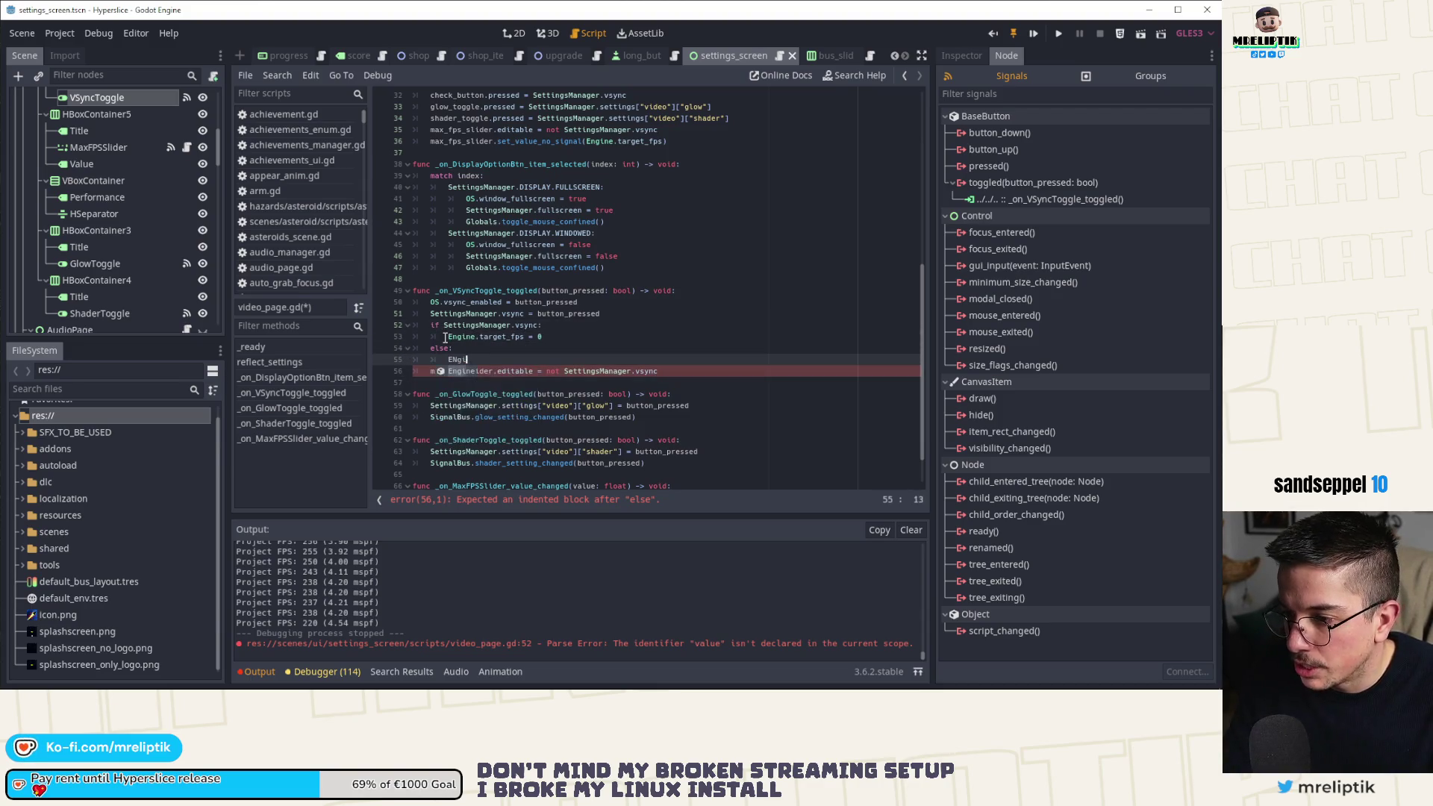
key(Return)
text(.targ)
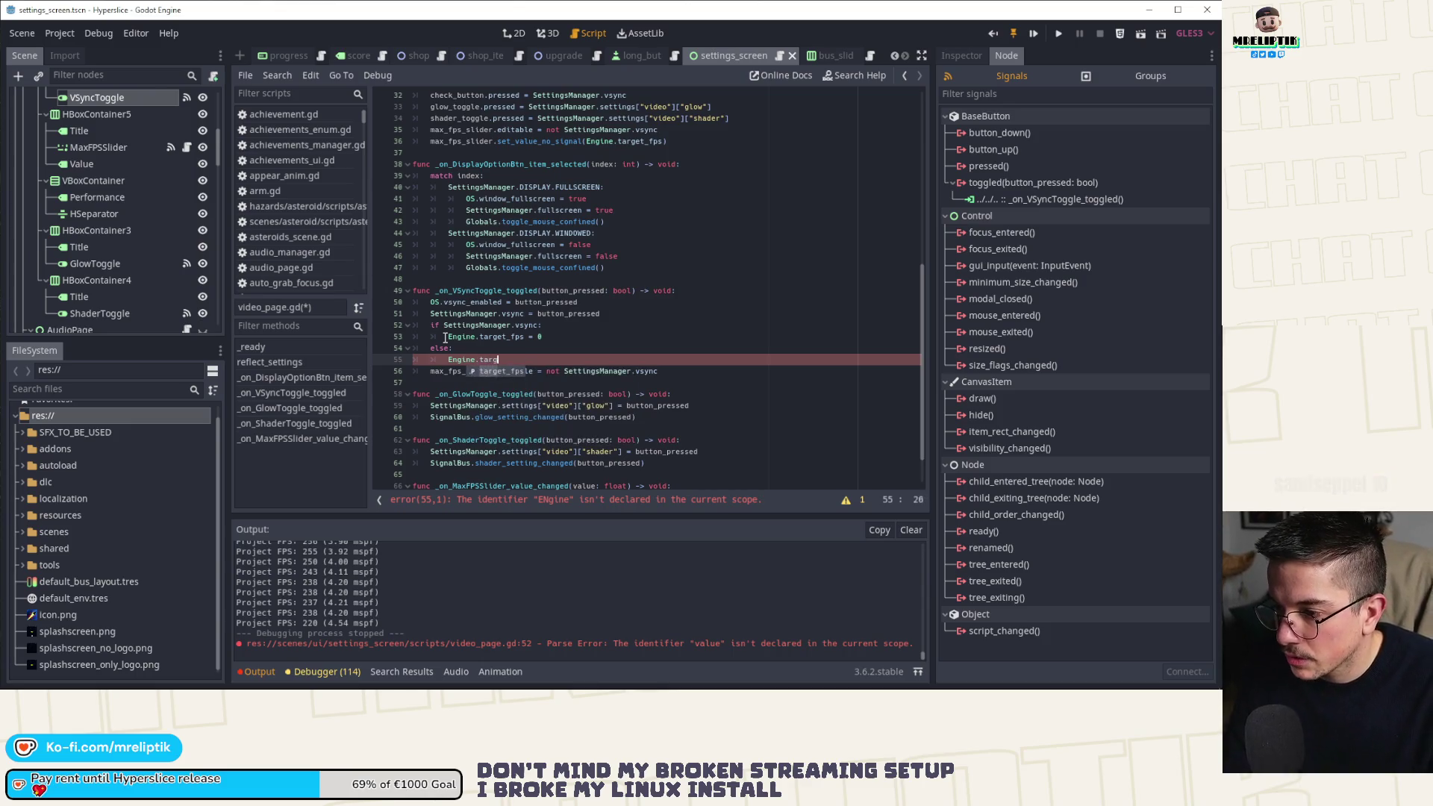
text(et_fps =)
scroll(446, 338, down, 1)
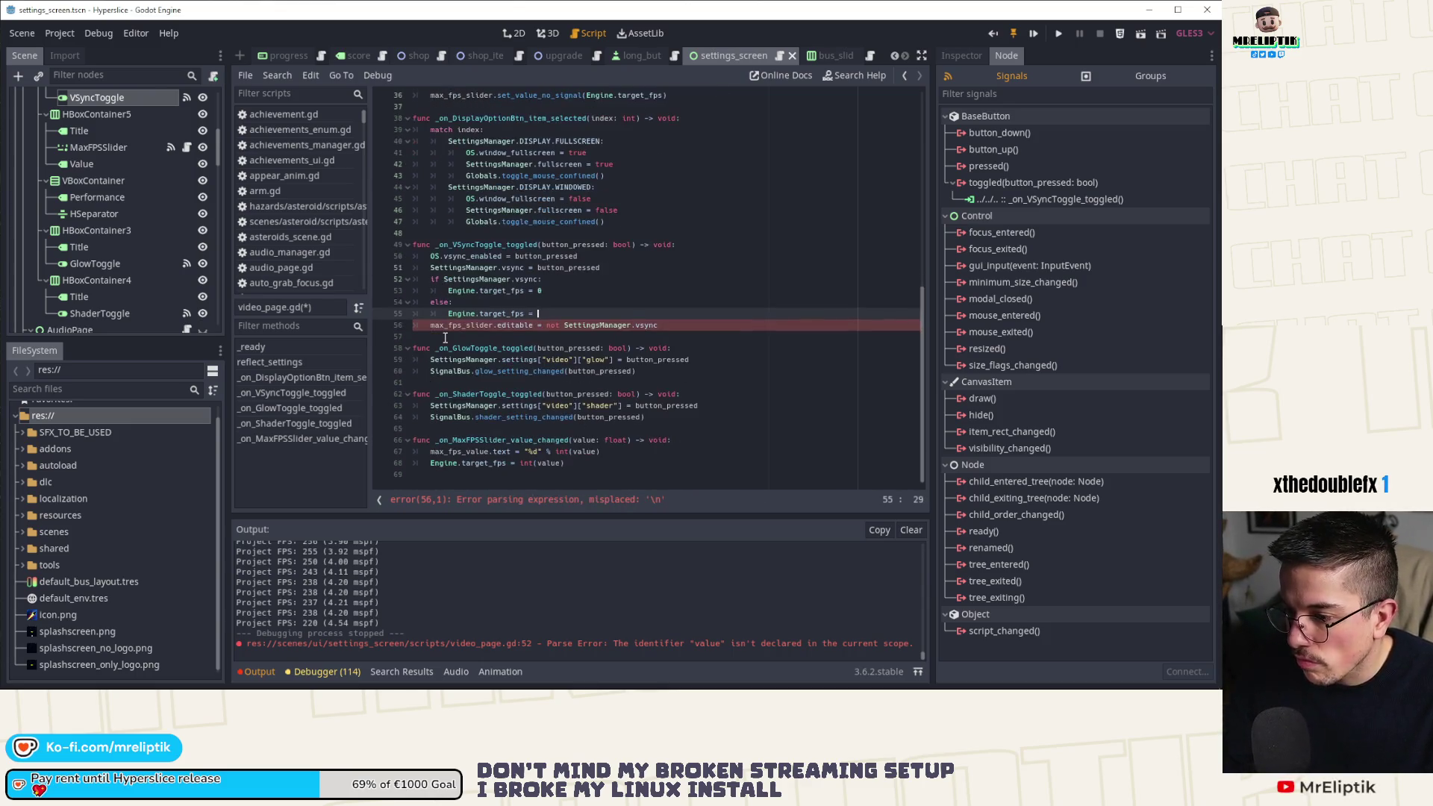
text(max_fps)
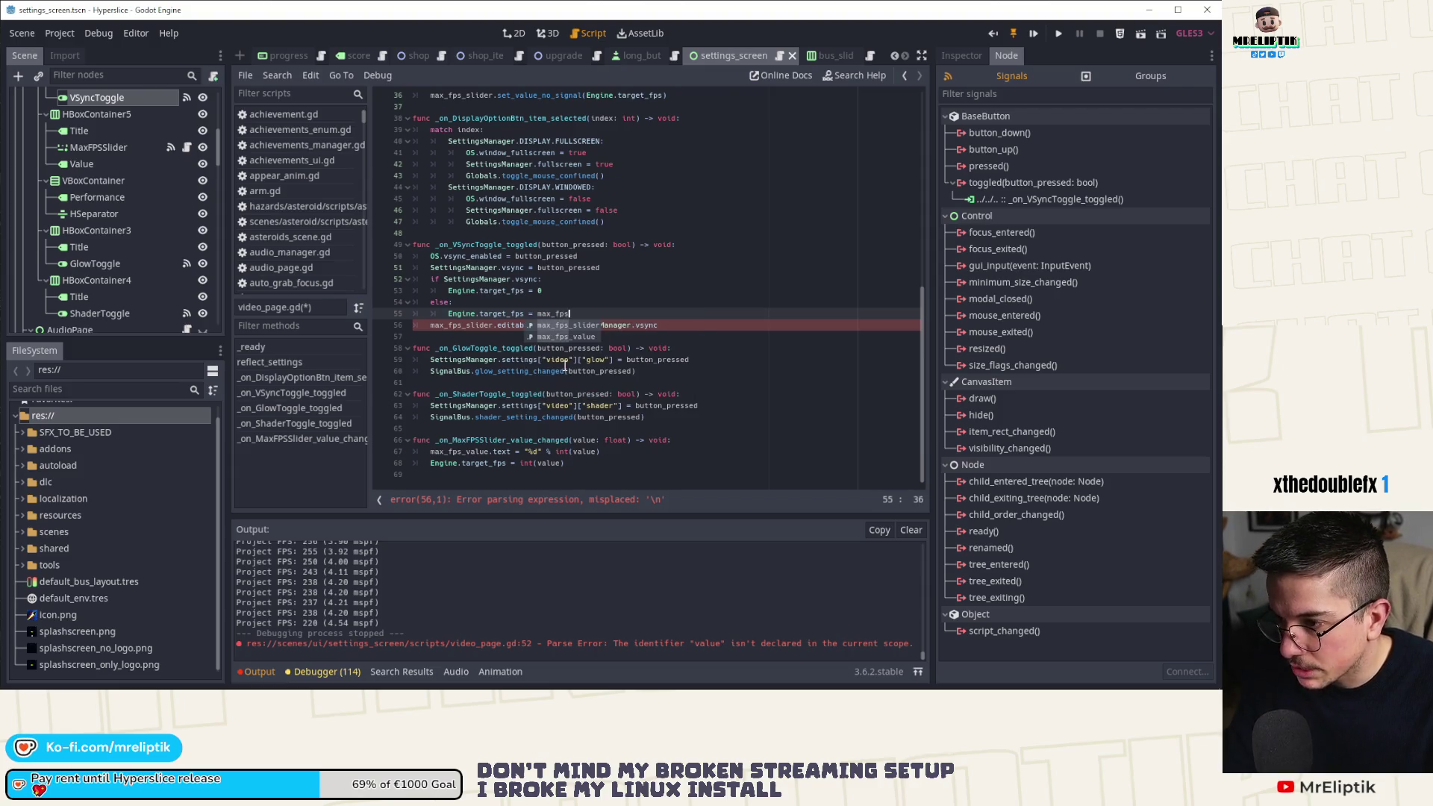
text(_value.)
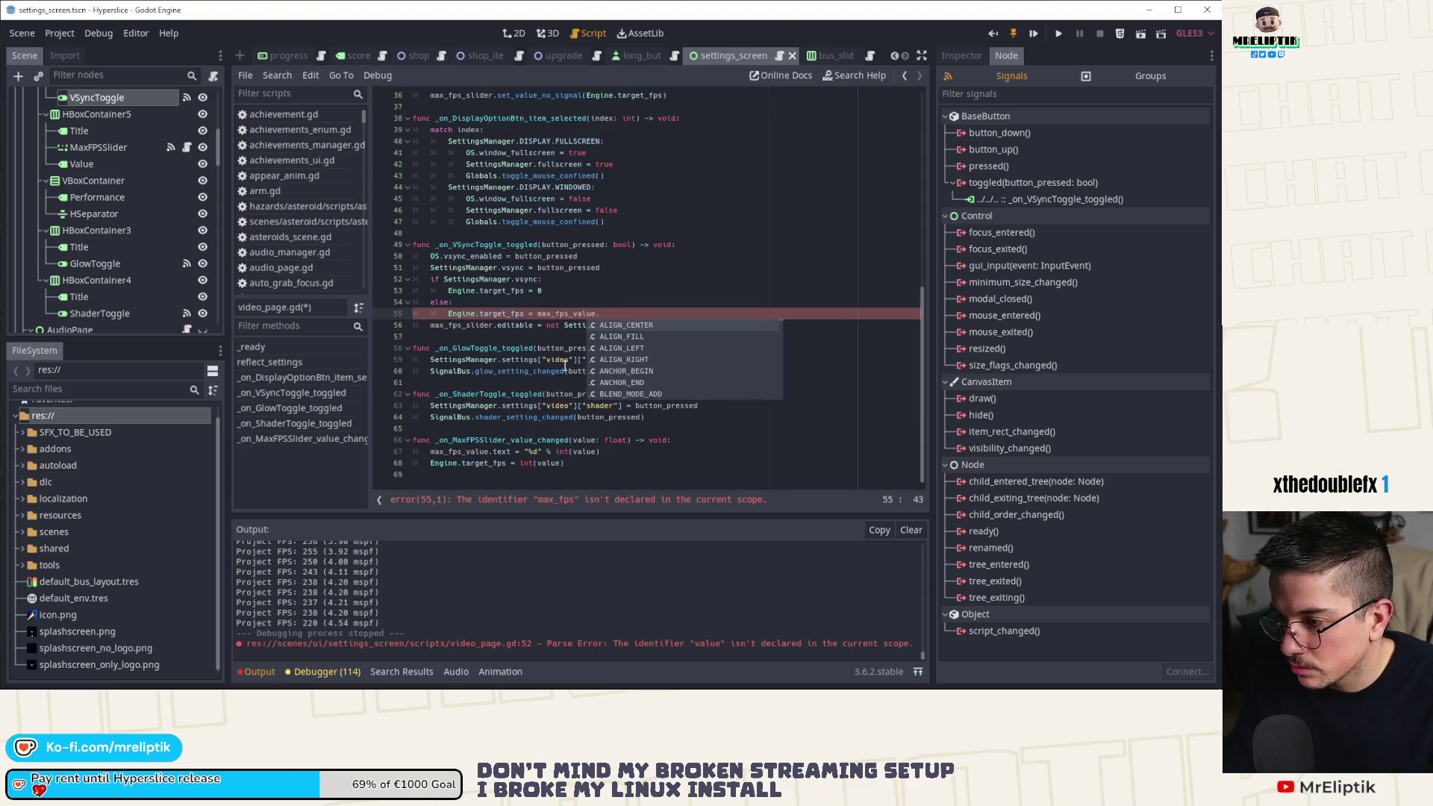
key(BackSpace)
text(.text)
key(ctrl+Left)
key(ctrl+Left)
text(int()
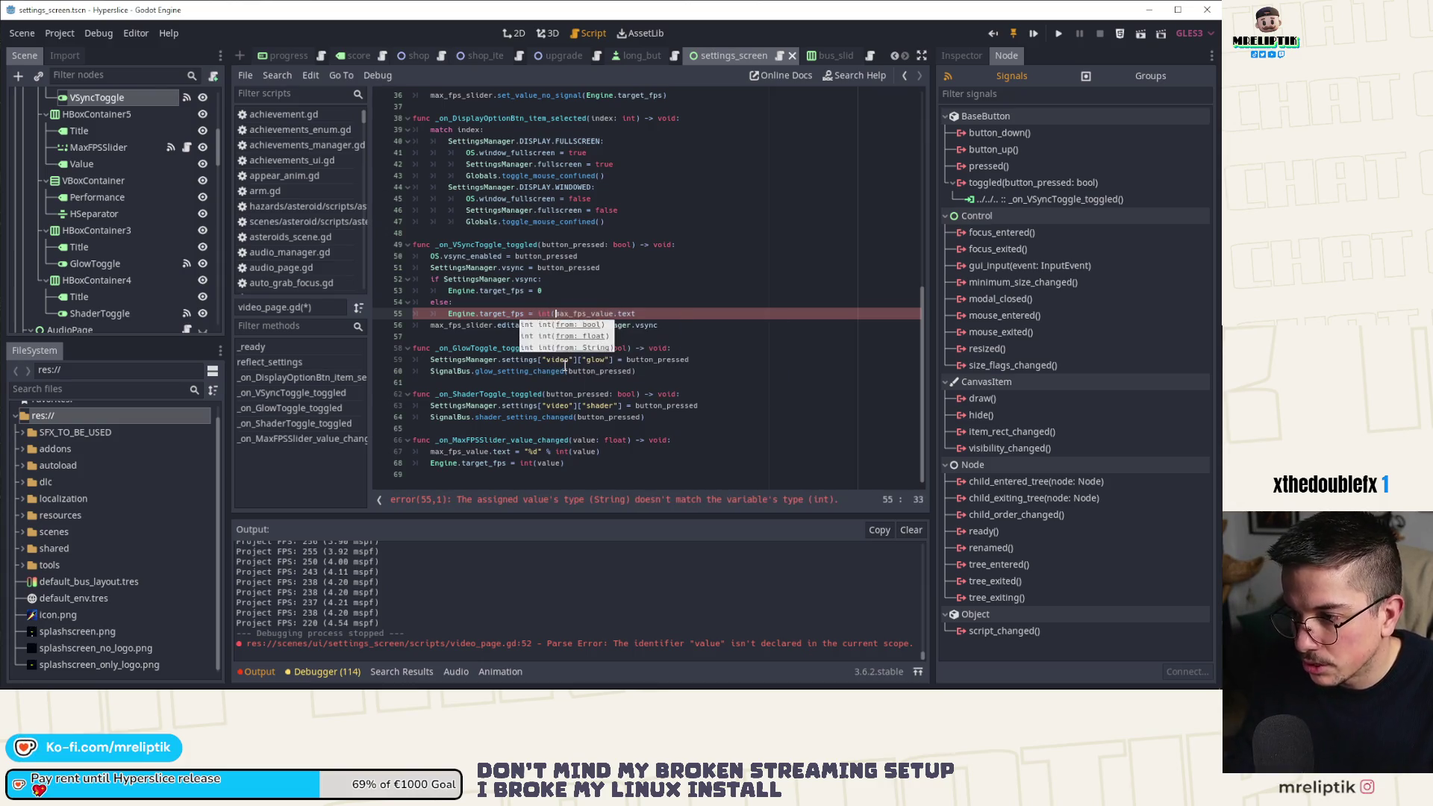
text())
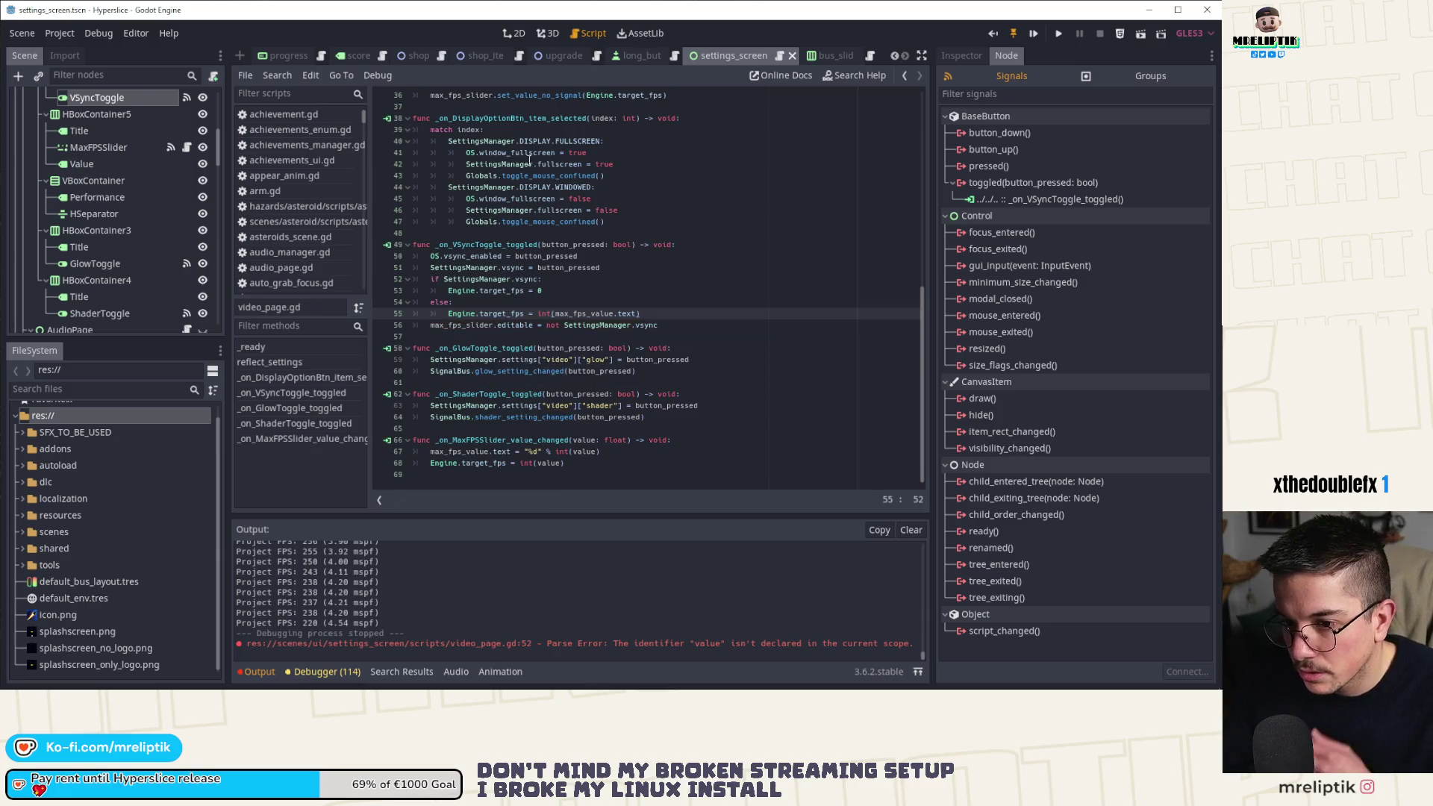
scroll(512, 333, up, 7)
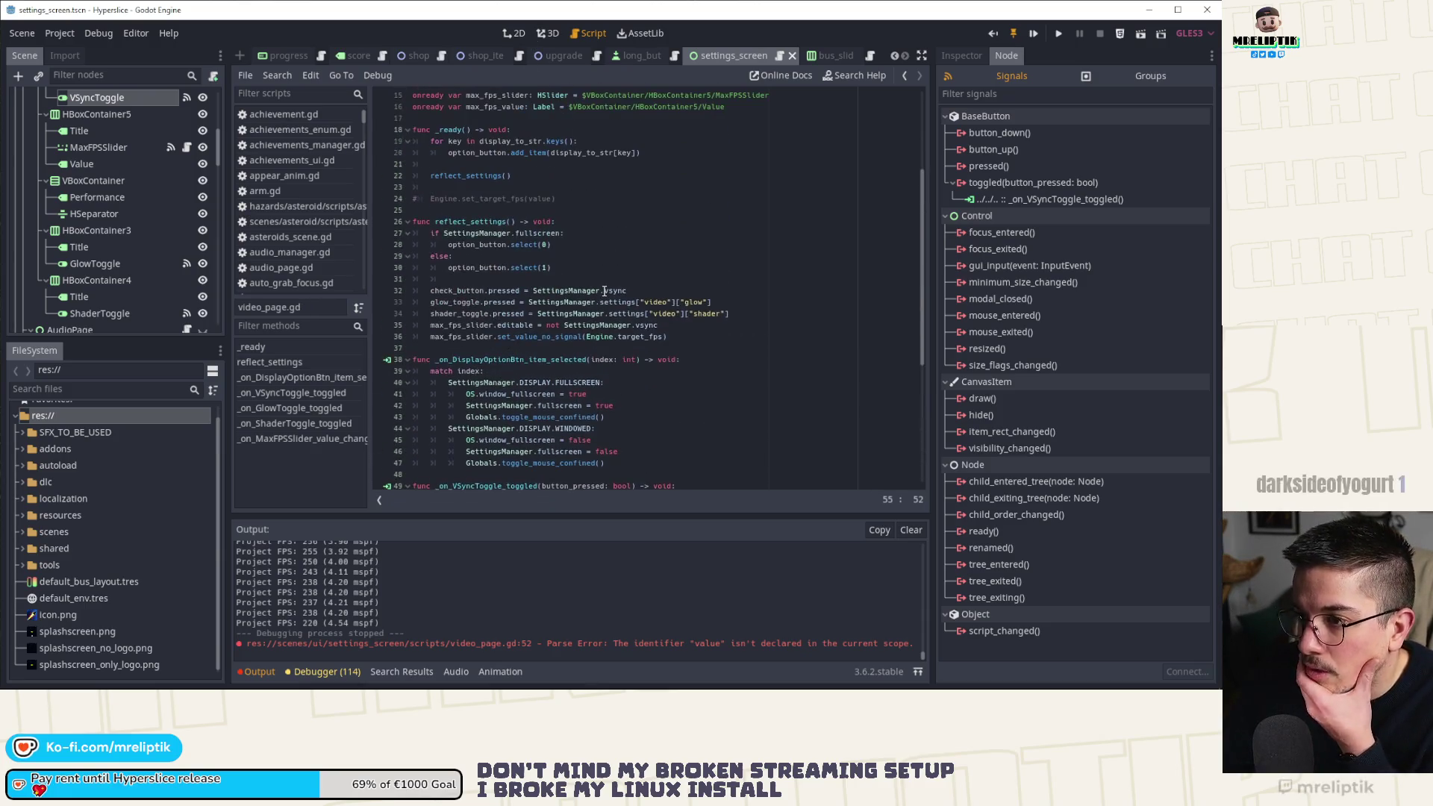
Copy the else-branch target_fps assignment and paste it on a new line in reflect_settings.
click(675, 336)
scroll(681, 314, down, 1)
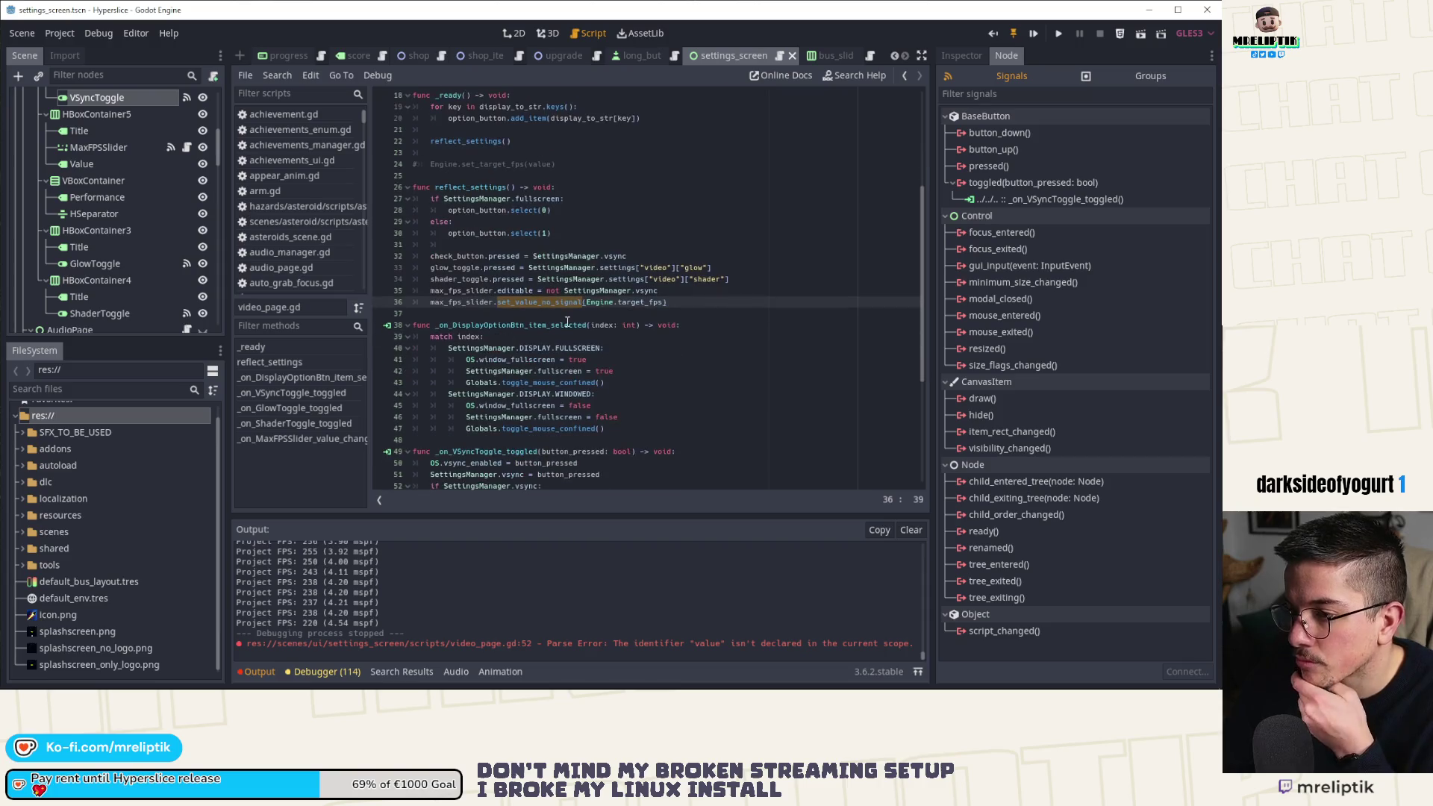
scroll(652, 338, down, 4)
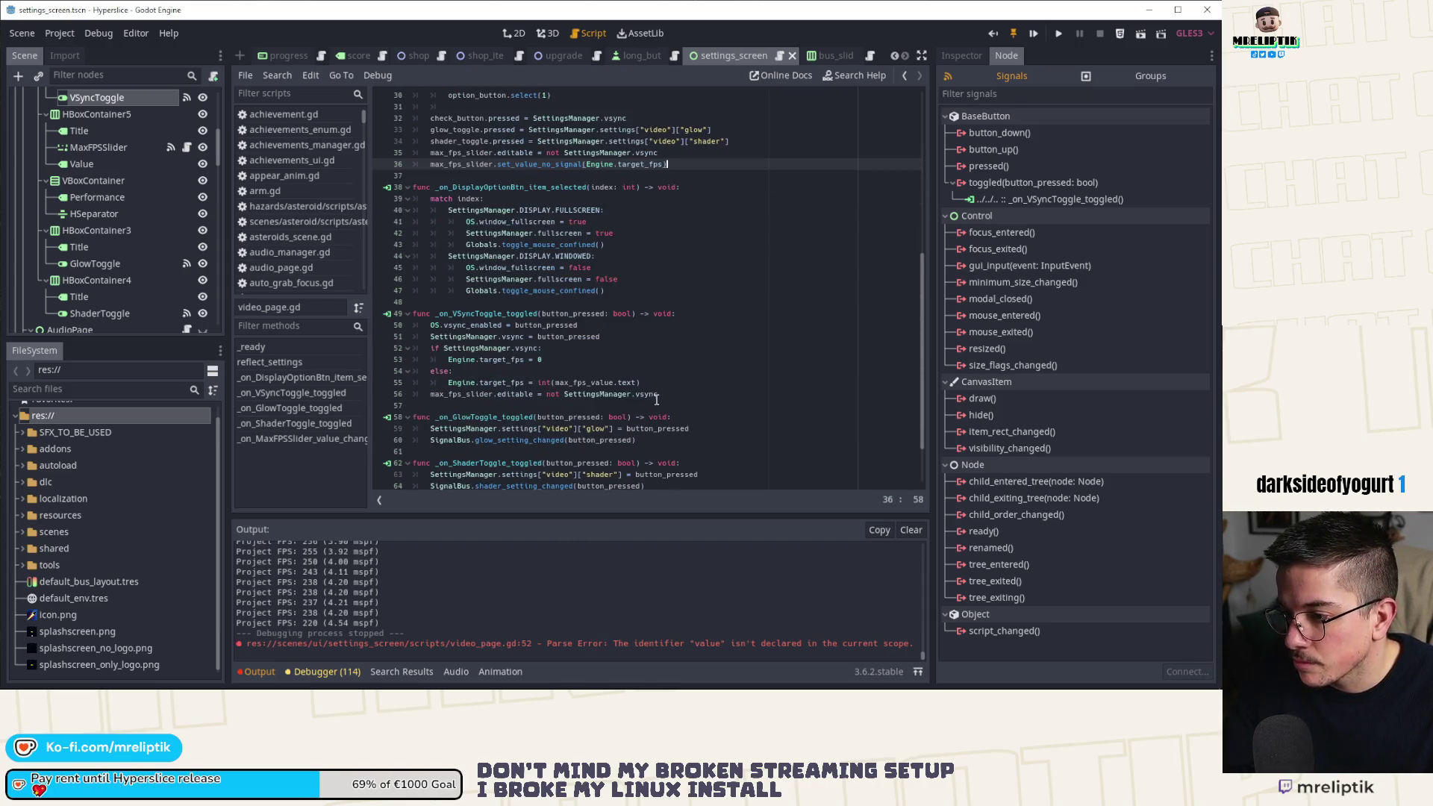
scroll(657, 399, down, 2)
click(669, 321)
click(641, 313)
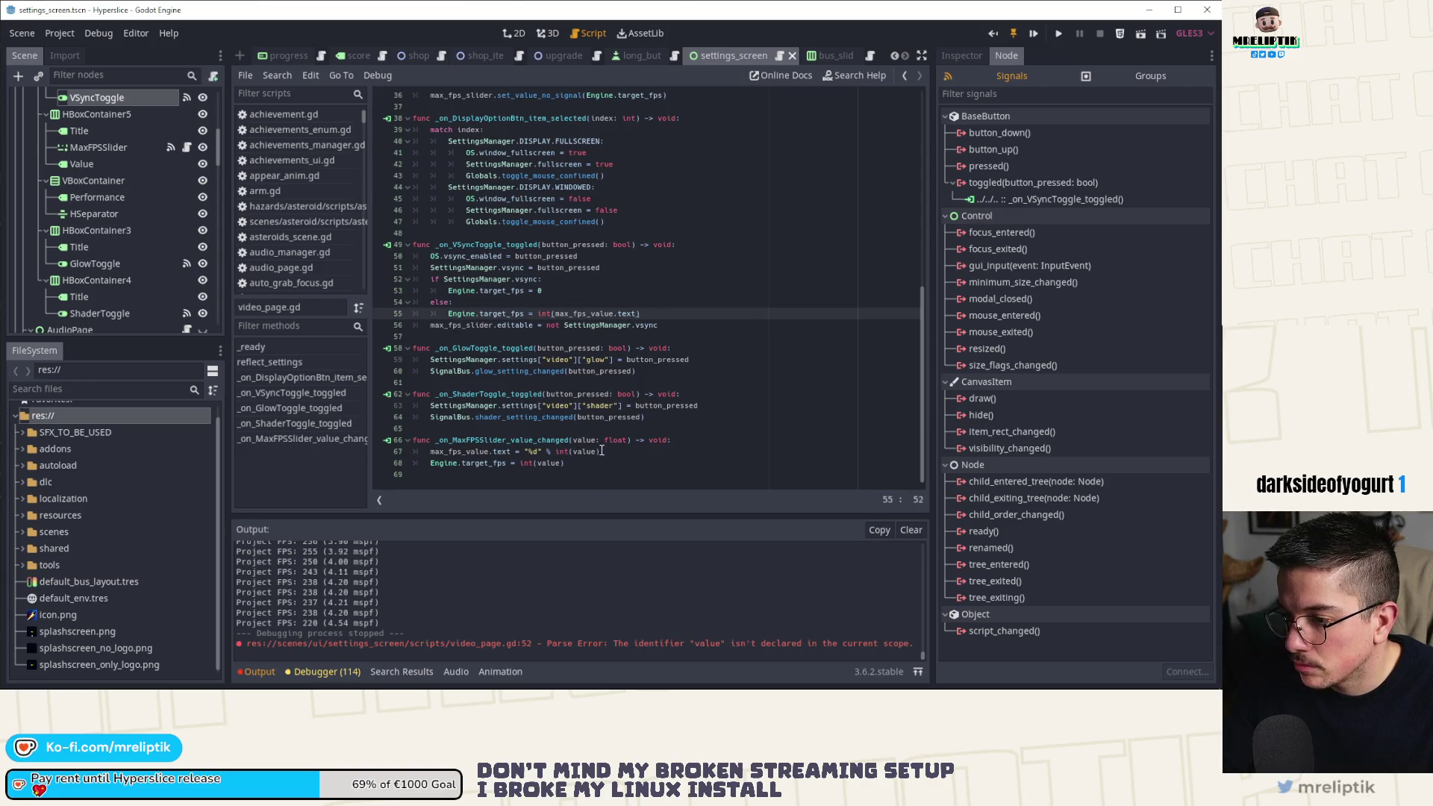
drag(644, 313, 453, 313)
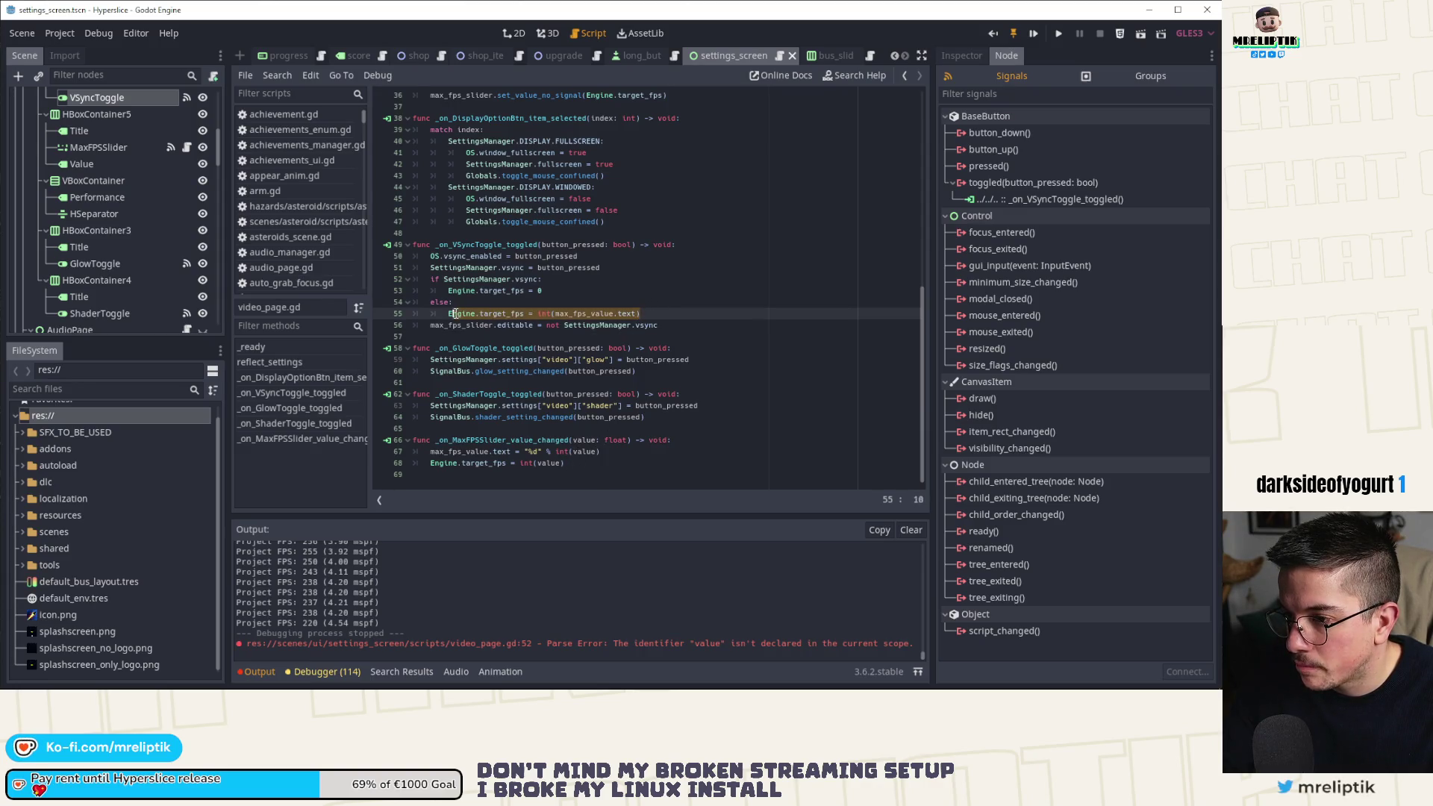
scroll(570, 299, up, 6)
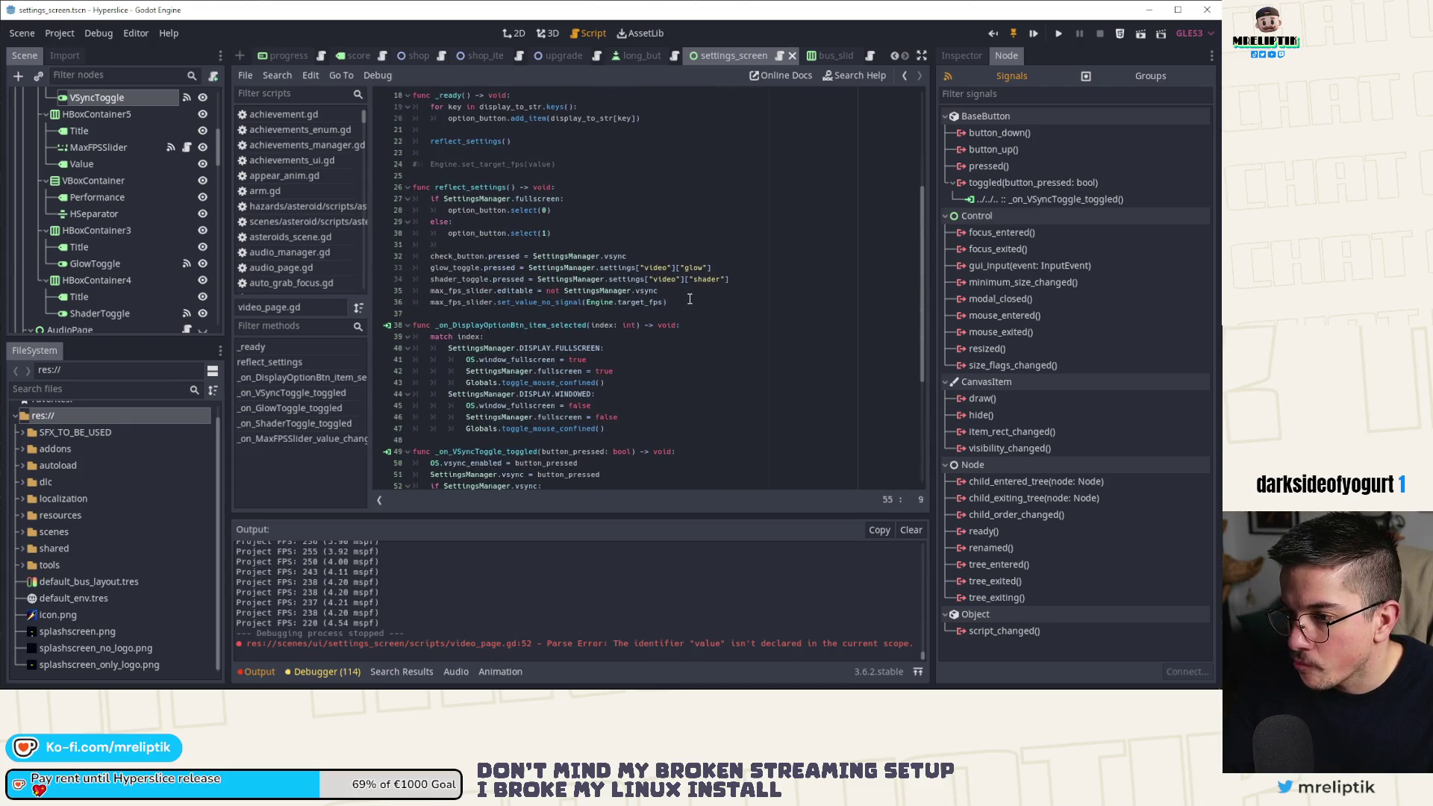
click(690, 291)
key(Return)
text(Engine.target_fps = int(max_fps_value.text))
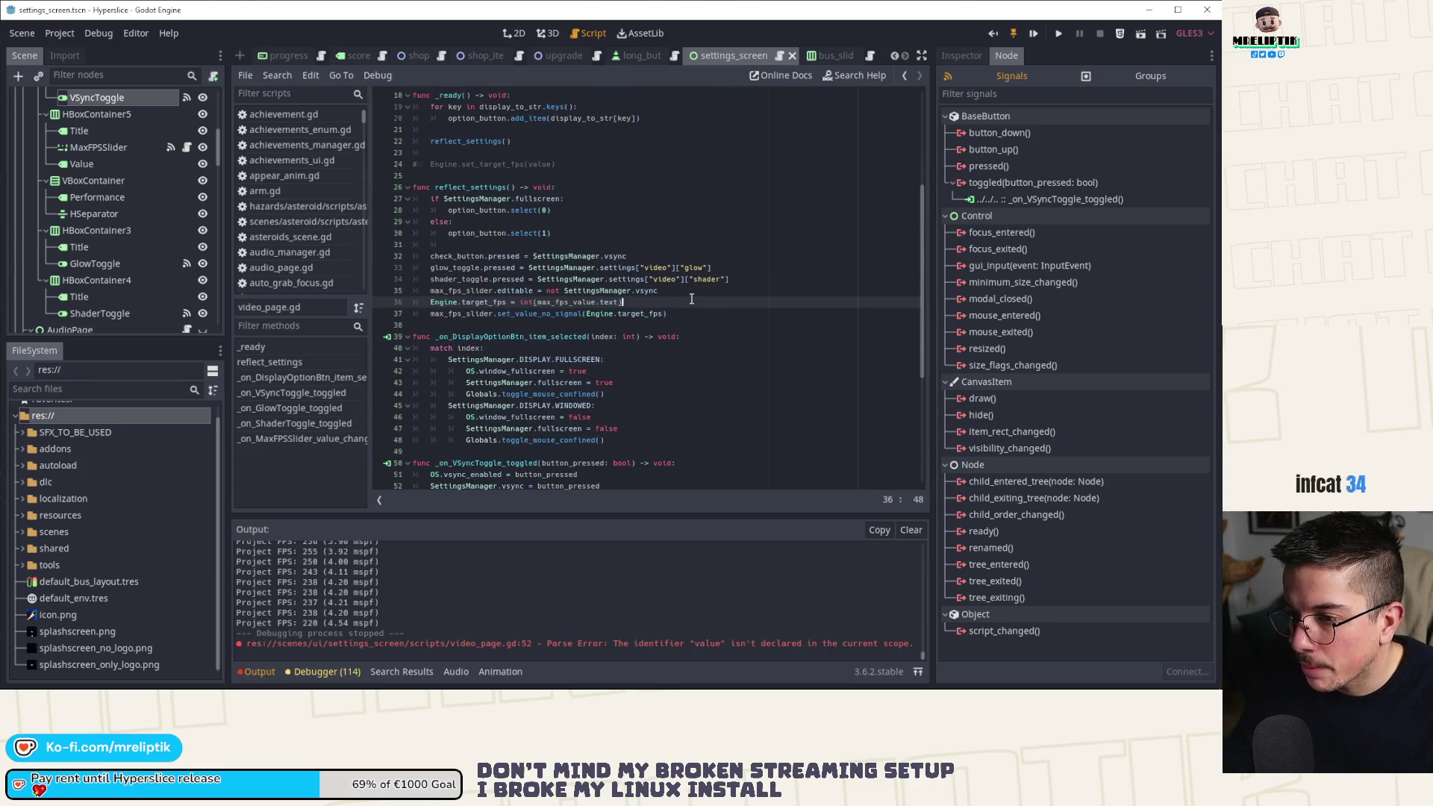
Strip the pasted line's Engine.target_fps and int() parts and begin a "%d" % format.
key(BackSpace)
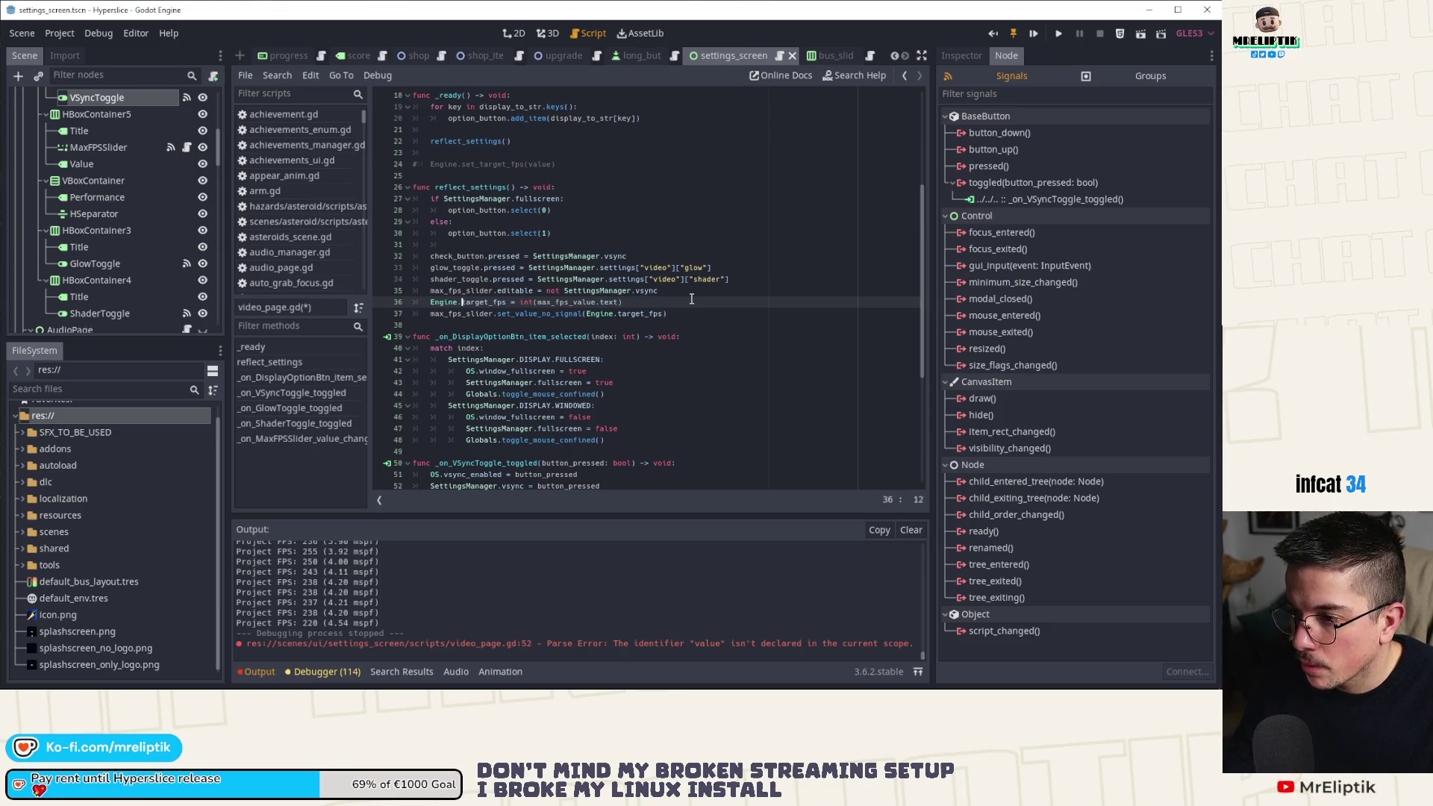
key(Home)
key(shift+ctrl+Right)
key(shift+ctrl+Right)
key(shift+ctrl+Right)
key(Delete)
key(Right)
key(Right)
key(Right)
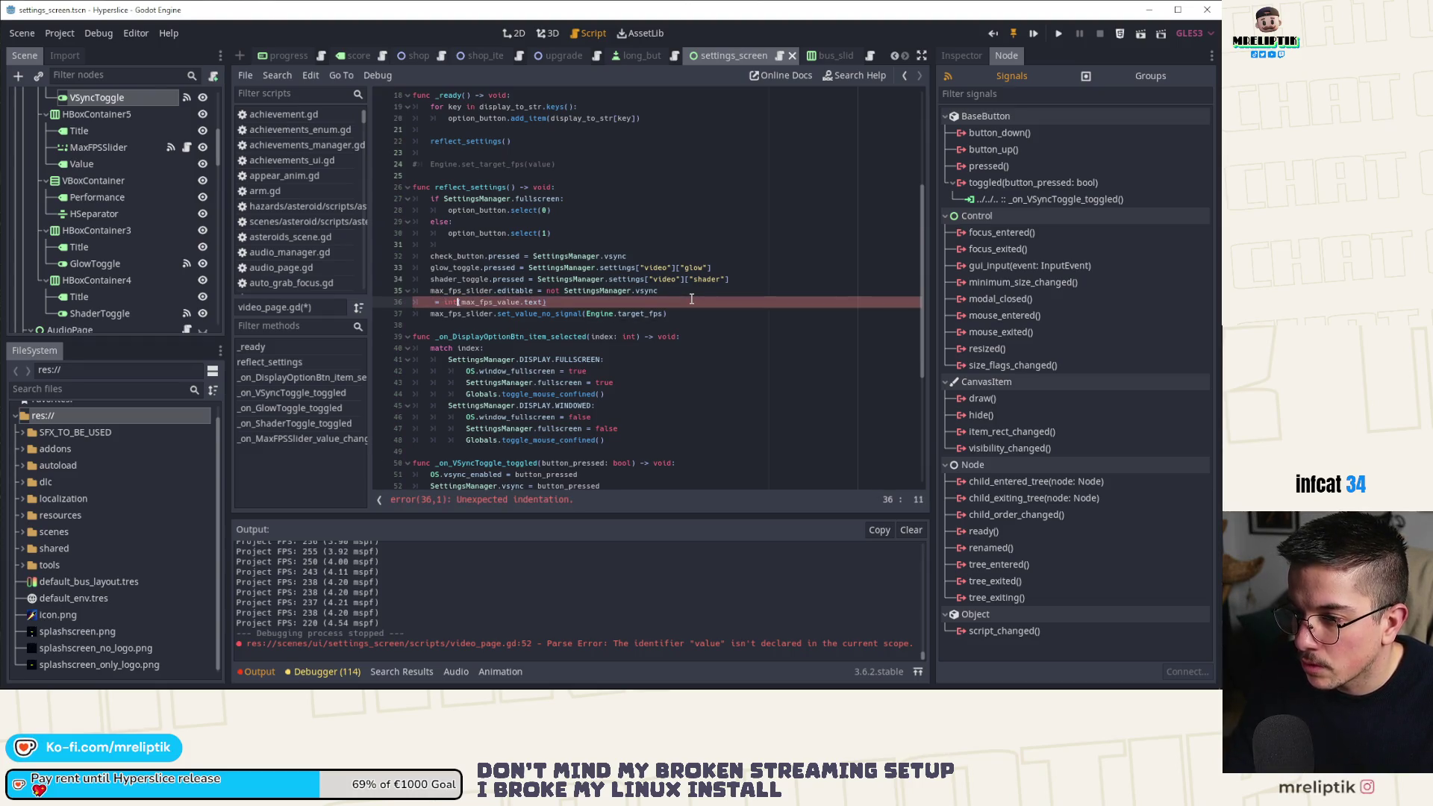
key(BackSpace)
key(BackSpace)
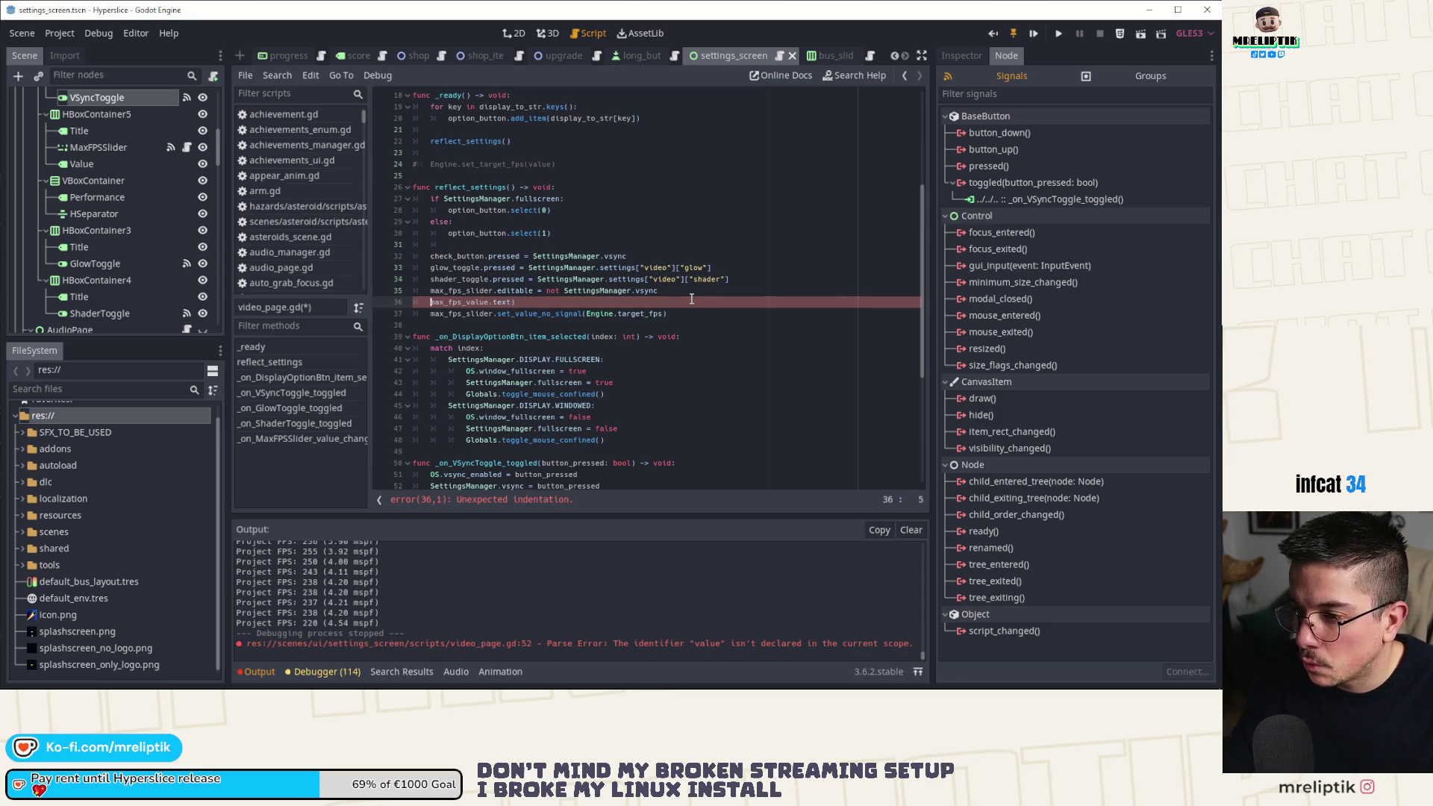
key(End)
key(BackSpace)
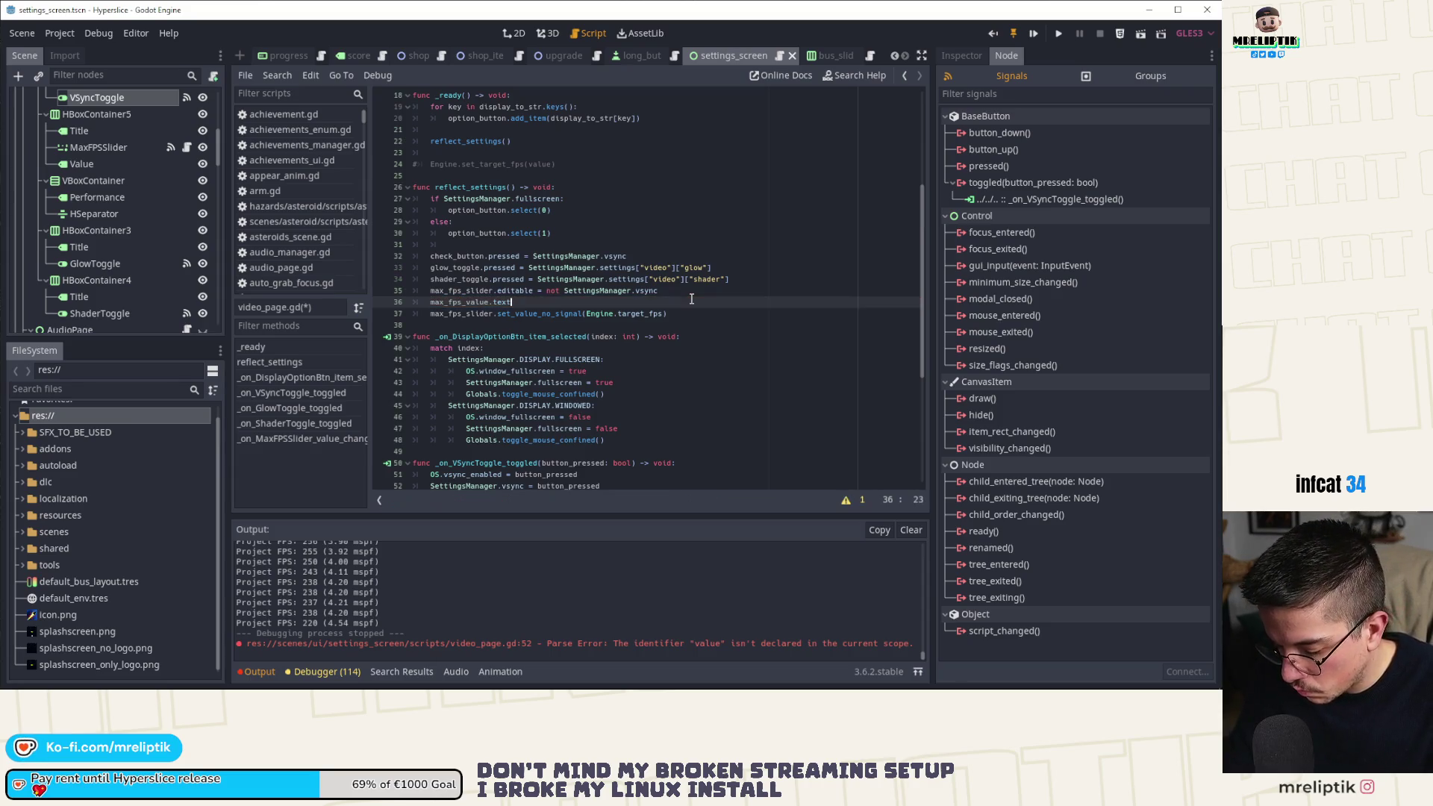
text( = "%d" %)
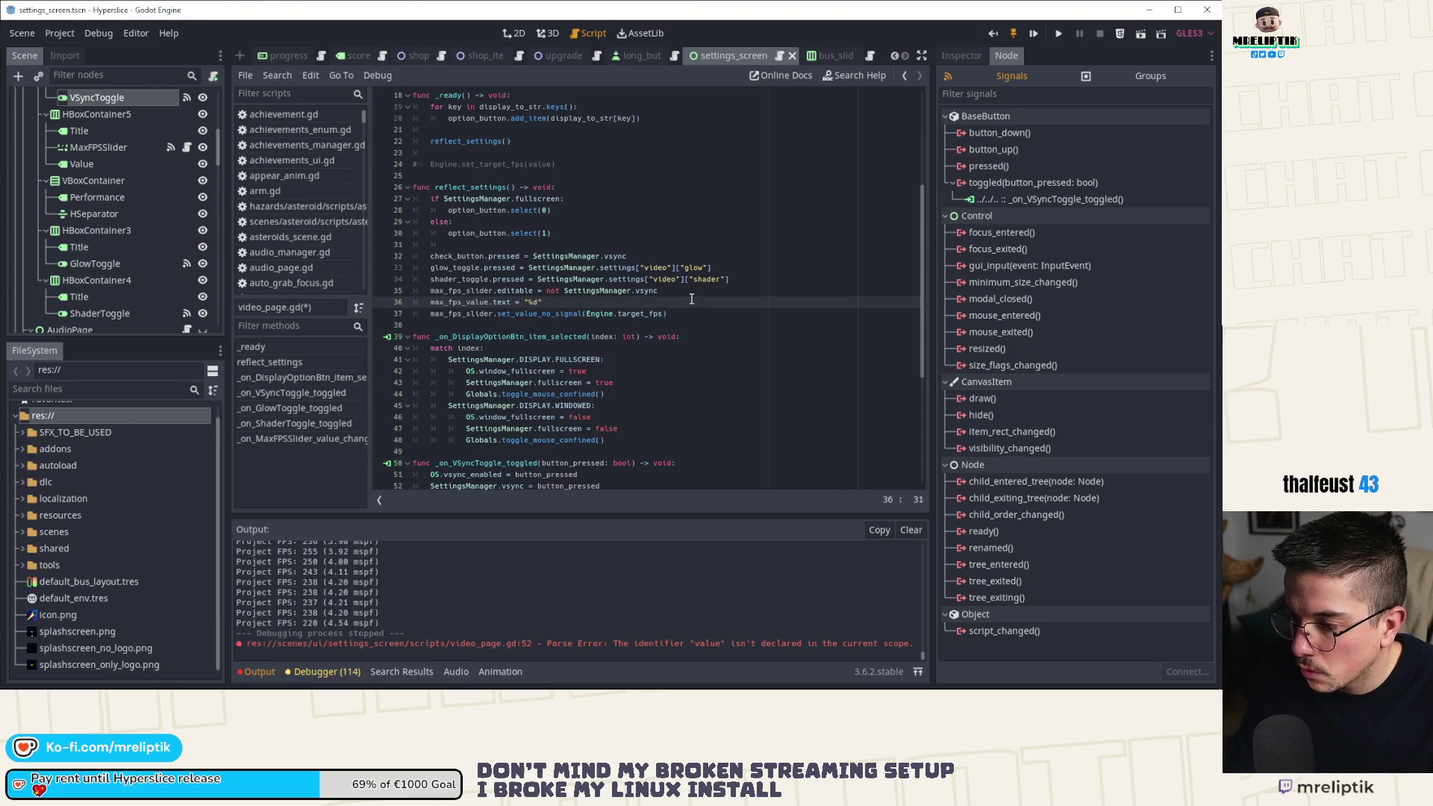
Fix line 36 to max_fps_value.text = "%d" % Engine.target_fps and run the game.
key(ctrl+z)
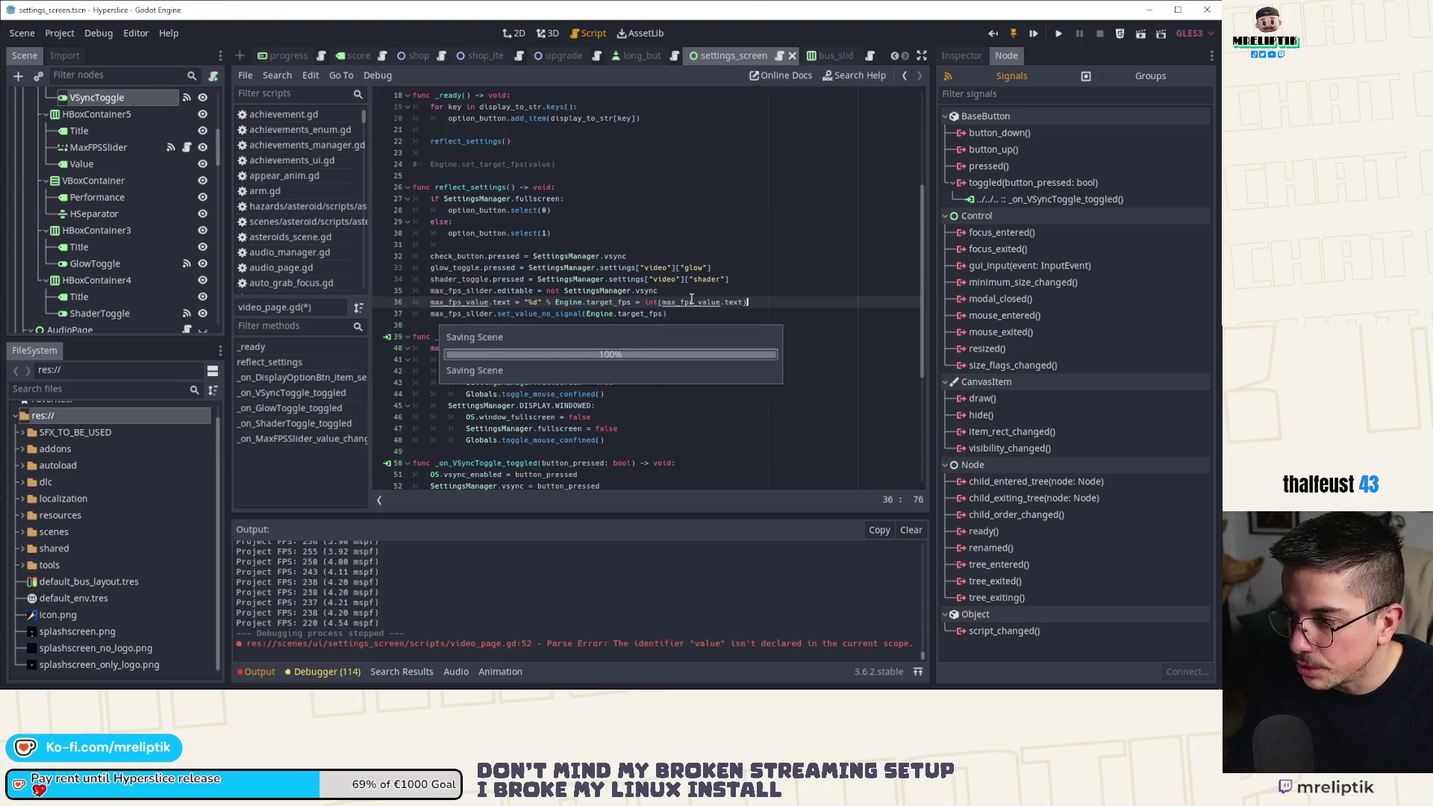
key(shift+End)
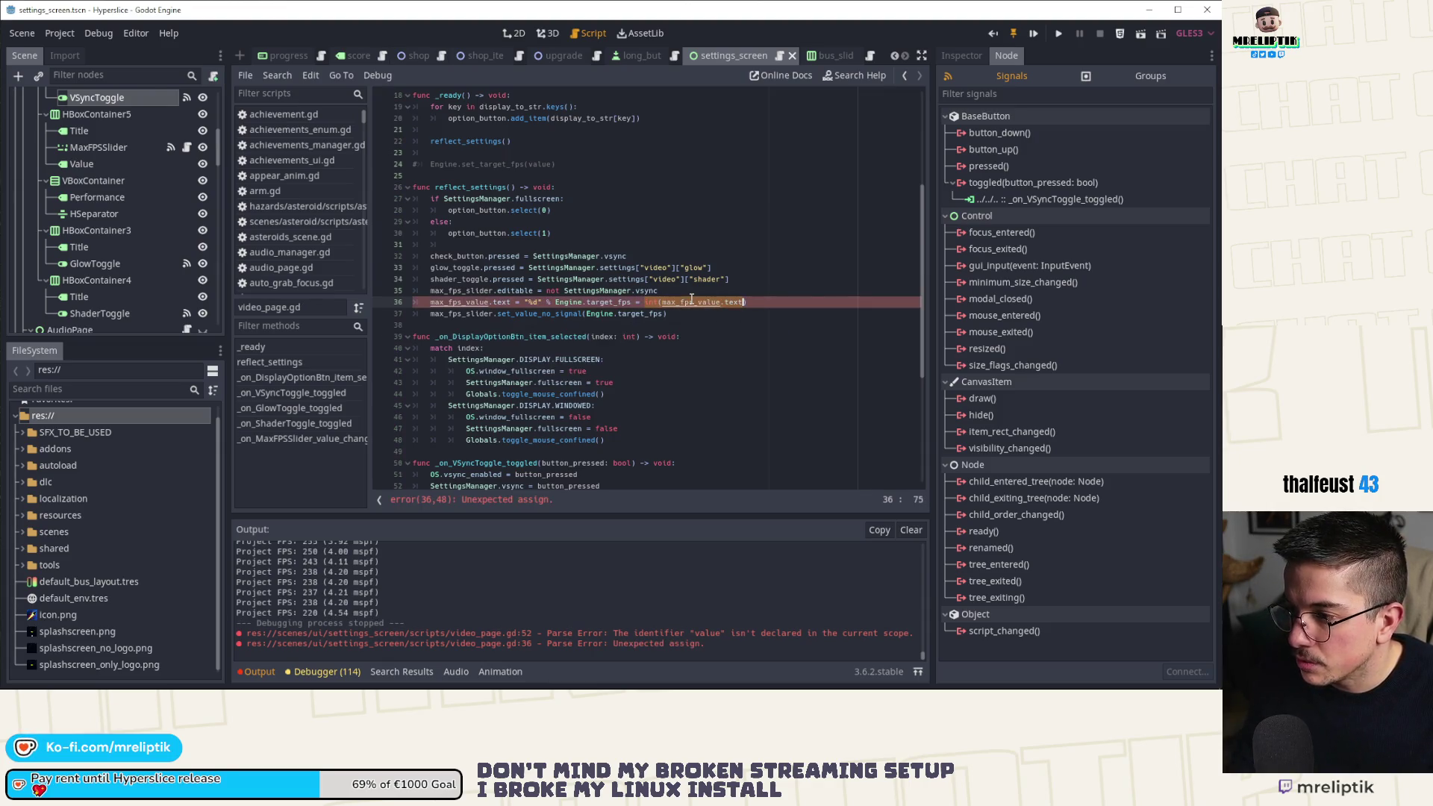
key(BackSpace)
key(BackSpace)
key(BackSpace)
key(BackSpace)
key(ctrl+z)
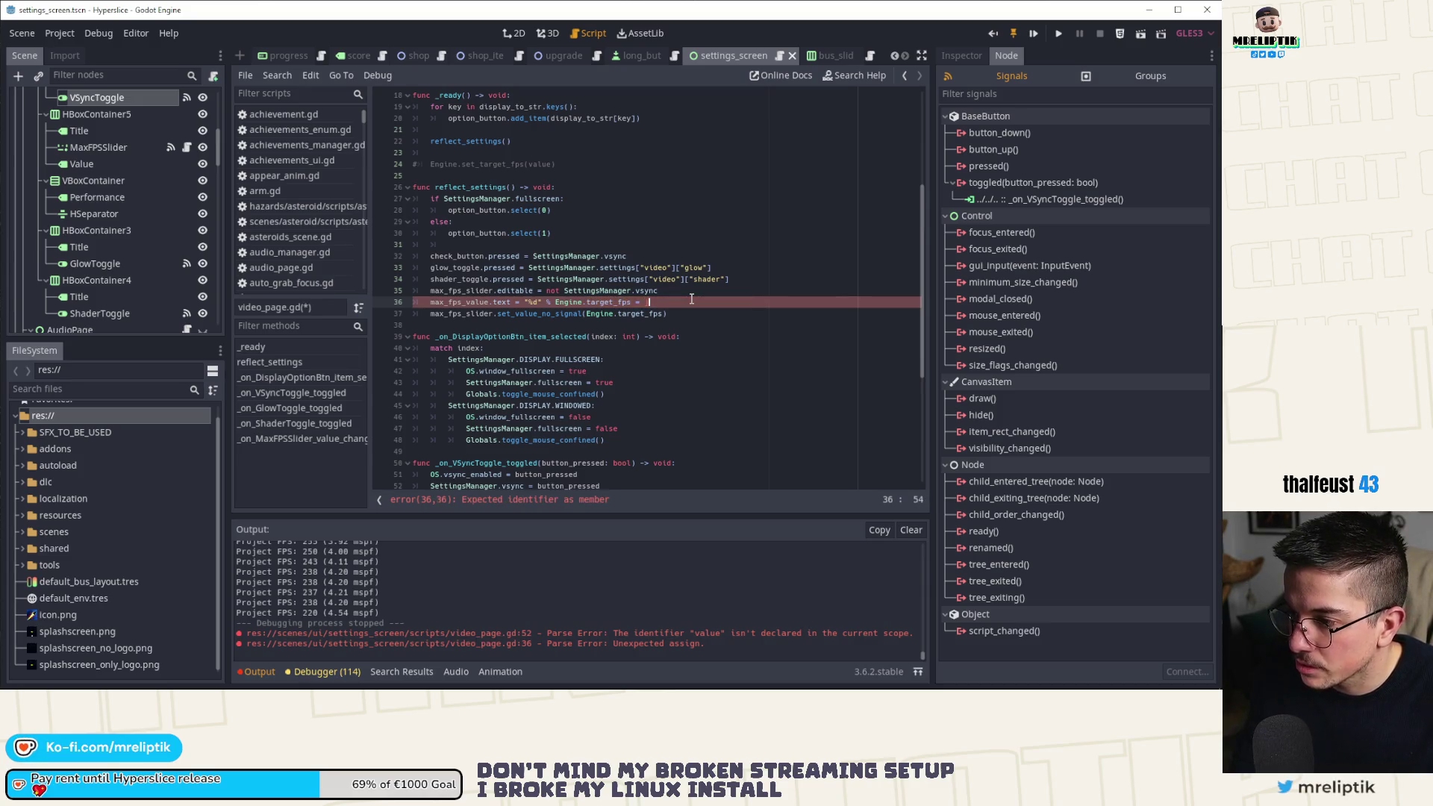
key(BackSpace)
key(Escape)
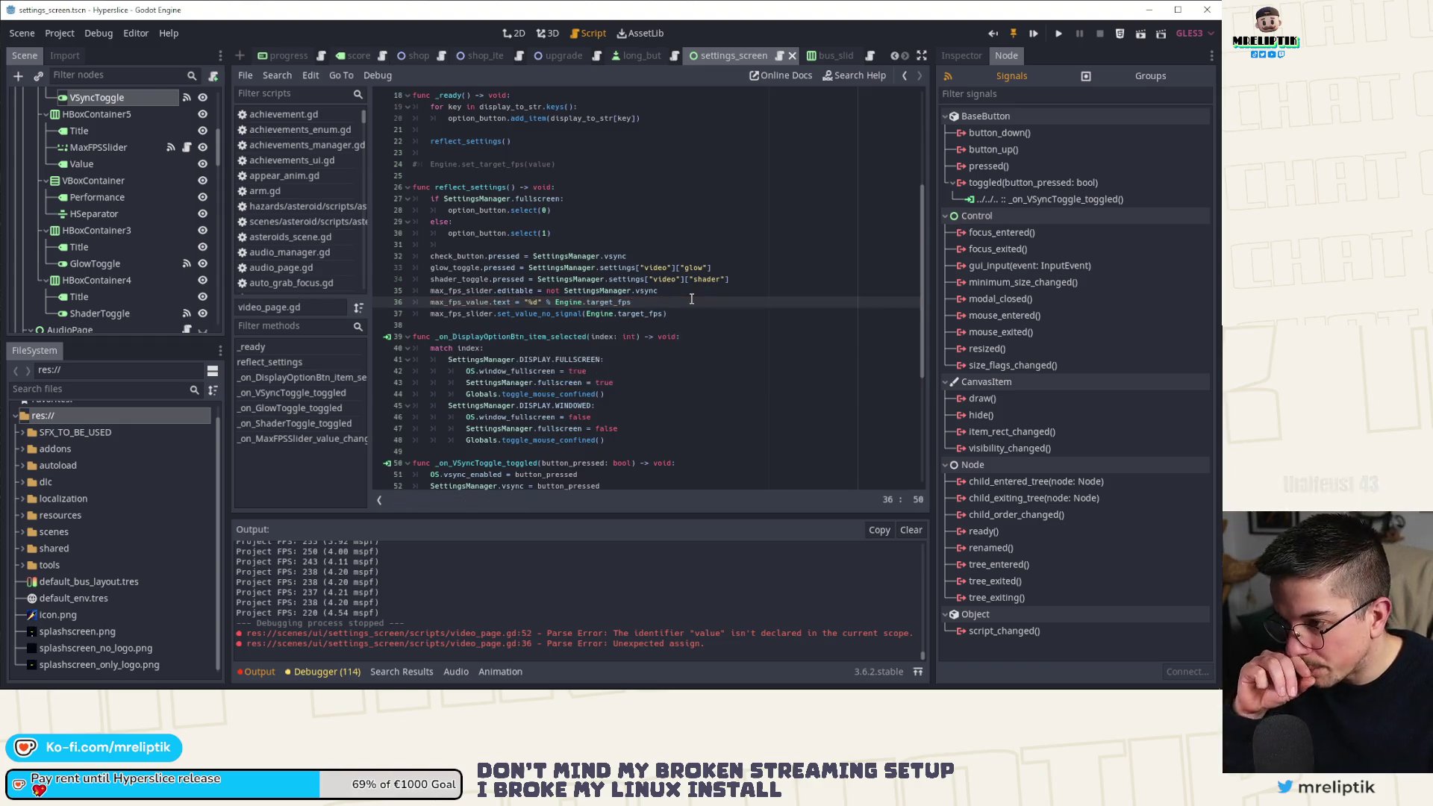
key(F5)
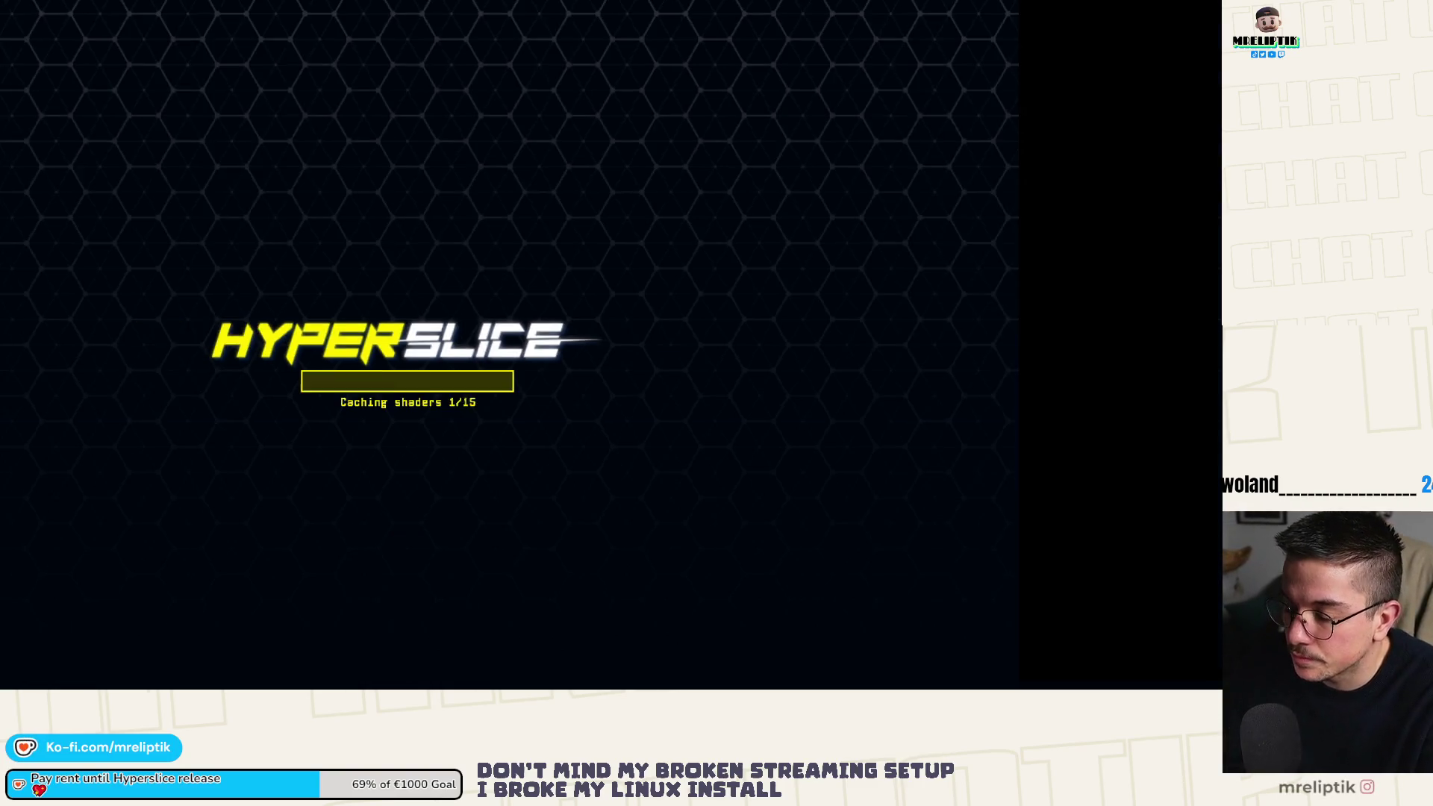
In the relaunched Hyperslice, turn VSync off under Options > Video, then return to video_page.gd.
click(463, 513)
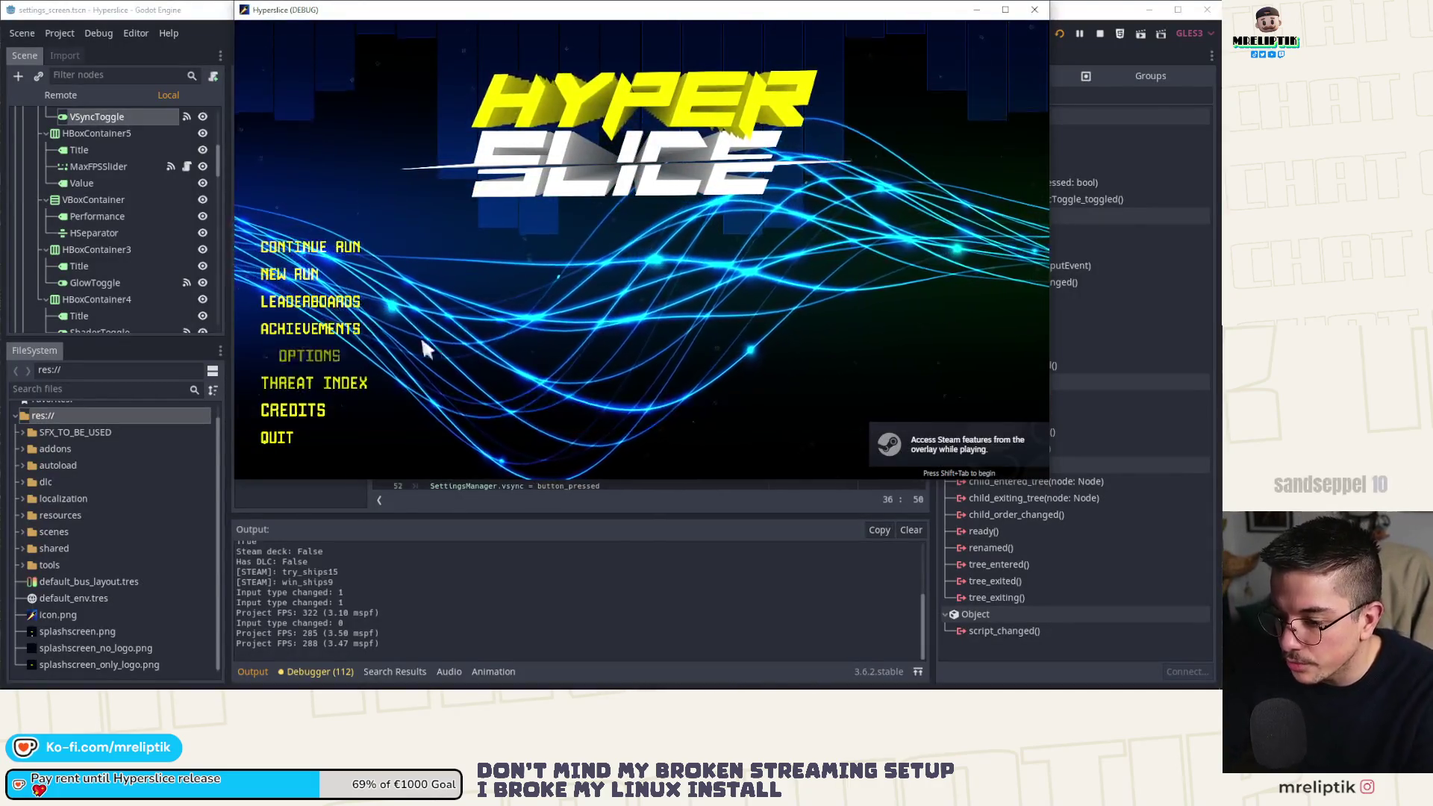
click(291, 356)
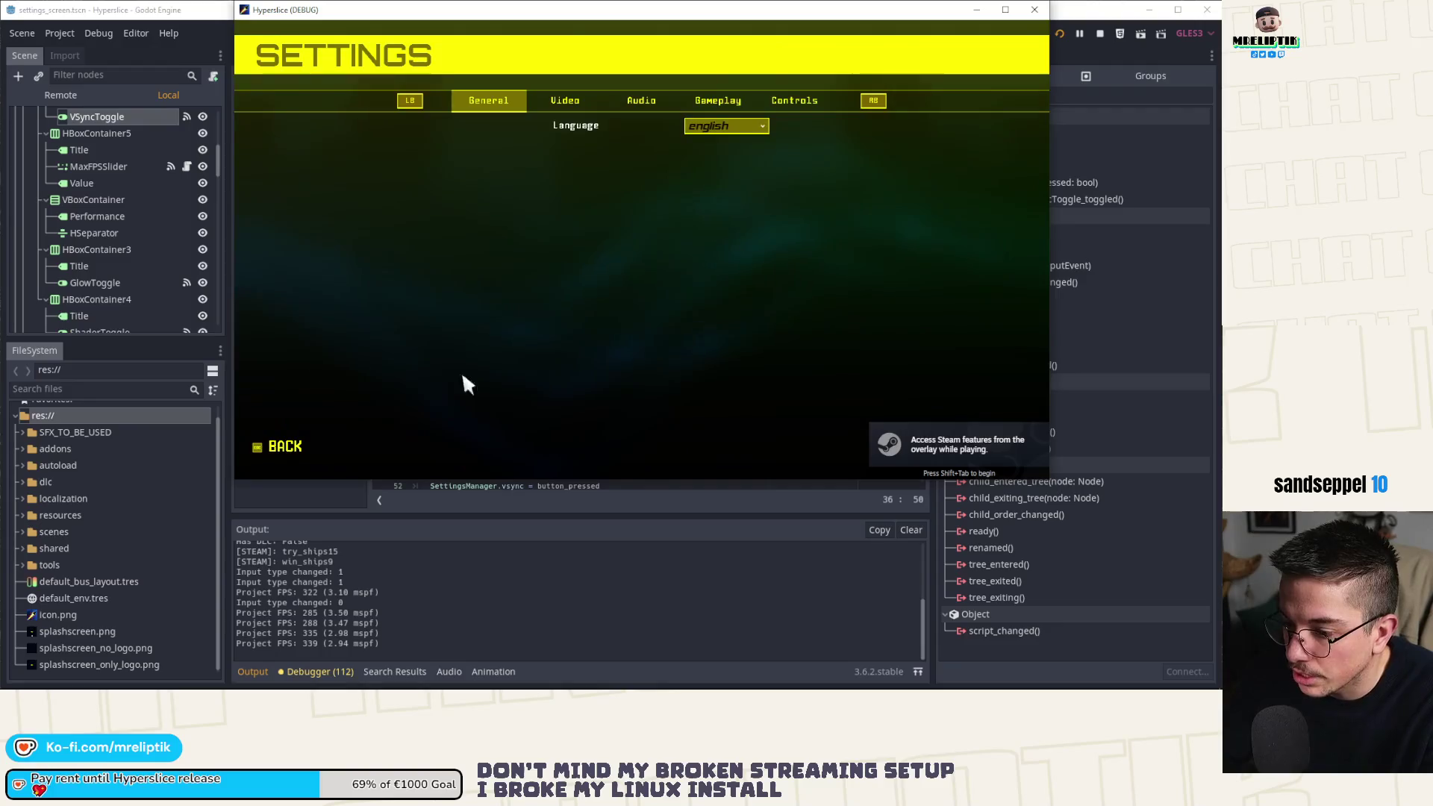
click(565, 100)
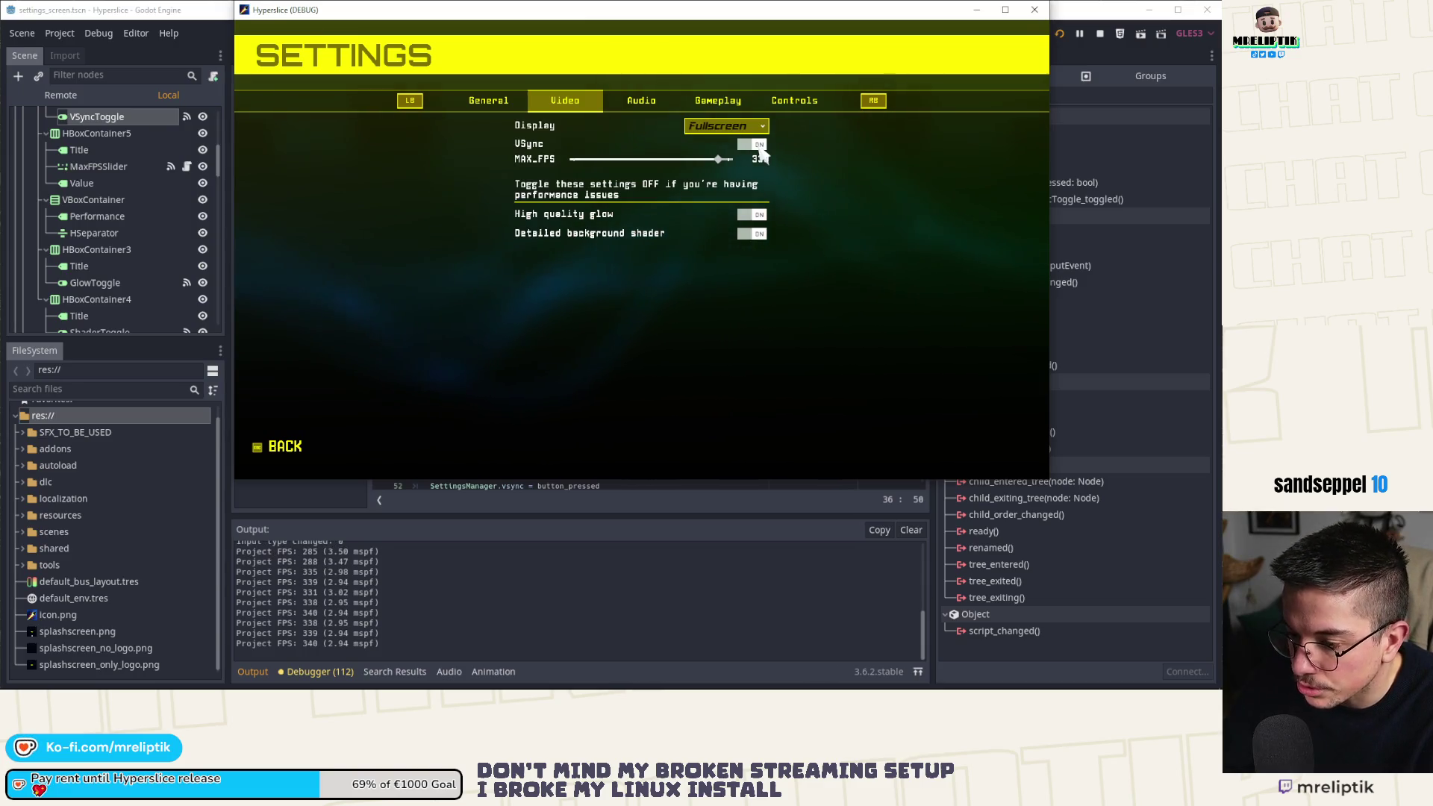
click(762, 146)
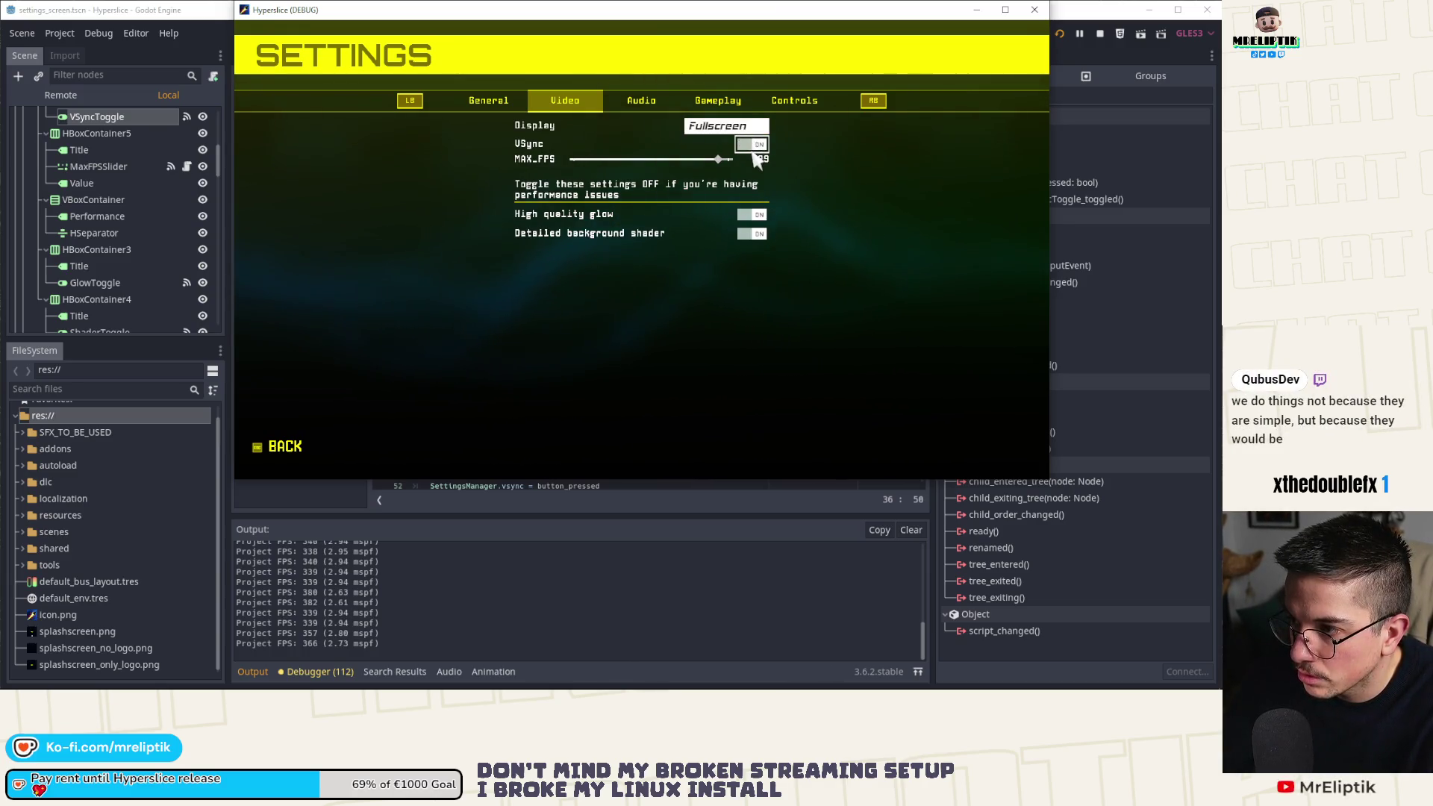
key(alt+Tab)
scroll(570, 337, down, 5)
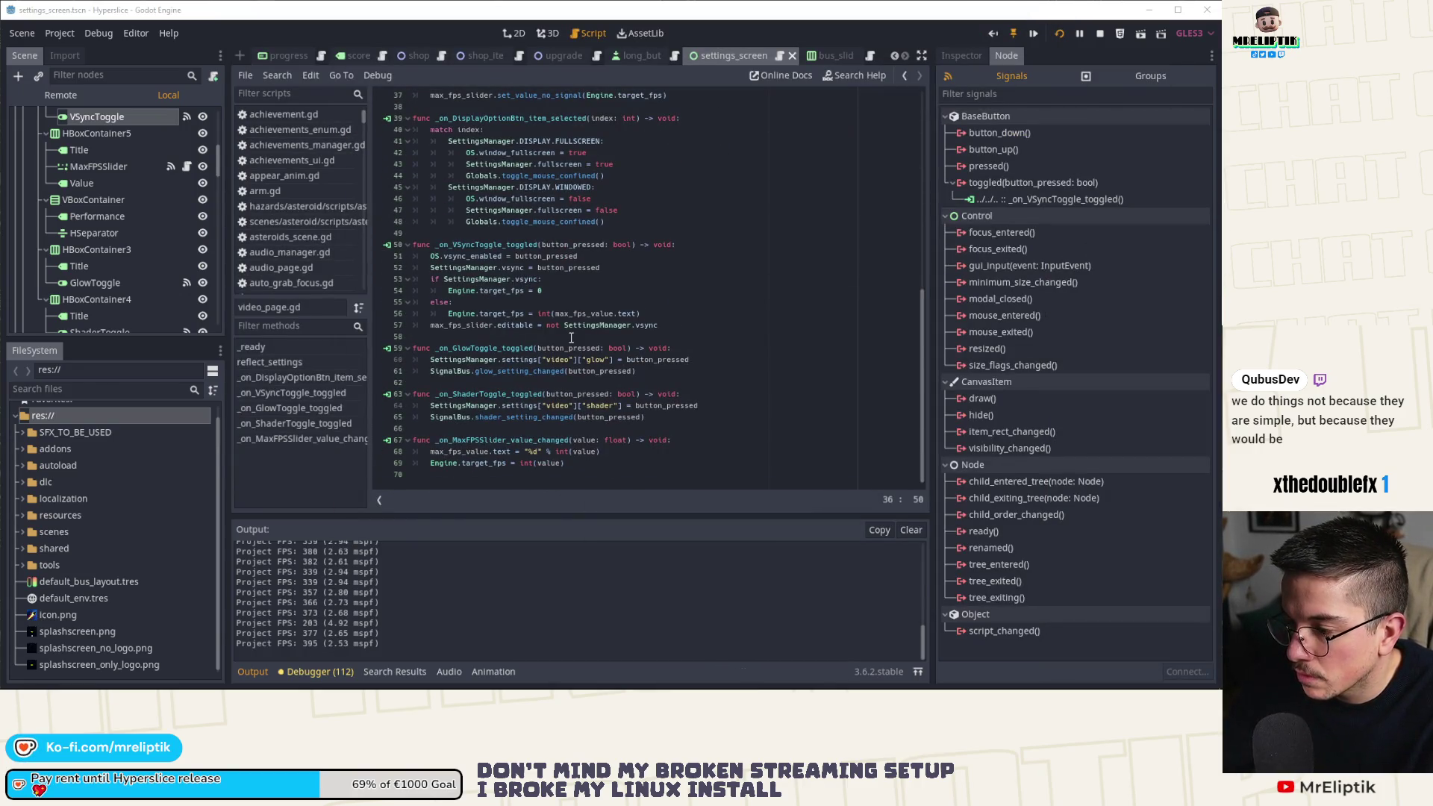
Set a breakpoint on line 51, step through the VSync handler to line 57, and resume.
click(378, 256)
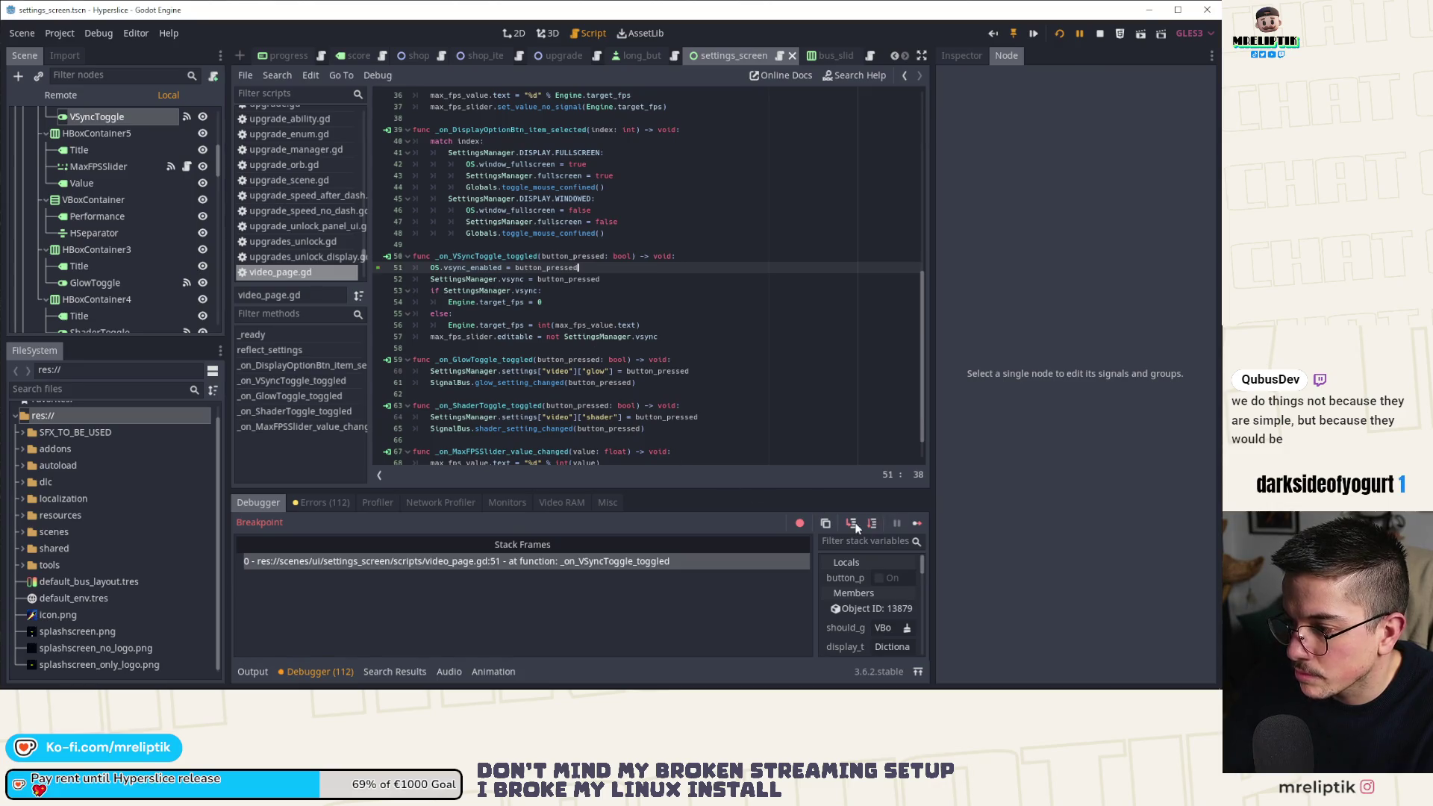
click(851, 523)
click(851, 523)
click(852, 523)
click(852, 523)
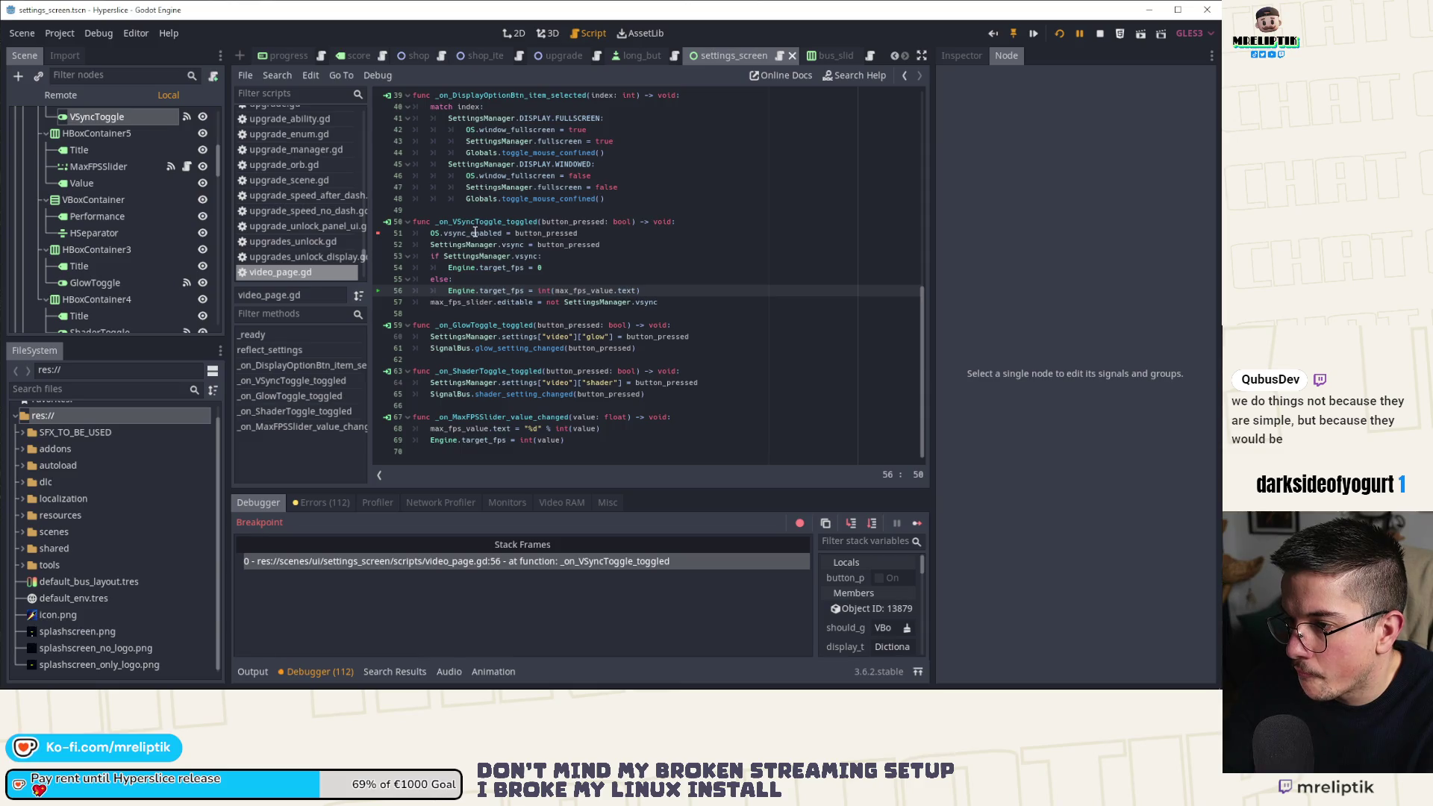
mouse_move(525, 234)
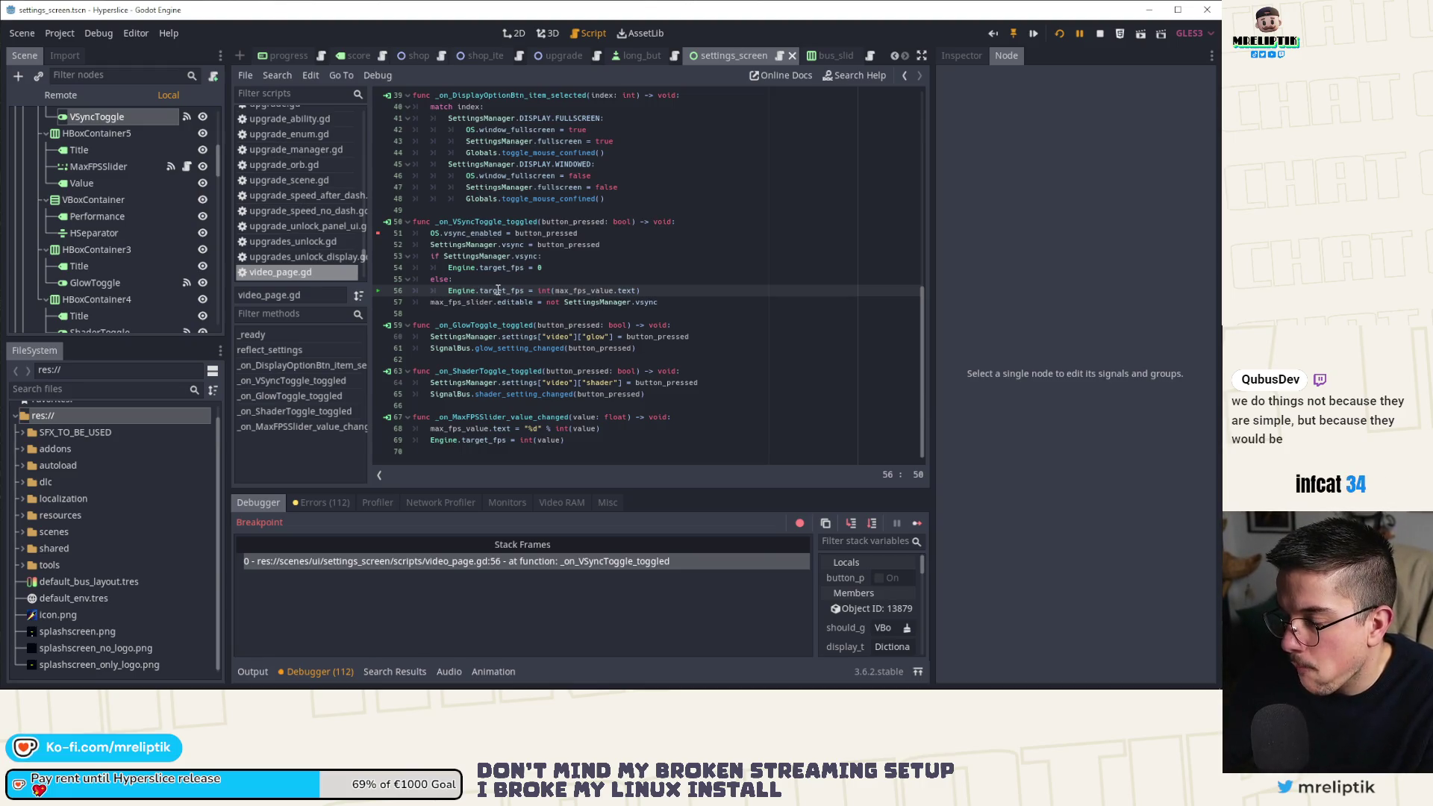
click(851, 523)
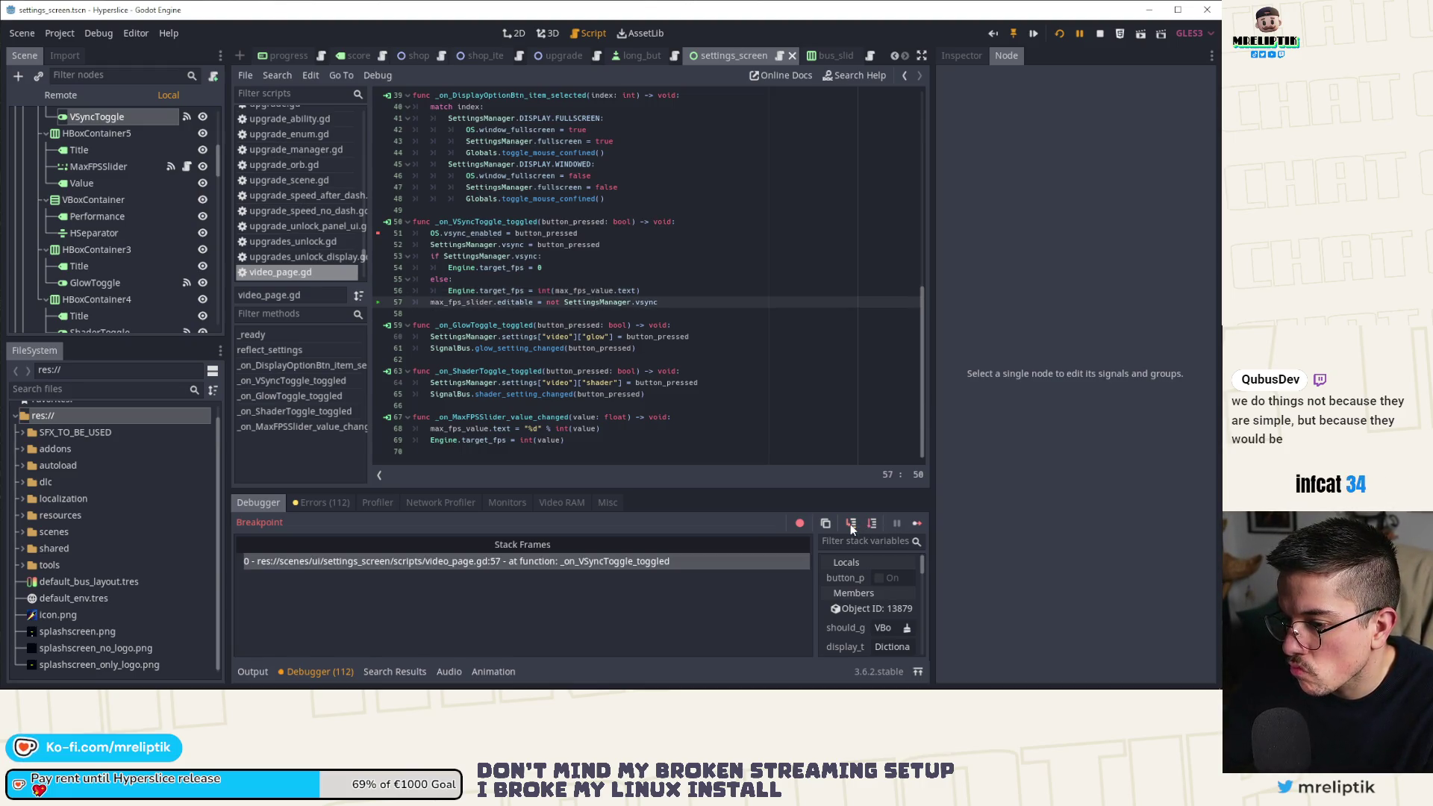
click(917, 523)
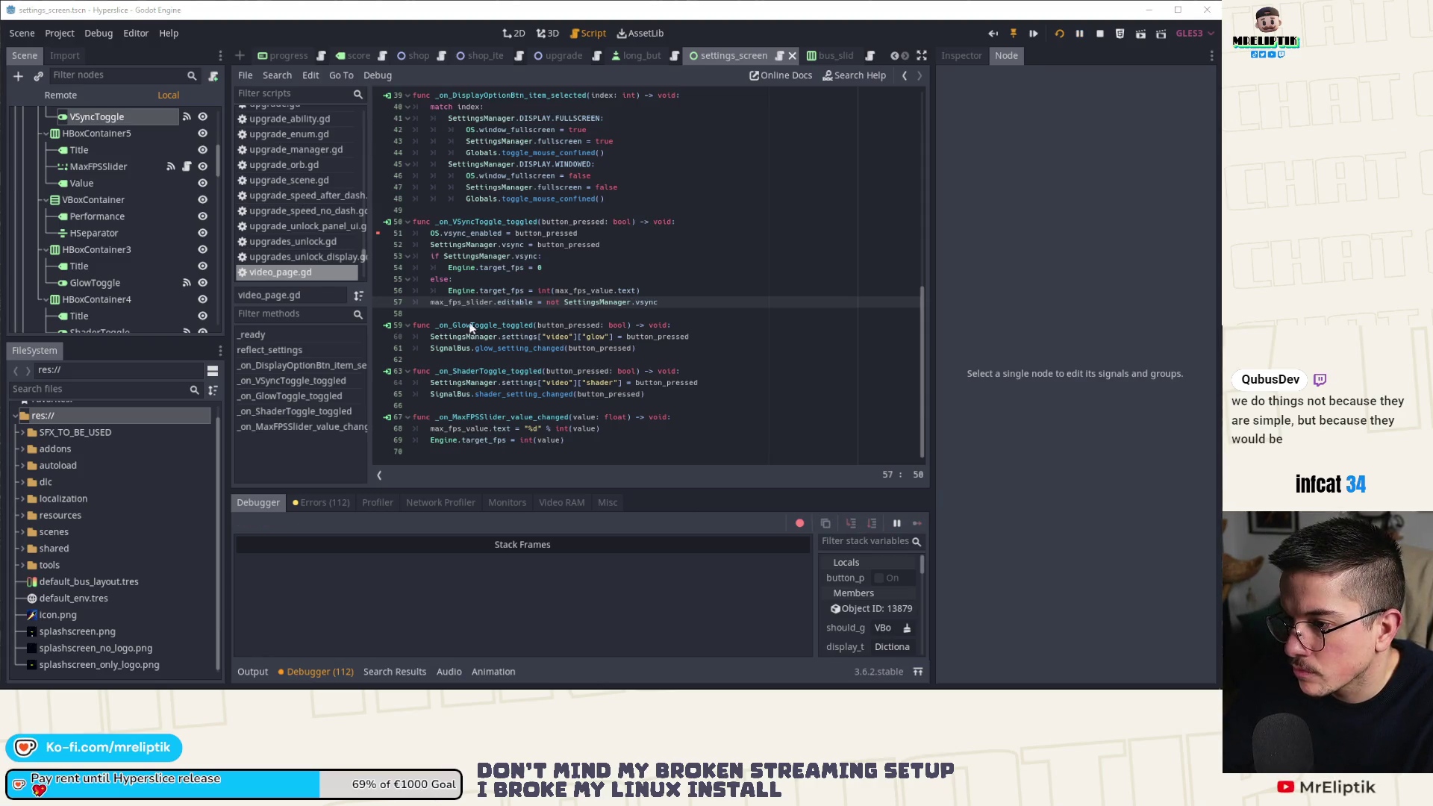
Check the FPS log, step through the handler again from line 51 to line 57, and resume.
click(252, 672)
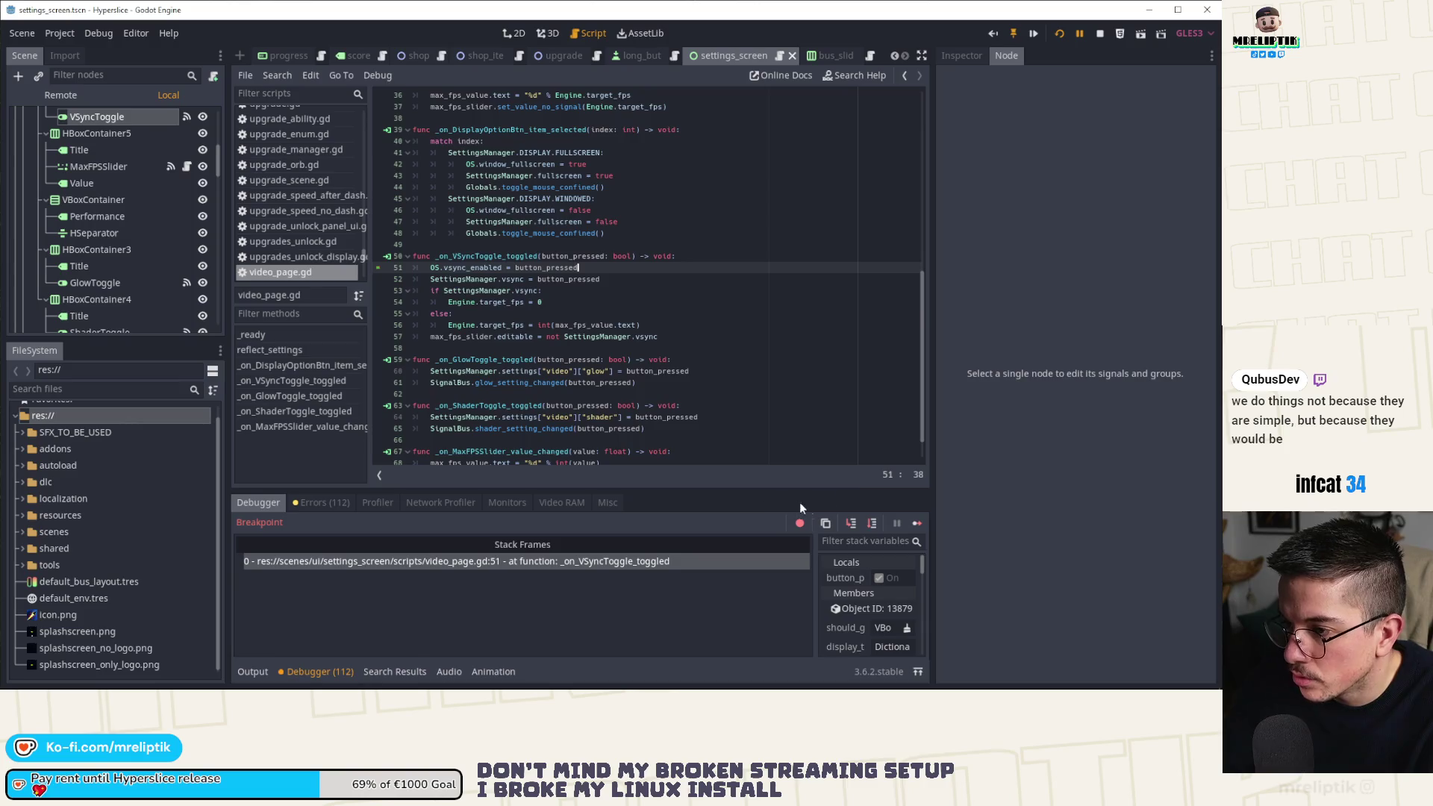
click(852, 524)
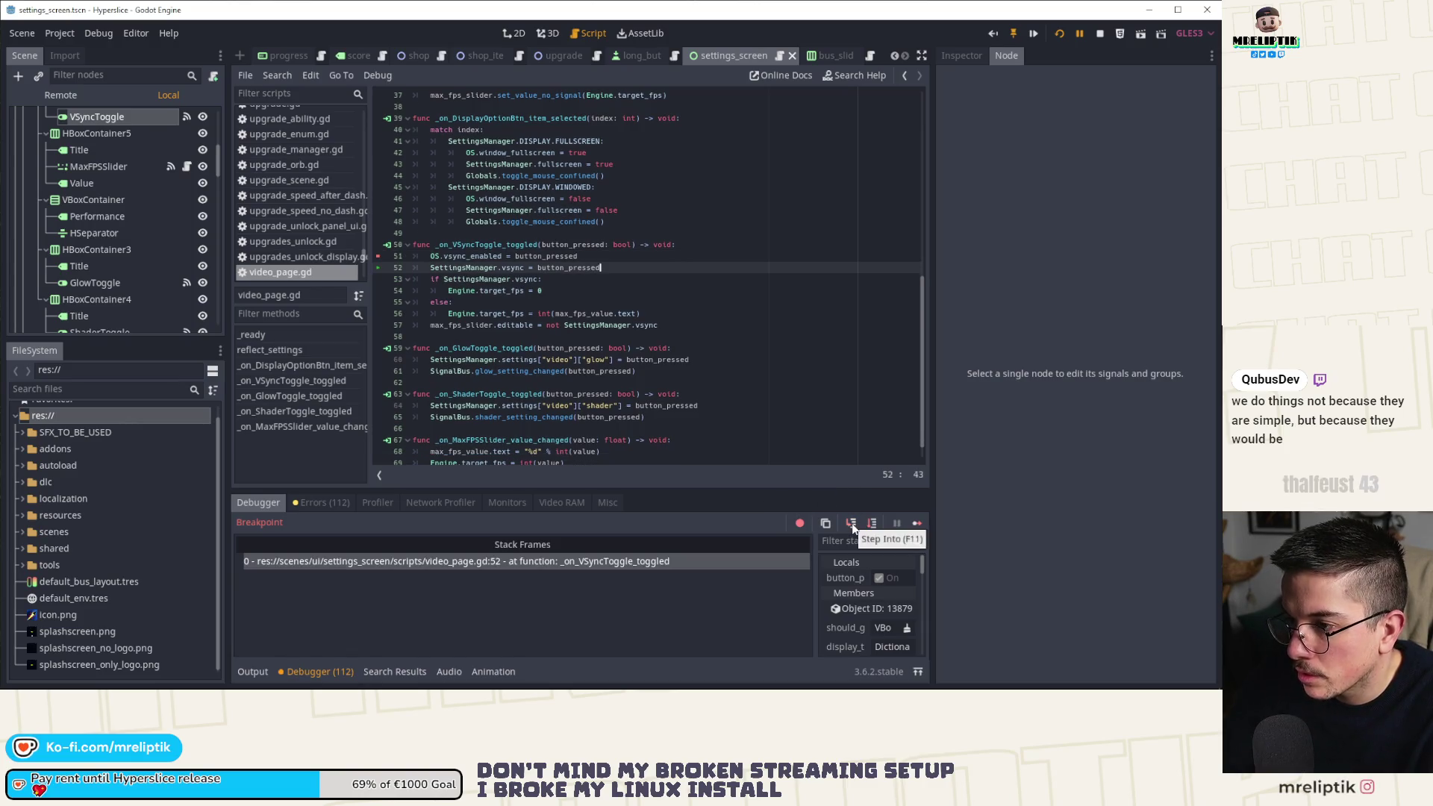
click(852, 524)
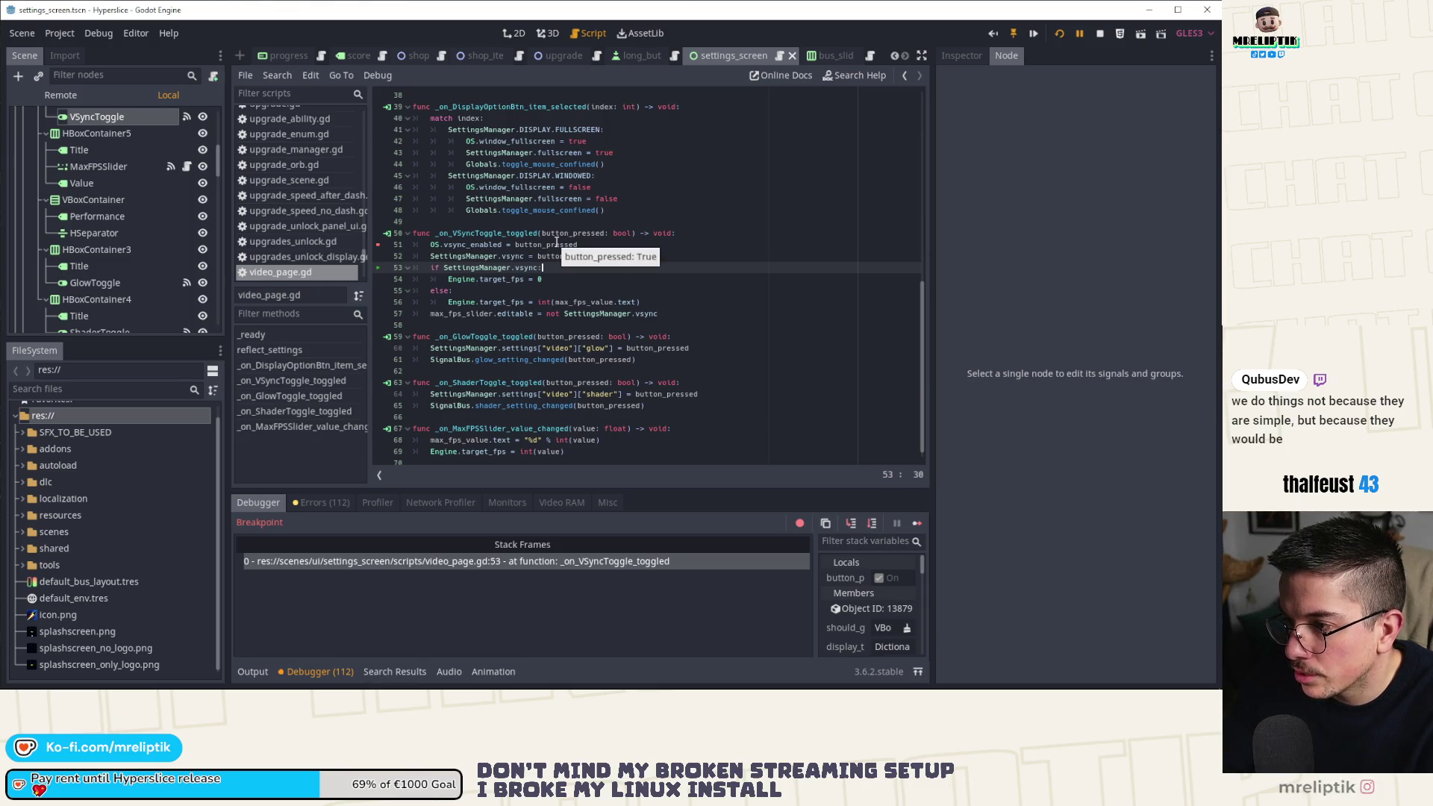
click(850, 525)
click(849, 526)
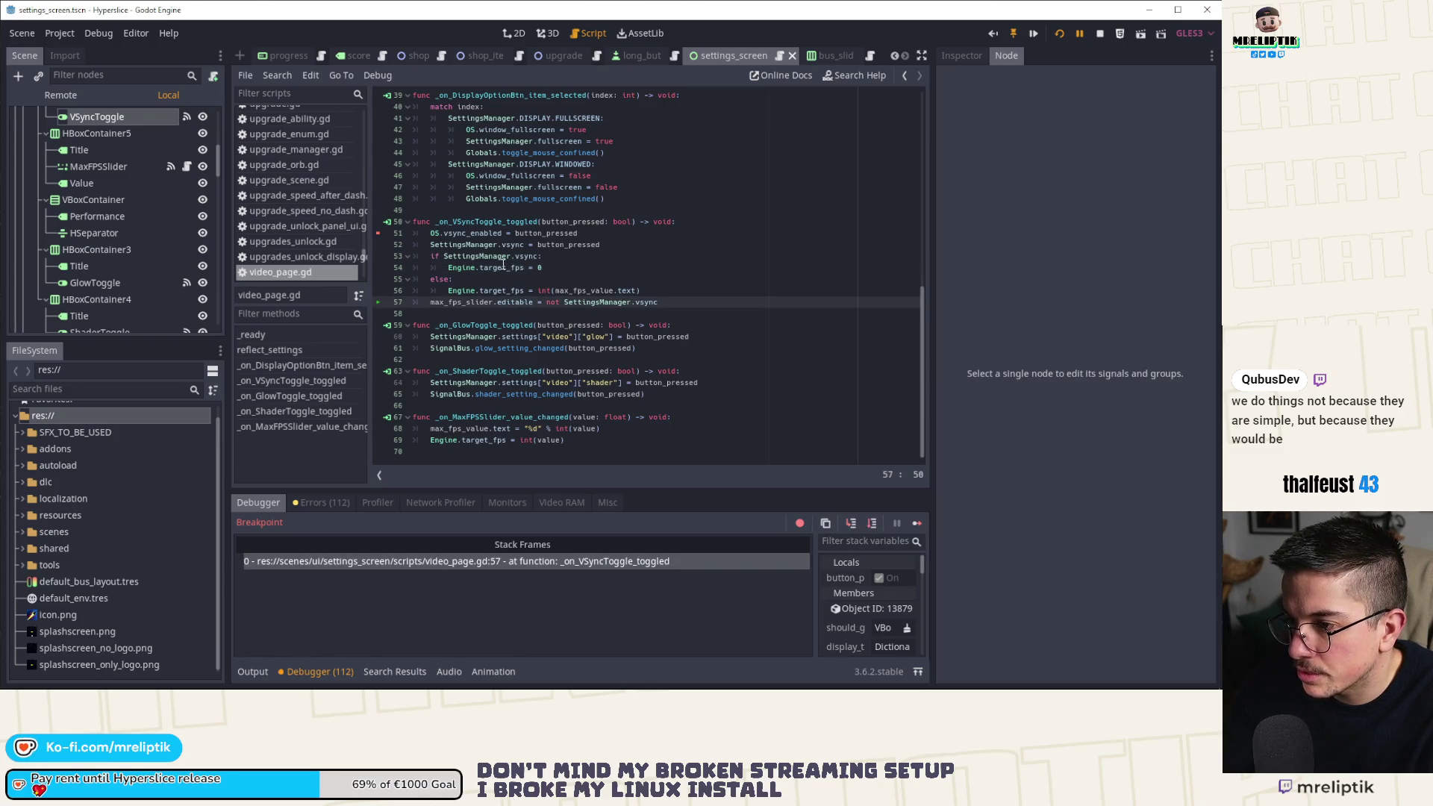
click(917, 527)
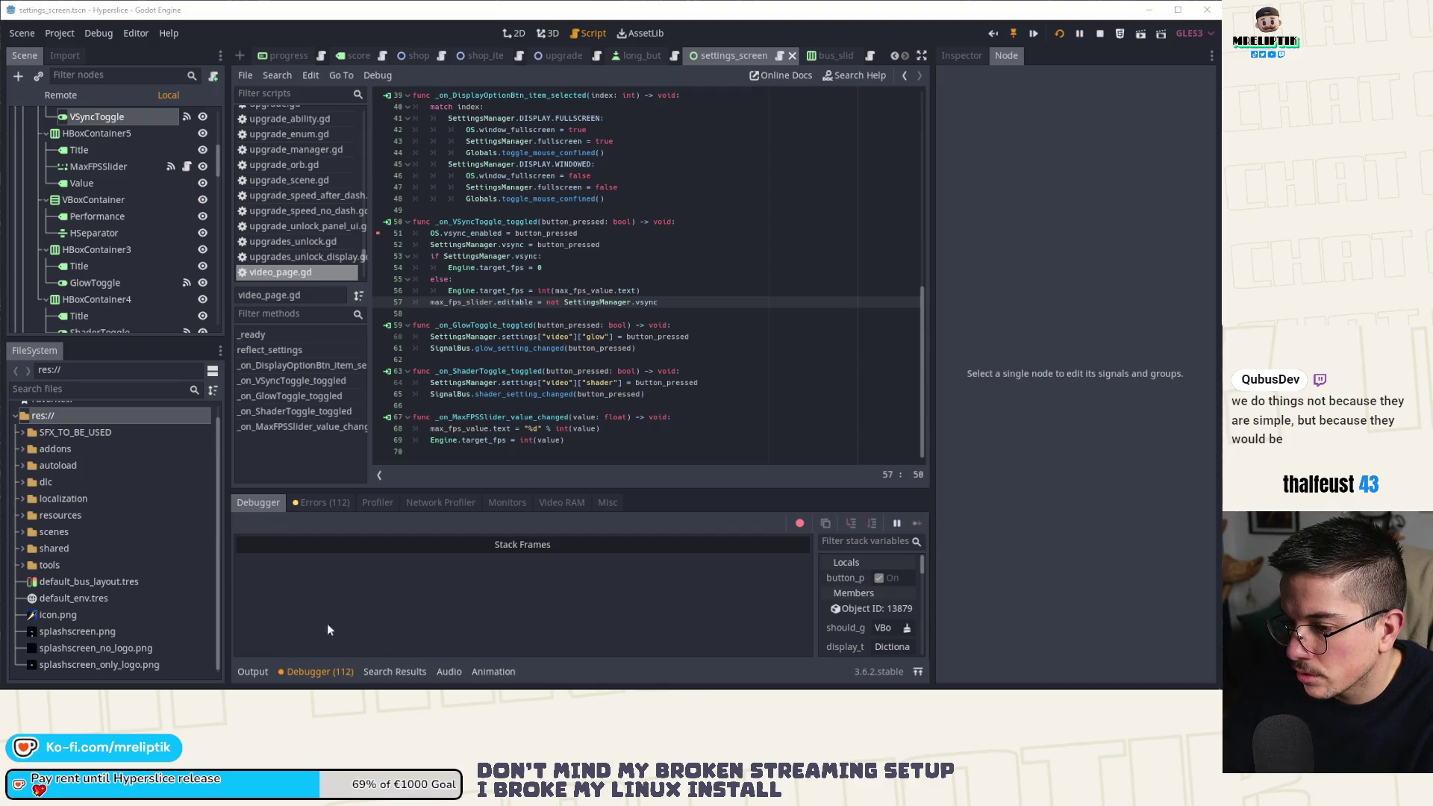
click(262, 671)
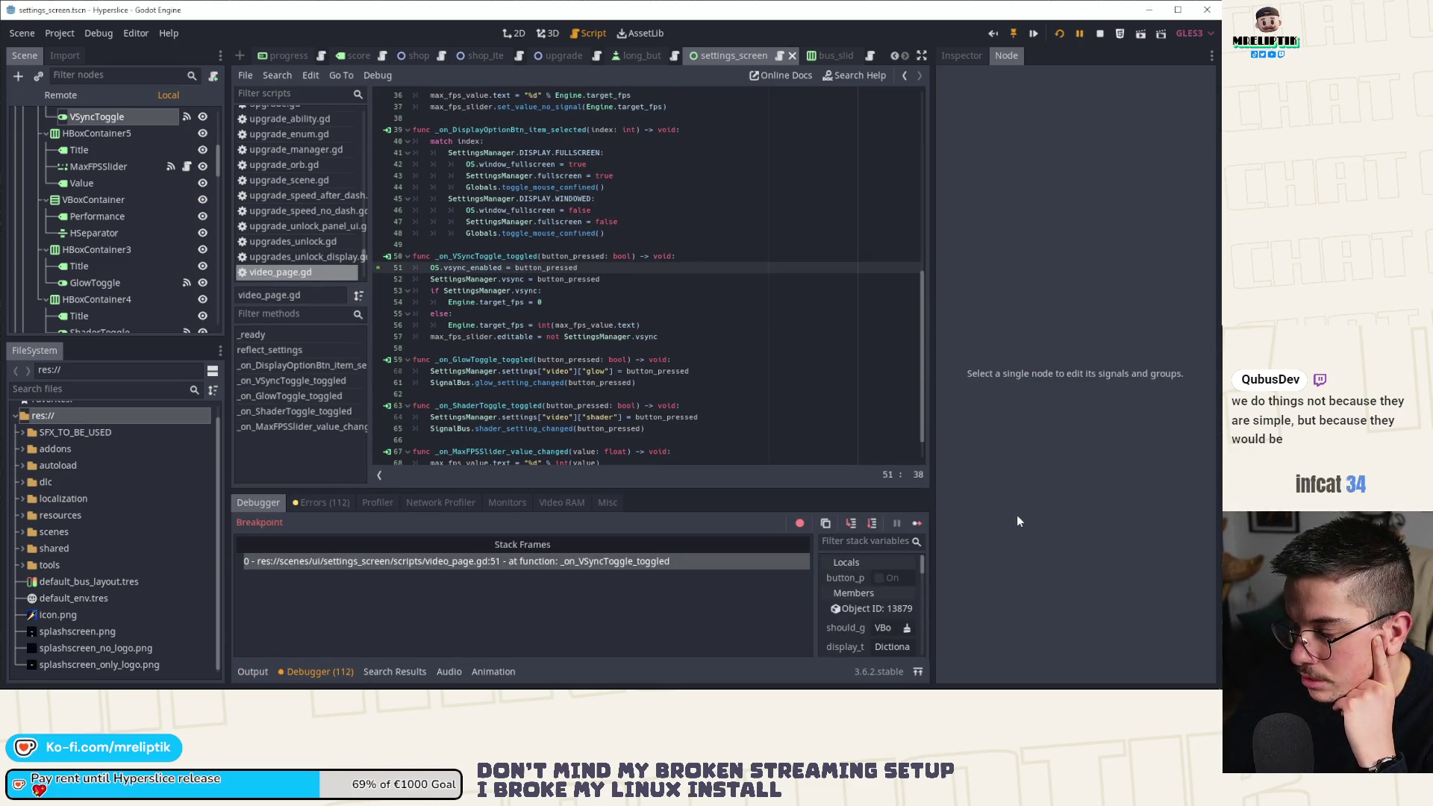
Resume the game, review the FPS log, stop the run, and bring the forum window into view.
click(915, 523)
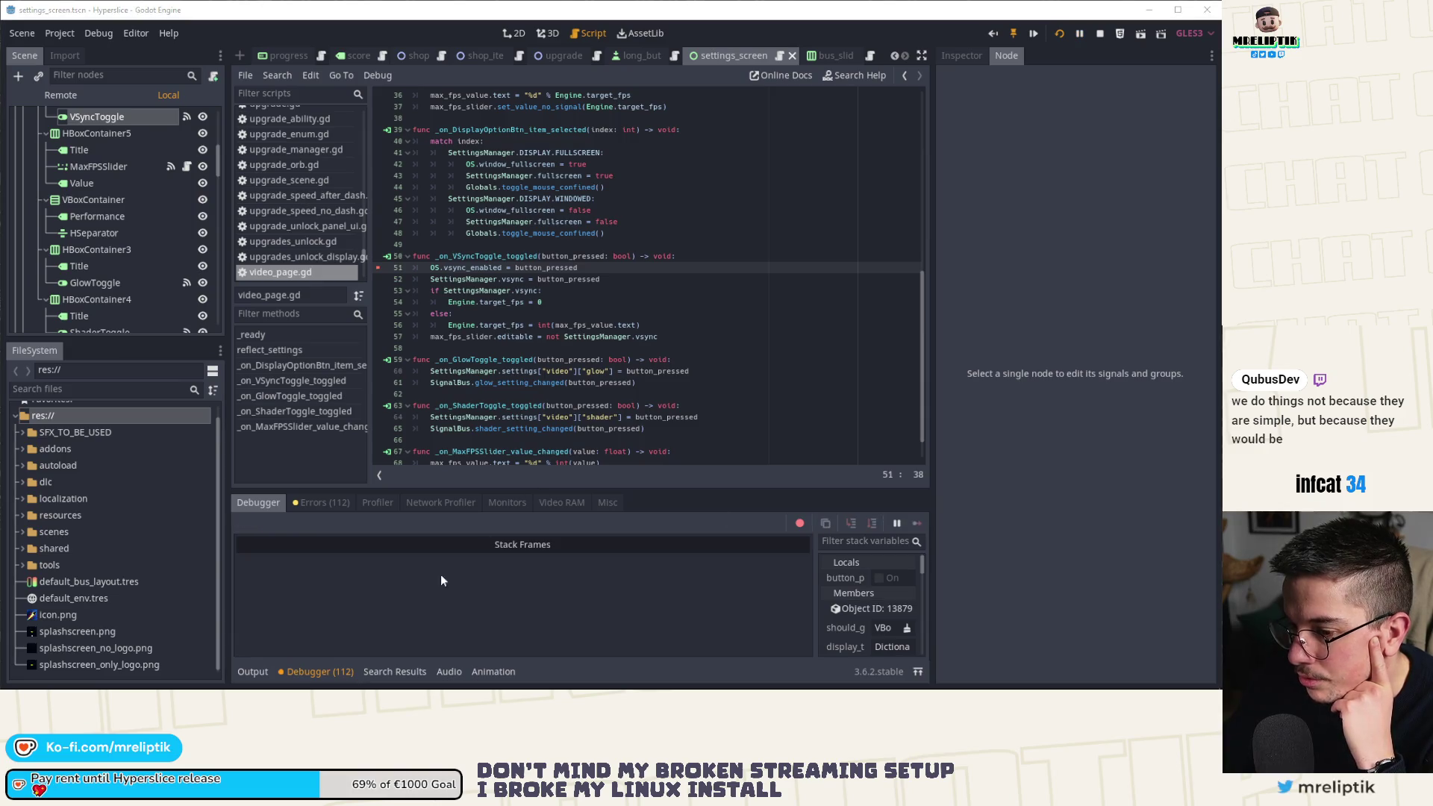
click(252, 670)
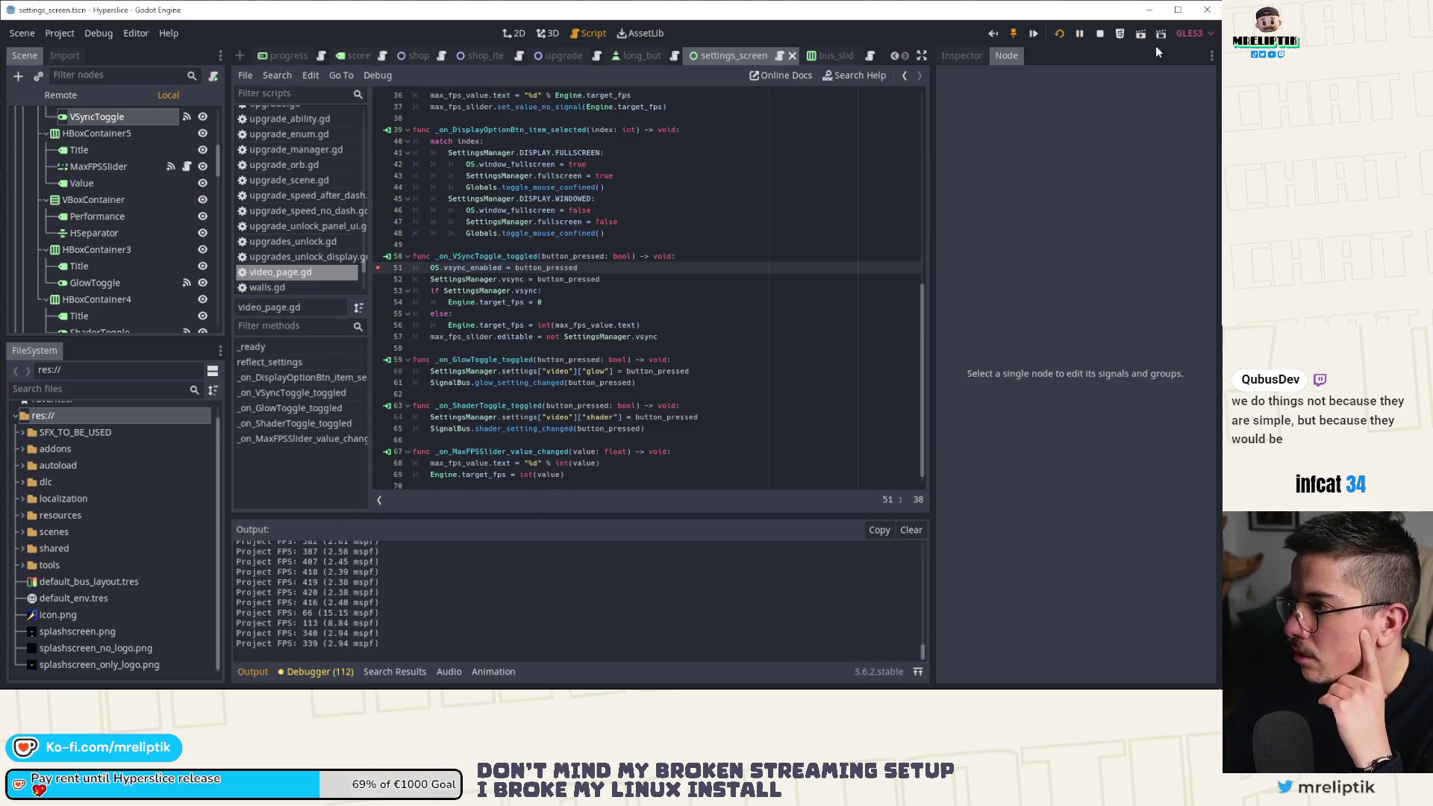
click(1099, 34)
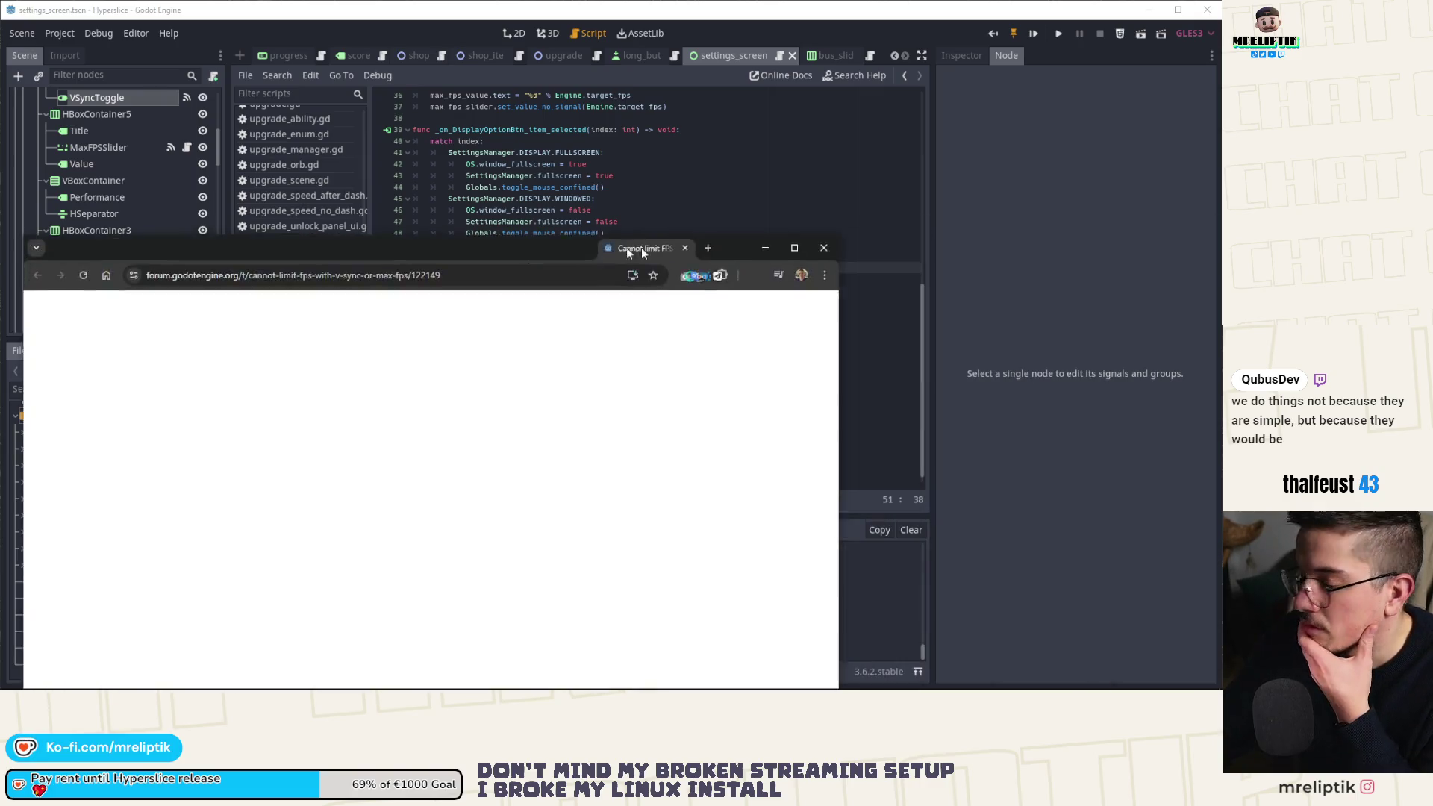
drag(641, 248, 520, 205)
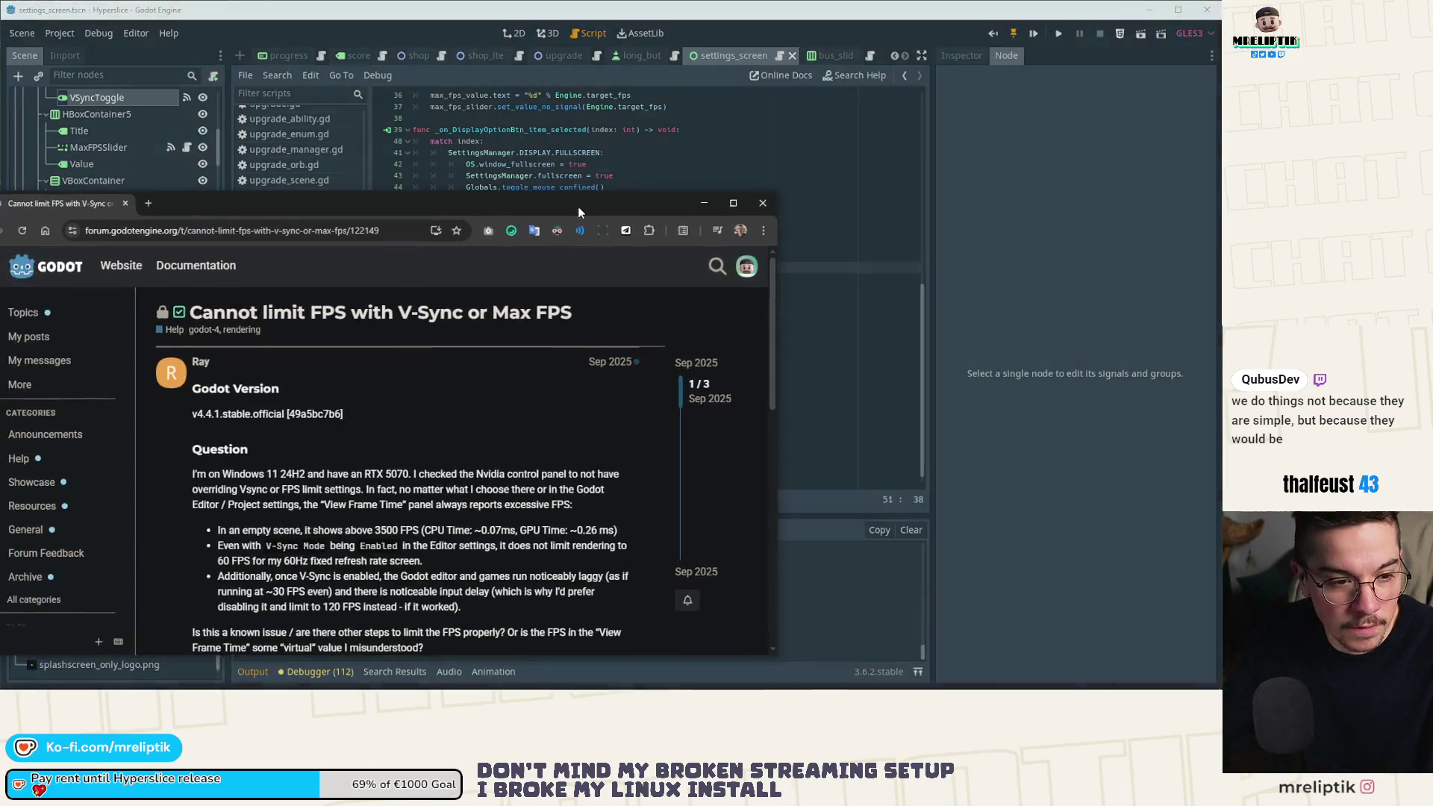
Read the maximized 'Cannot limit FPS with V-Sync or Max FPS' thread, then close it and return to line 50.
double_click(578, 206)
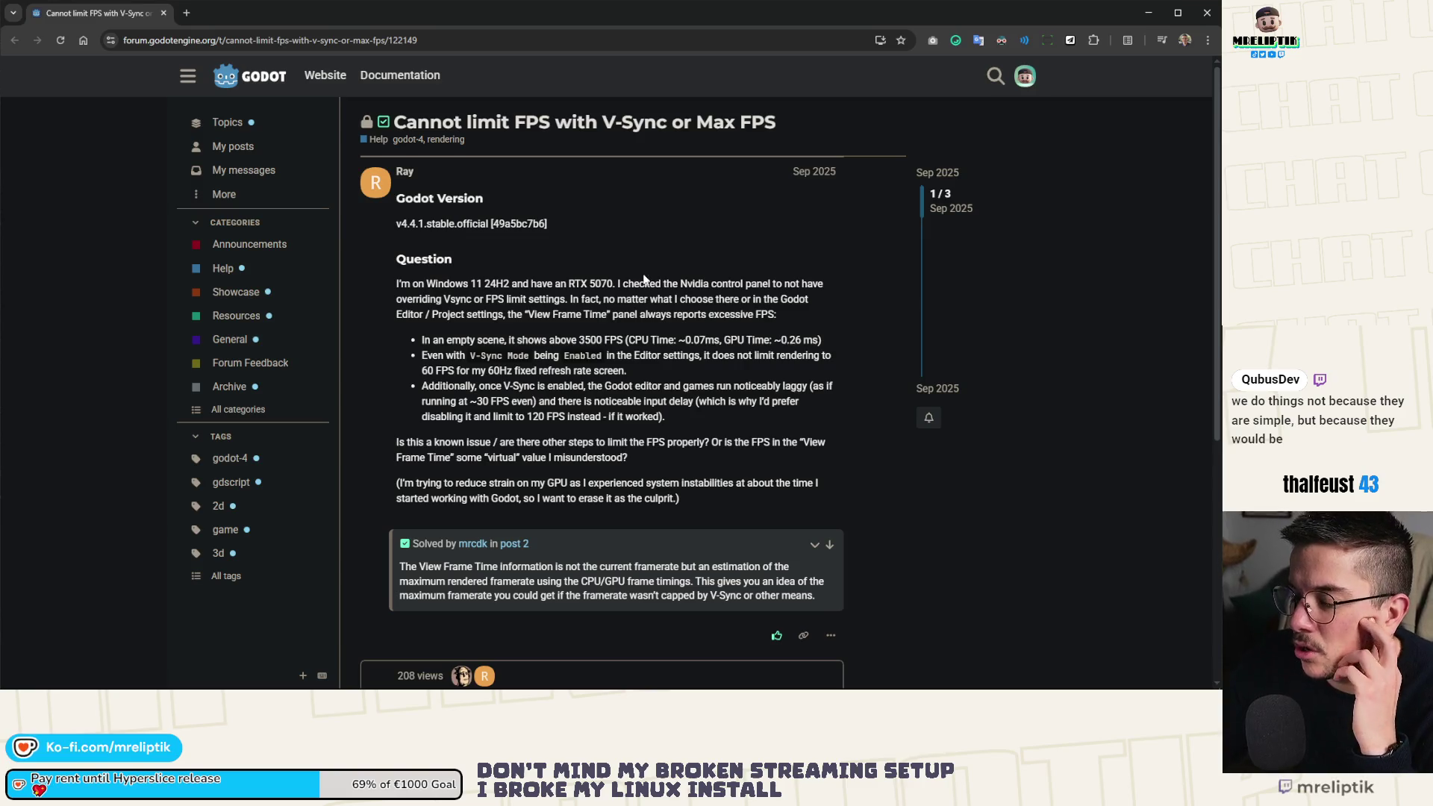
scroll(597, 321, down, 5)
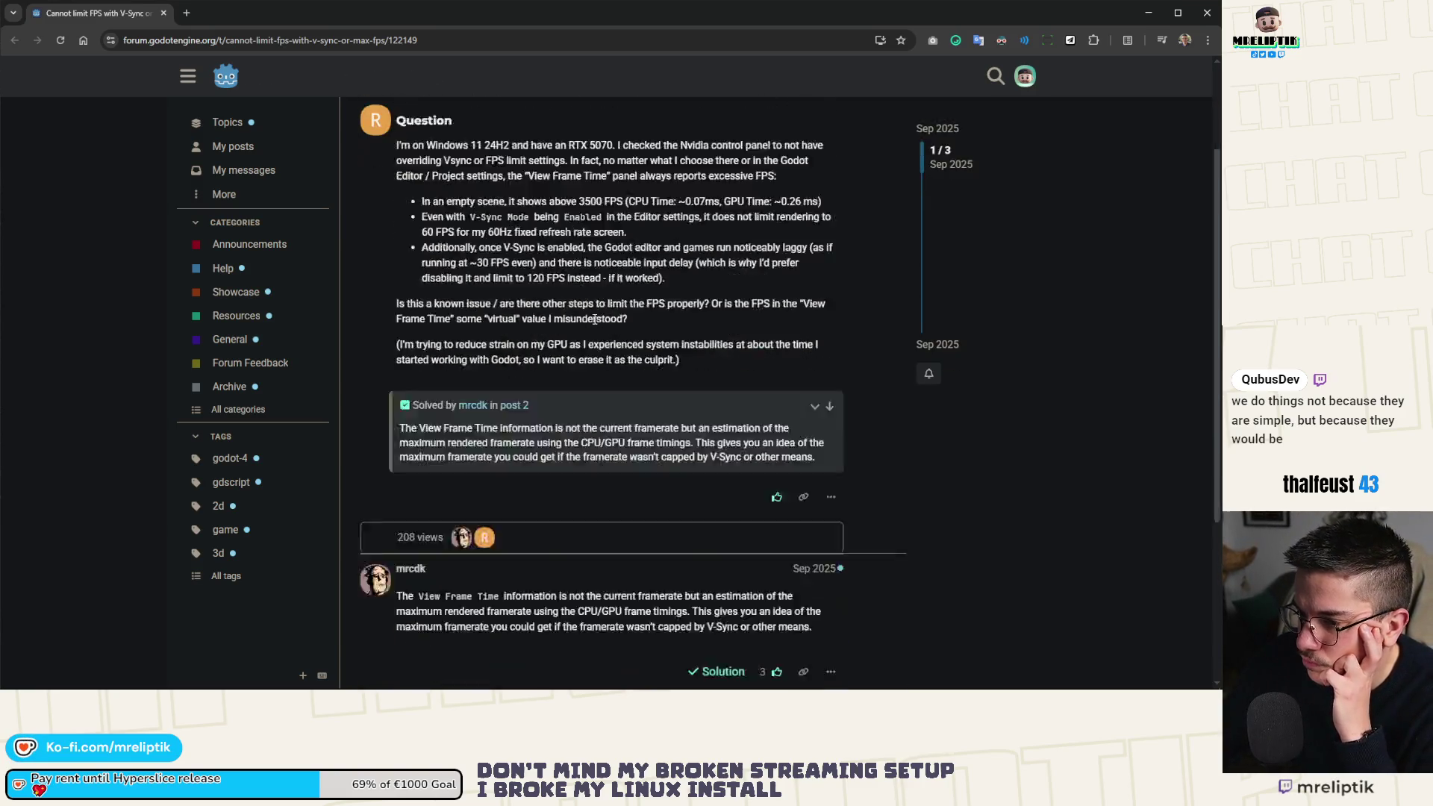
scroll(594, 323, up, 5)
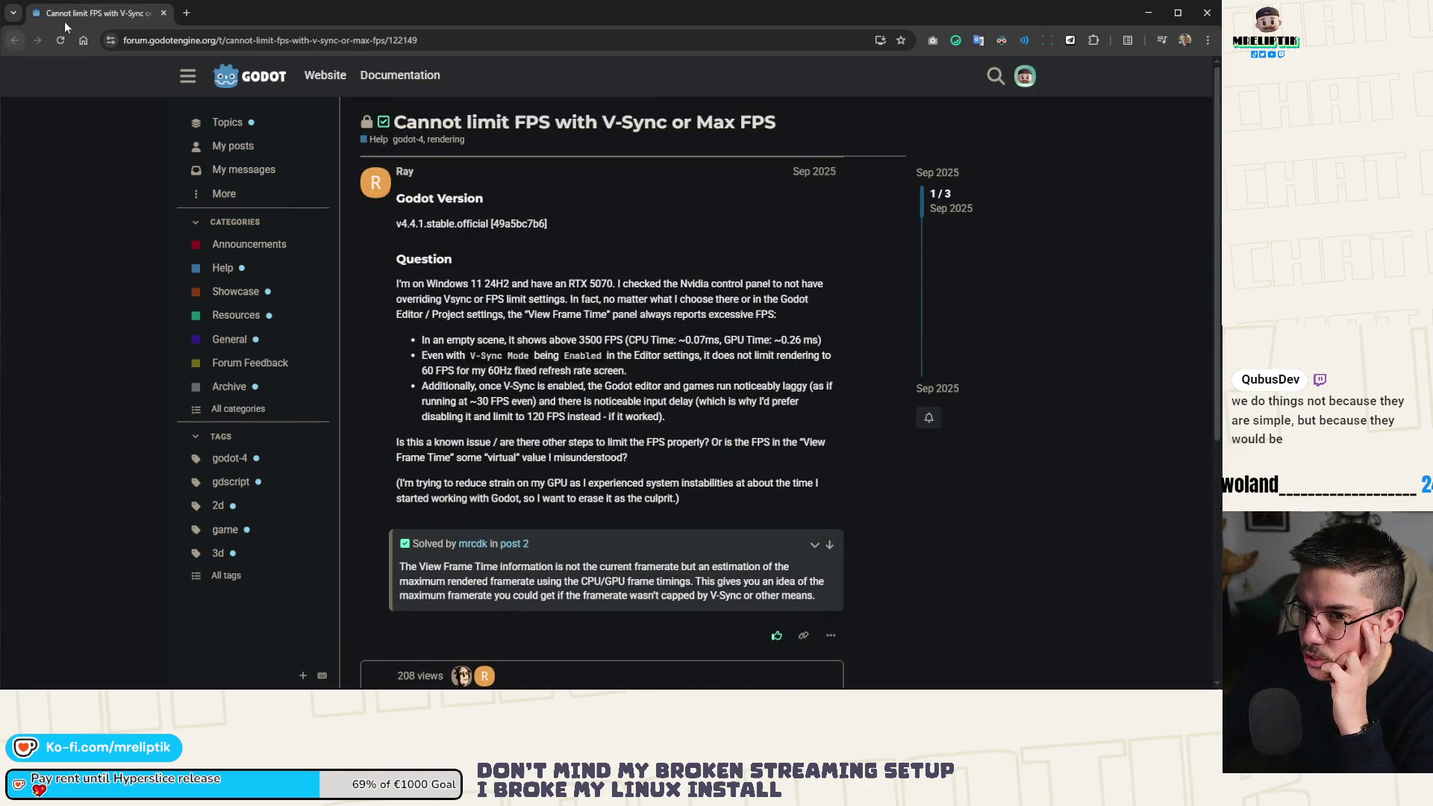
click(163, 14)
click(490, 256)
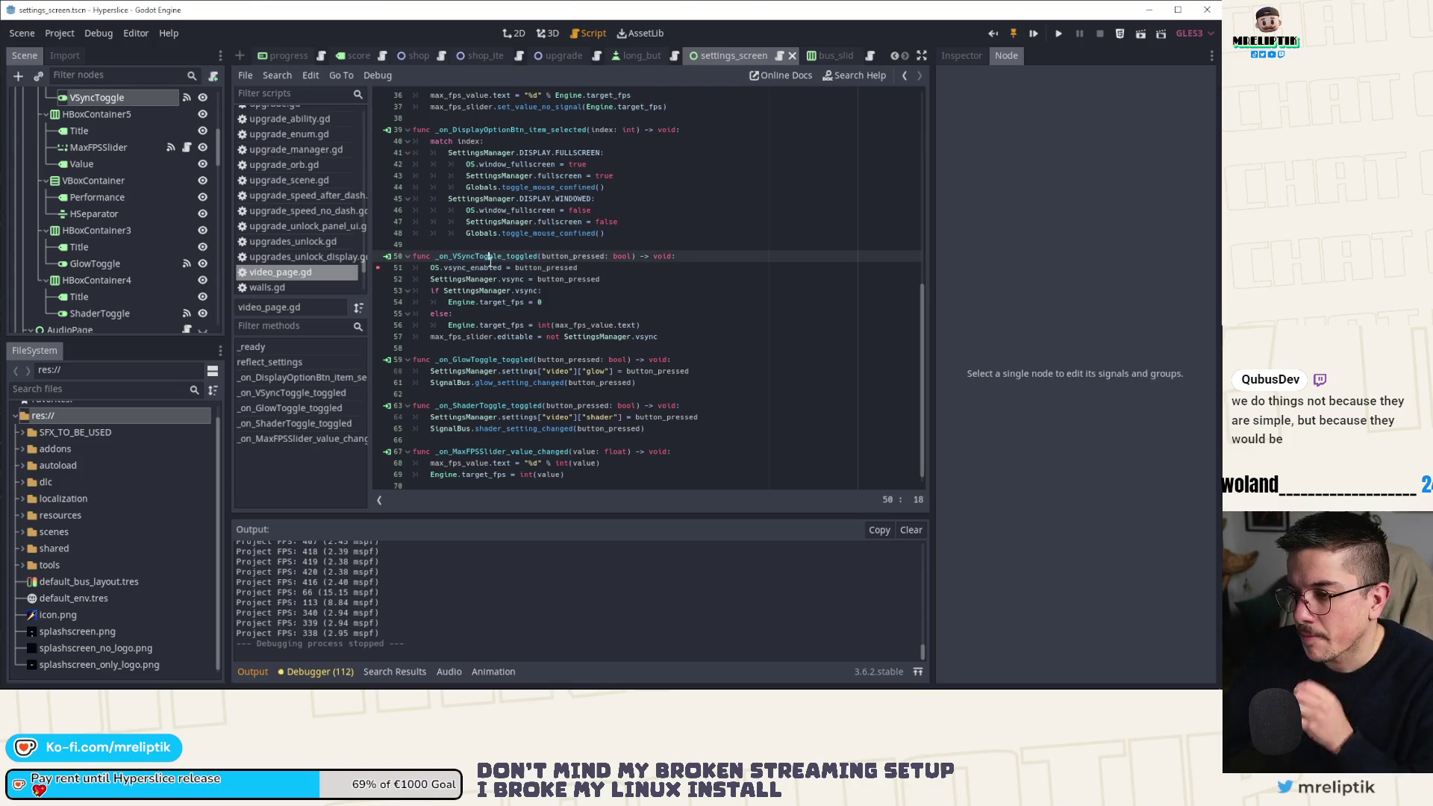
Read the Engine.target_fps documentation, then return to the VideoPage script.
ctrl+click(490, 300)
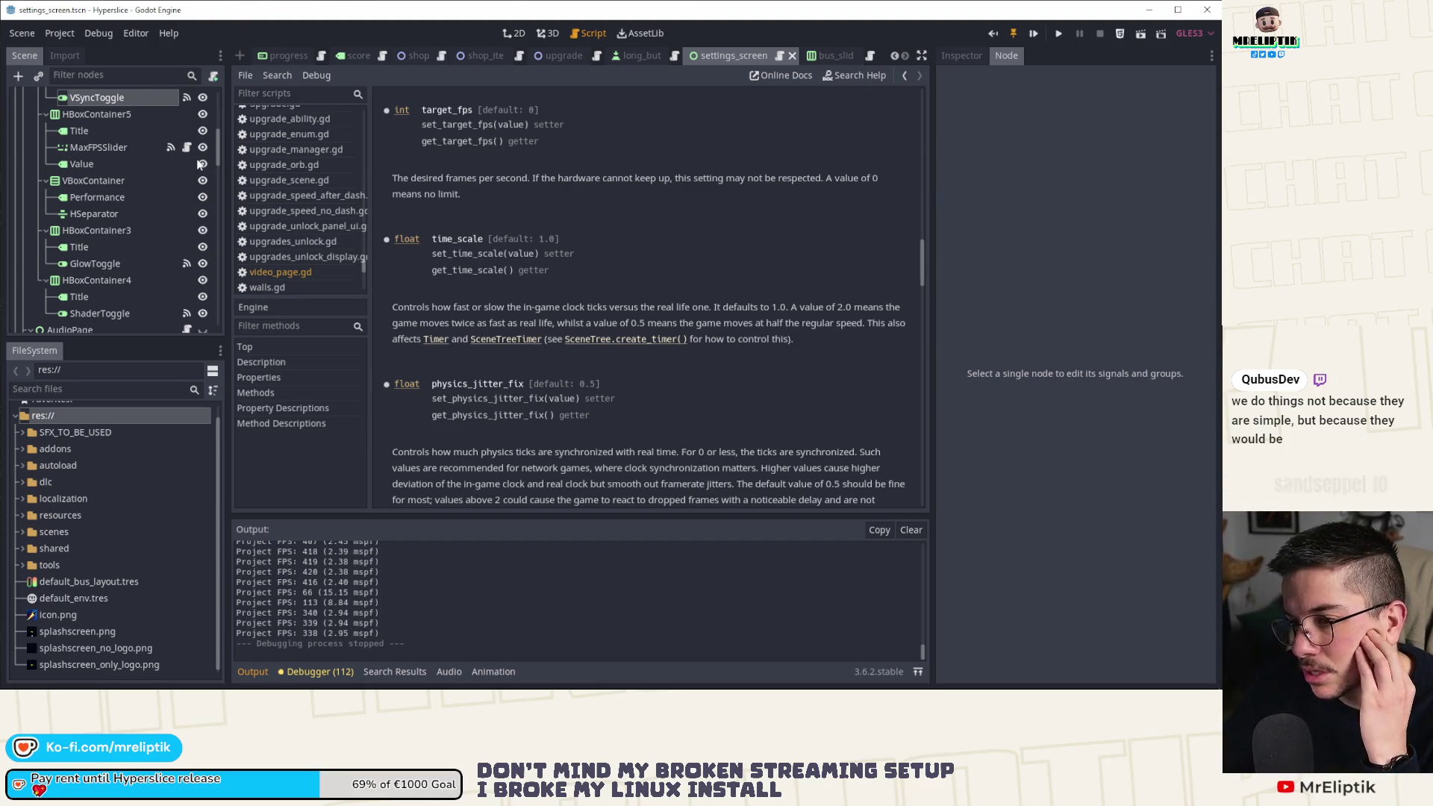
scroll(179, 126, up, 5)
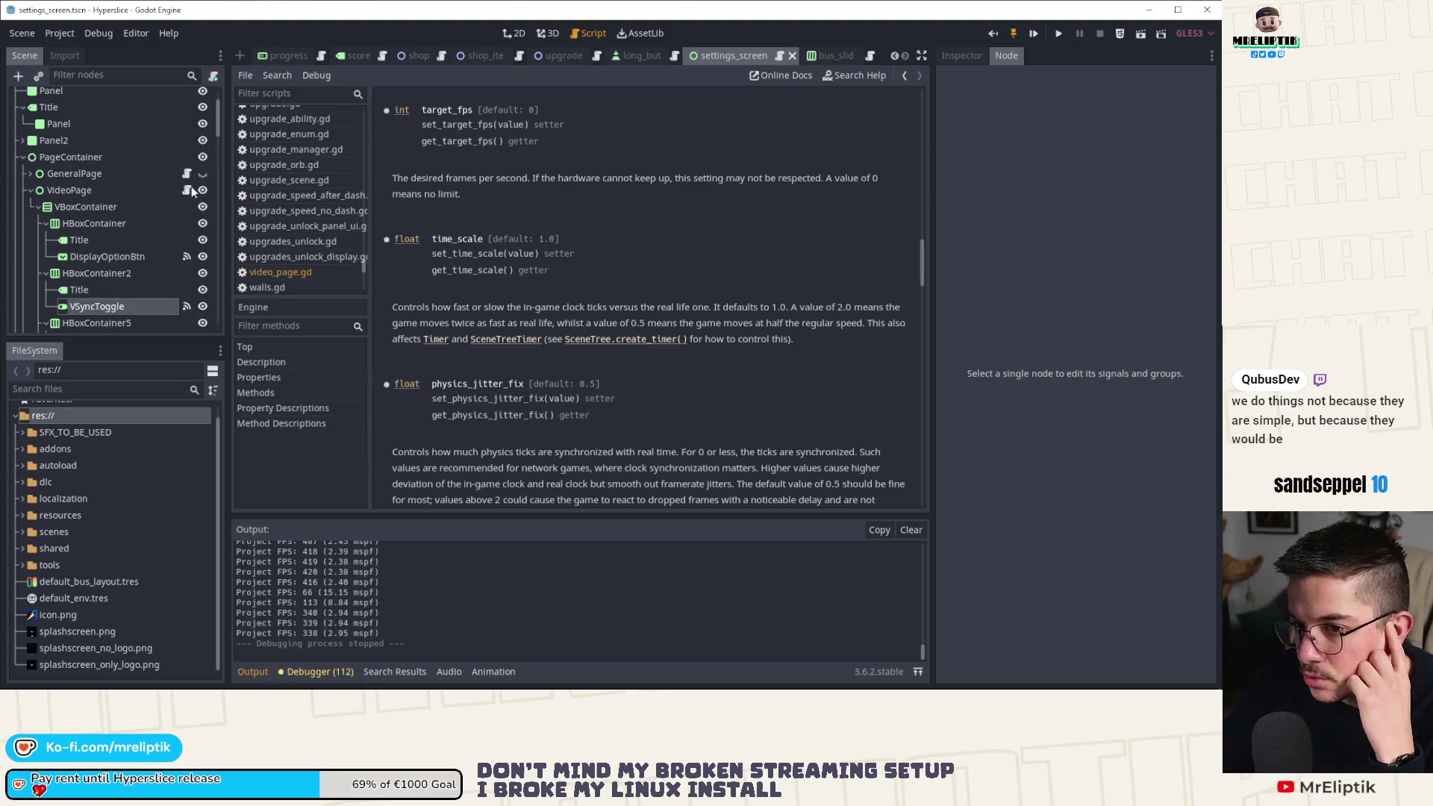
click(186, 191)
Read the OS.vsync_enabled documentation, hide the Output panel, and switch back to video_page.gd.
double_click(473, 268)
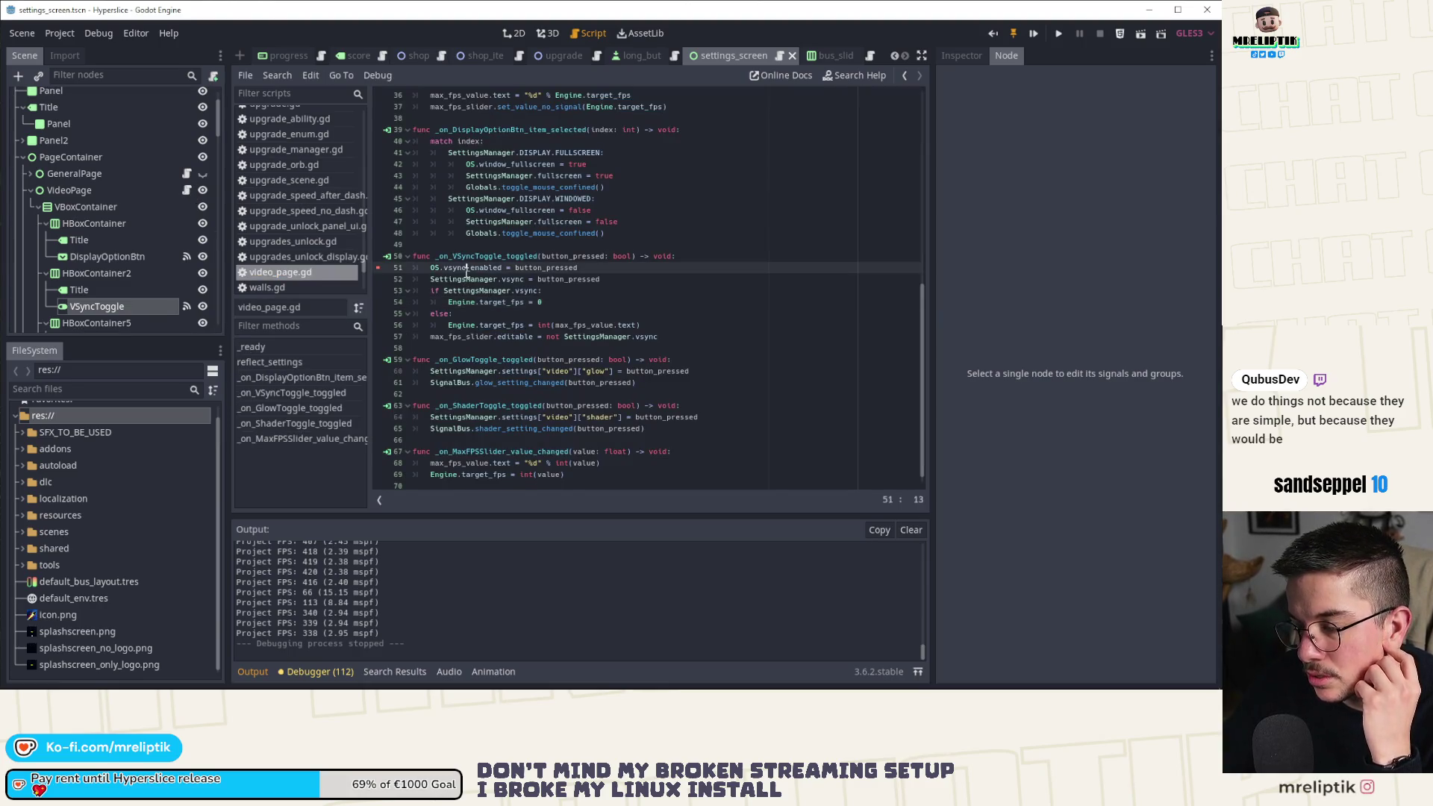
ctrl+click(476, 267)
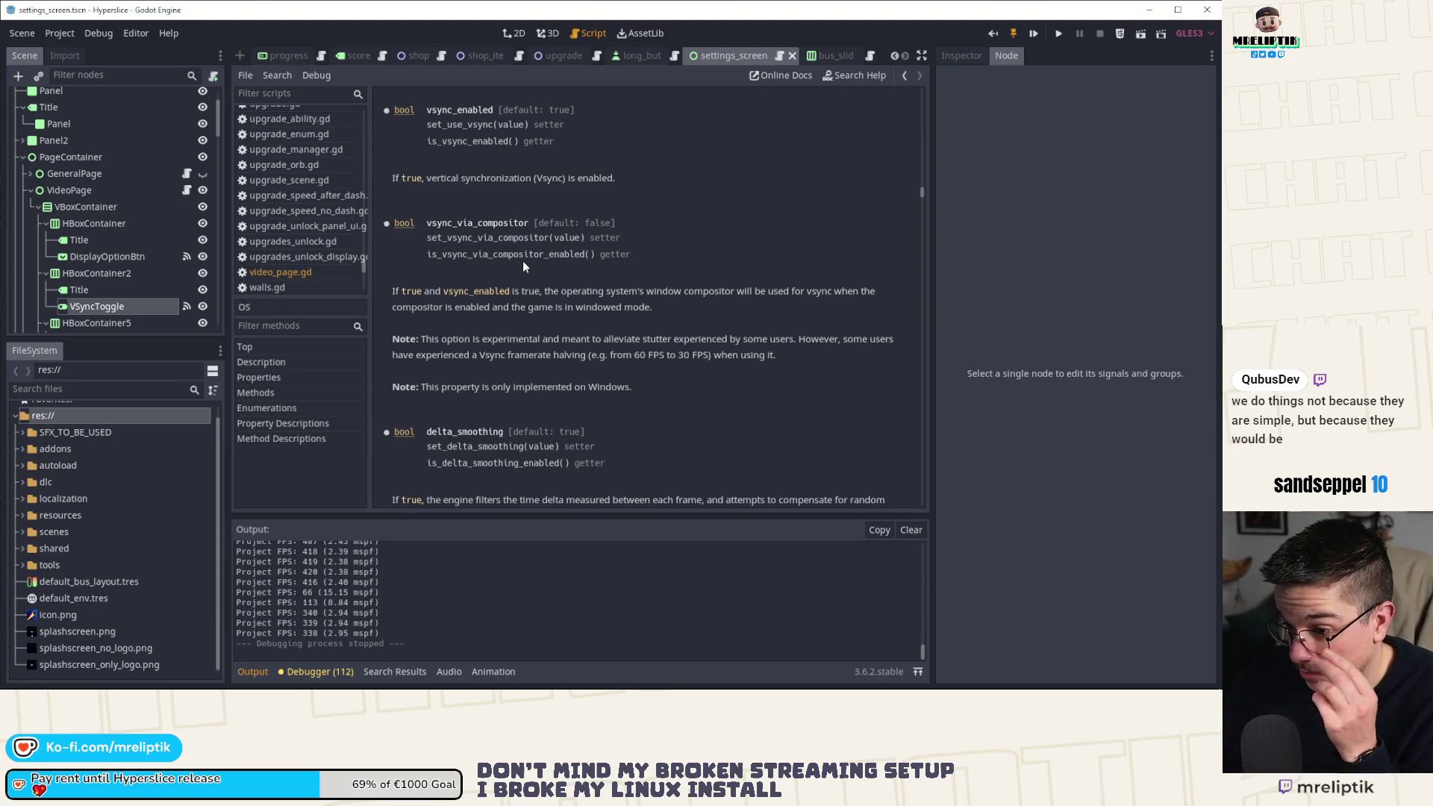
scroll(512, 272, down, 5)
scroll(380, 429, down, 2)
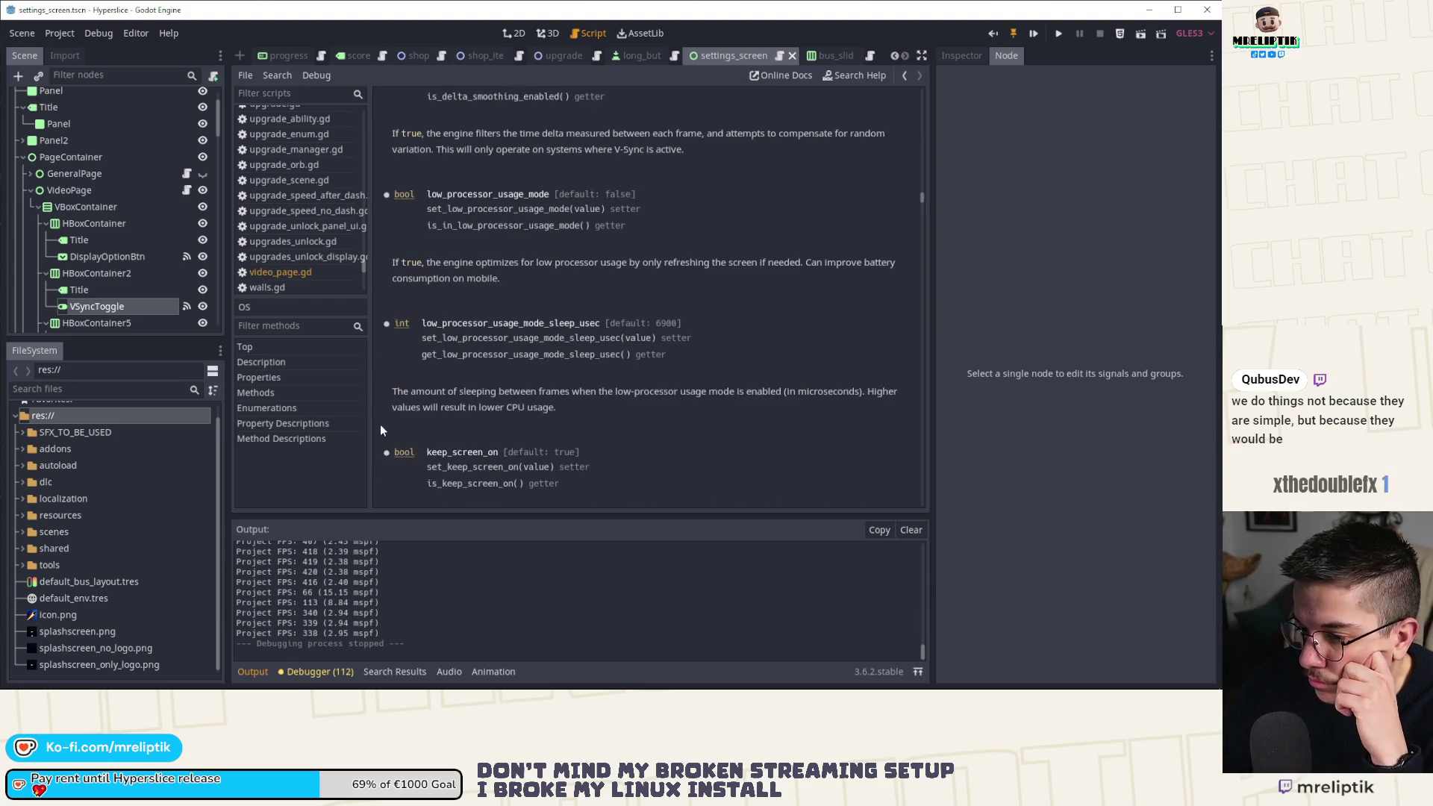
click(251, 672)
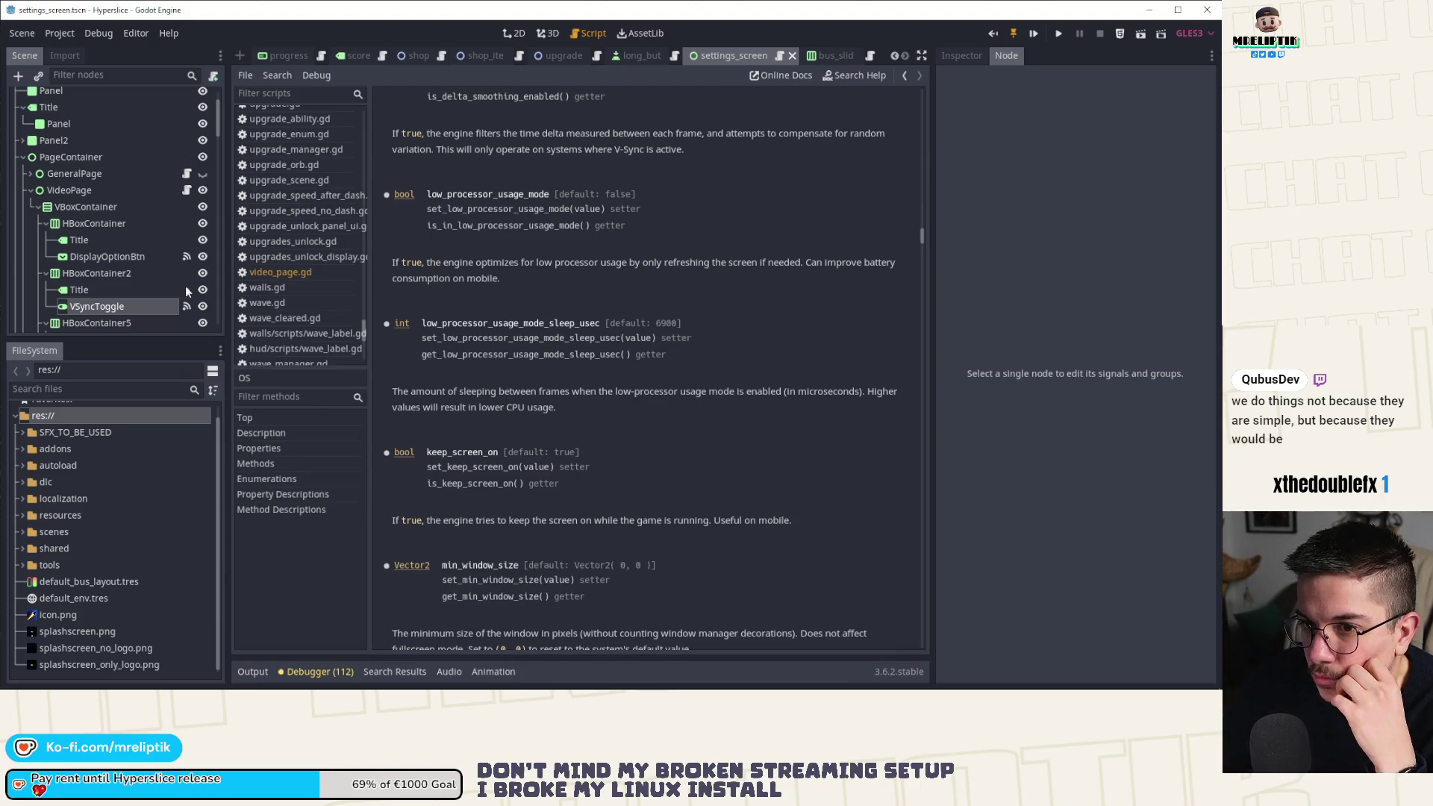
click(187, 189)
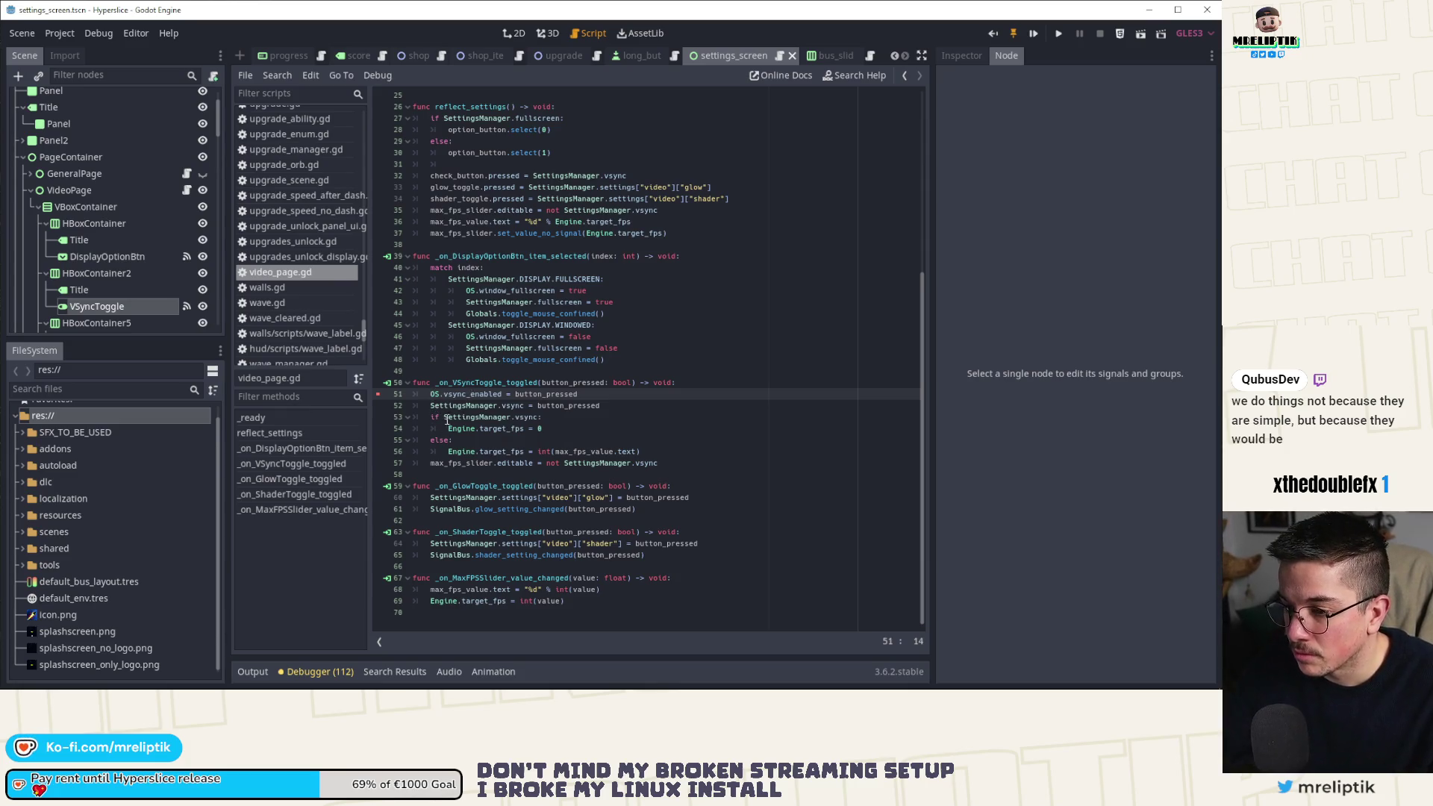
Replace the if condition SettingsManager.vsync with button_pressed.
double_click(544, 393)
key(ctrl+c)
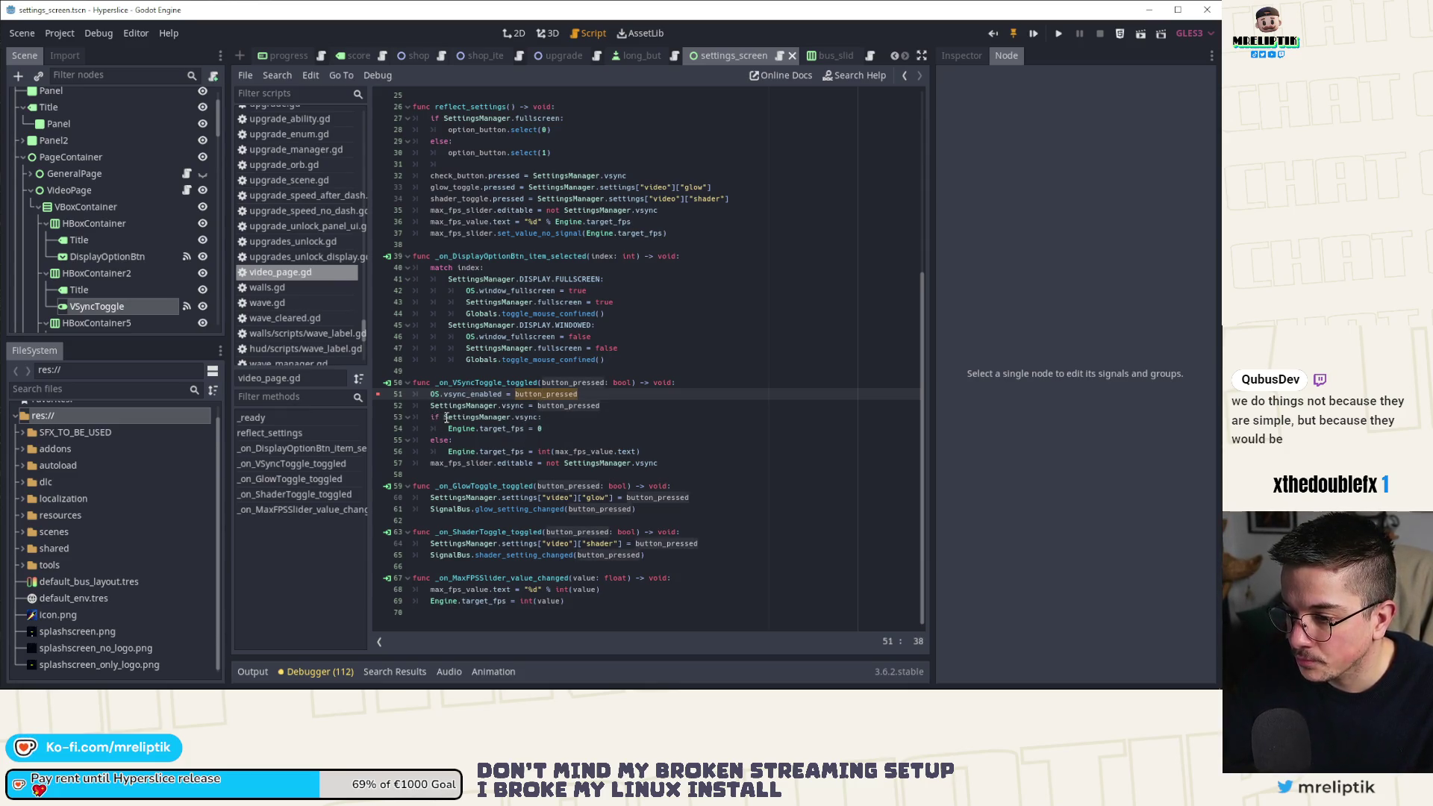
drag(445, 417, 543, 418)
key(ctrl+v)
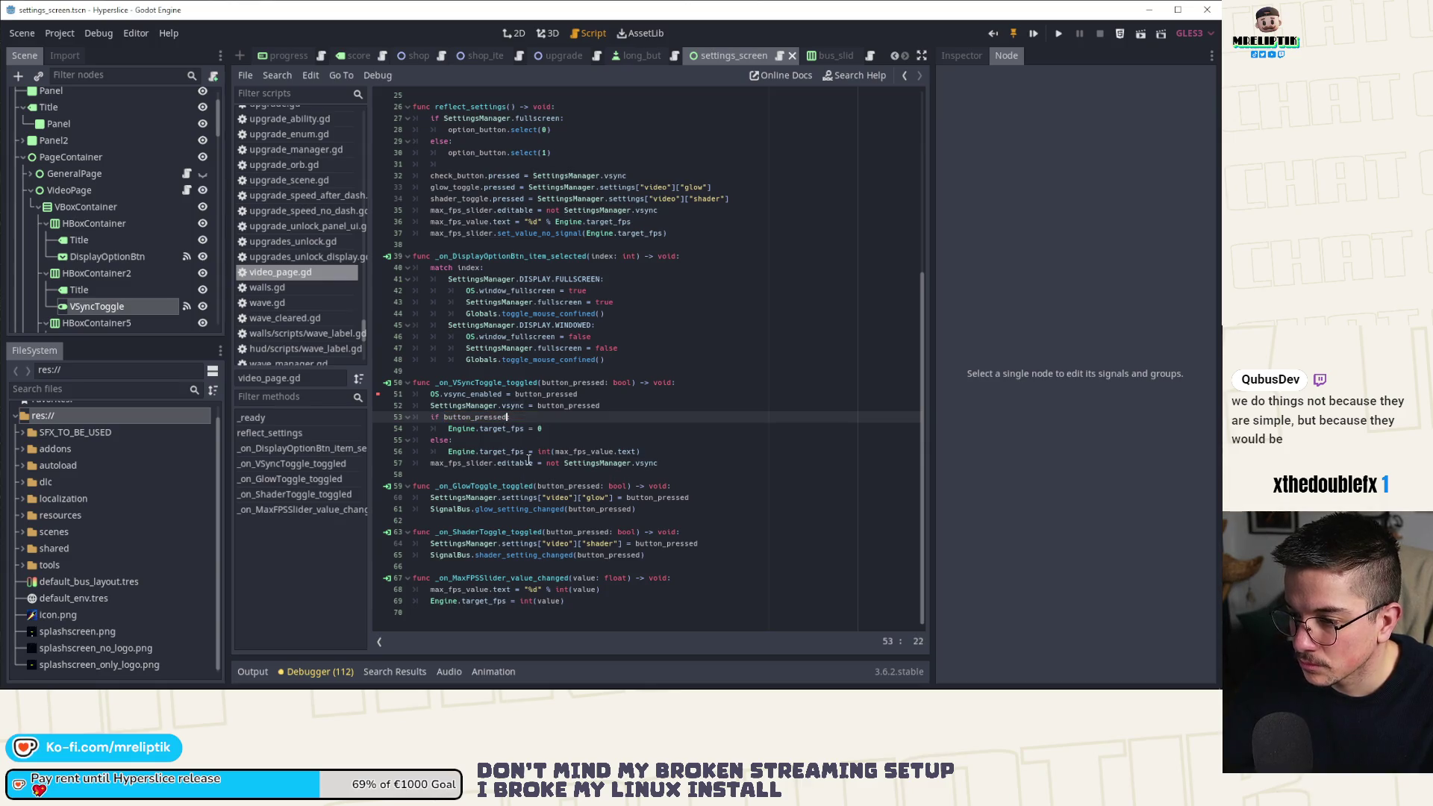
Move the two VSync assignment lines to after the else block.
drag(429, 394, 601, 406)
key(ctrl+c)
key(BackSpace)
click(691, 450)
key(Return)
key(ctrl+v)
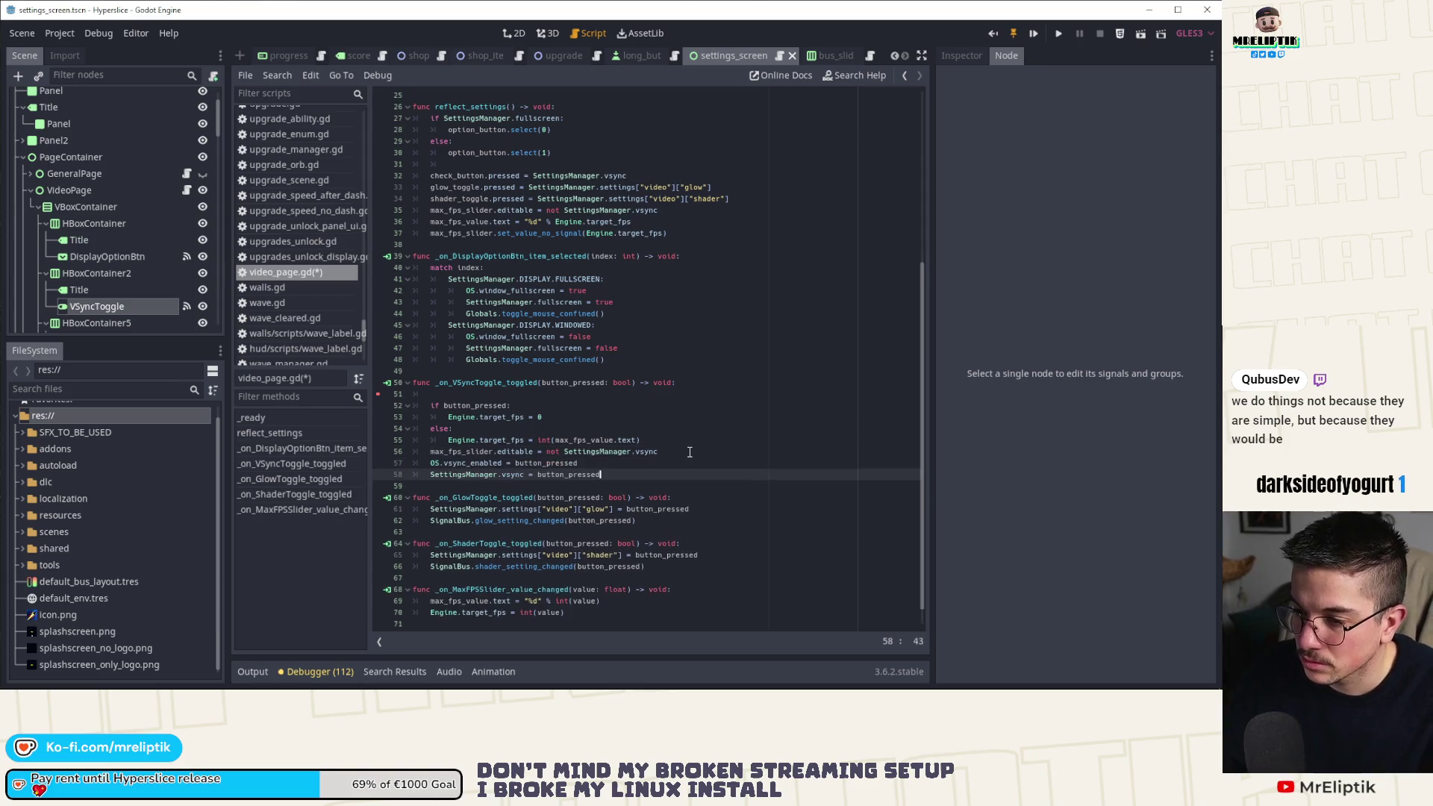
Move the max_fps_slider.editable line last, delete the blank line 51, and save the script.
click(674, 450)
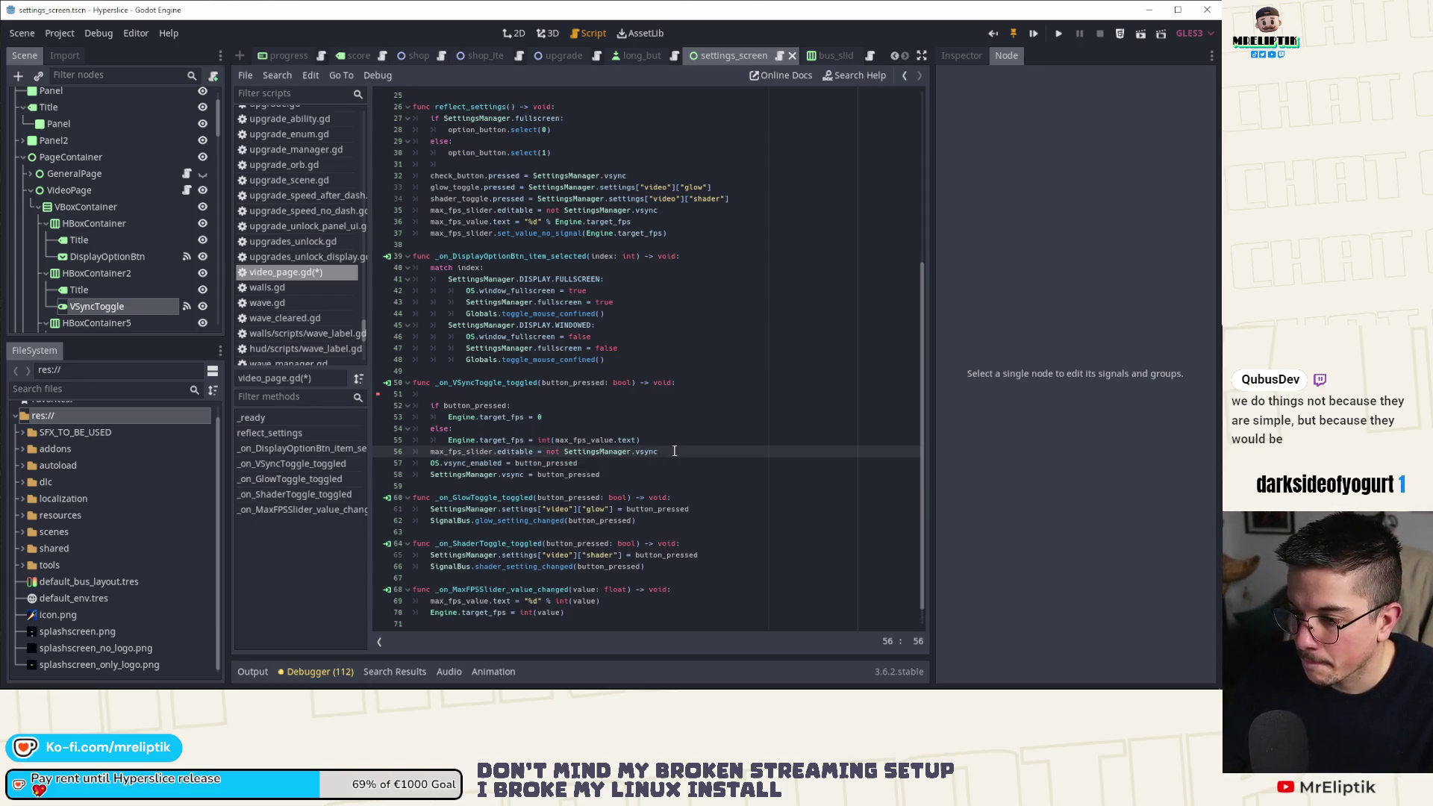
key(alt+Down)
key(alt+Down)
key(Up)
key(Up)
key(Up)
key(Up)
key(Up)
key(Up)
key(ctrl+shift+k)
key(ctrl+s)
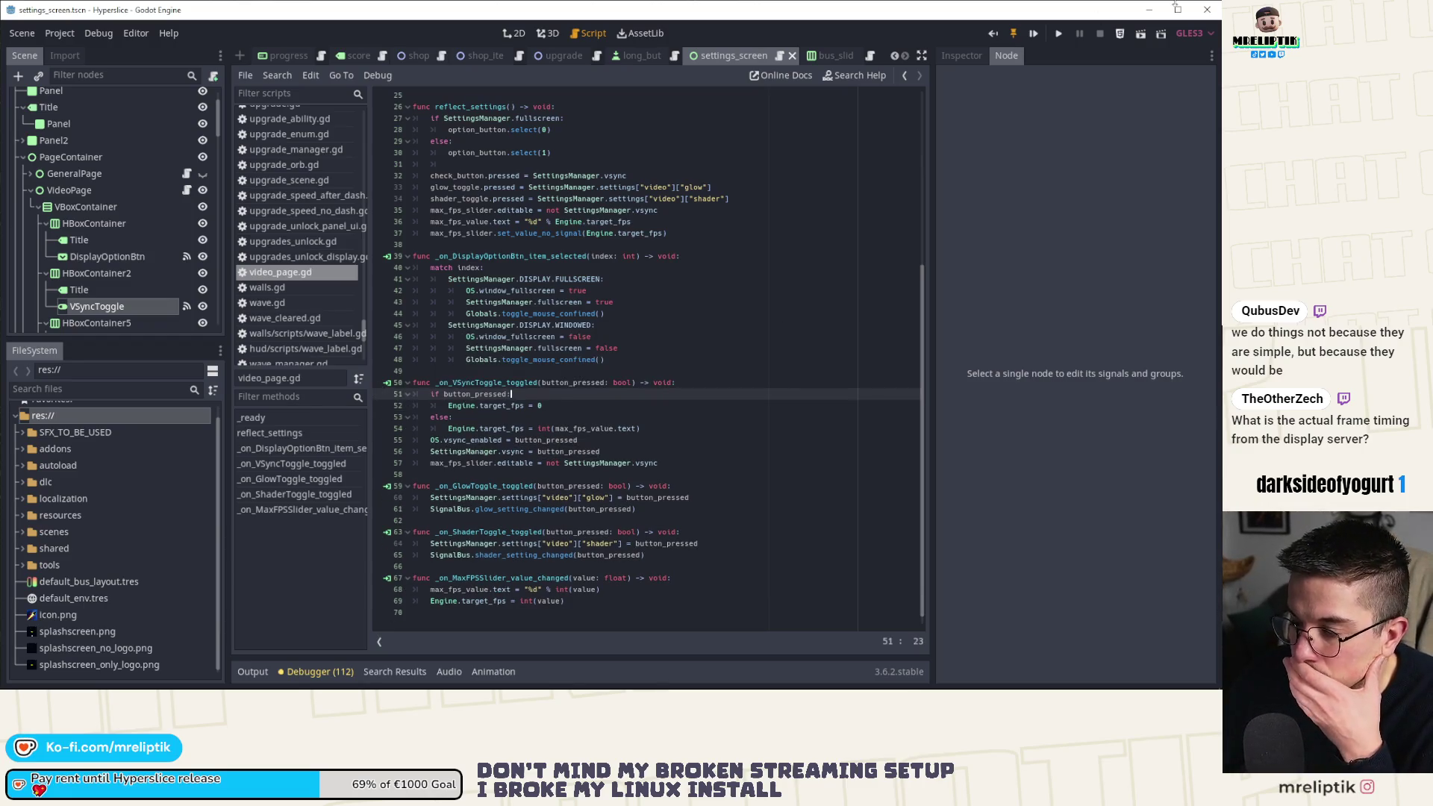
Run Hyperslice, move its window to the right, and watch the output log hold near 339 FPS.
click(1058, 34)
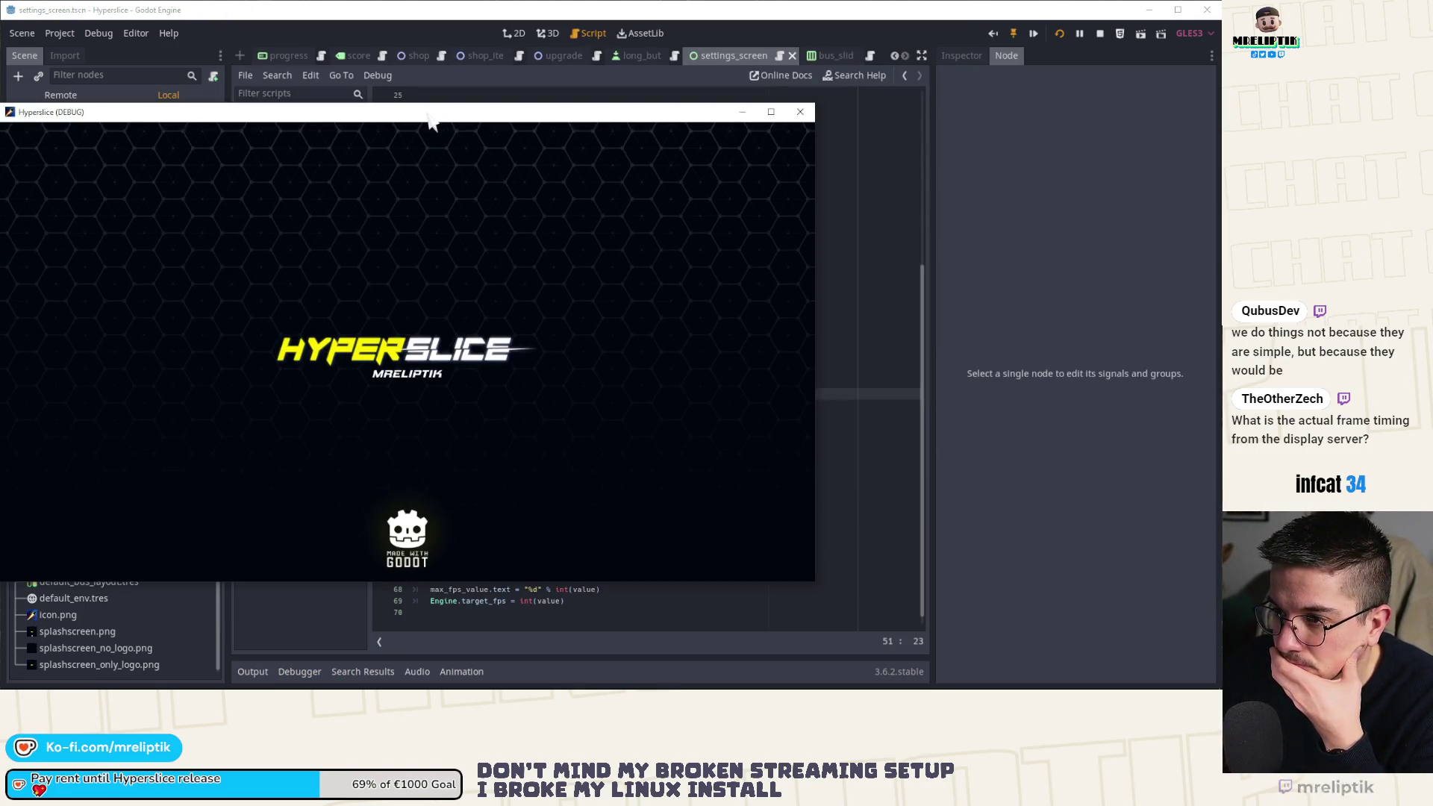
mouse_move(432, 121)
mouse_down()
mouse_move(480, 150)
mouse_move(1432, 99)
mouse_up()
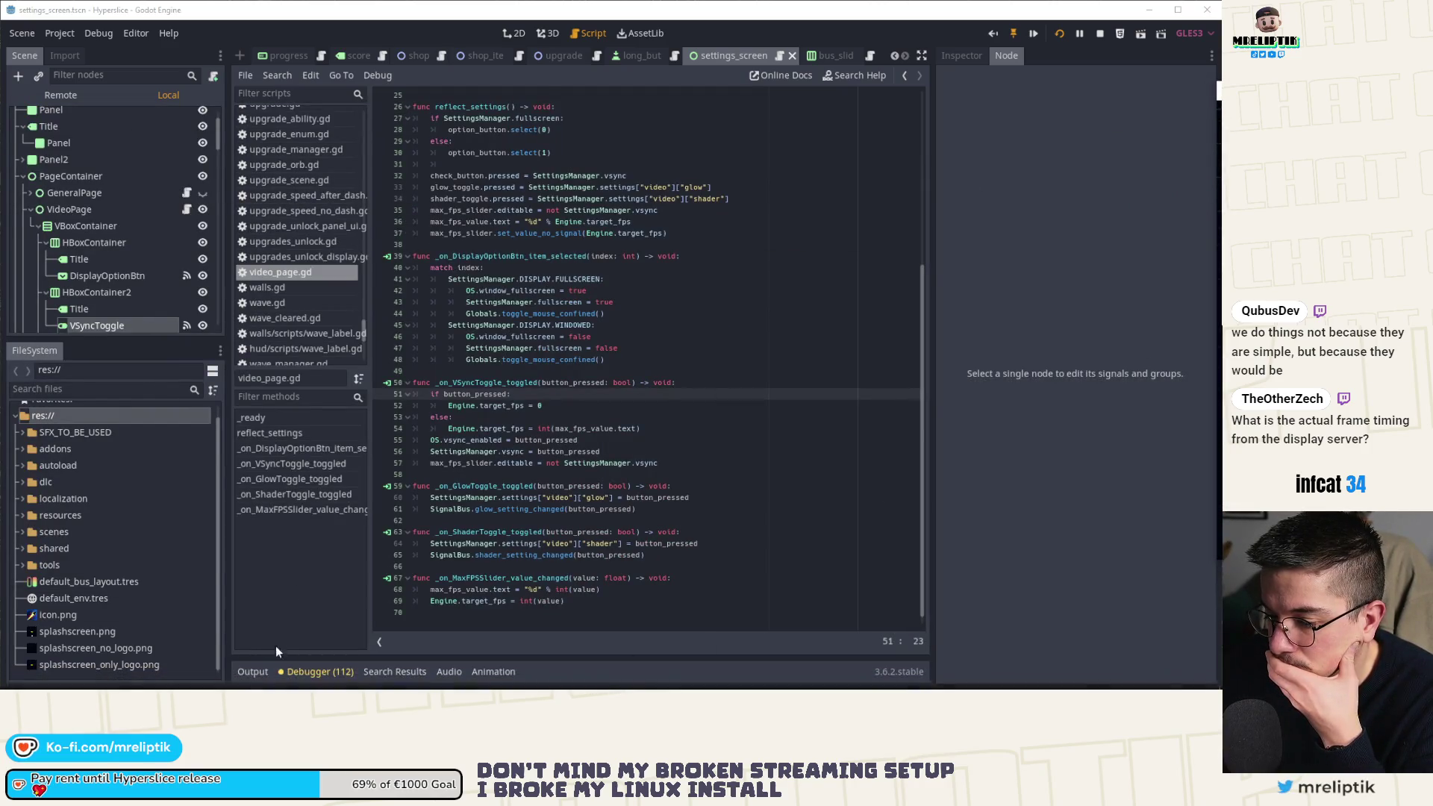
click(251, 671)
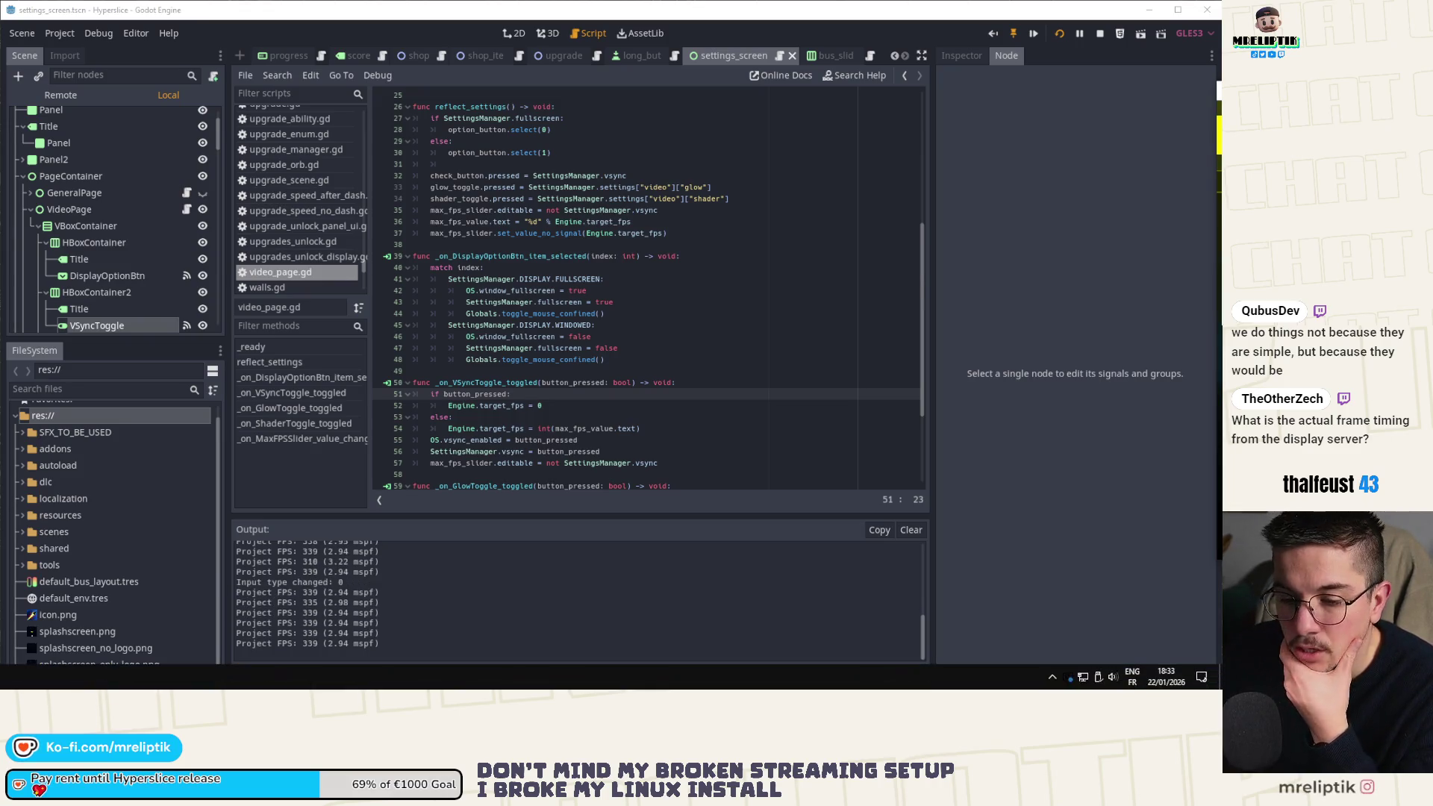
key(alt+Tab)
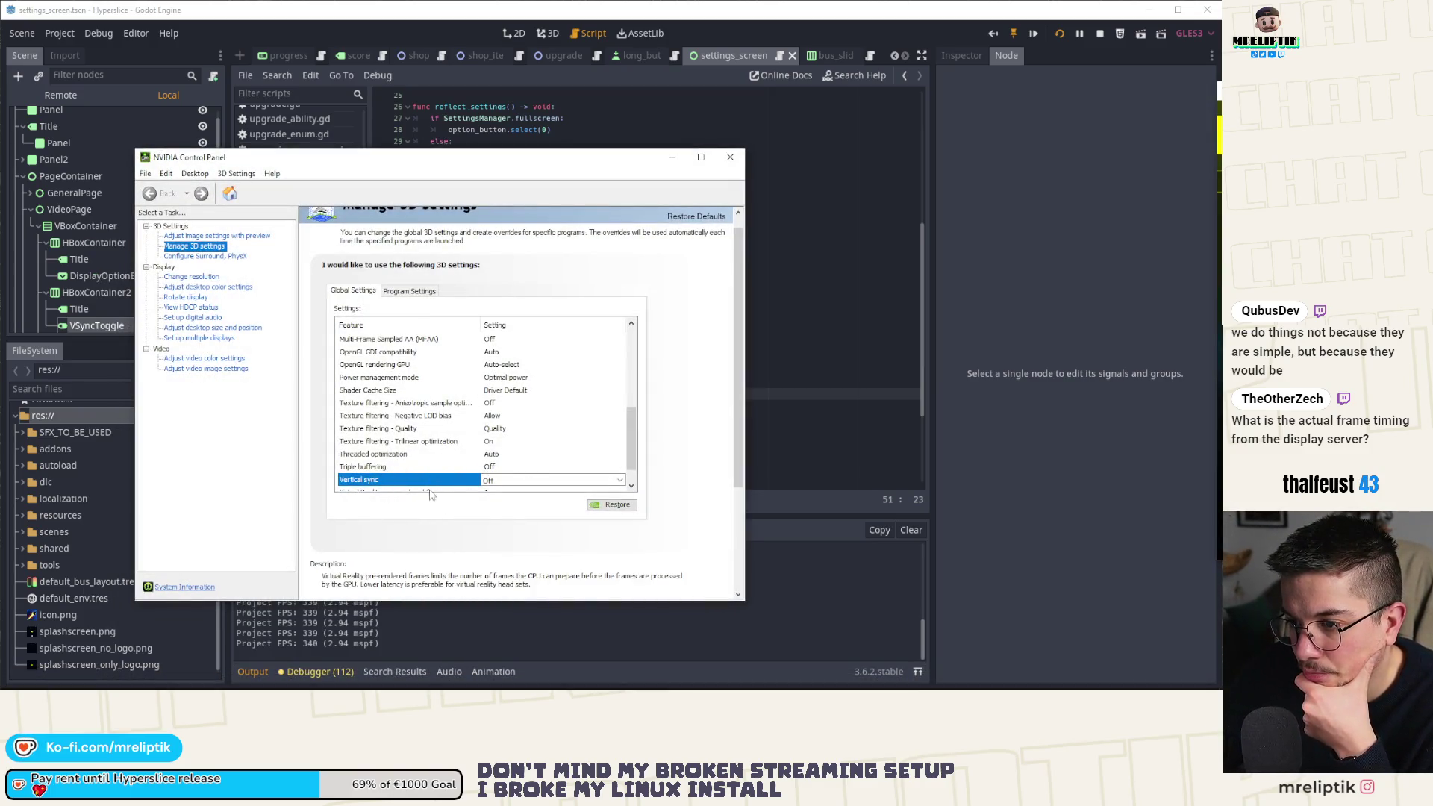
Set NVIDIA Vertical sync to 'Use the 3D application setting' and stop the Godot game.
click(510, 480)
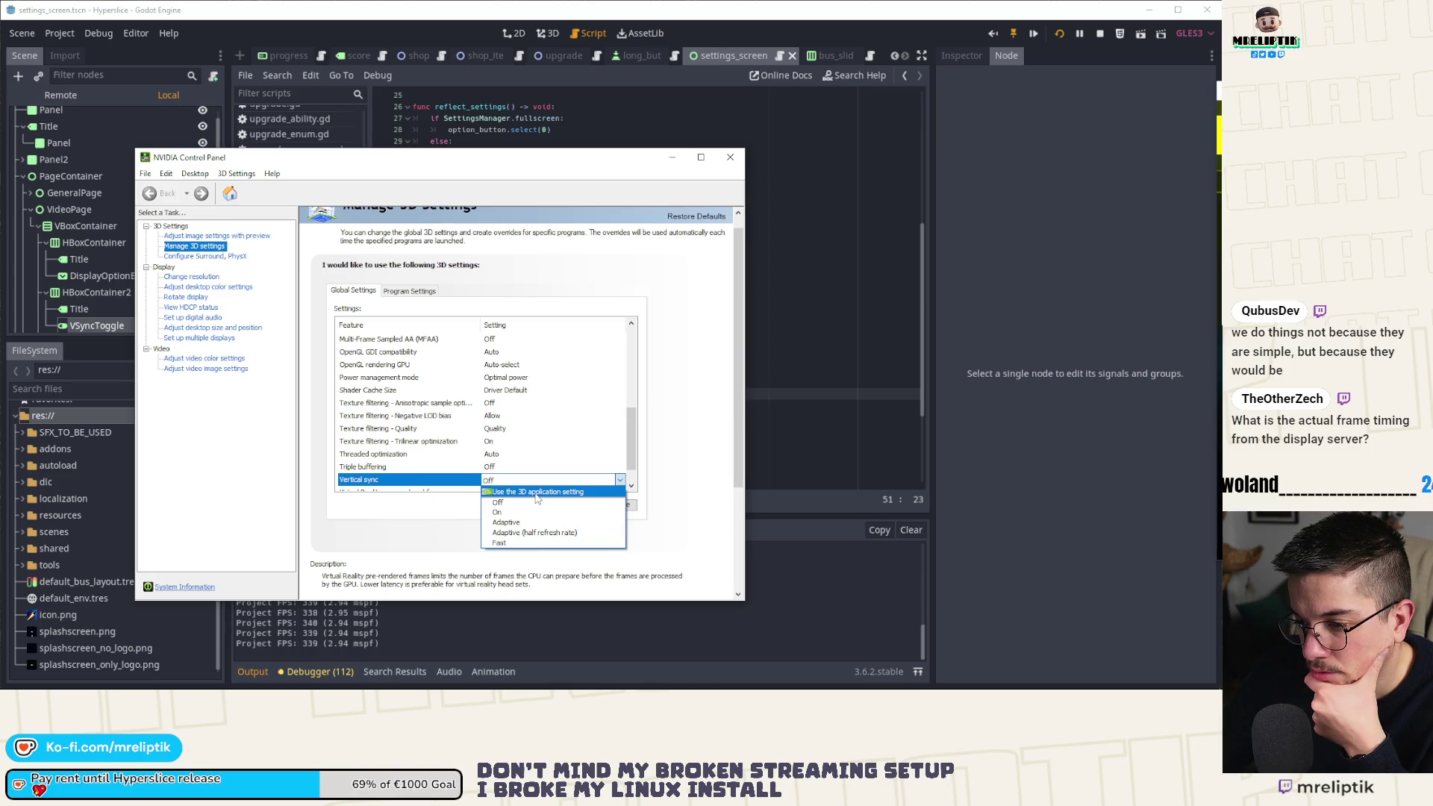
click(535, 492)
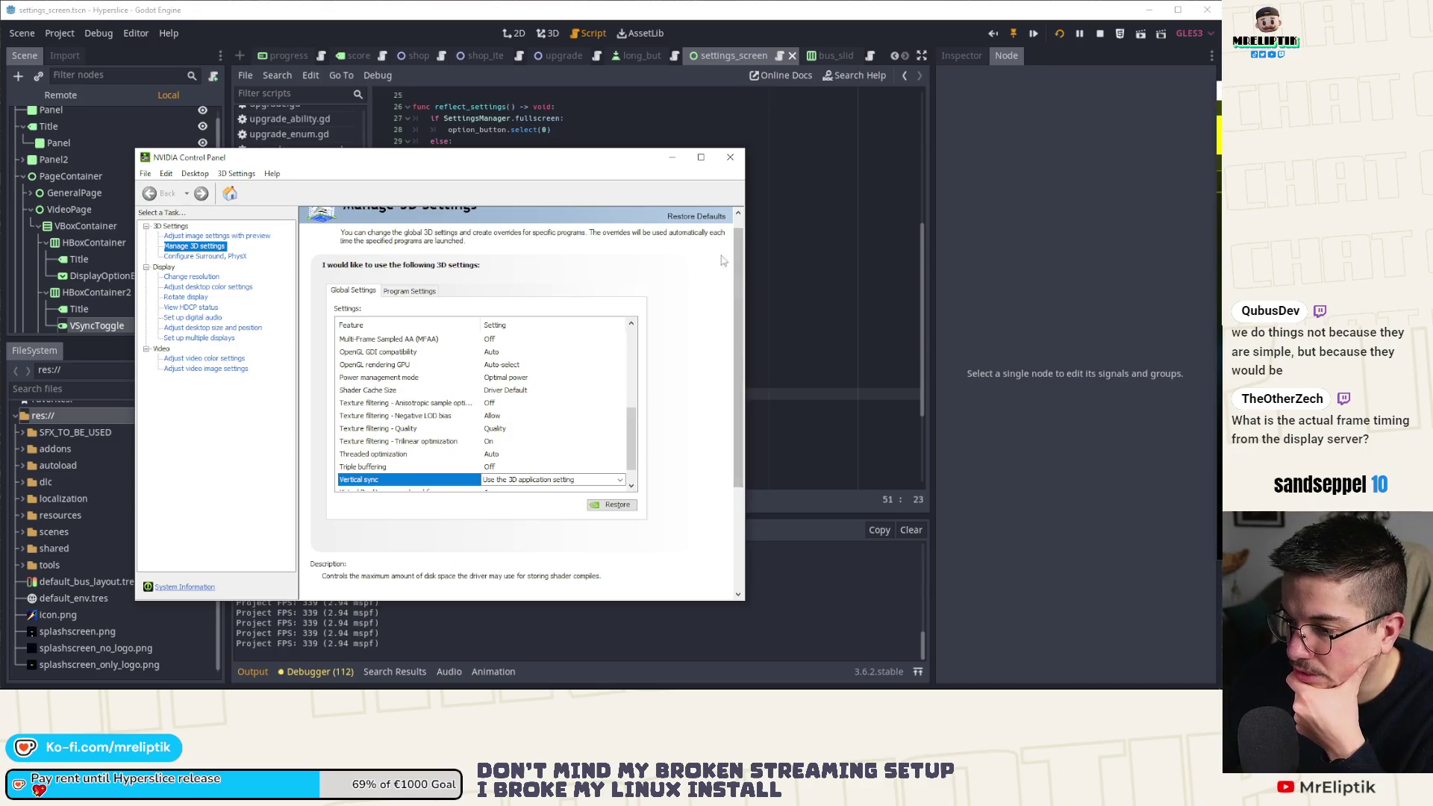
click(1099, 33)
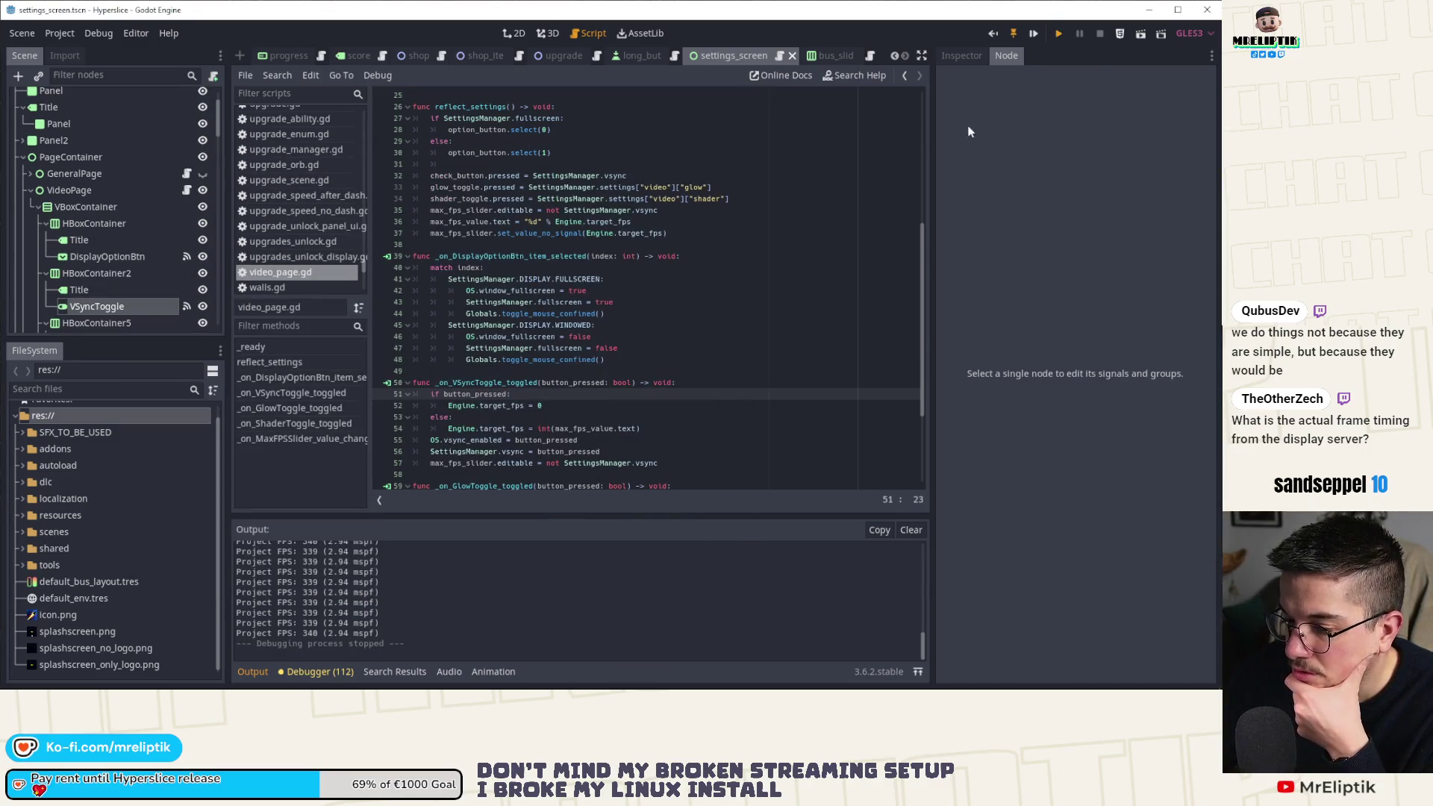
Relaunch Hyperslice with F5 and move its window aside, with FPS dropping from 339 to 89.
key(F5)
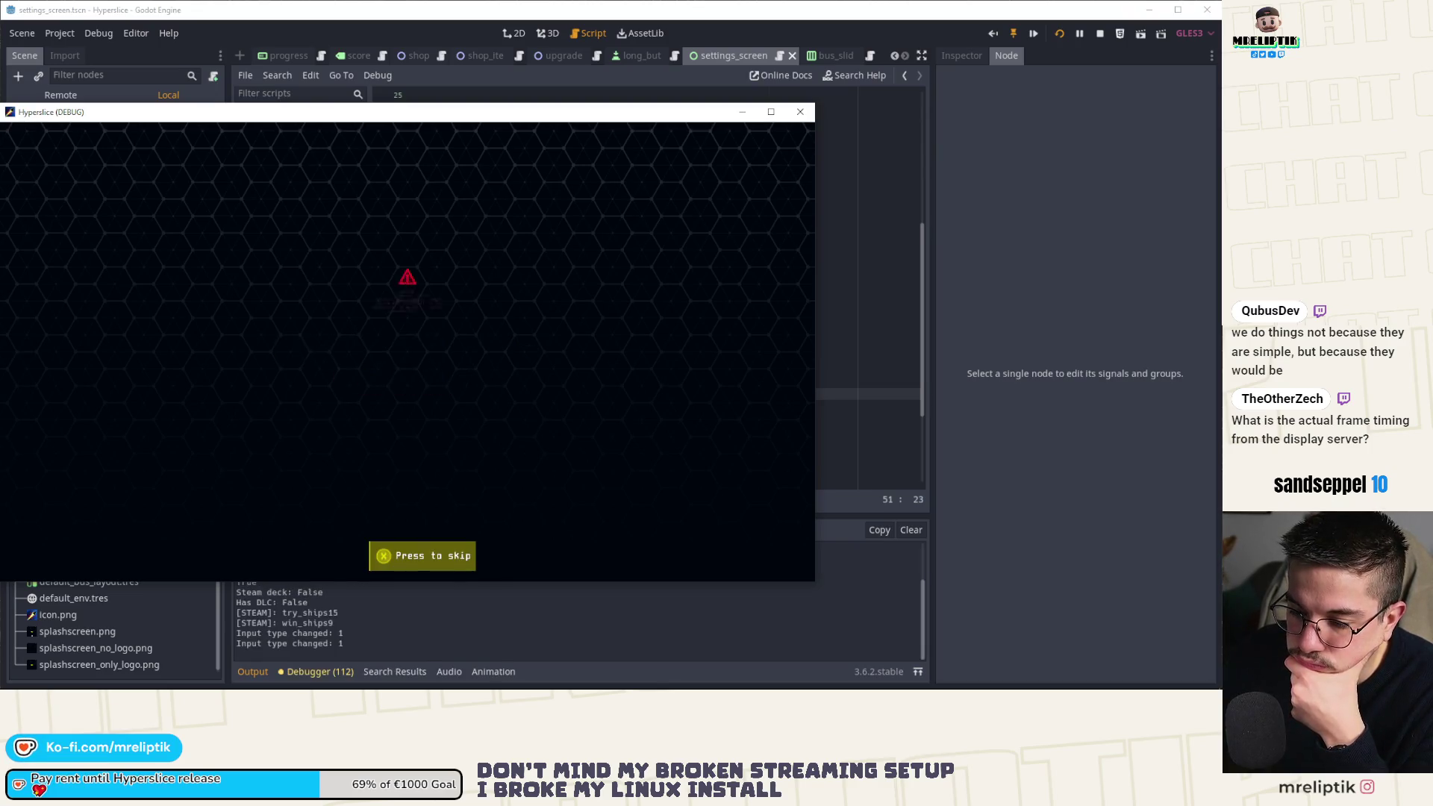
drag(403, 116, 1428, 94)
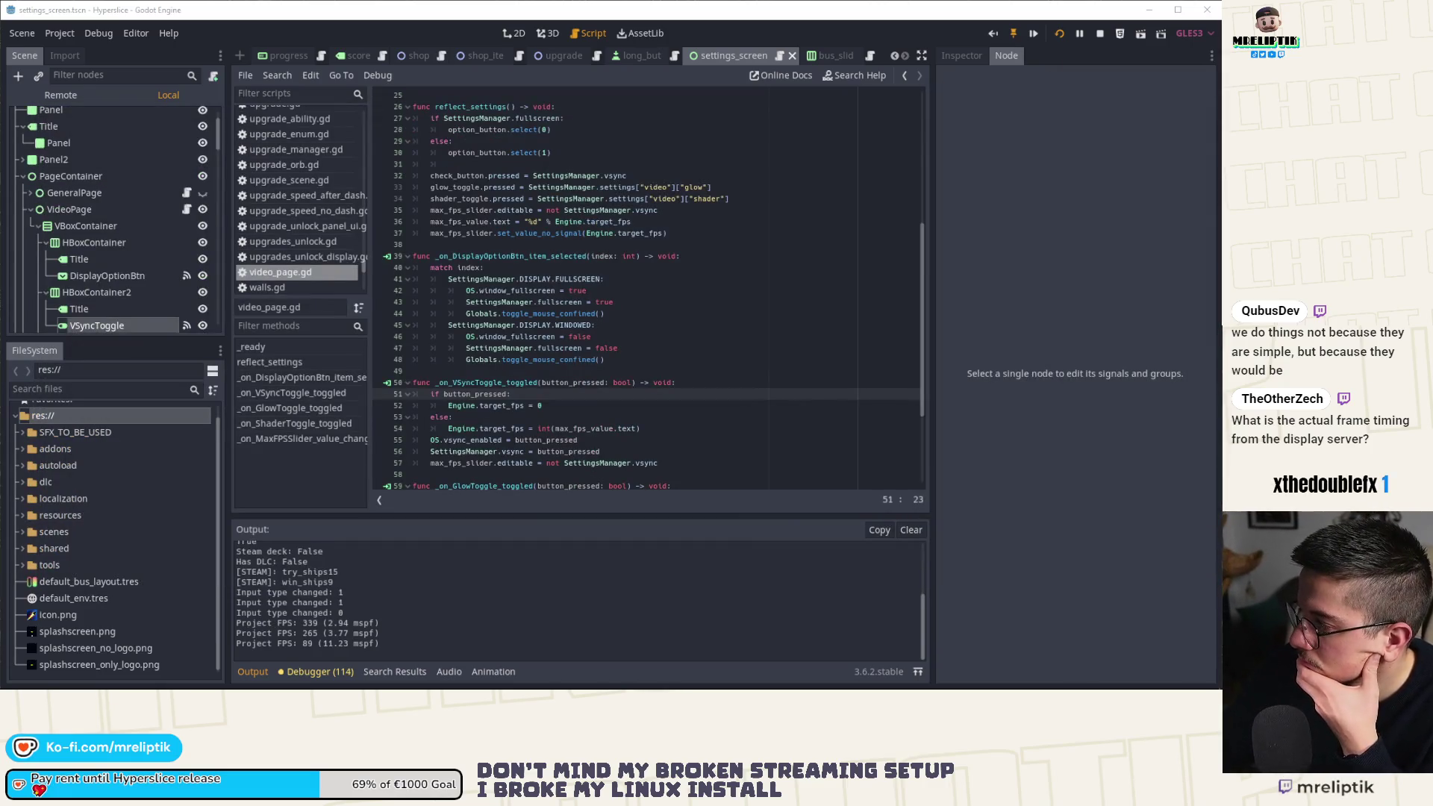
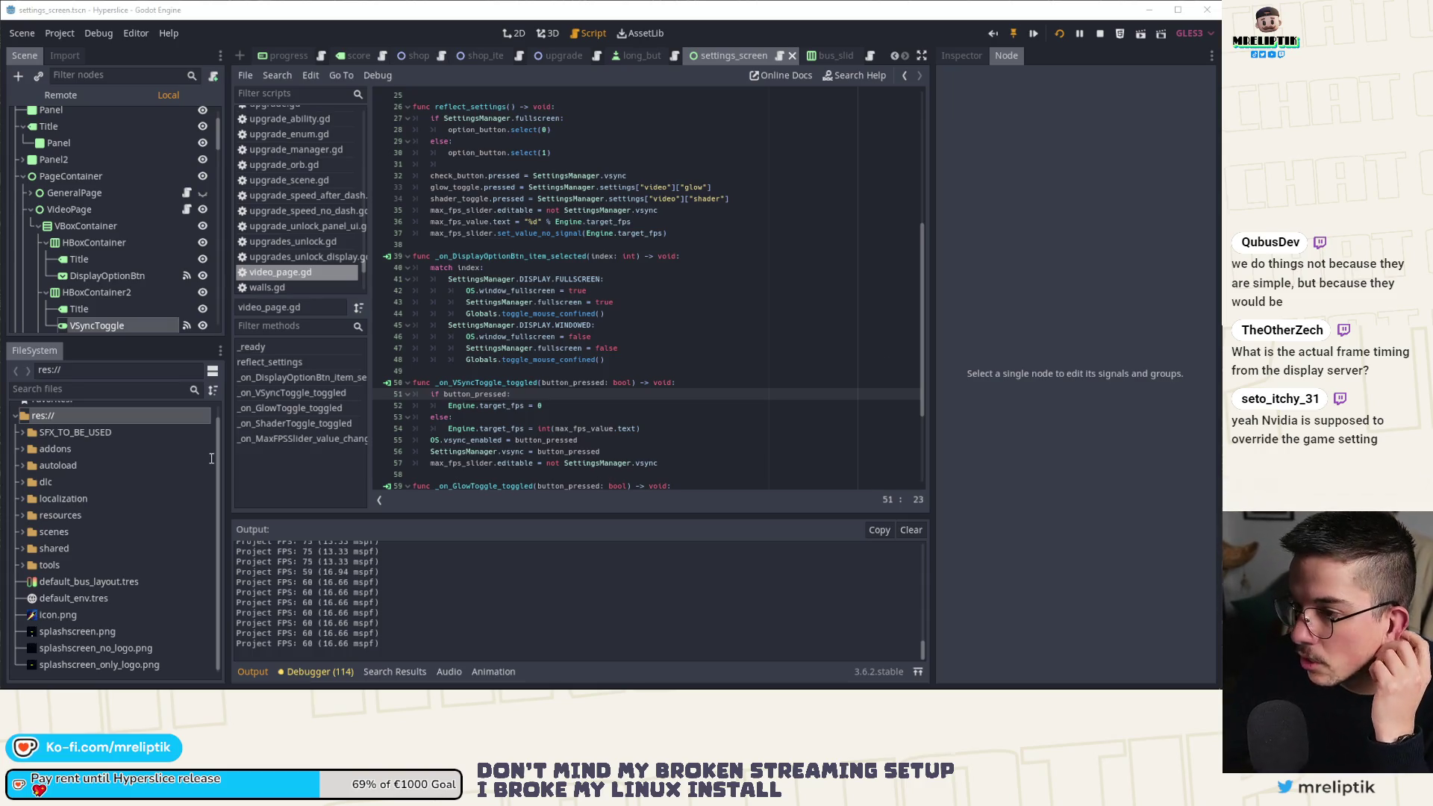
Comment out the target-FPS branch on lines 51–54, stop the game and relaunch it with F5.
drag(642, 429, 376, 405)
key(ctrl+k)
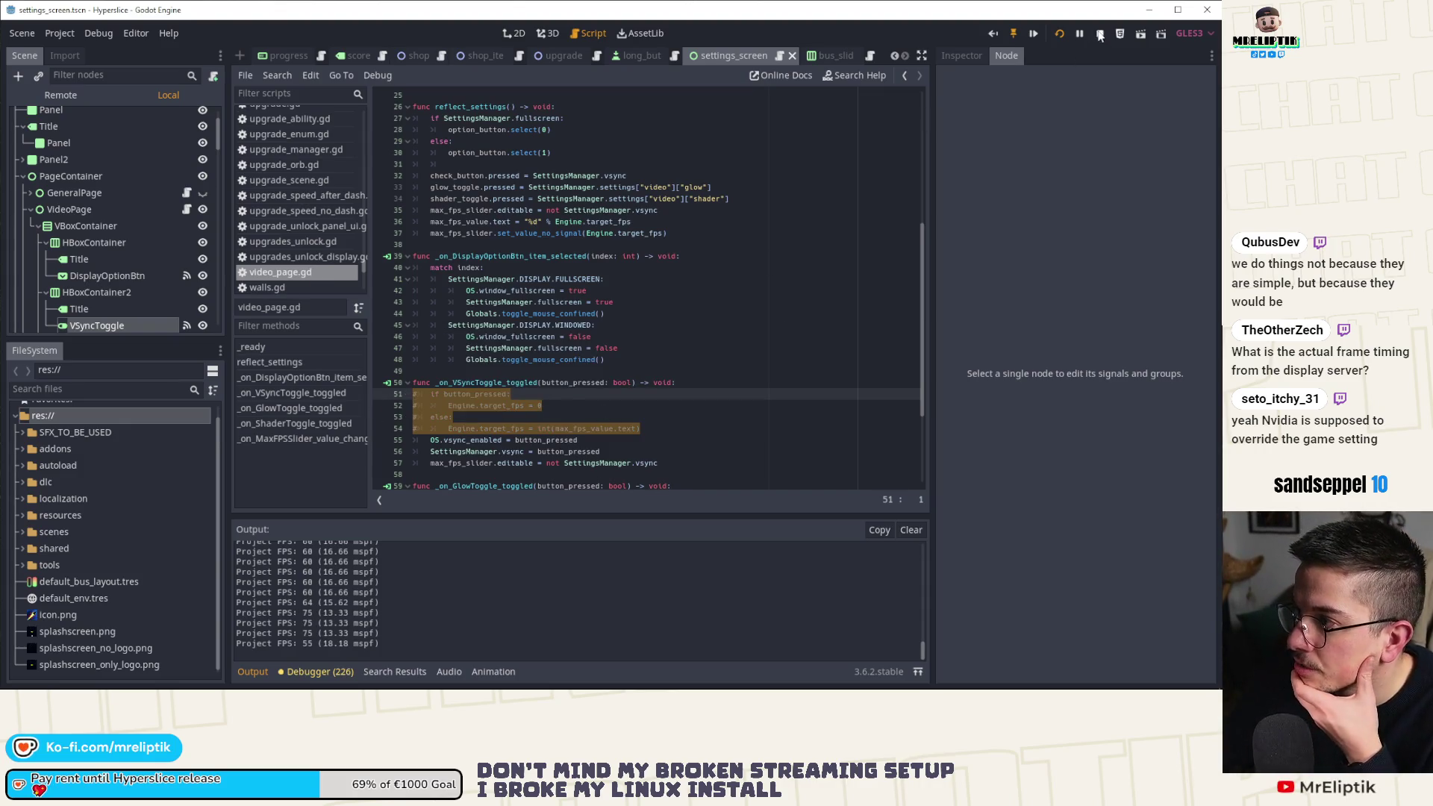
click(1100, 33)
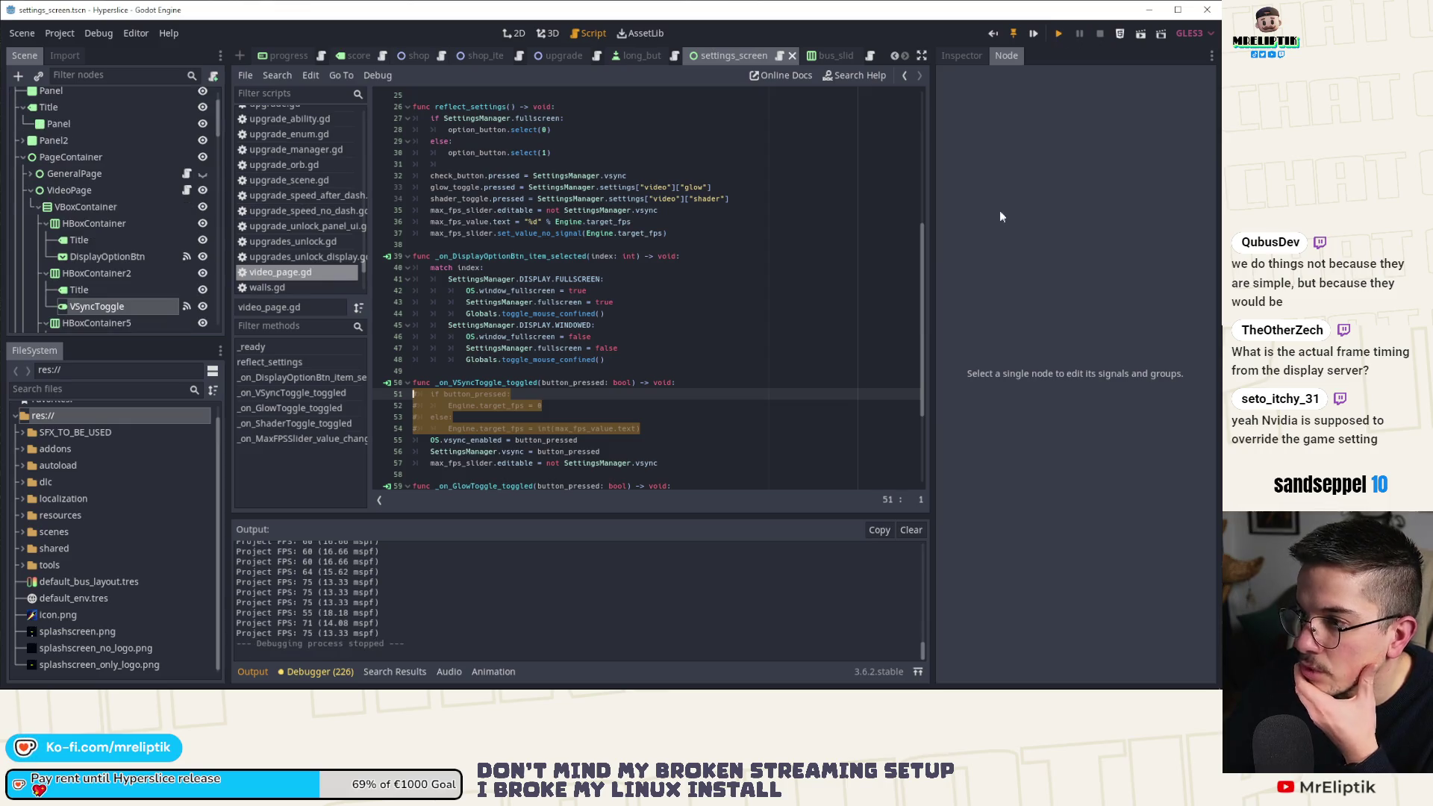
key(F5)
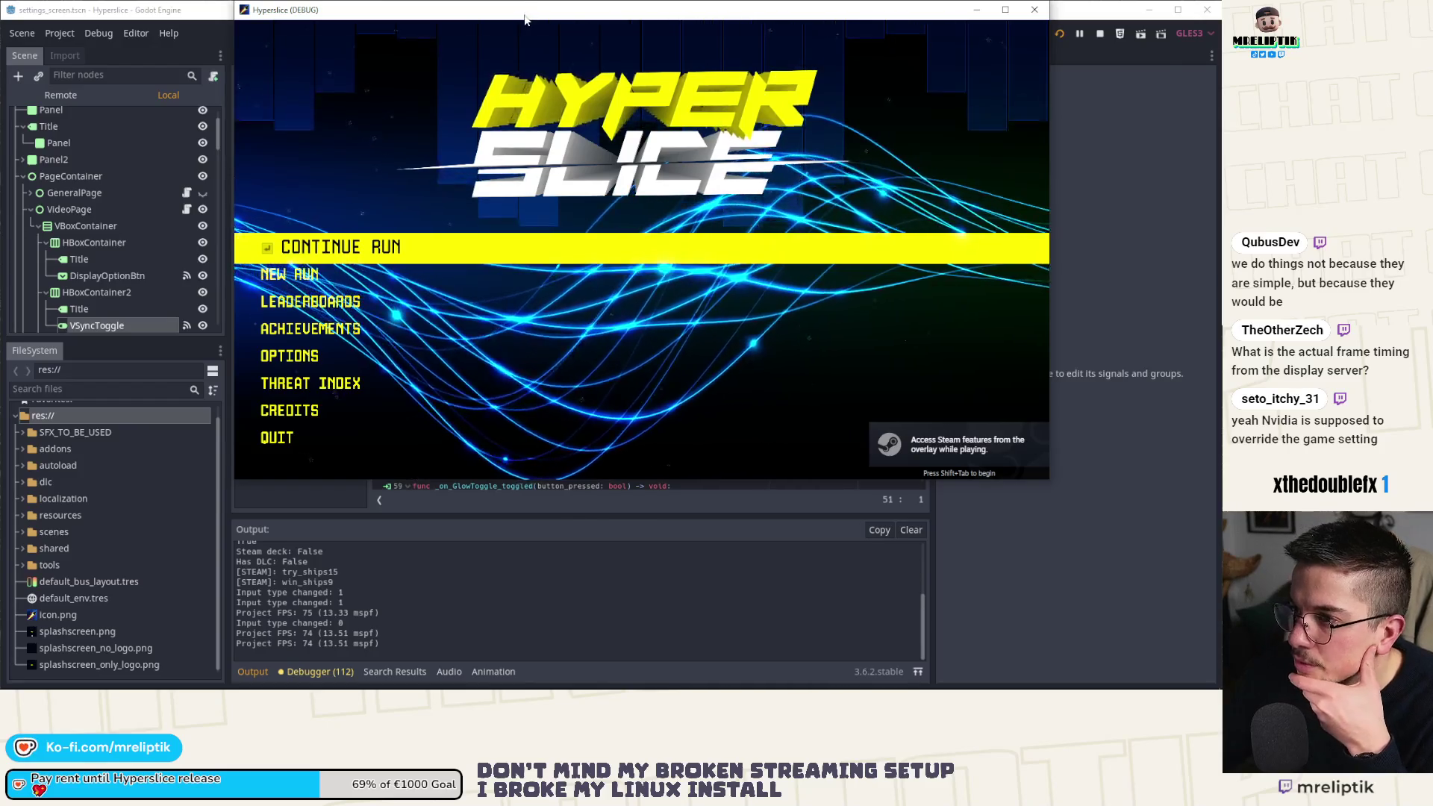
Return to the script editor while the game keeps running at about 74–75 FPS.
key(alt+Tab)
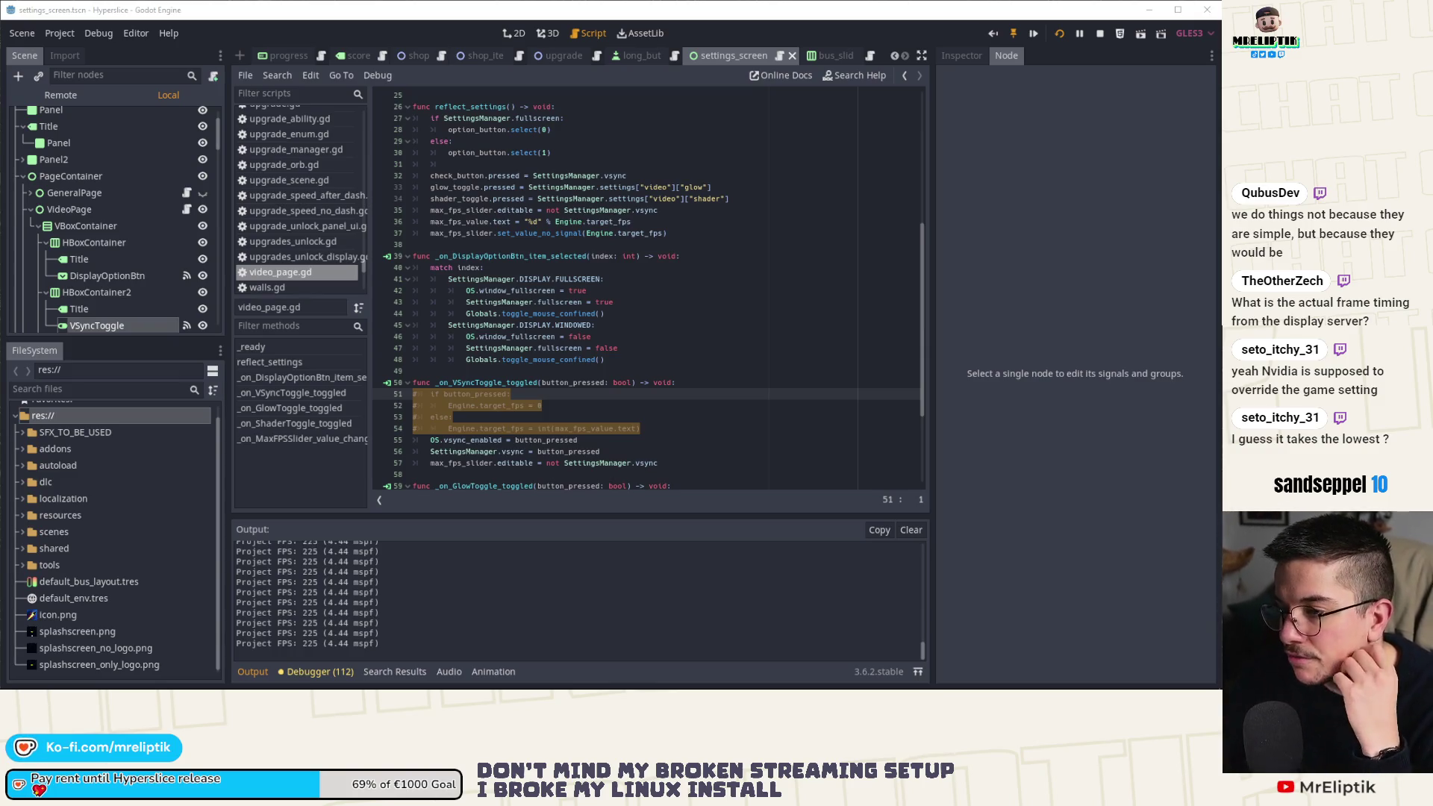
Uncomment the target-FPS lines 51–54 in the VSync handler and stop the running game.
click(456, 406)
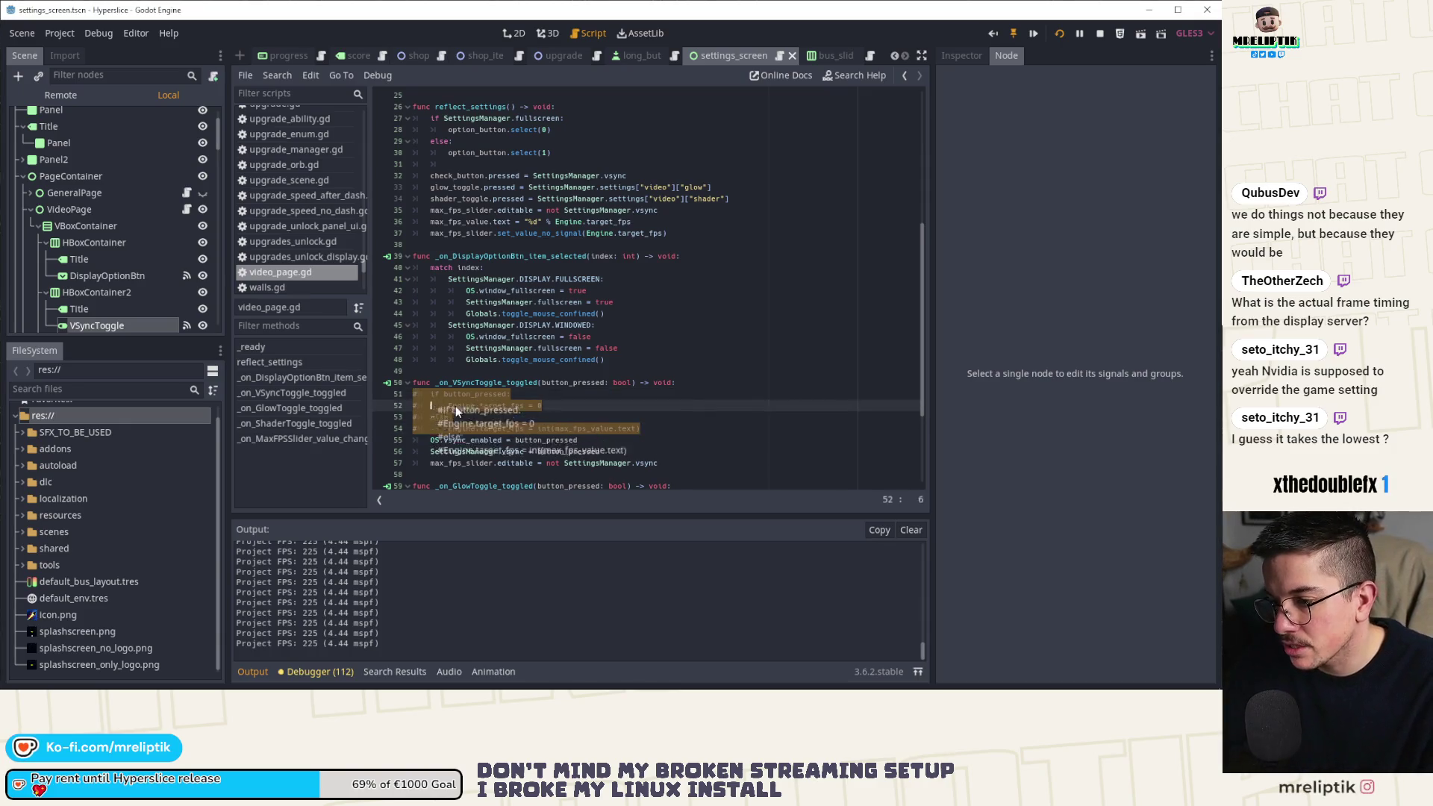
key(Down)
drag(663, 430, 383, 391)
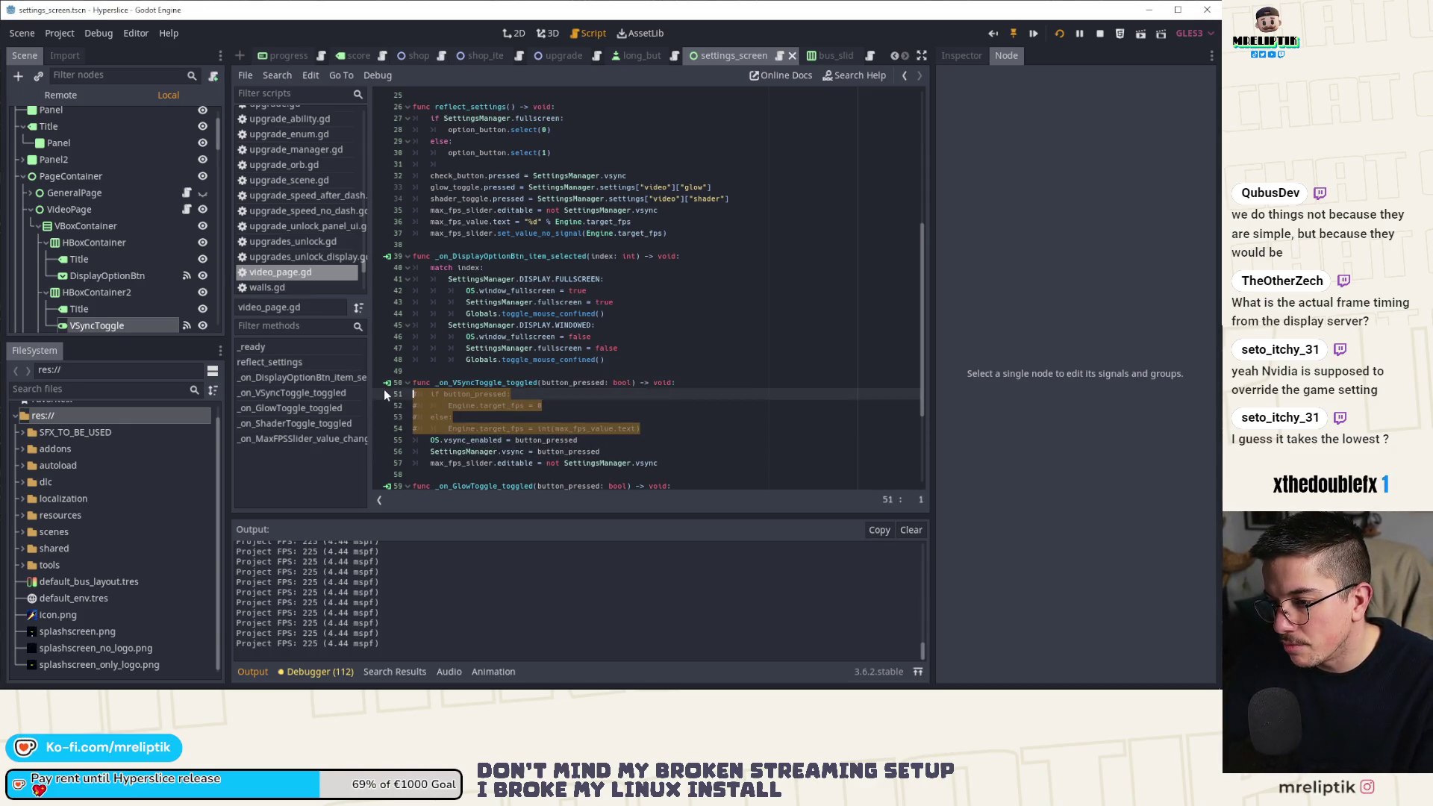
key(ctrl+k)
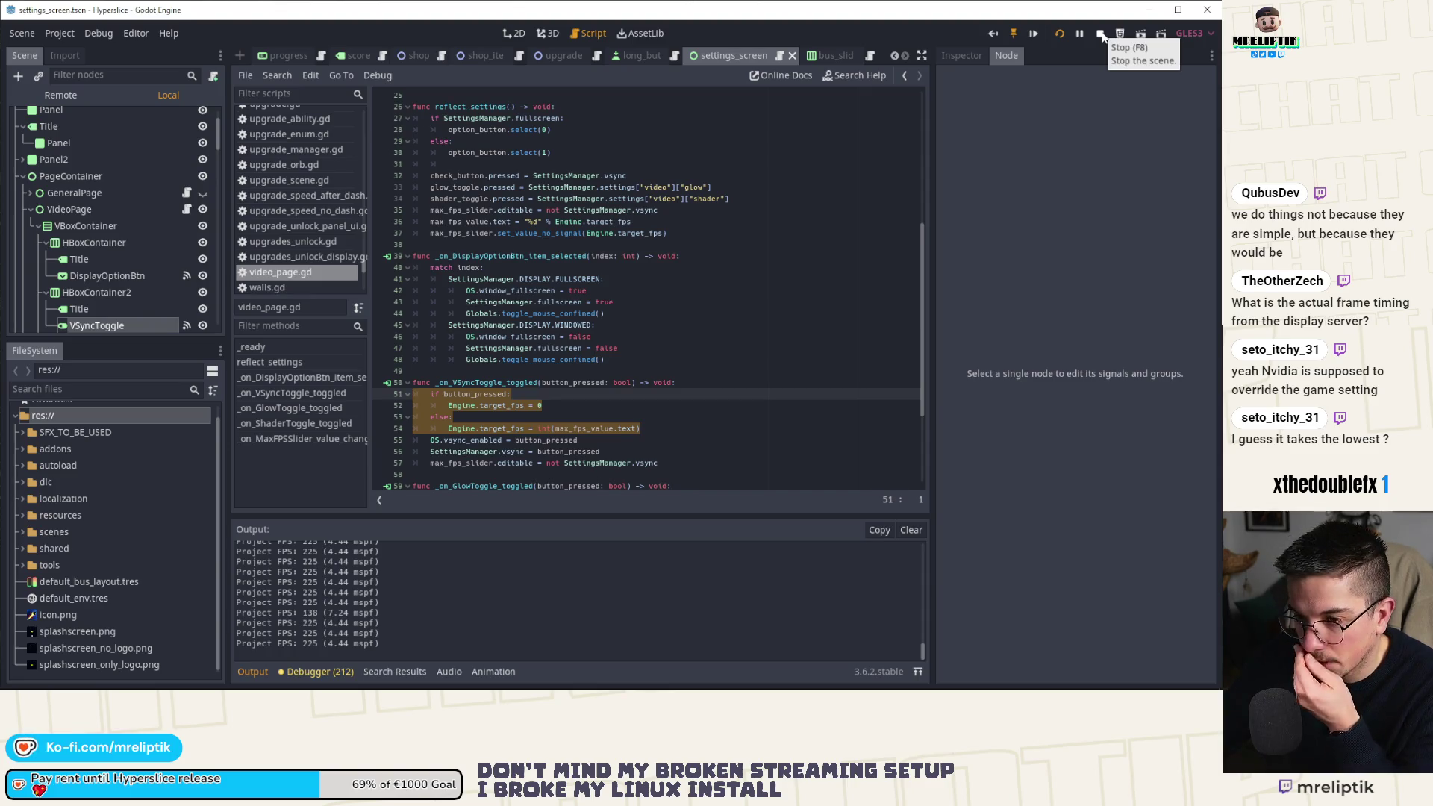
click(1101, 35)
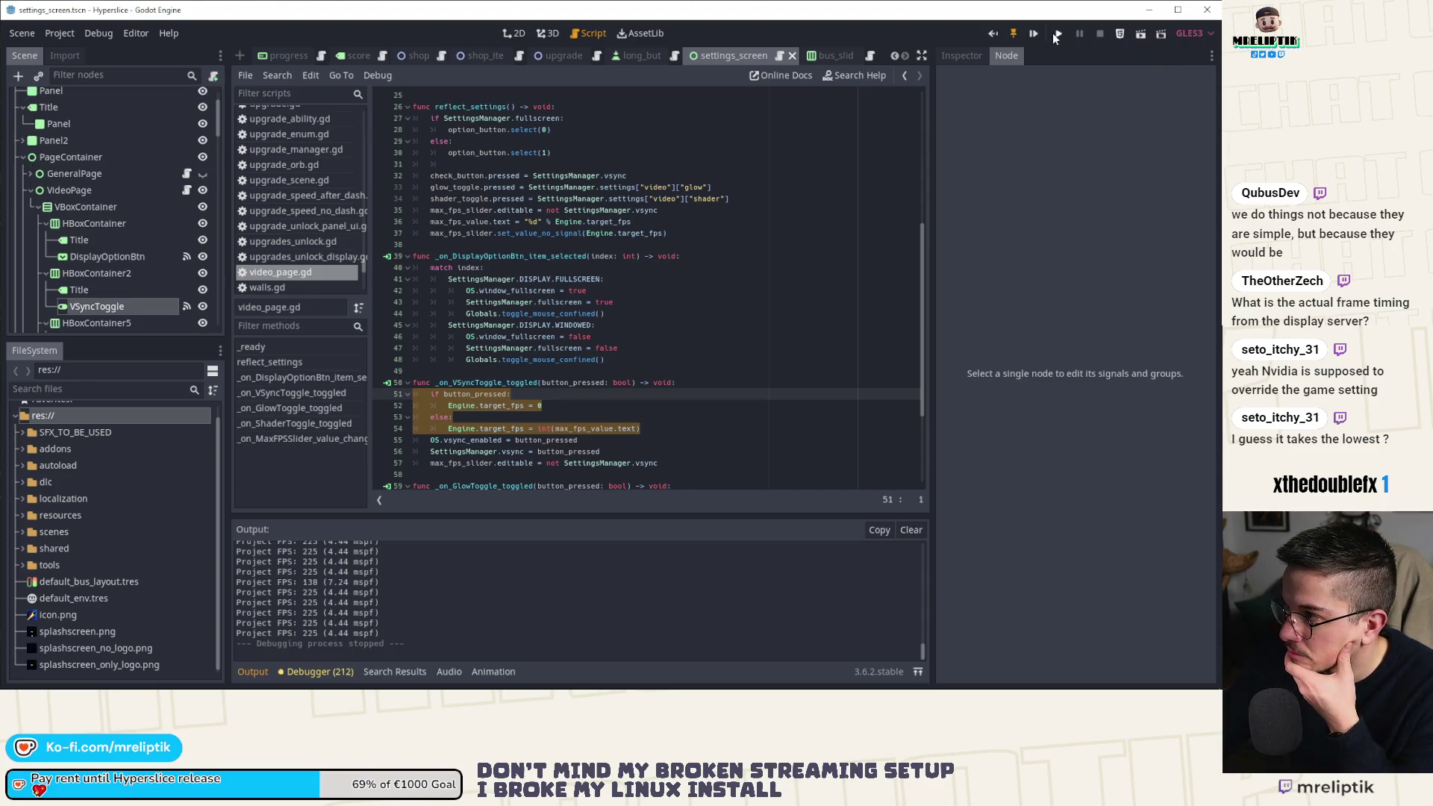
Relaunch the game, toggle VSync off and back on, and raise the max FPS limit.
key(F5)
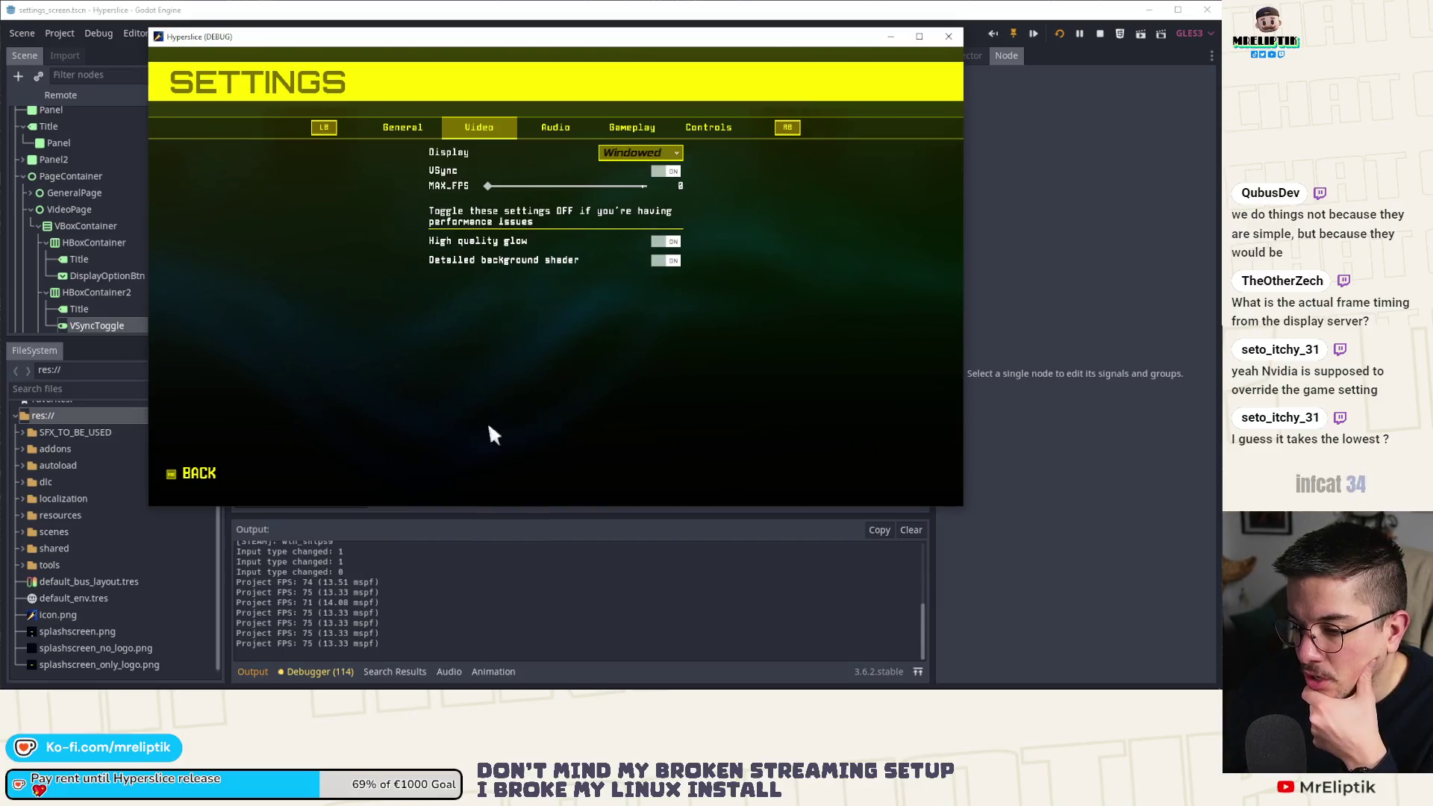
key(Down)
key(Return)
mouse_move(496, 185)
mouse_down()
mouse_move(547, 187)
mouse_move(408, 188)
mouse_up()
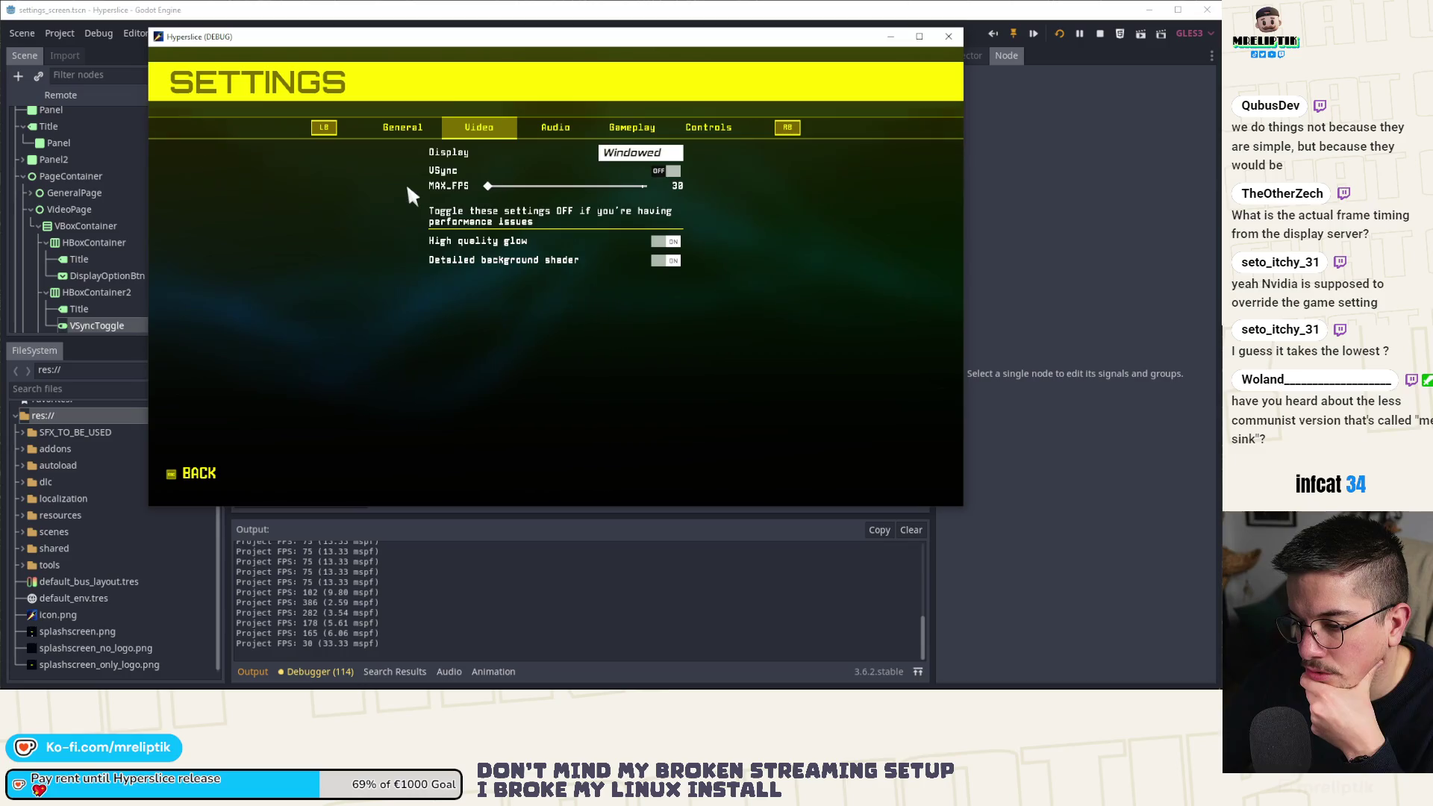
click(660, 172)
click(490, 179)
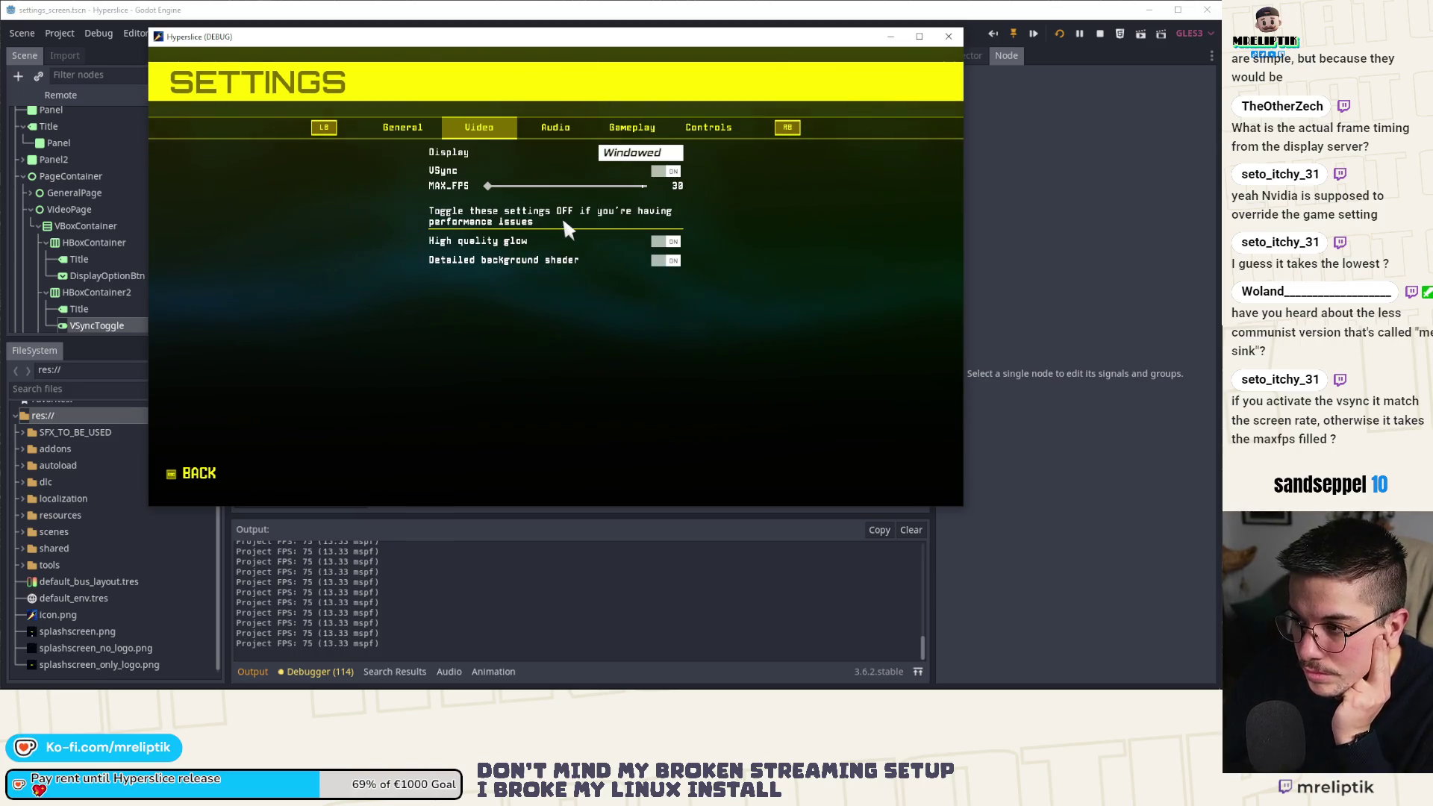
Switch VSync off, lower MAX_FPS to 30, and close the game window.
click(672, 172)
click(622, 188)
drag(622, 192, 422, 184)
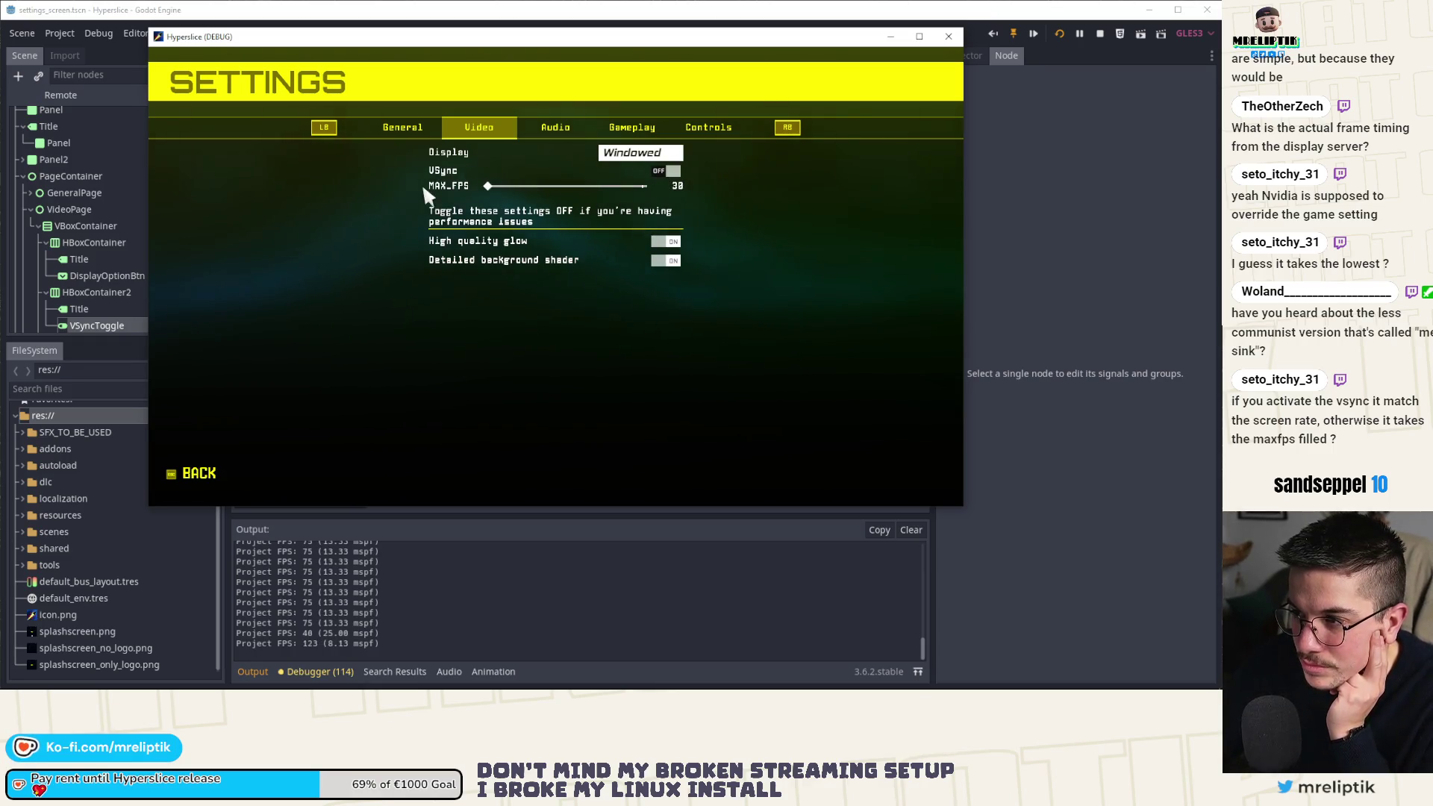
click(944, 44)
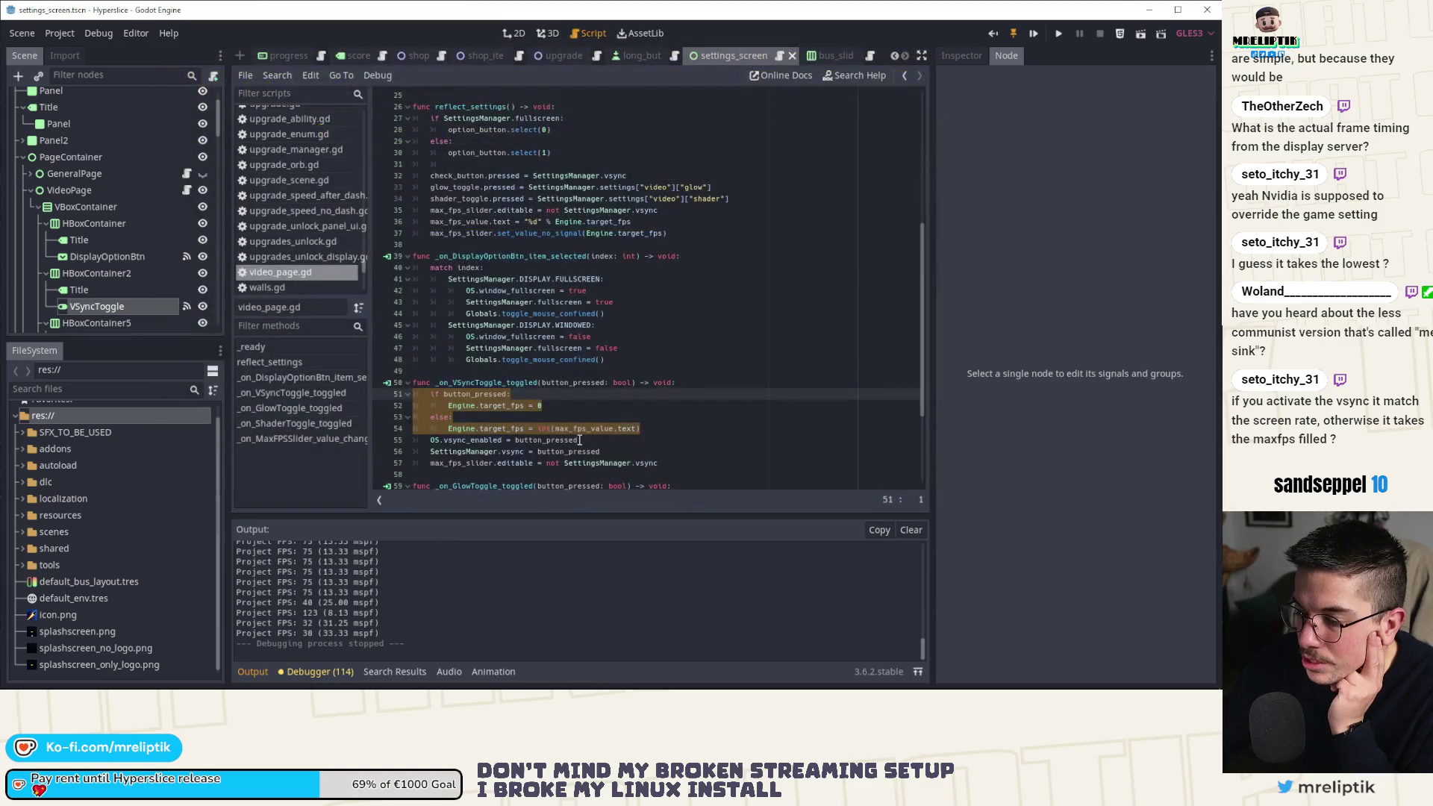
Wrap line 54's int() in clamp(..., max_fps_slider.min_value, max_fps_slider.max_value) and save the script.
click(537, 428)
scroll(602, 428, down, 2)
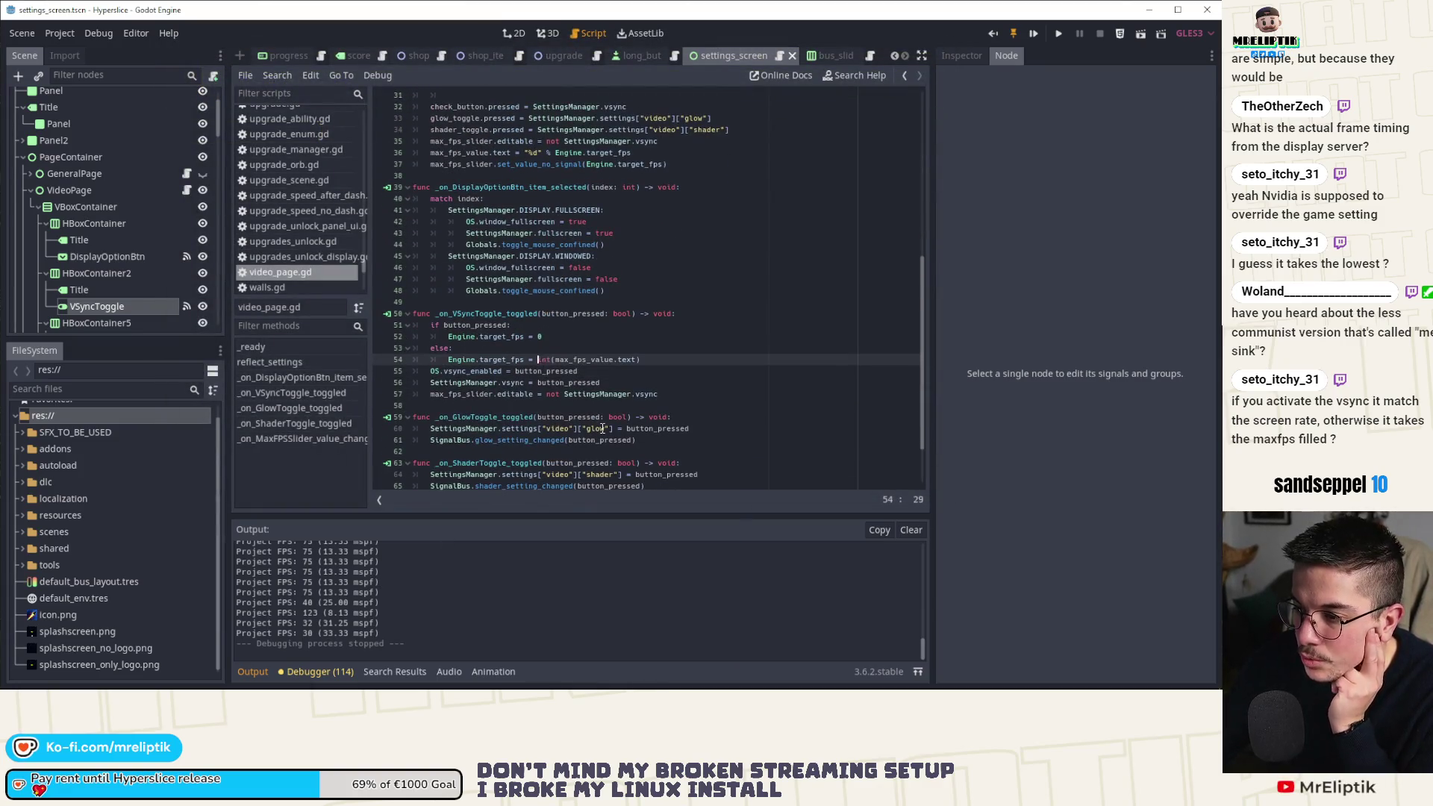
text(clamp()
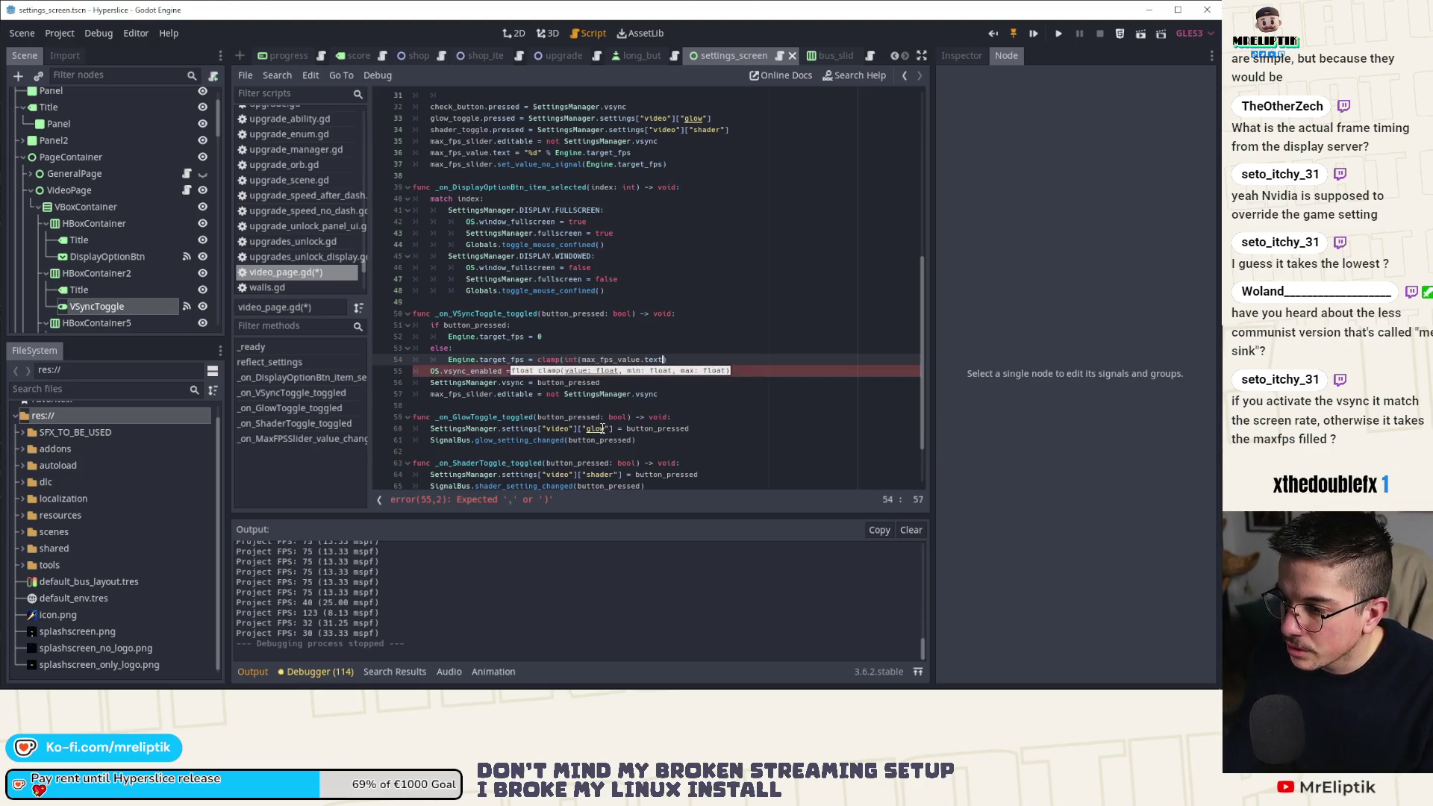
text(, )
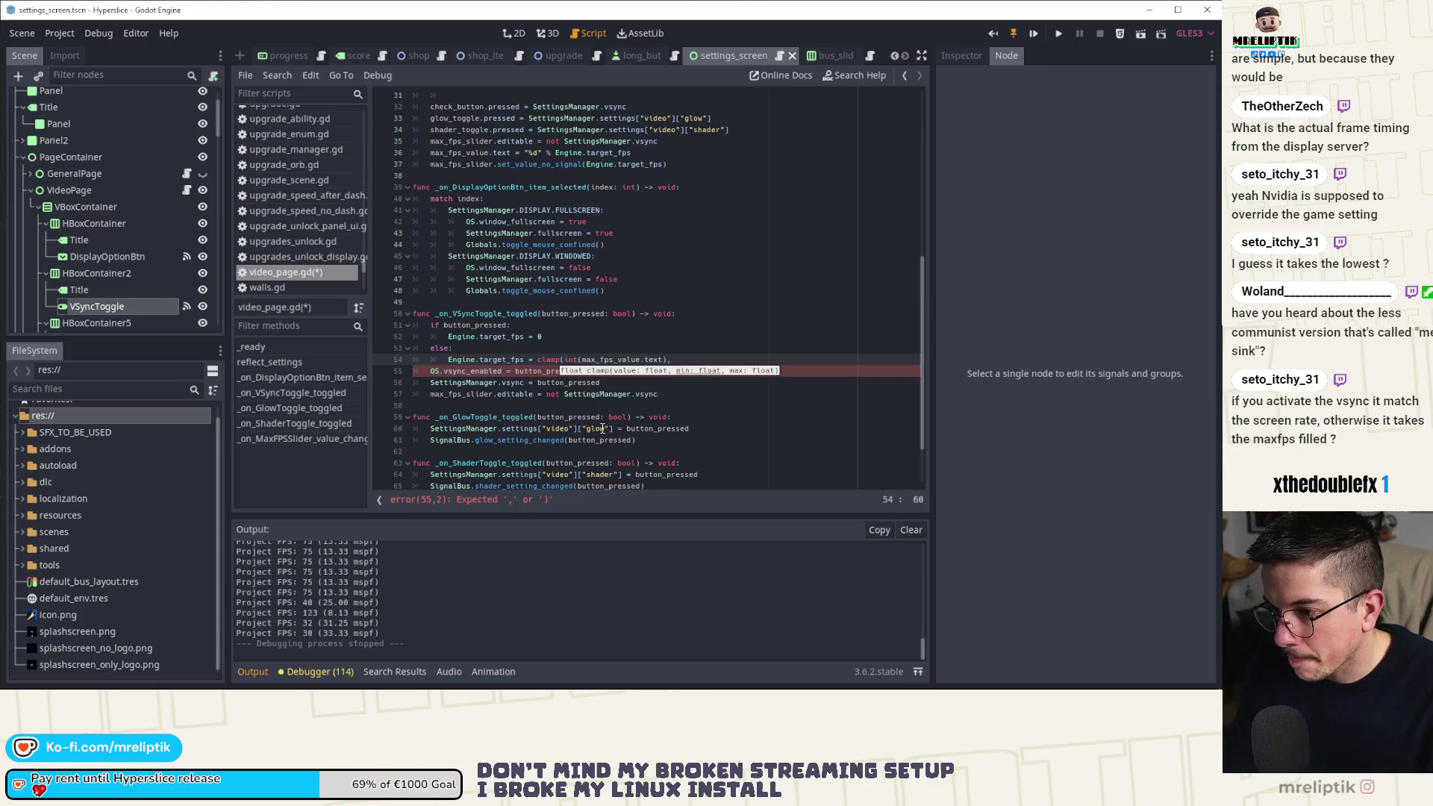
text(maxf)
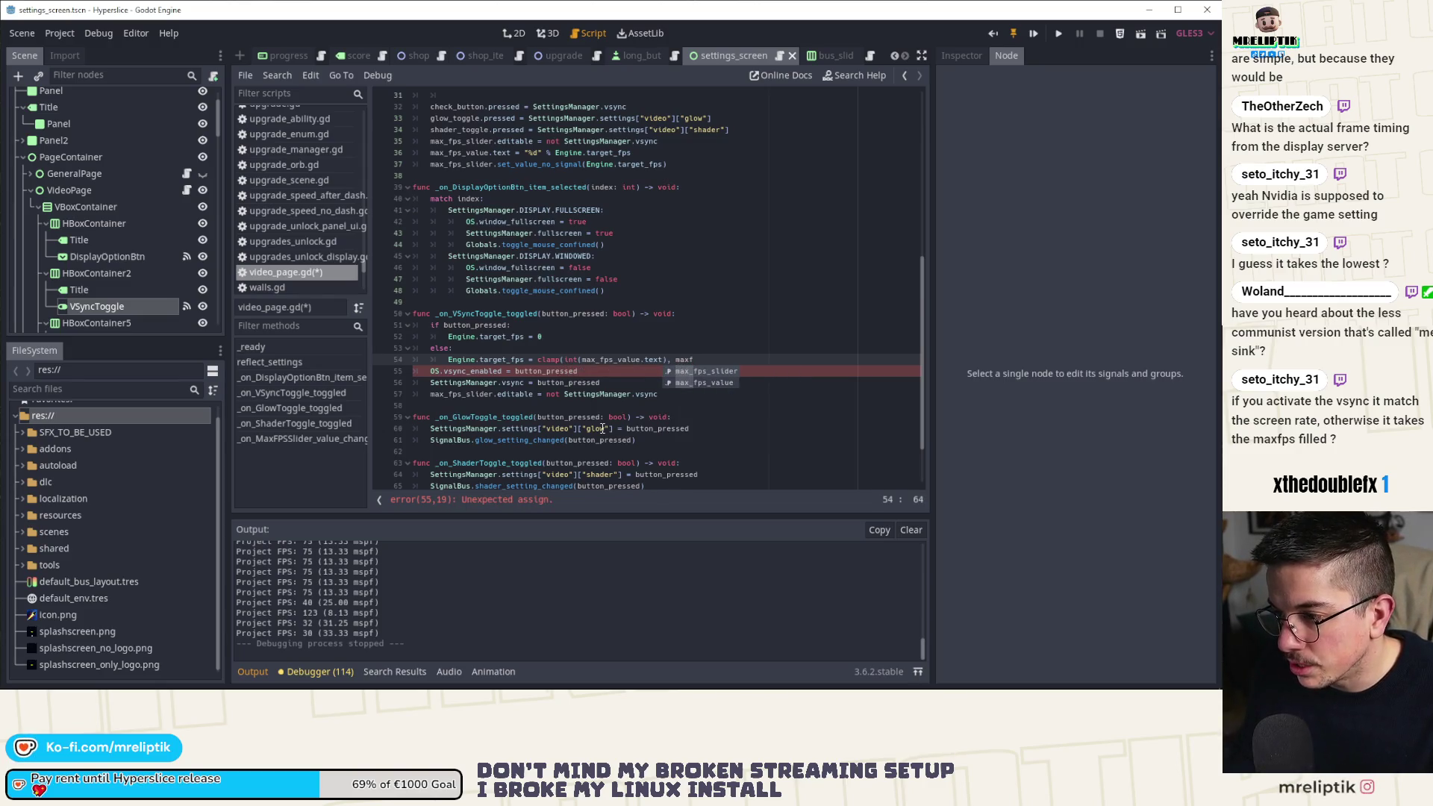
key(Return)
text(.m)
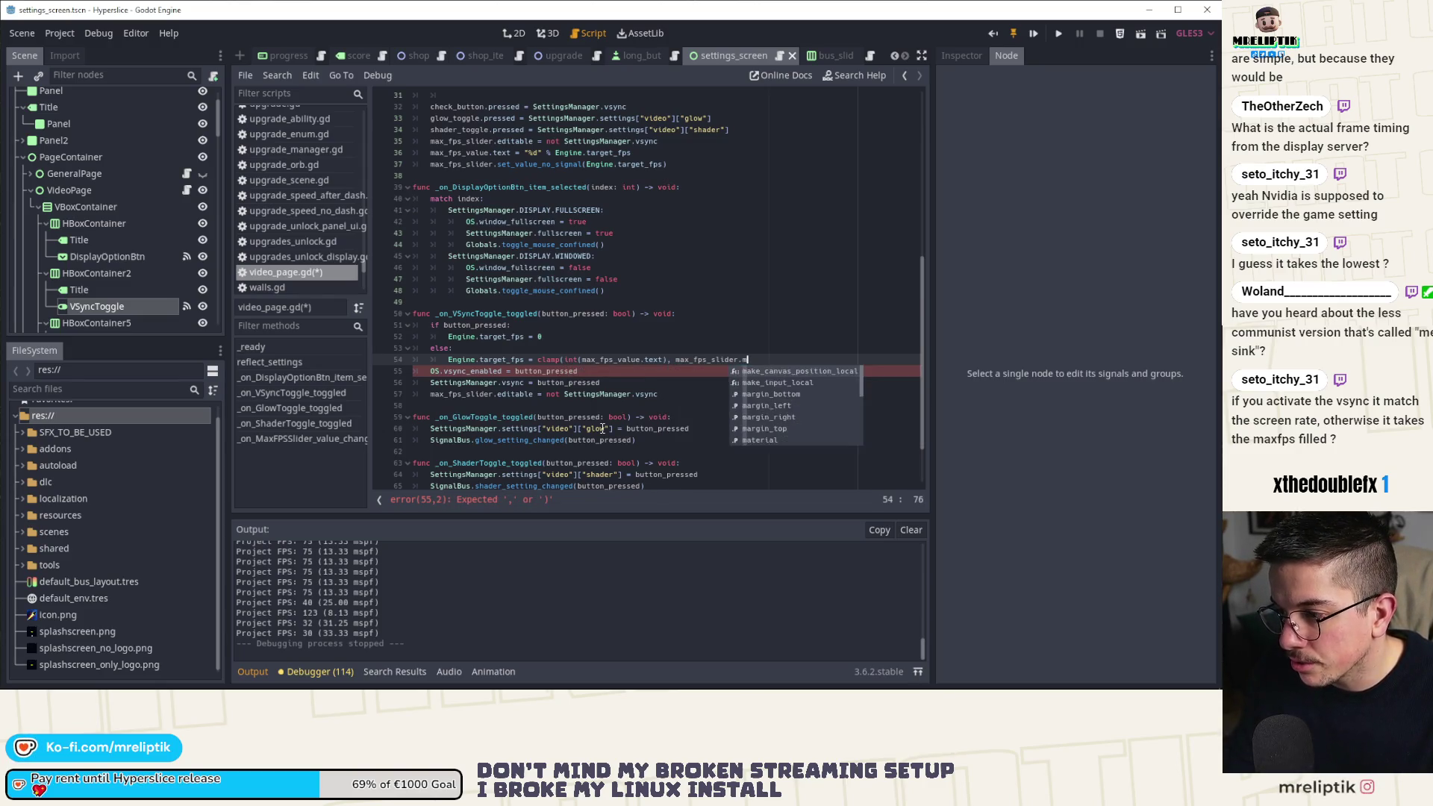
text(in)
key(Return)
text(, max_fps_slider.)
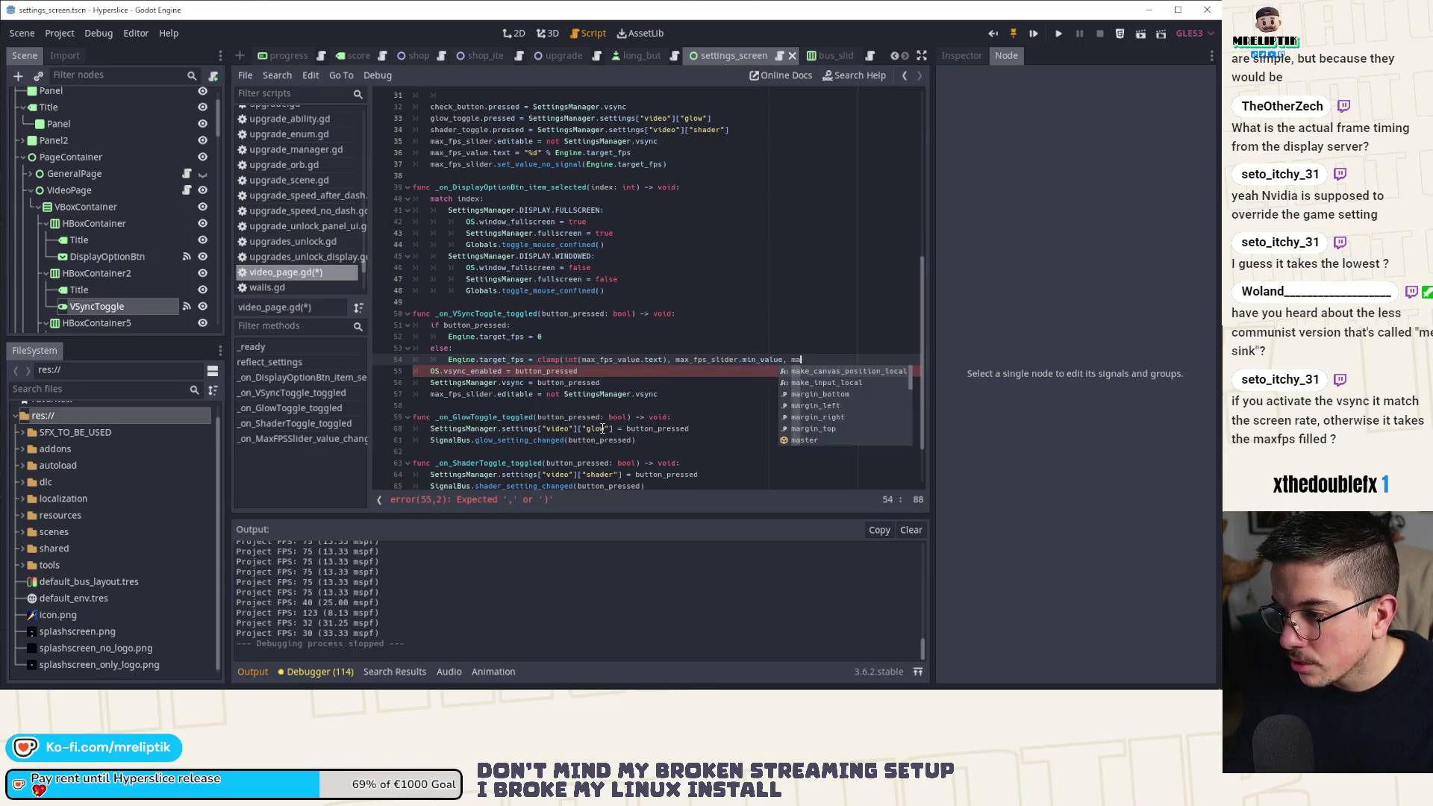
text(max)
key(Return)
text())
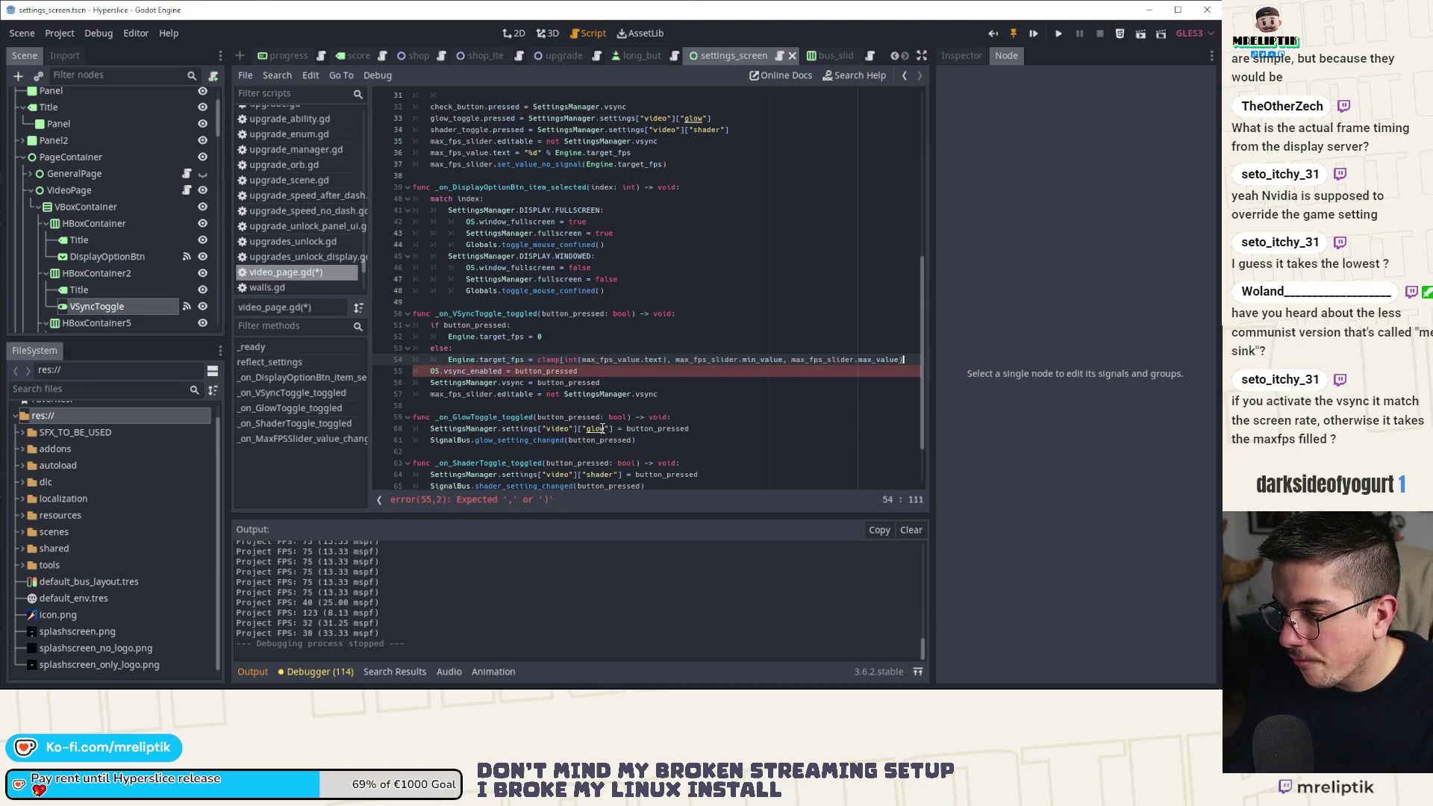
key(ctrl+s)
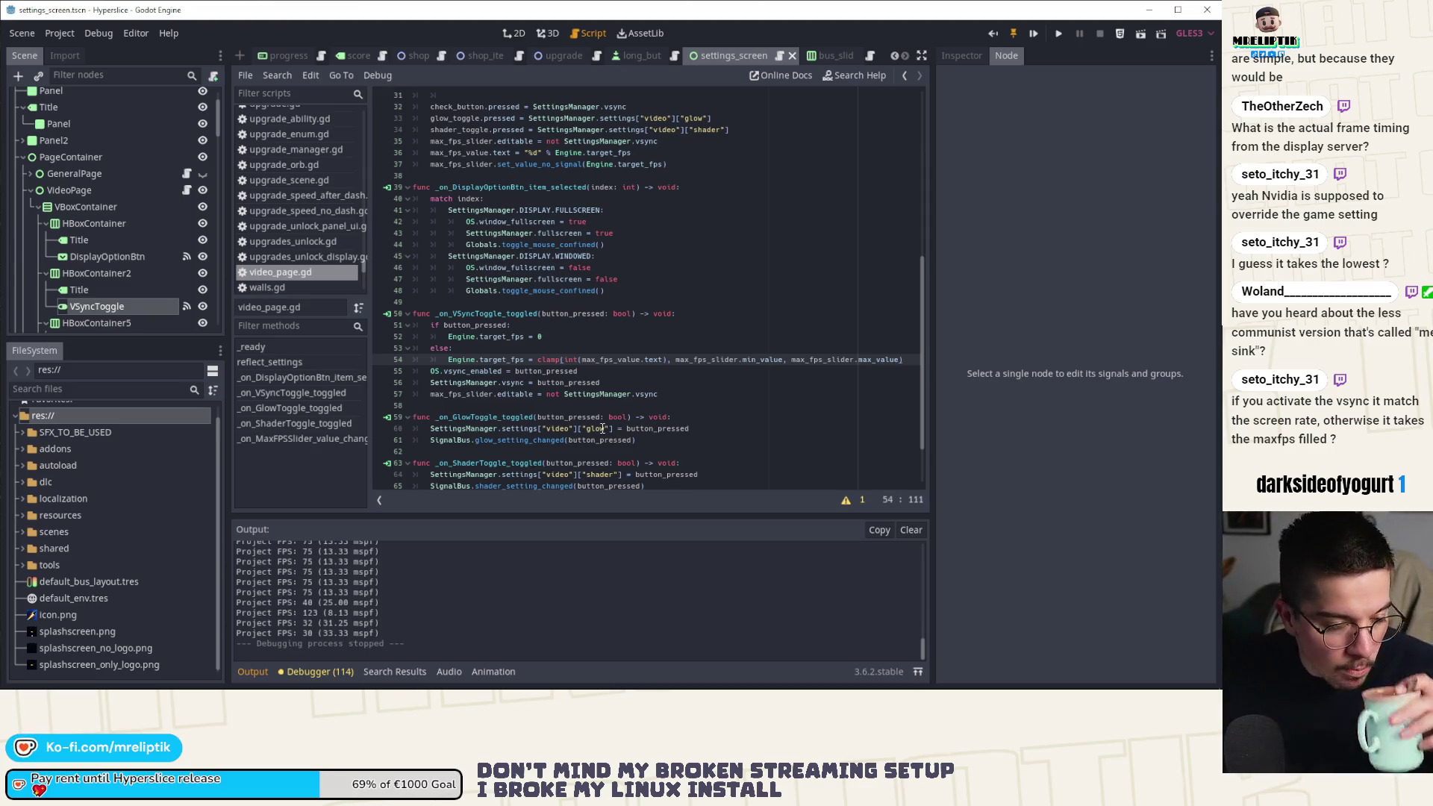
Highlight the uses of target_fps and max_fps_slider in the VSync handler.
double_click(518, 338)
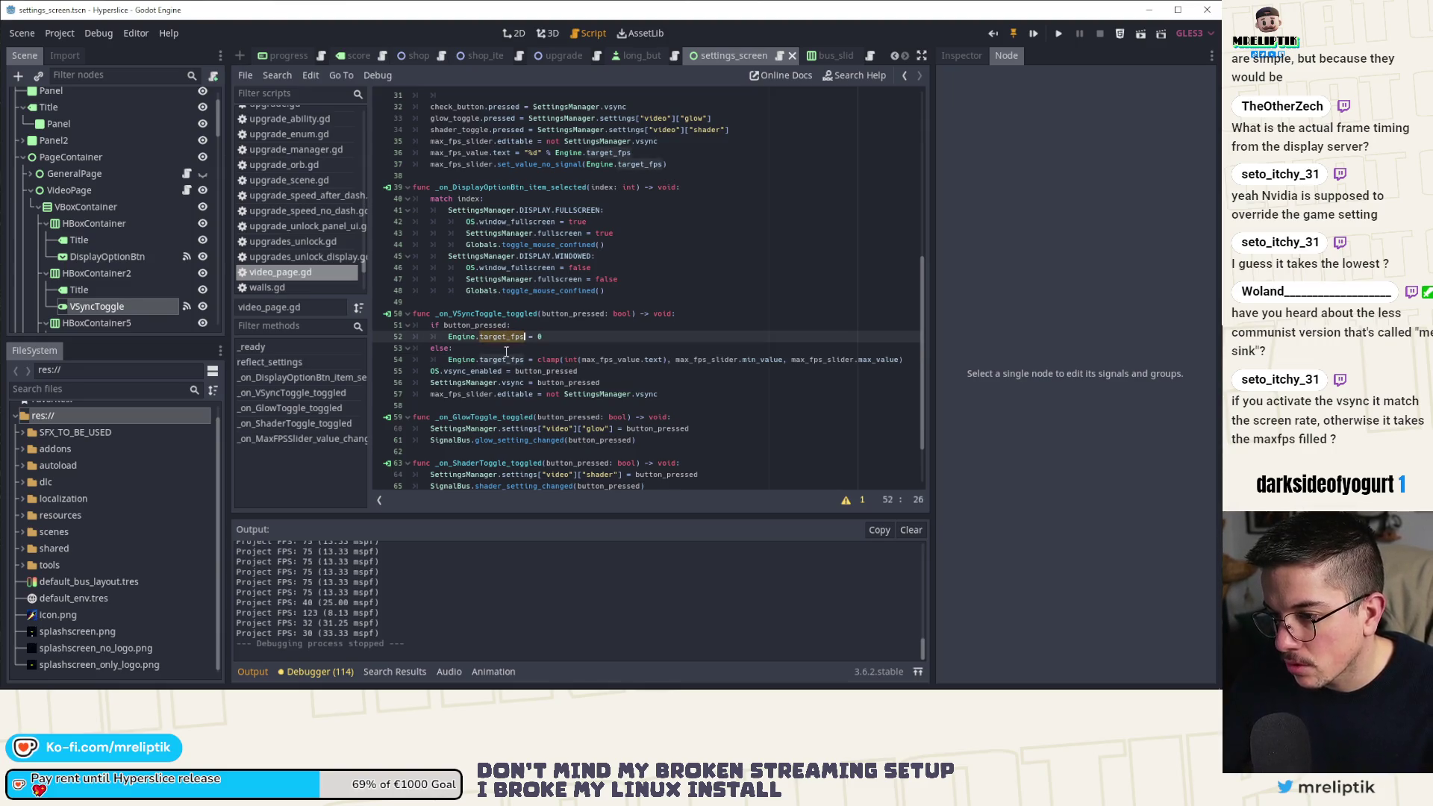
click(530, 348)
scroll(531, 349, down, 1)
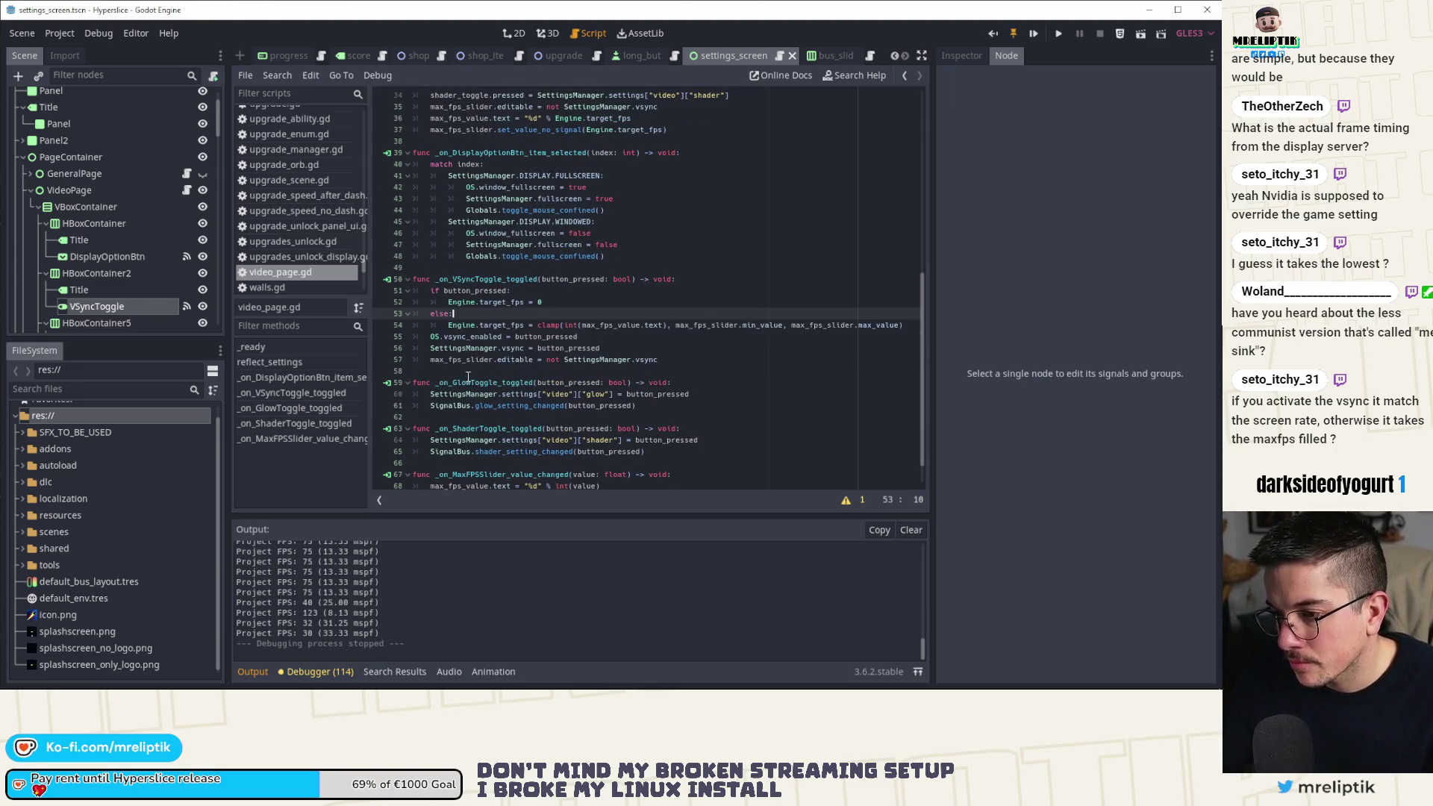
click(505, 359)
double_click(479, 361)
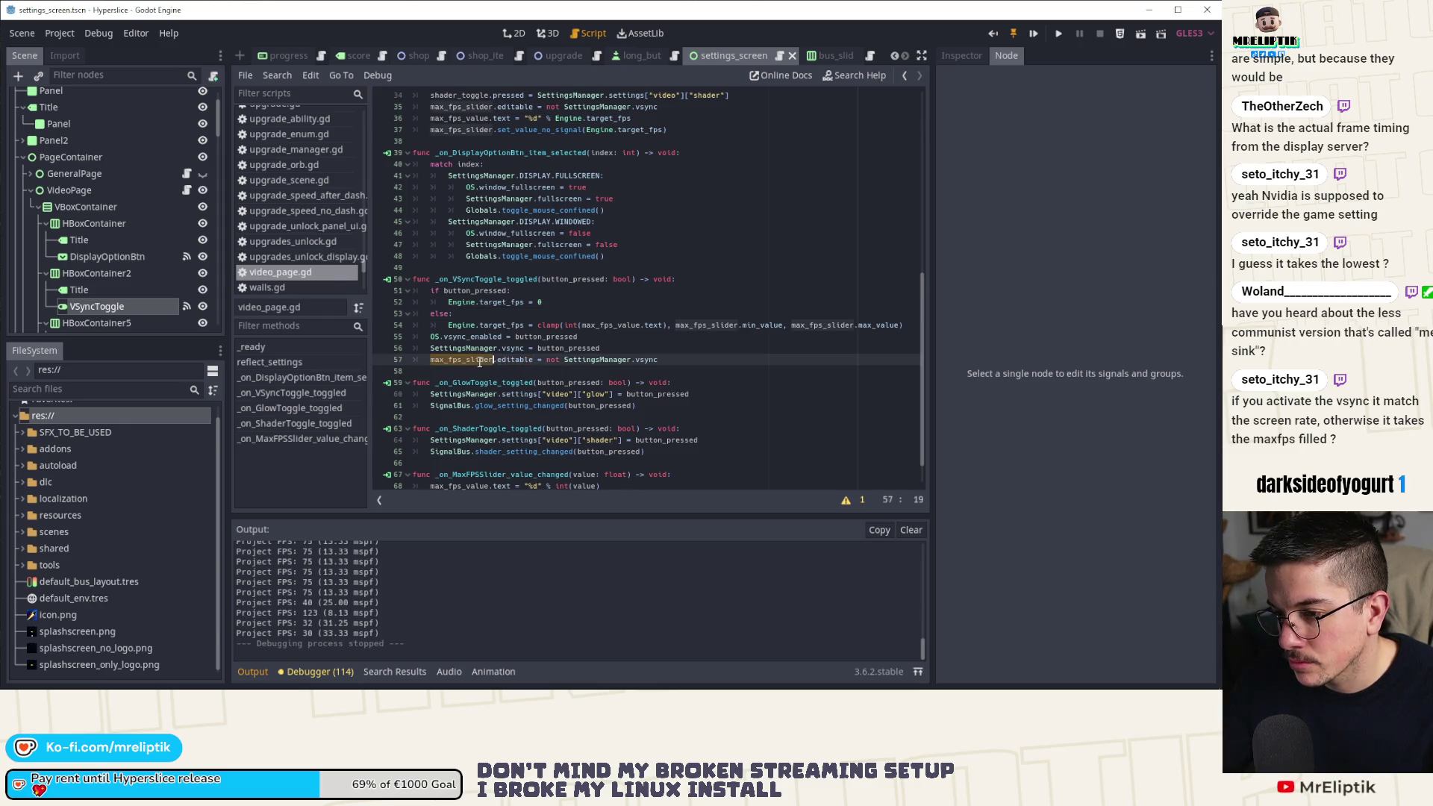
scroll(479, 363, down, 1)
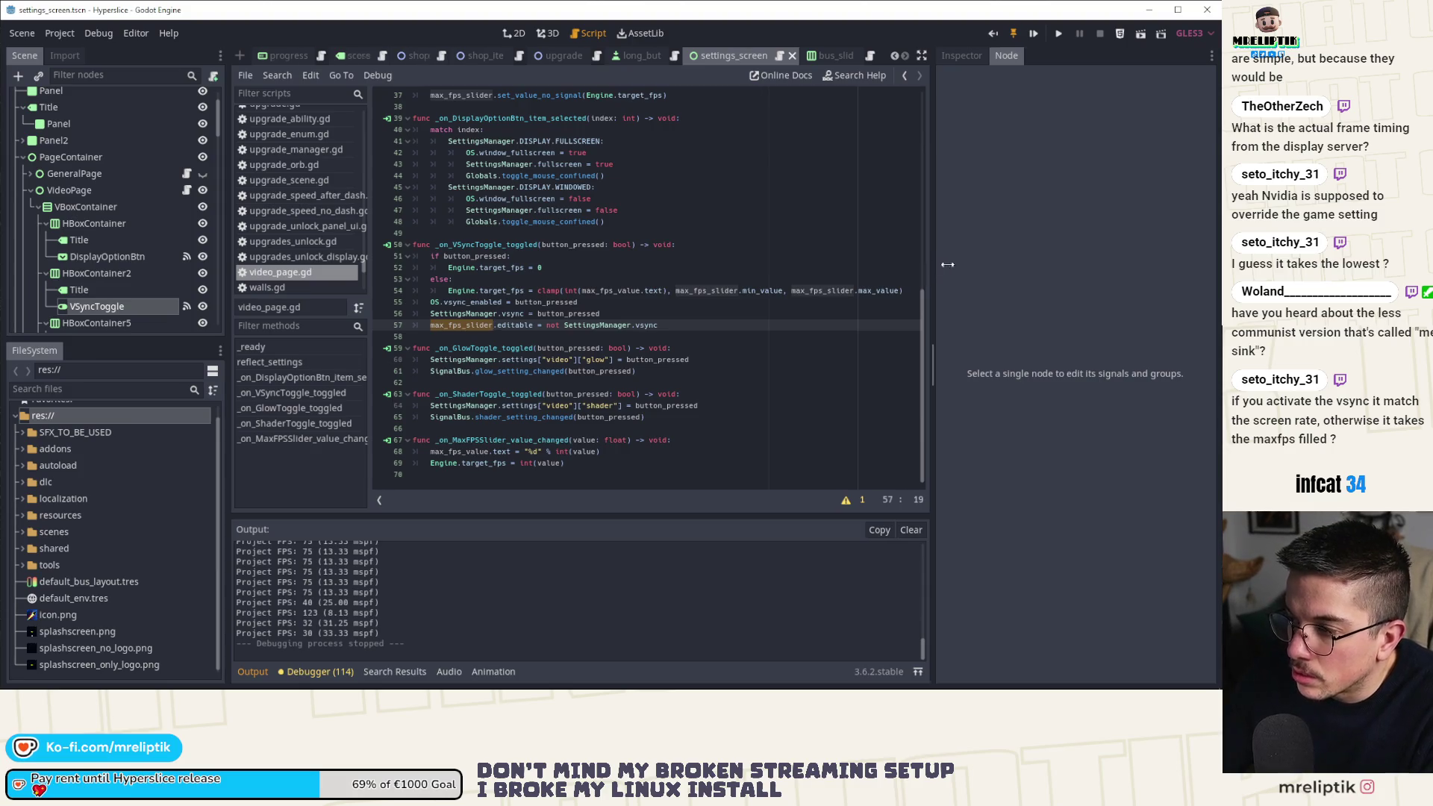
Widen the script editor area and collapse the Output panel.
drag(930, 270, 1040, 269)
click(256, 672)
click(256, 671)
click(258, 672)
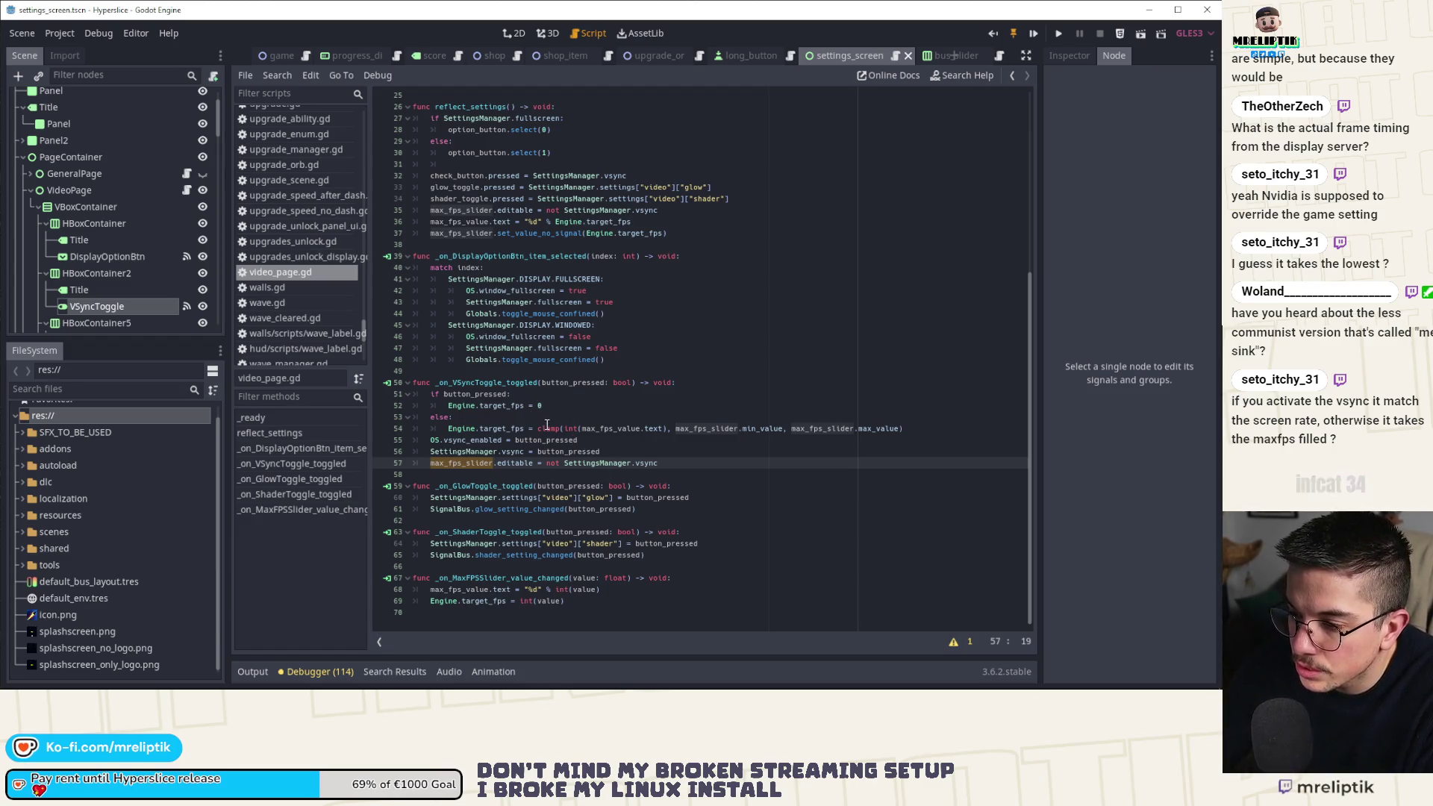
Recheck target_fps uses and place the caret after line 52 for a new line.
double_click(498, 406)
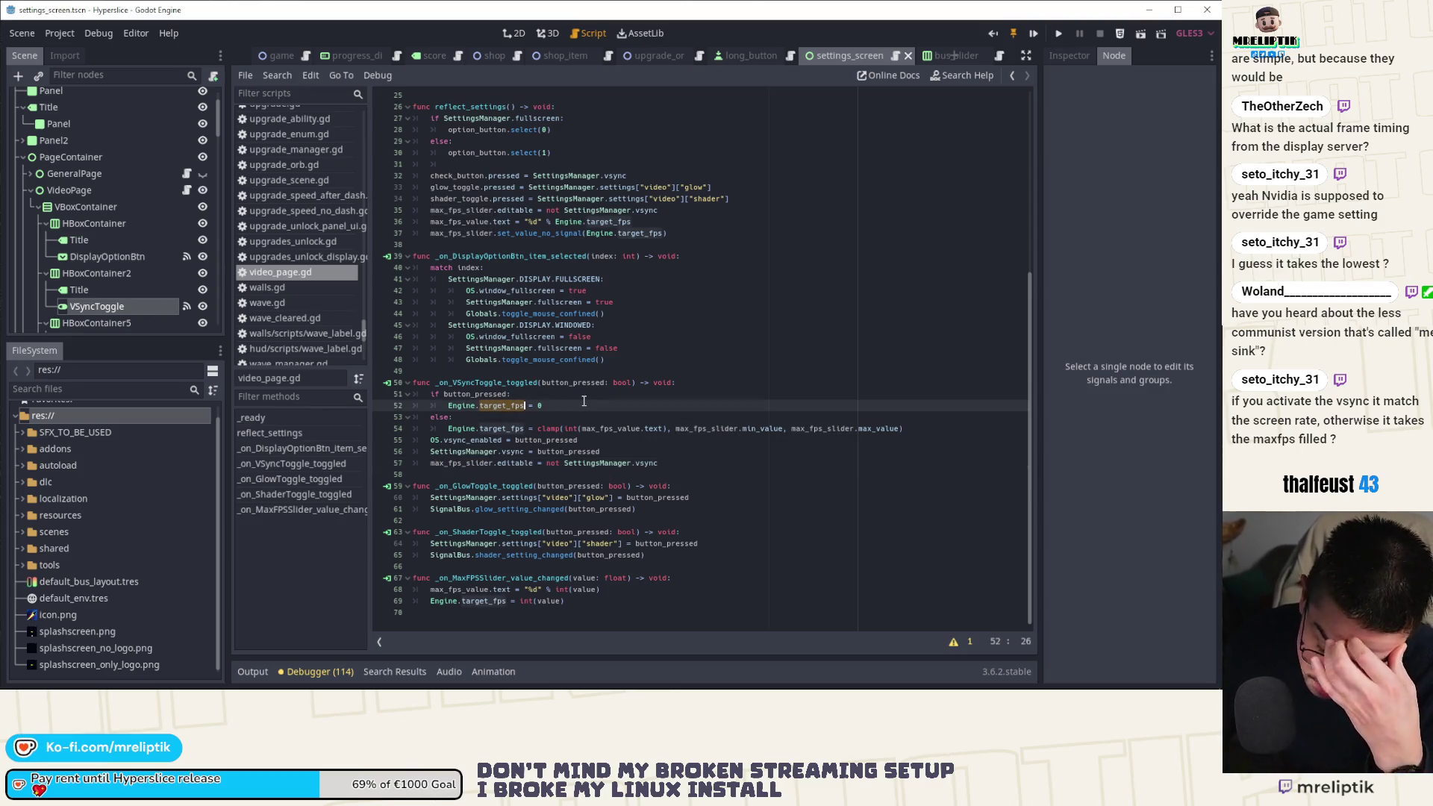
click(470, 468)
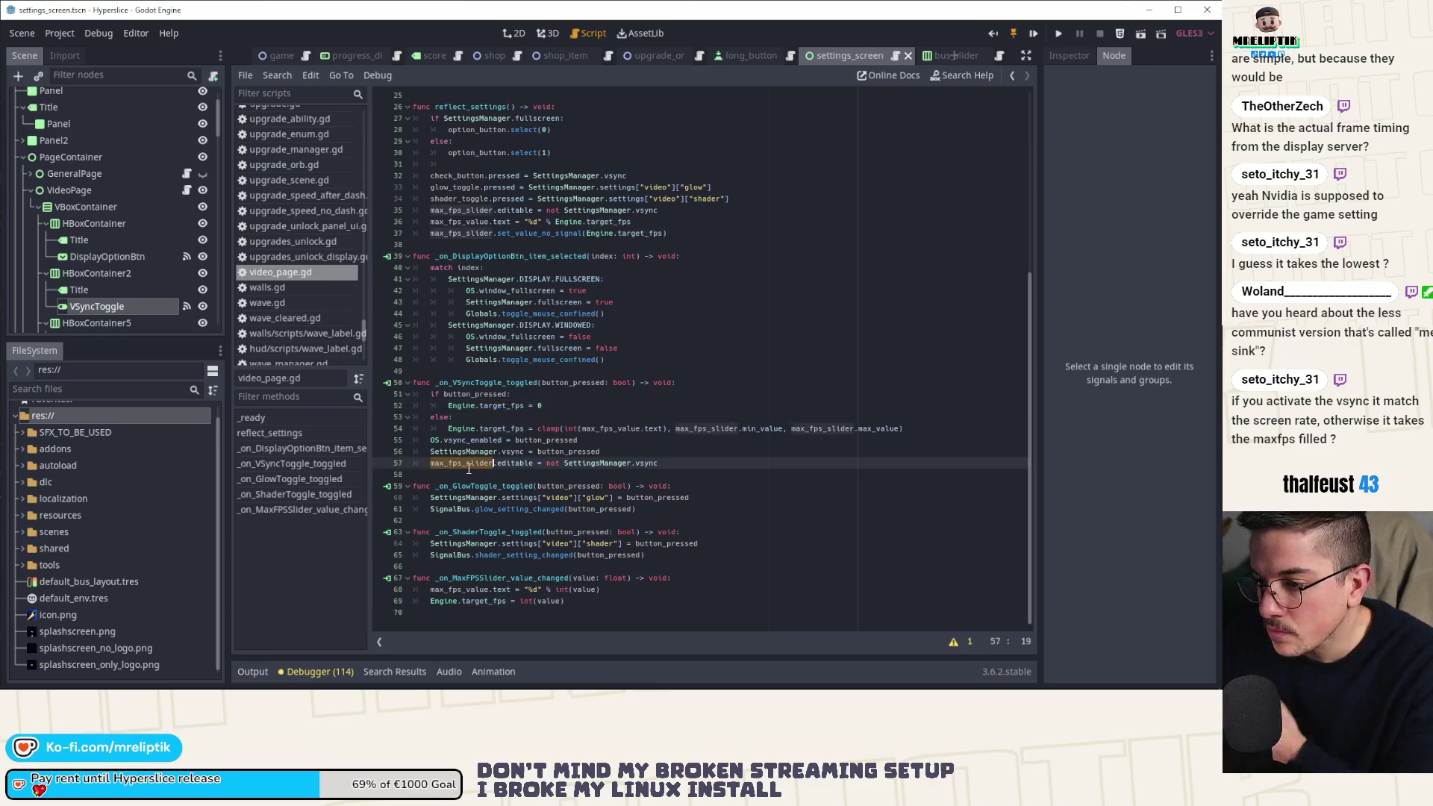
click(666, 455)
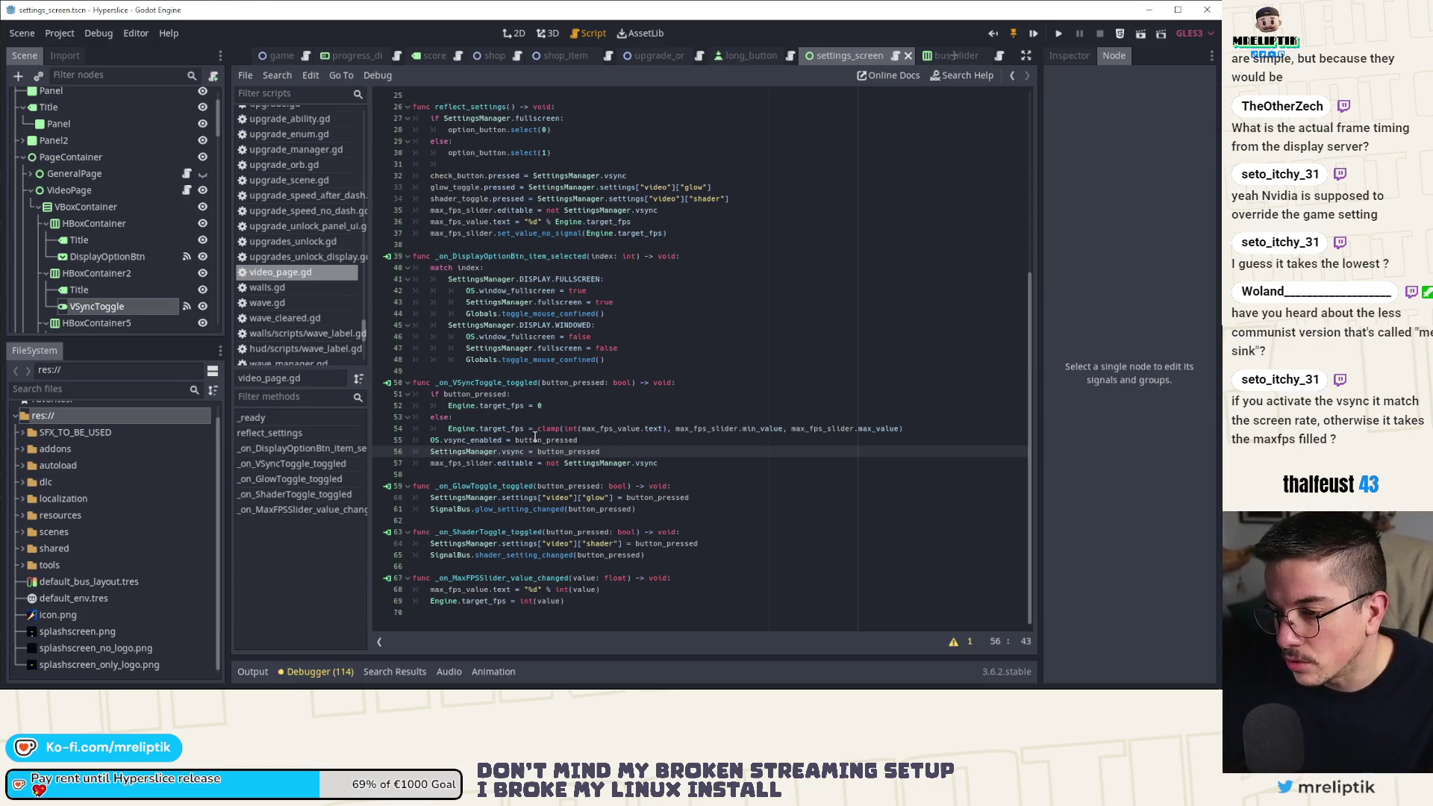
click(588, 402)
Add a max_fps_slider.text line after the target FPS reset in the VSync-on branch.
key(Return)
text(max_fps_slider)
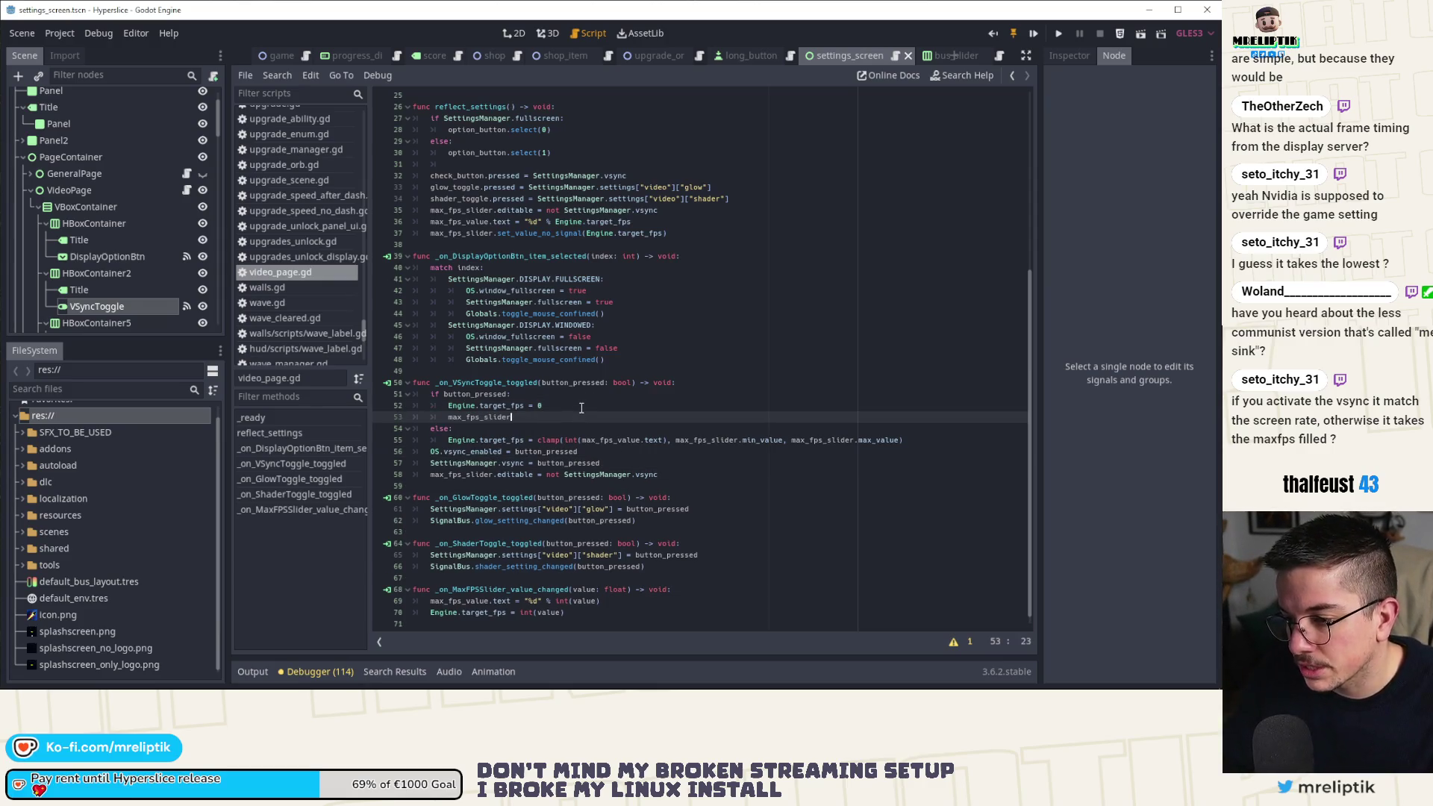
text(.ge)
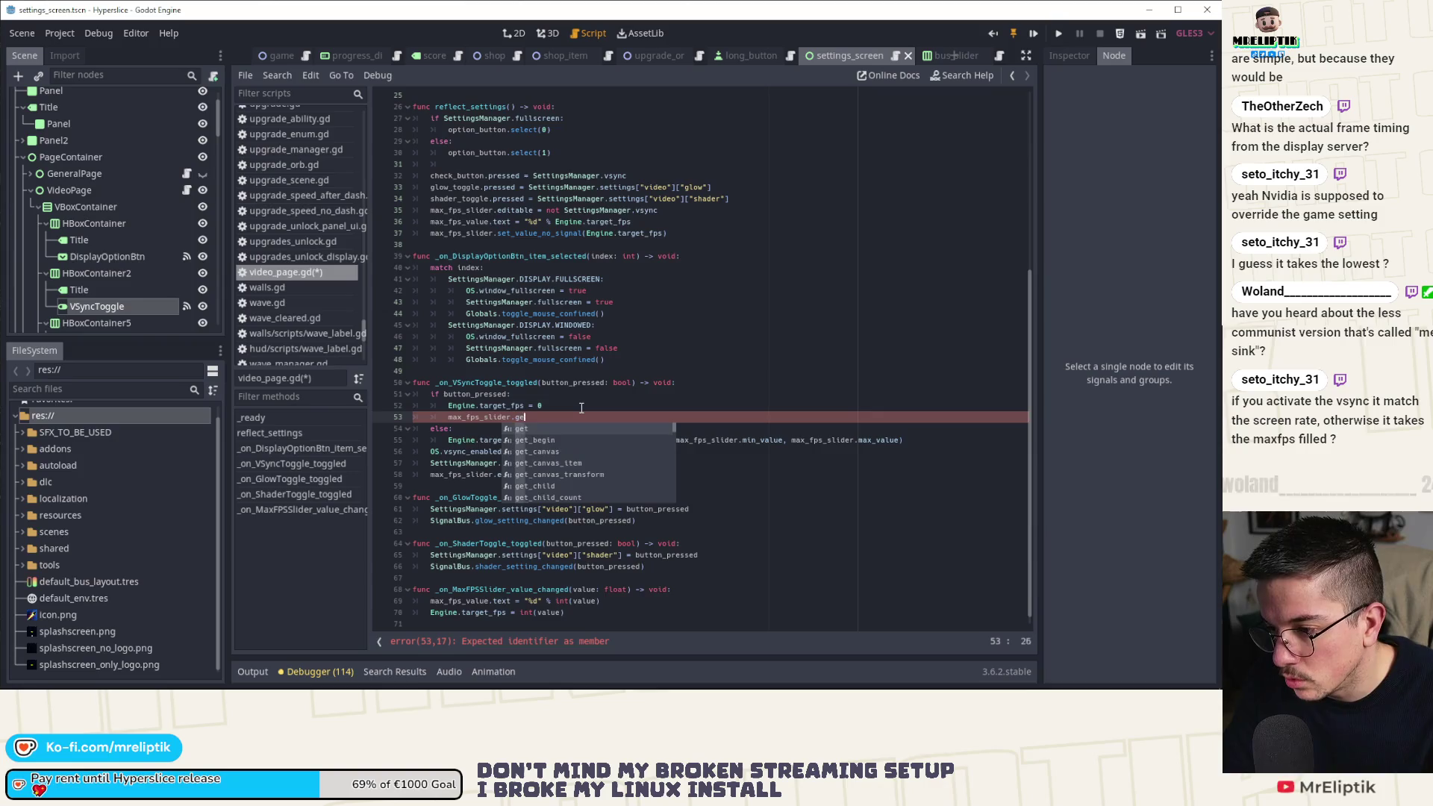
text(t_scre)
key(BackSpace)
key(BackSpace)
key(BackSpace)
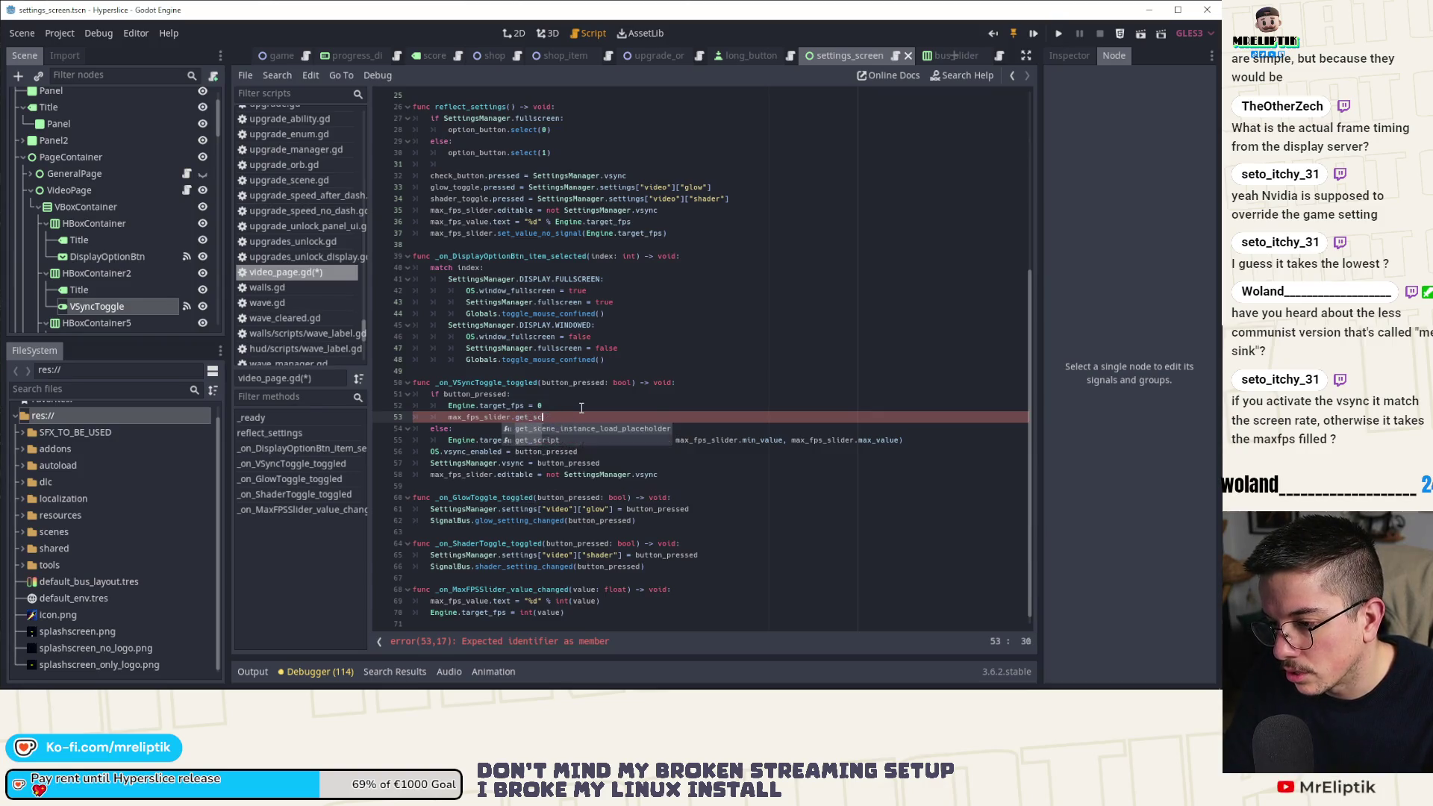
text(text)
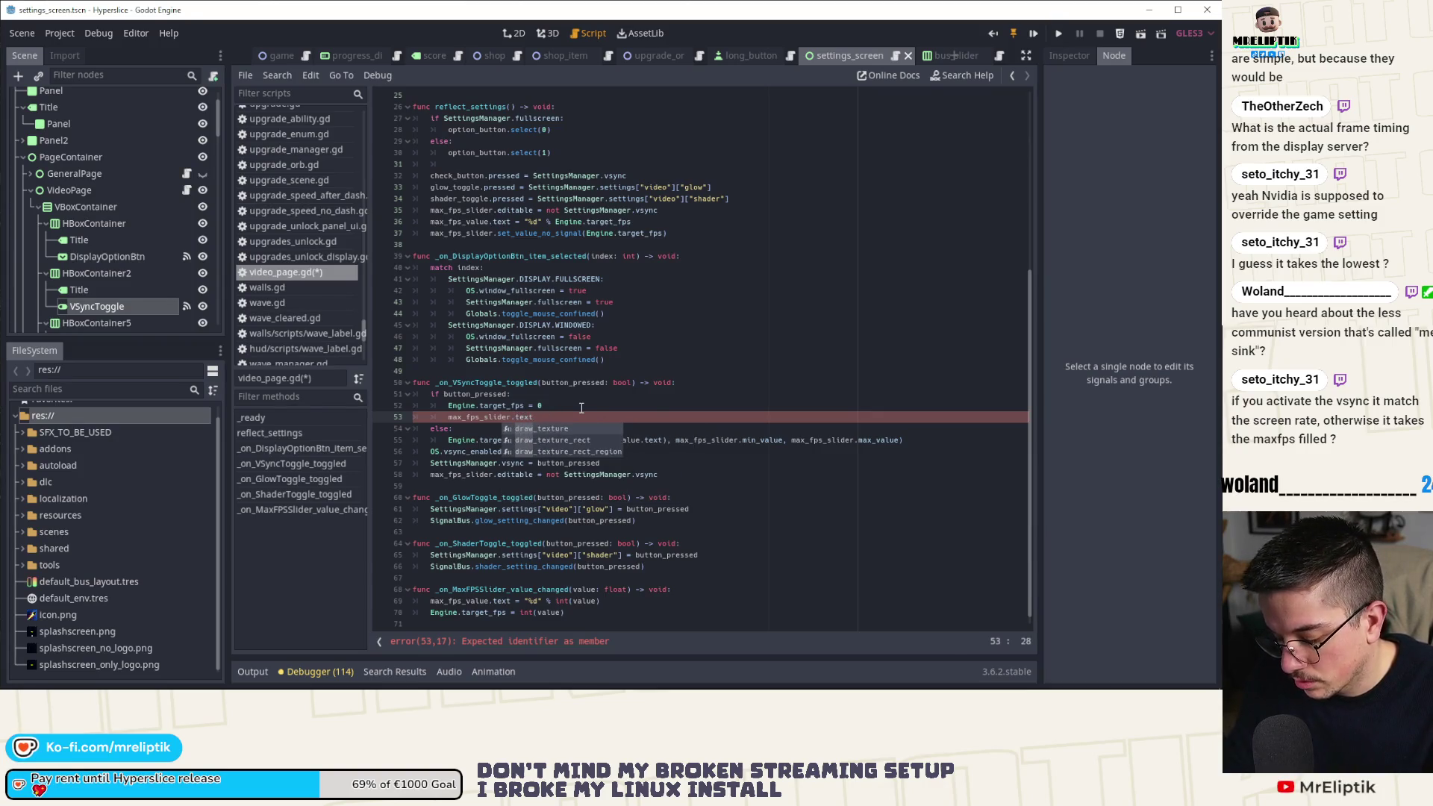
key(ctrl+shift+k)
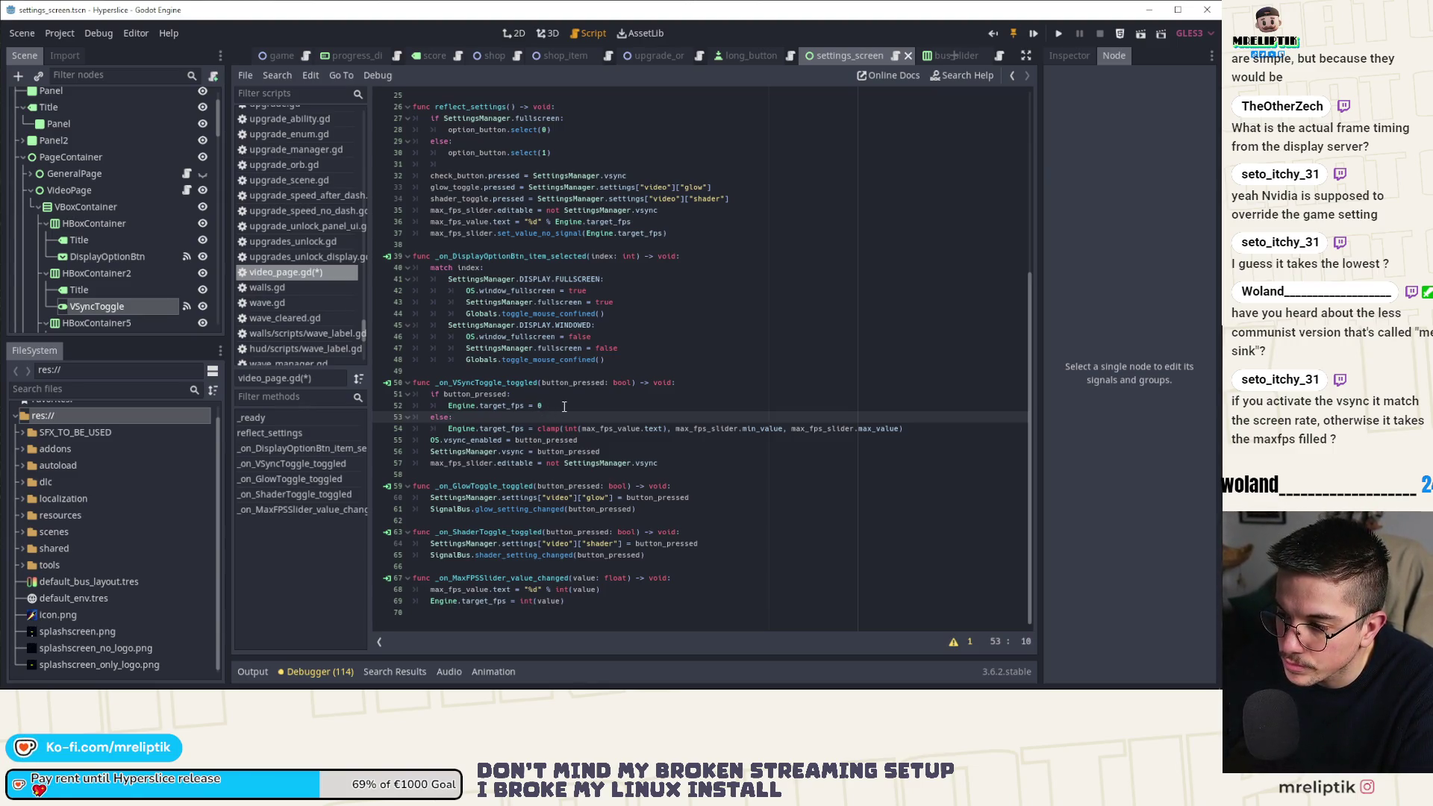
click(564, 406)
key(Return)
text(max_fps_slider.text)
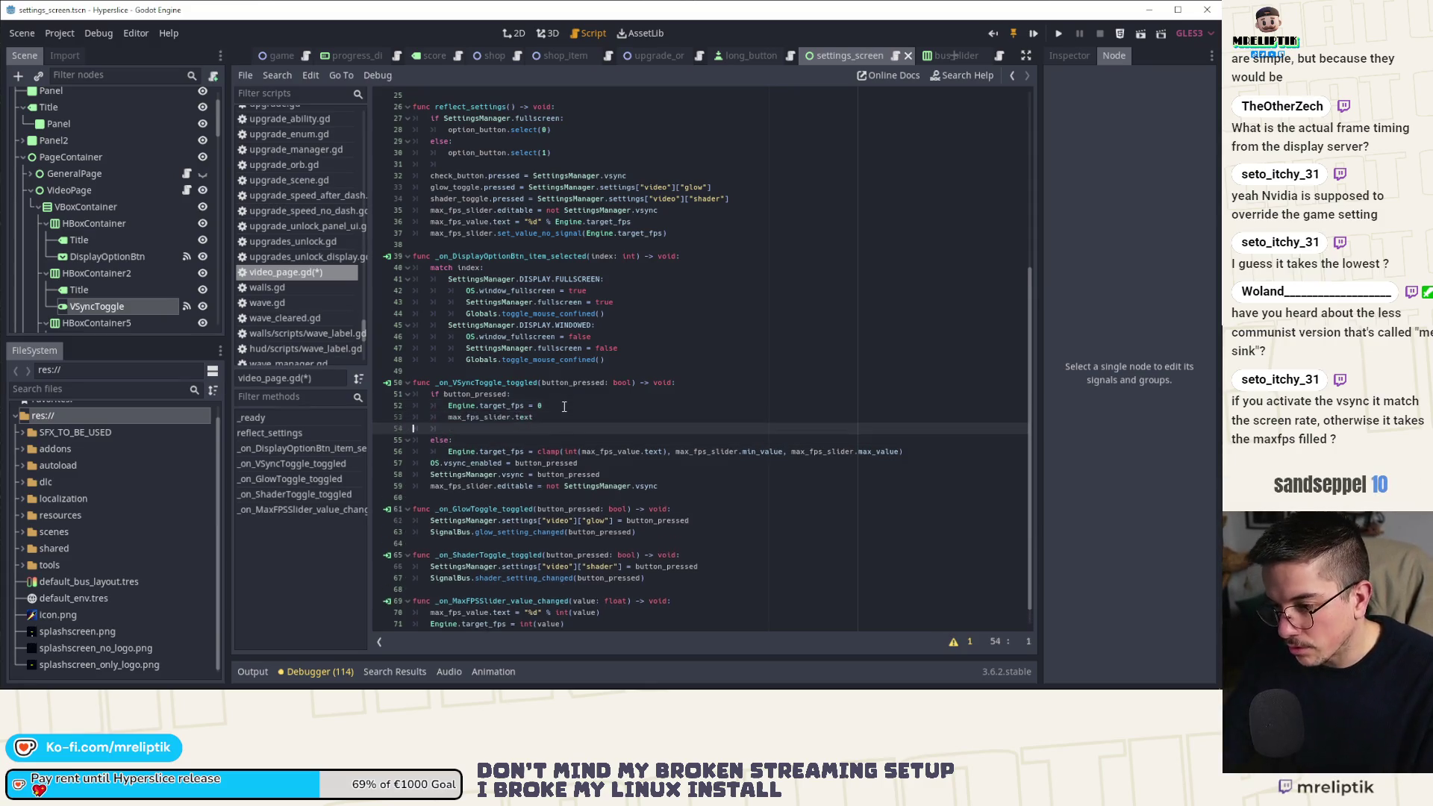
key(BackSpace)
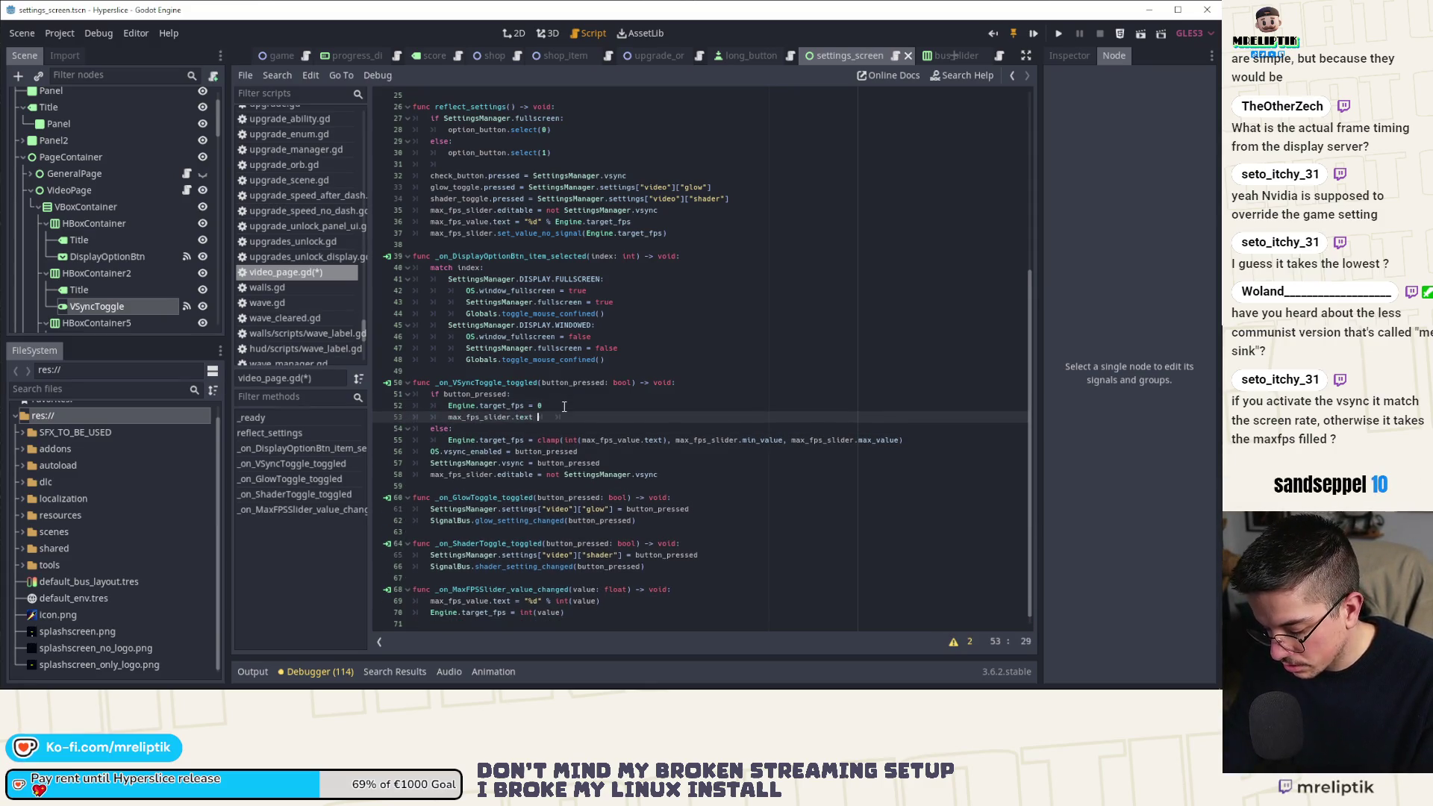
Complete it as max_fps_slider.text = "%d" % OS.get_screen_refresh_rate() and save.
text(= %)
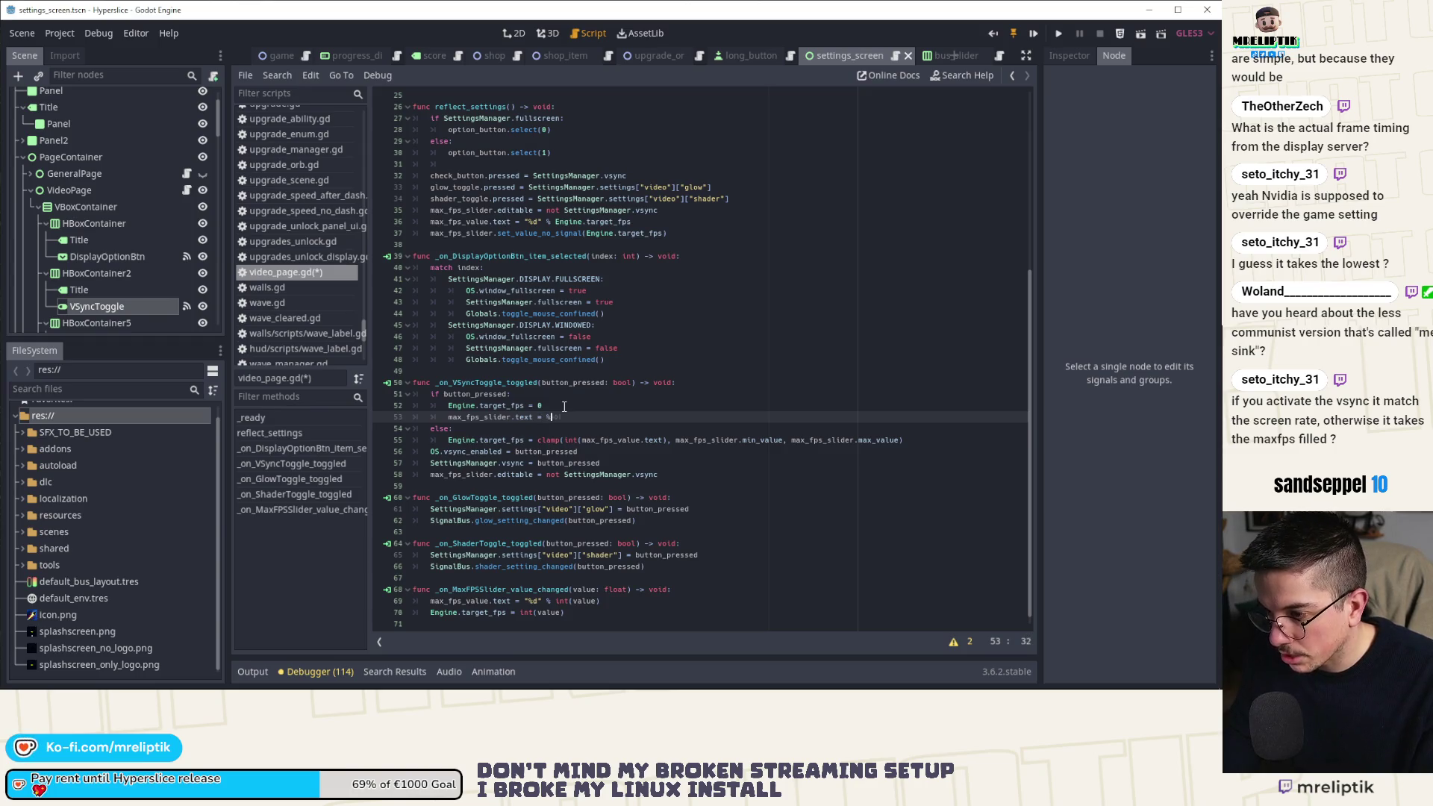
text(")
key(Left)
key(Left)
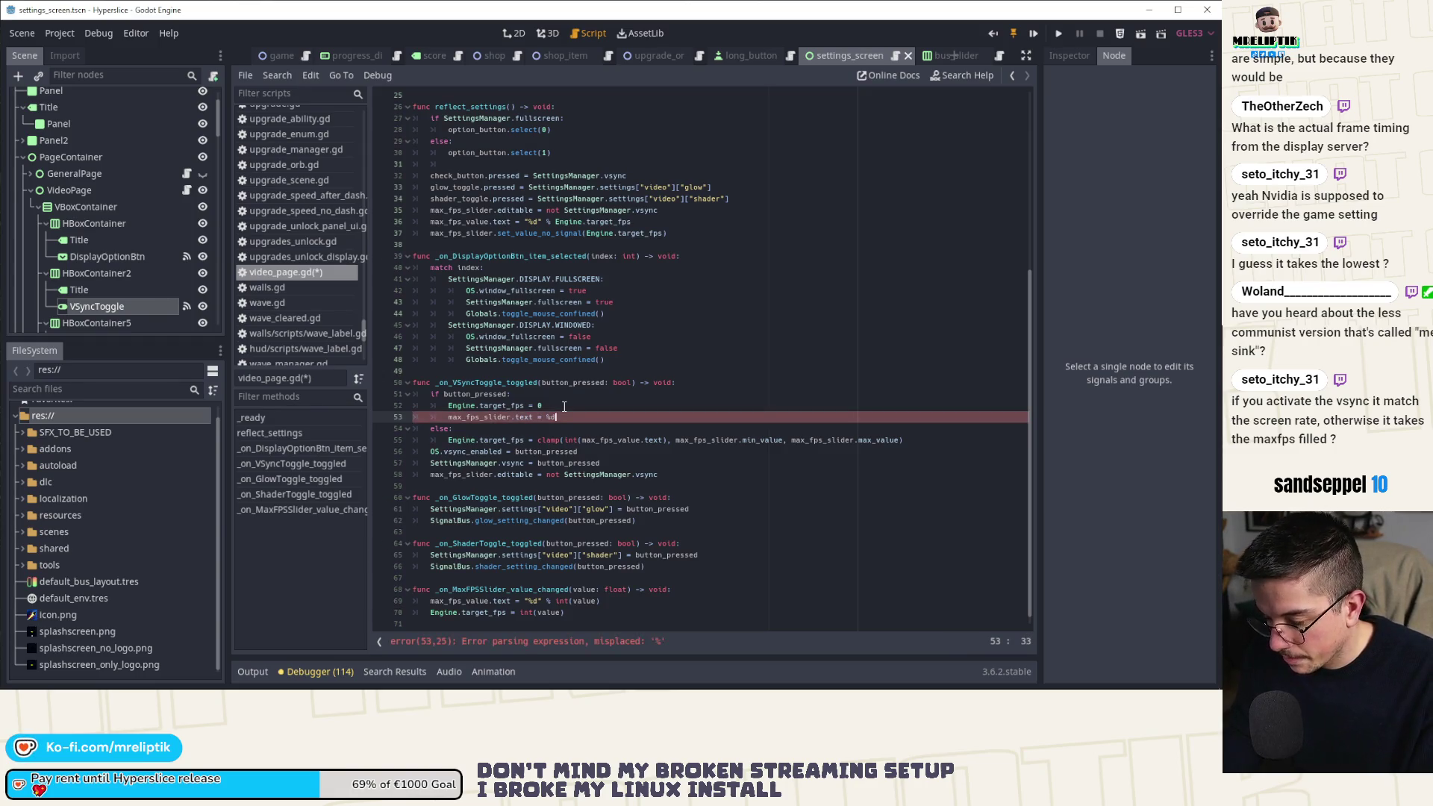
text(")
key(BackSpace)
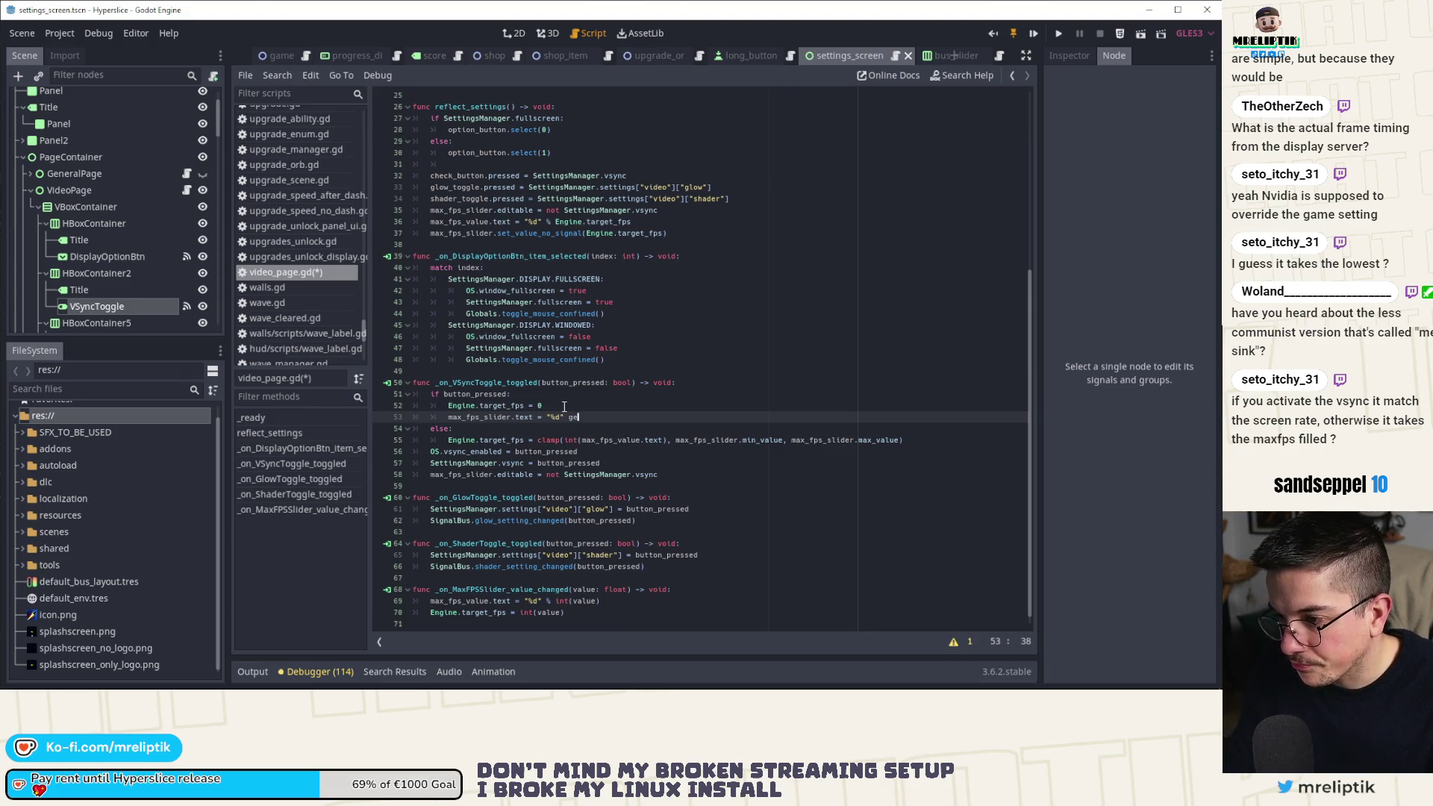
text(% get_)
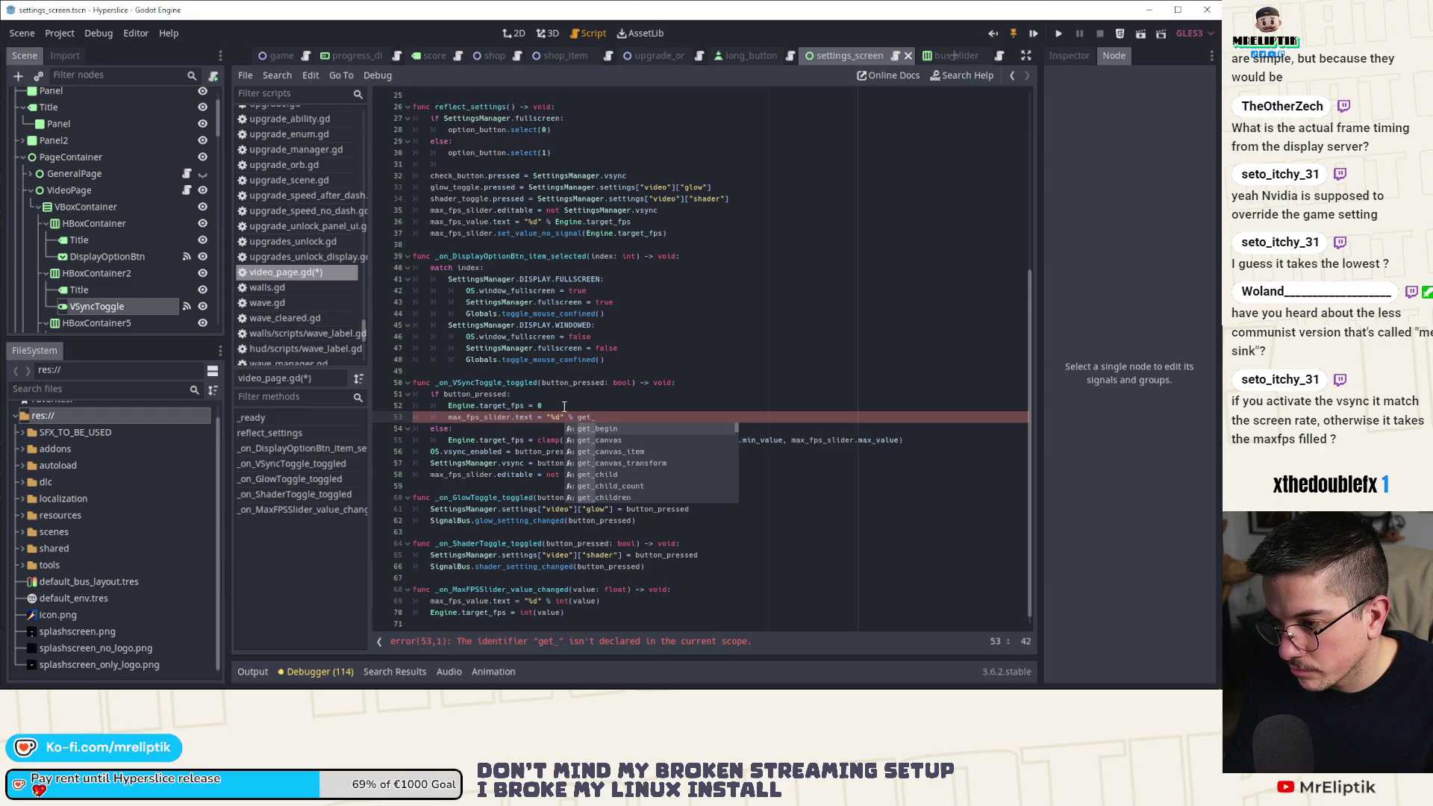
key(BackSpace)
key(BackSpace)
key(BackSpace)
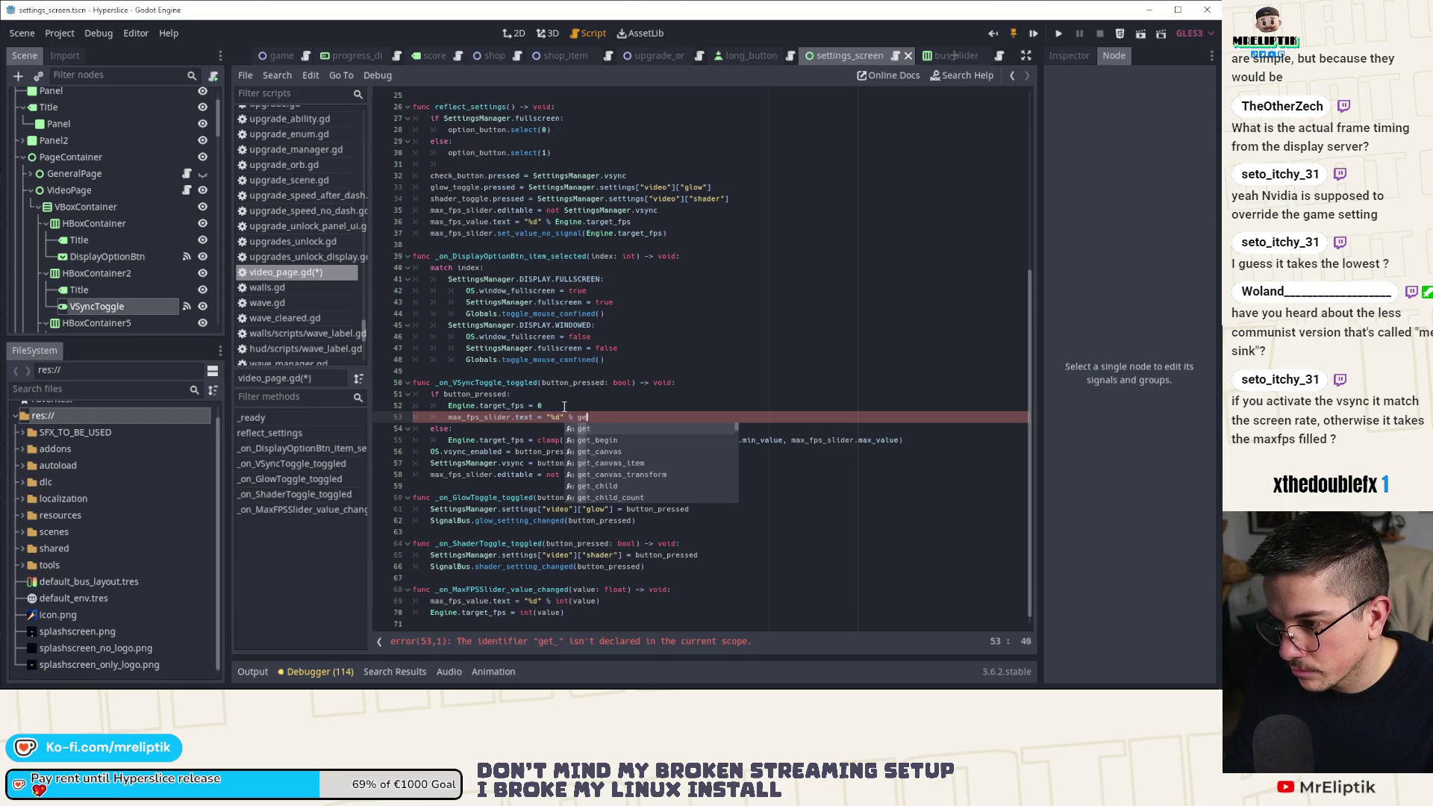
text(OS.get_)
text(ref)
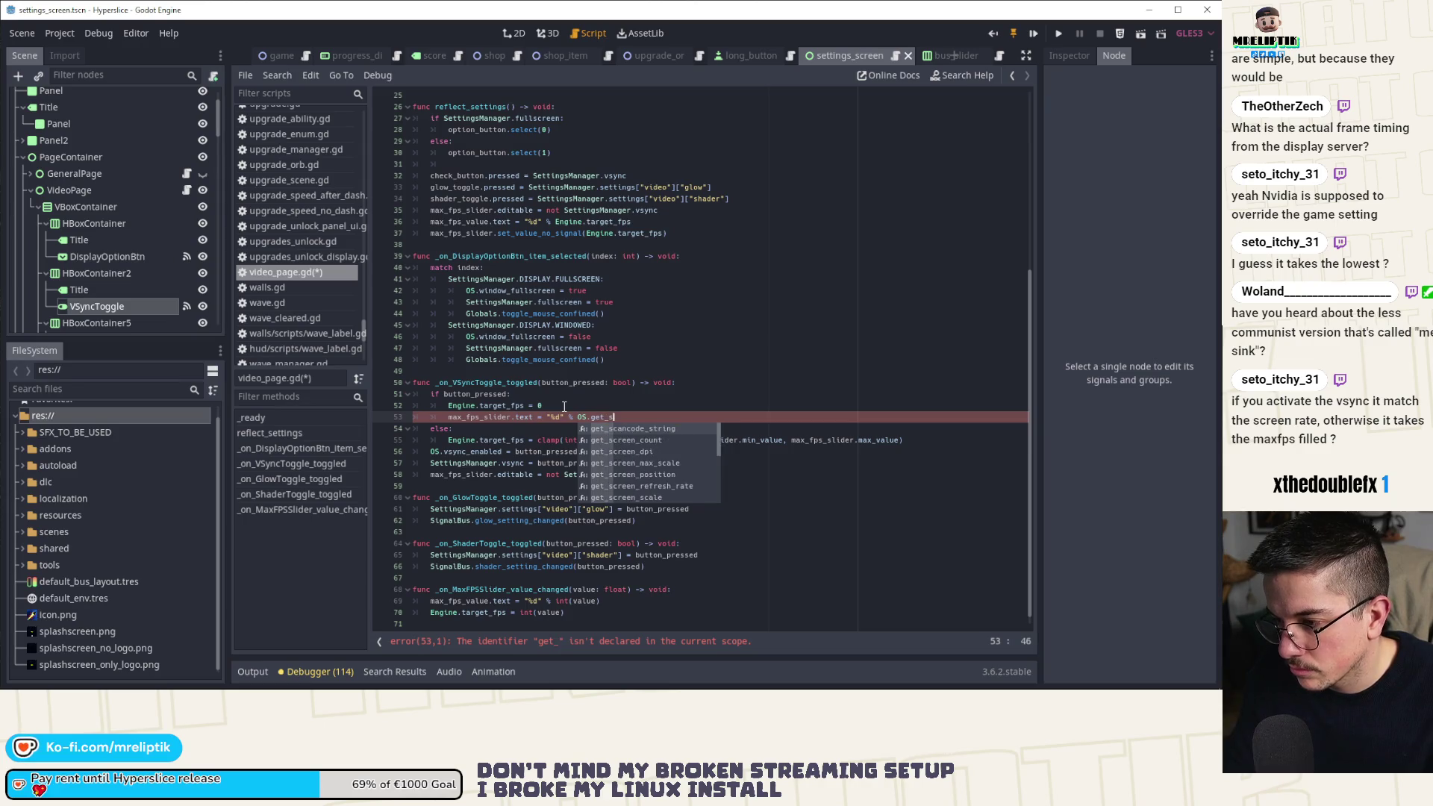
text(re)
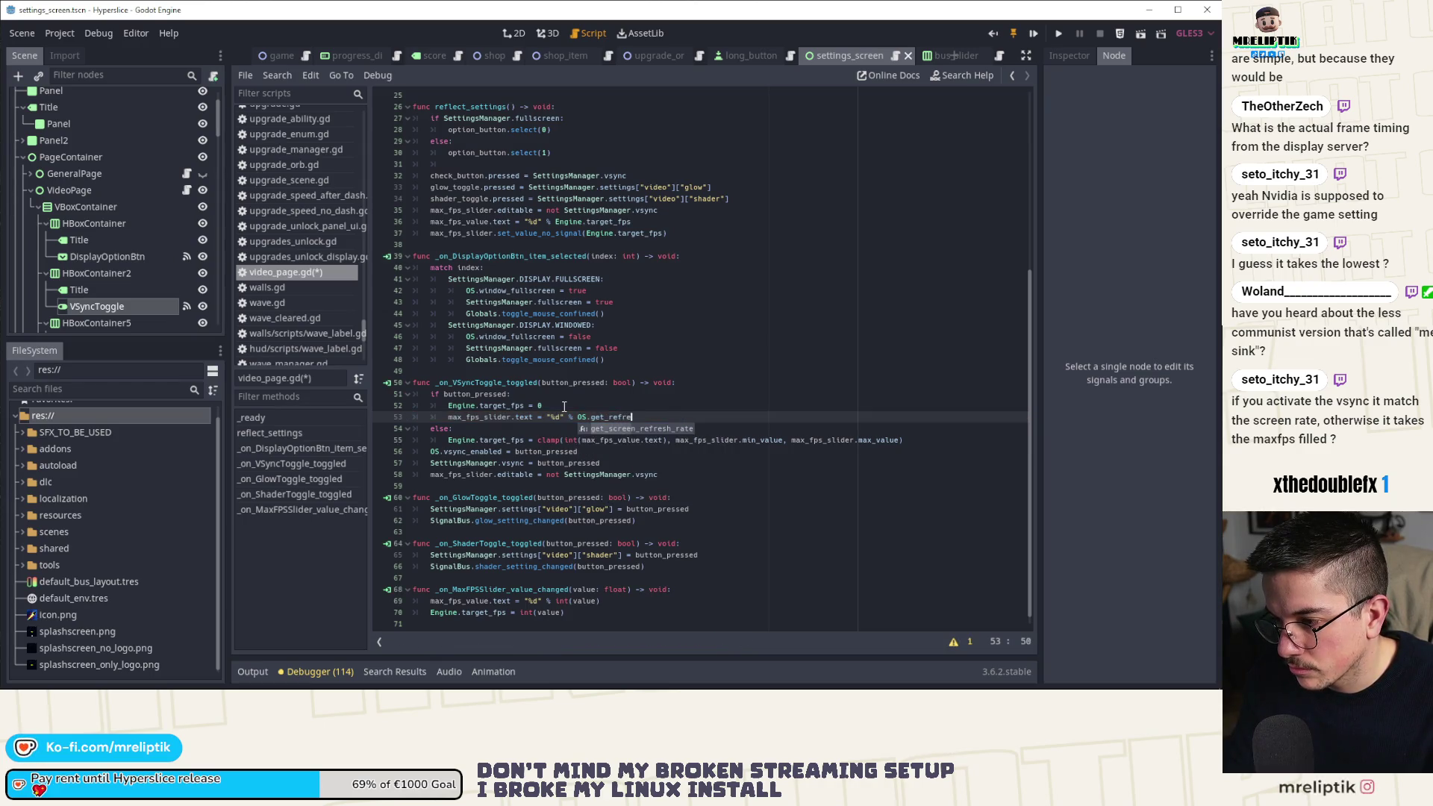
key(Return)
key(ctrl+s)
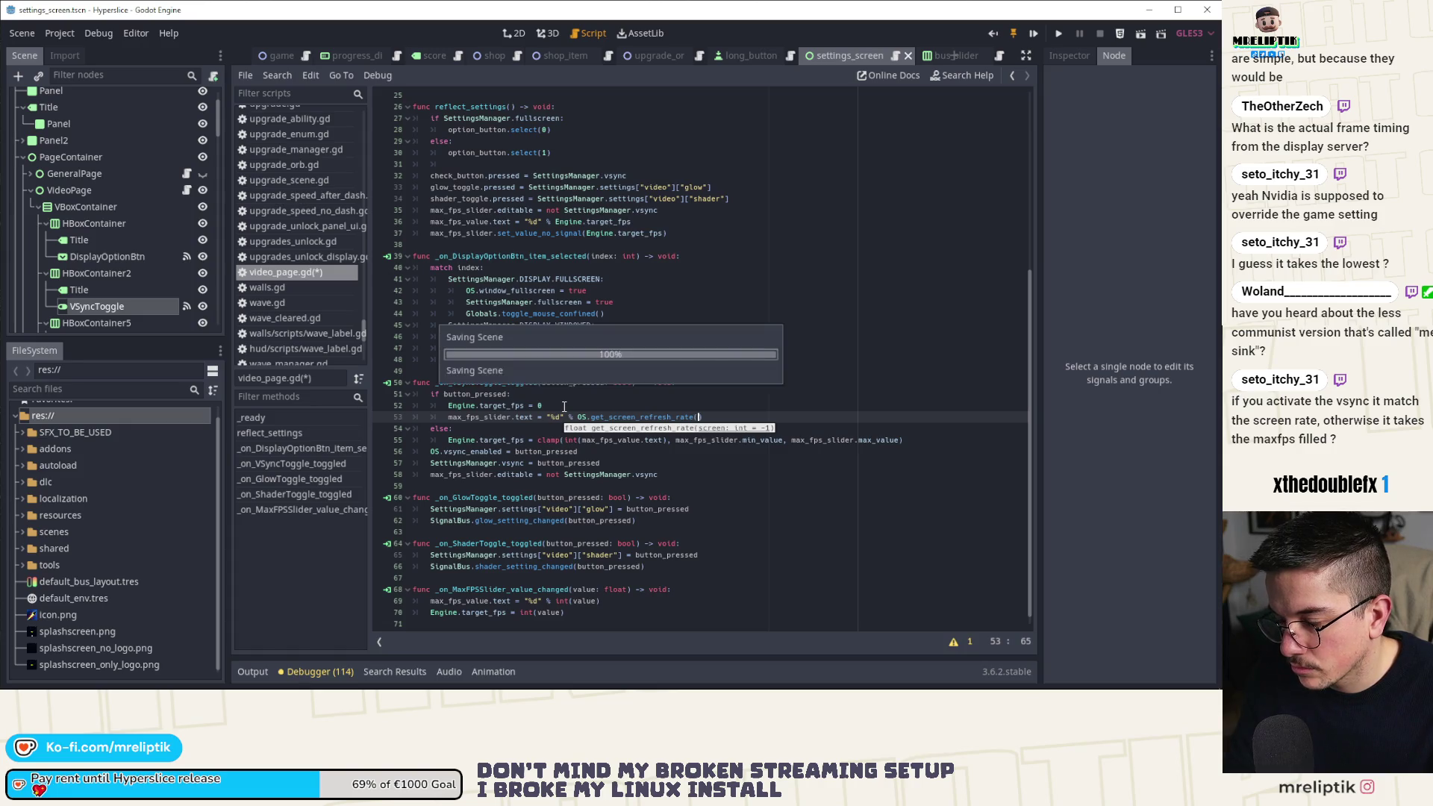
ctrl+click(642, 417)
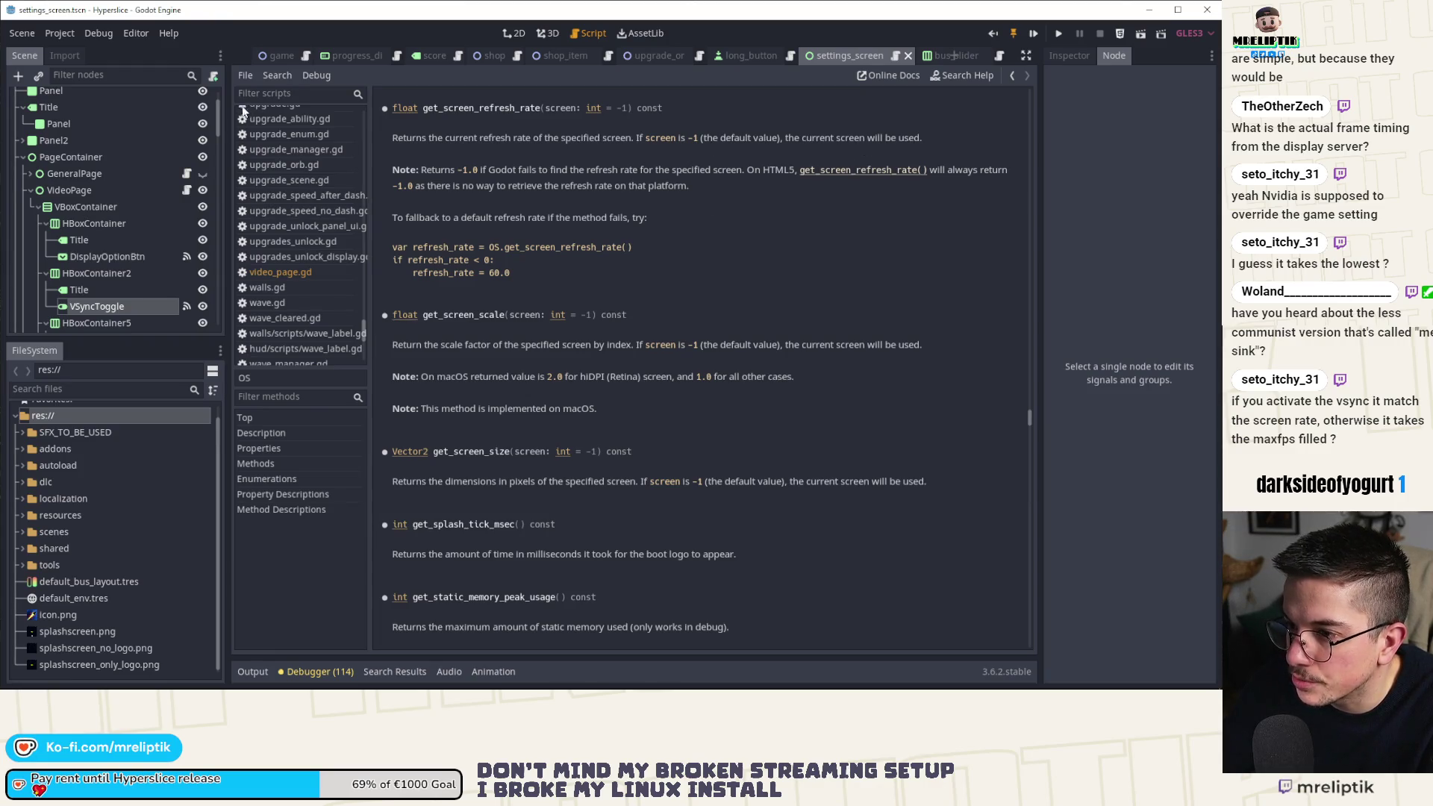
scroll(170, 181, up, 2)
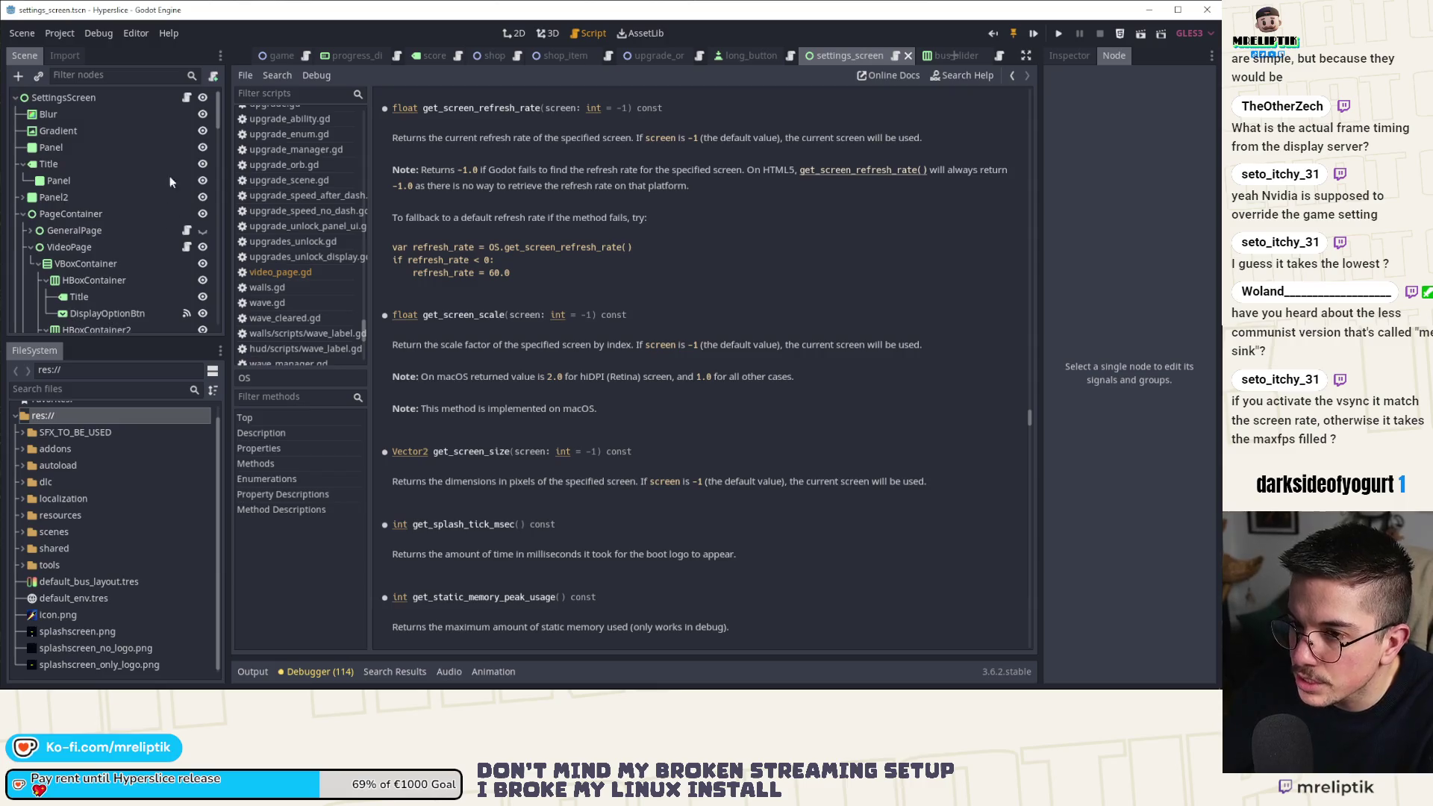
click(186, 98)
scroll(644, 448, down, 10)
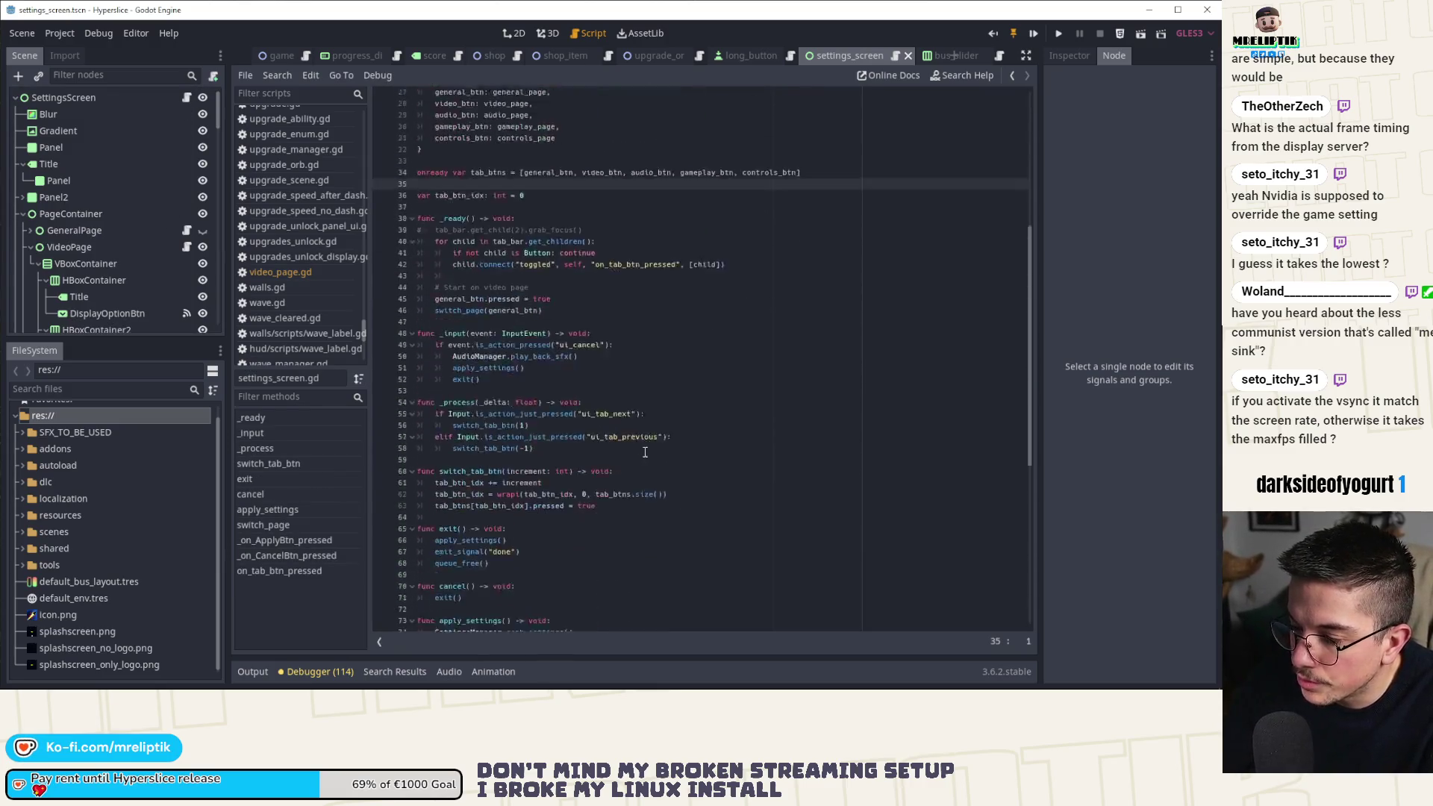
scroll(186, 289, down, 5)
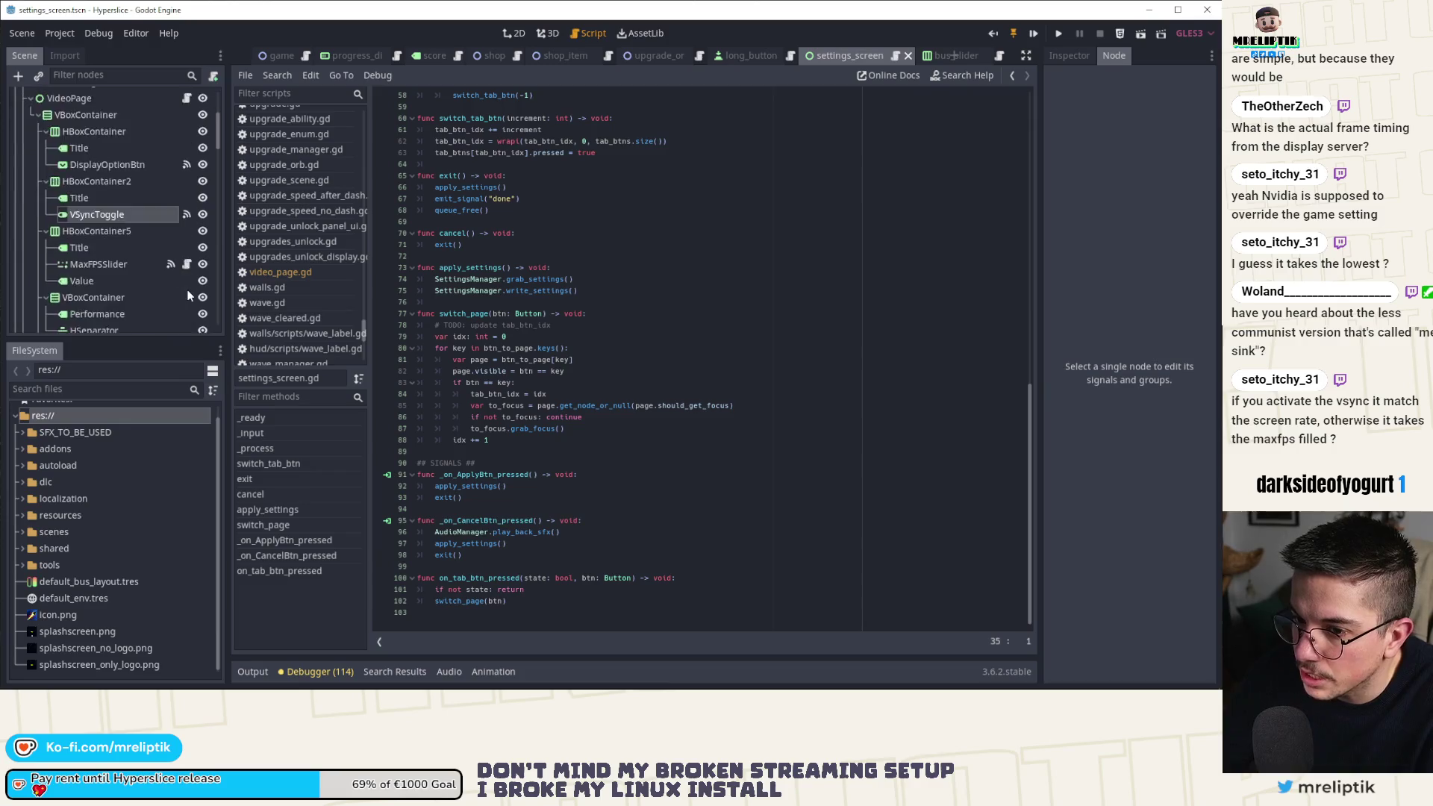
scroll(182, 232, up, 5)
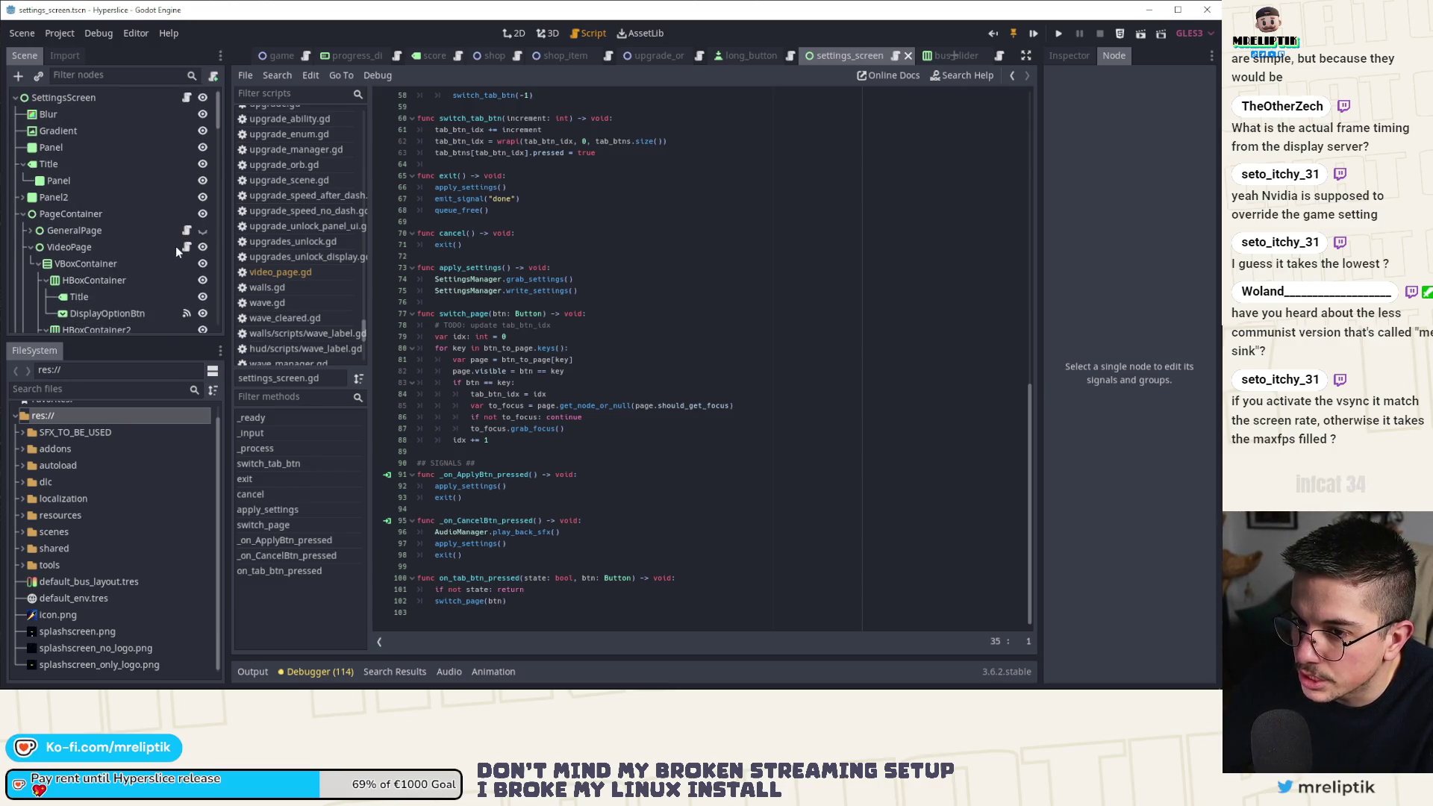
click(187, 246)
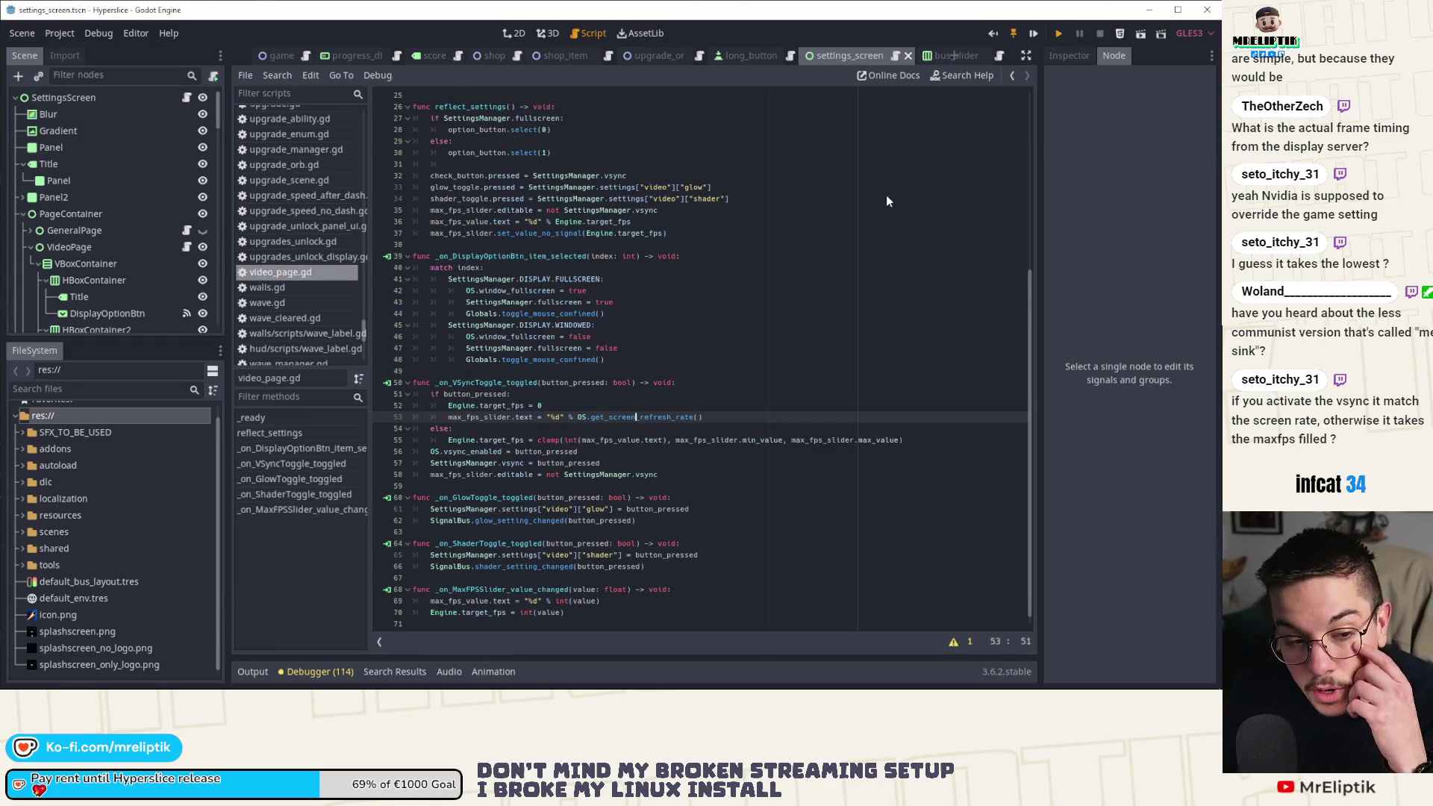
Run the game, open Options > Video and toggle VSync, hitting the line 53 'text' error.
key(ctrl+s)
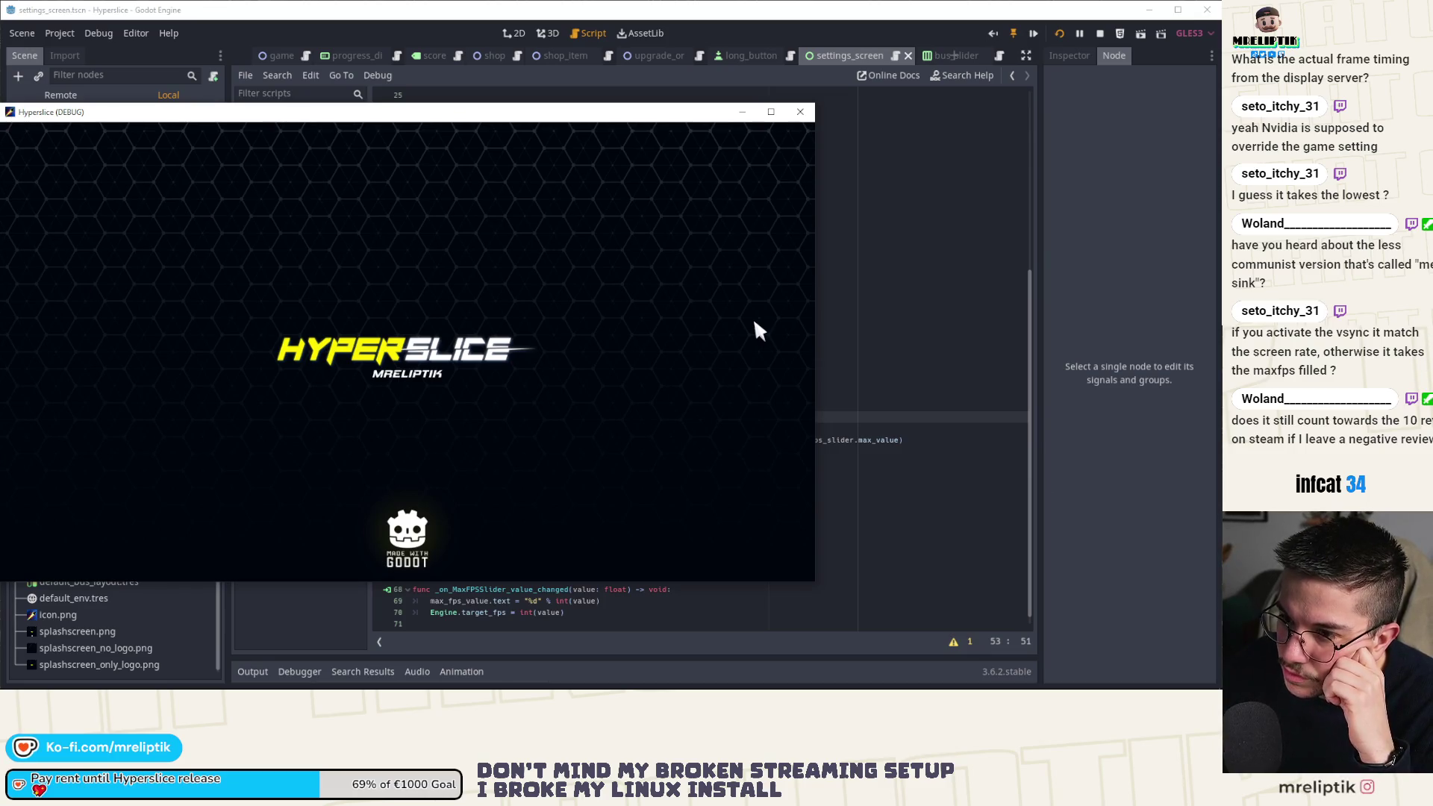
click(477, 560)
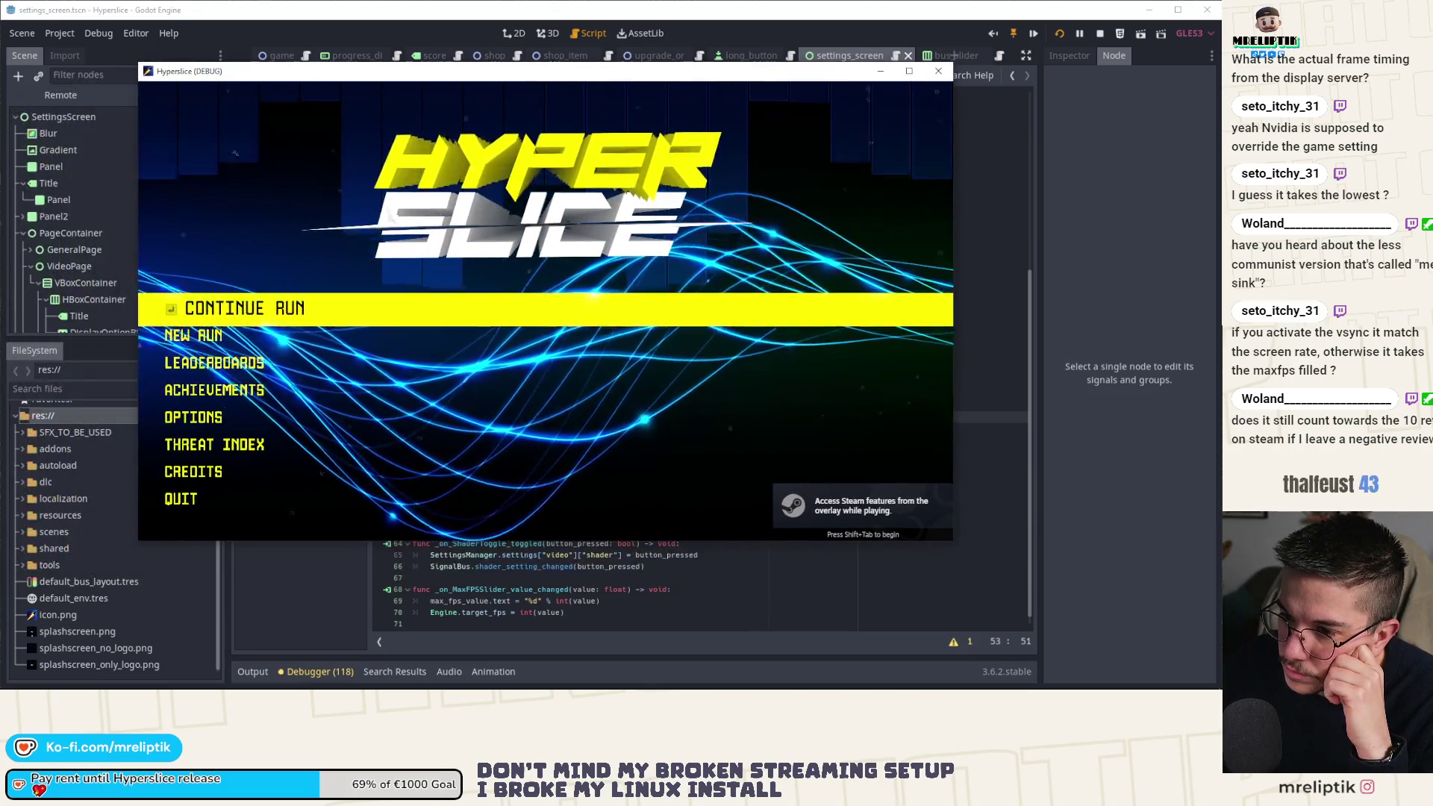
click(262, 418)
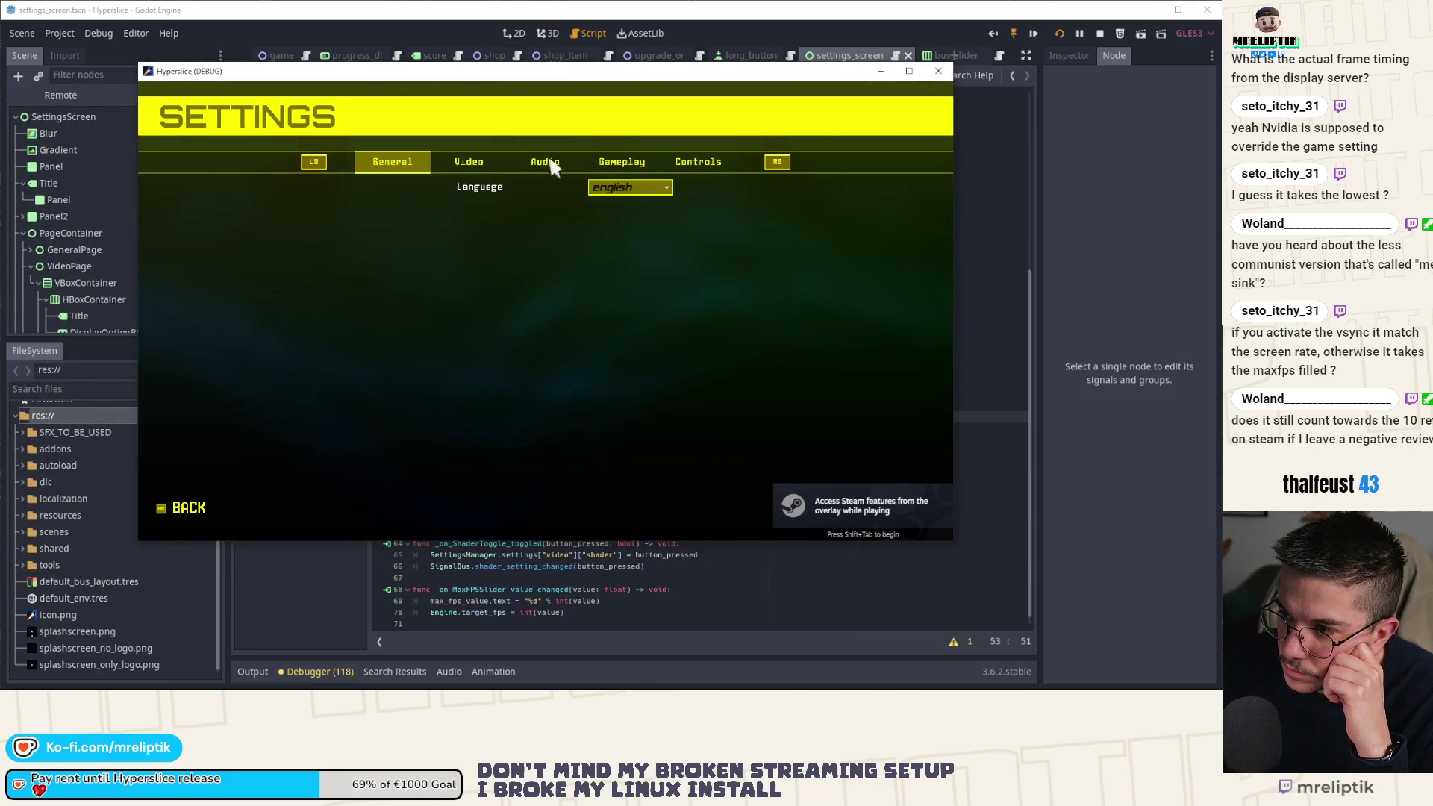
click(621, 162)
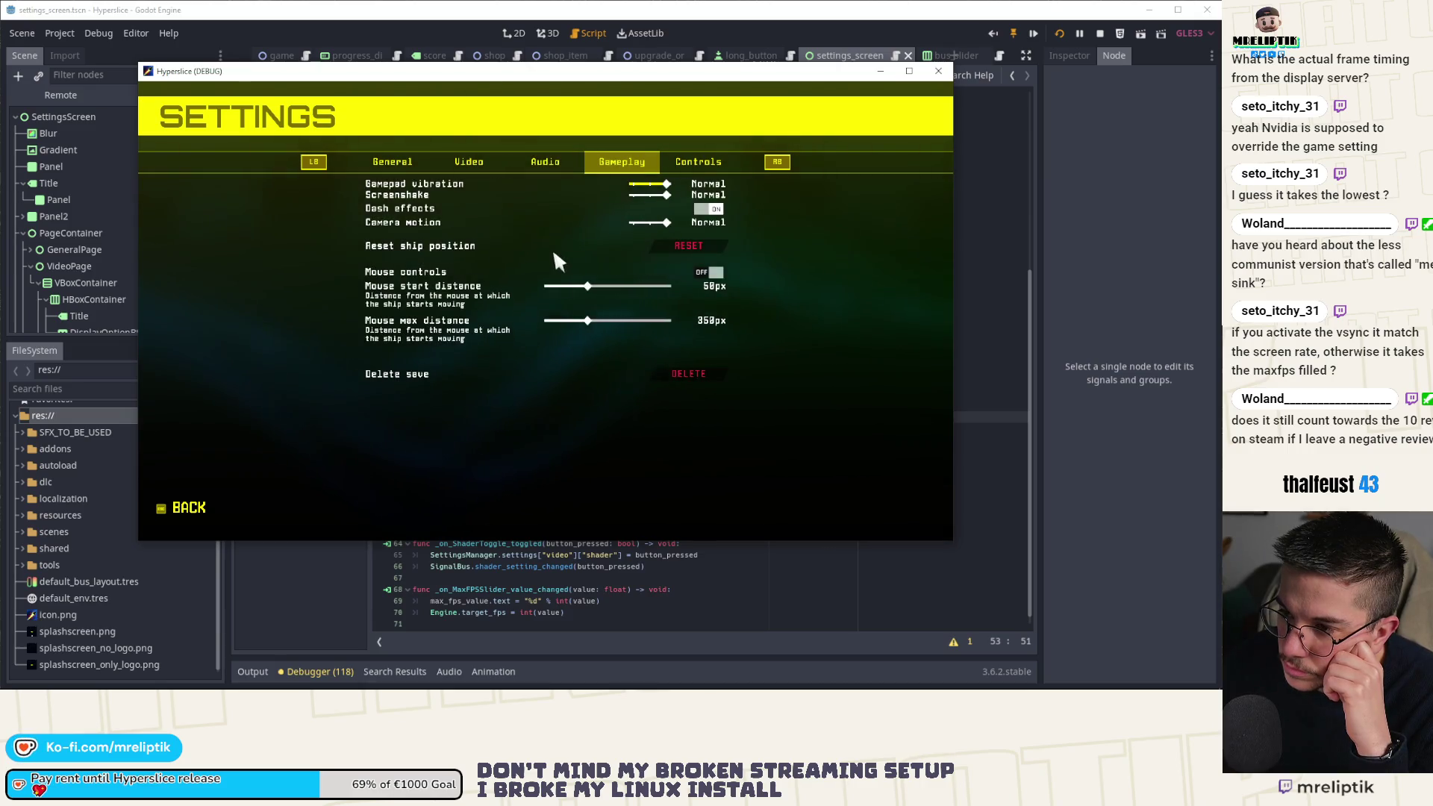
click(545, 166)
click(467, 164)
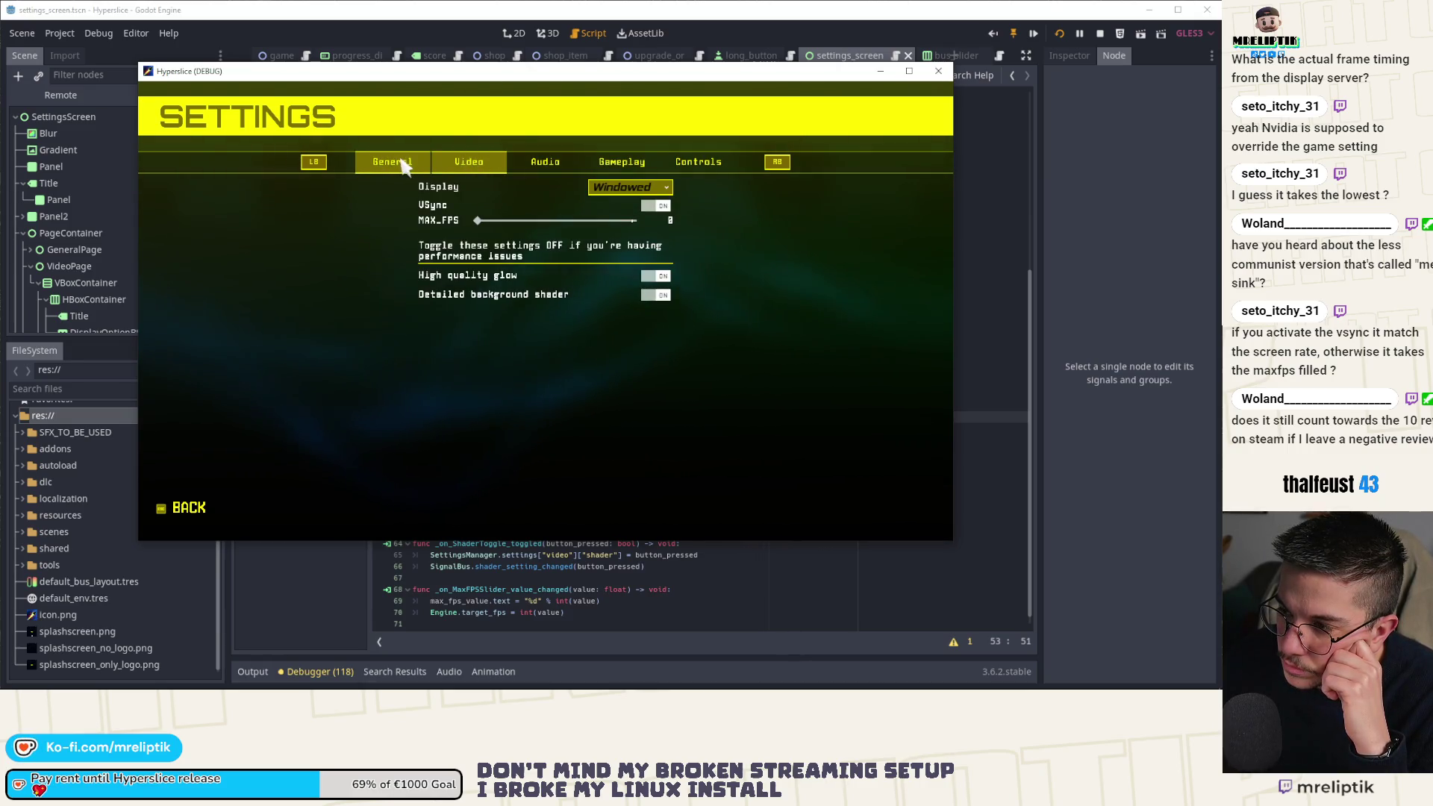
click(650, 205)
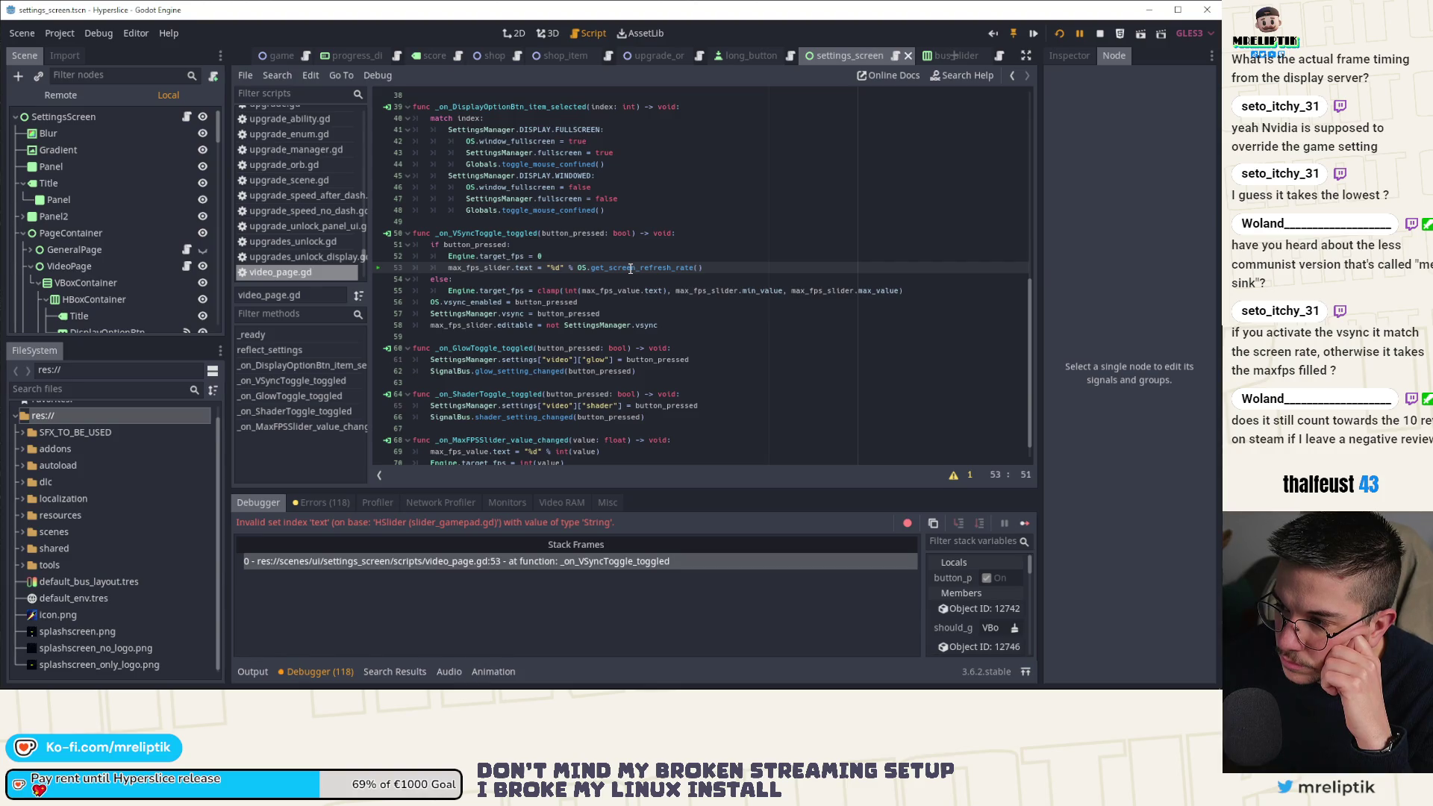
Try a %s format on line 53, rerun the scene and toggle VSync.
double_click(631, 268)
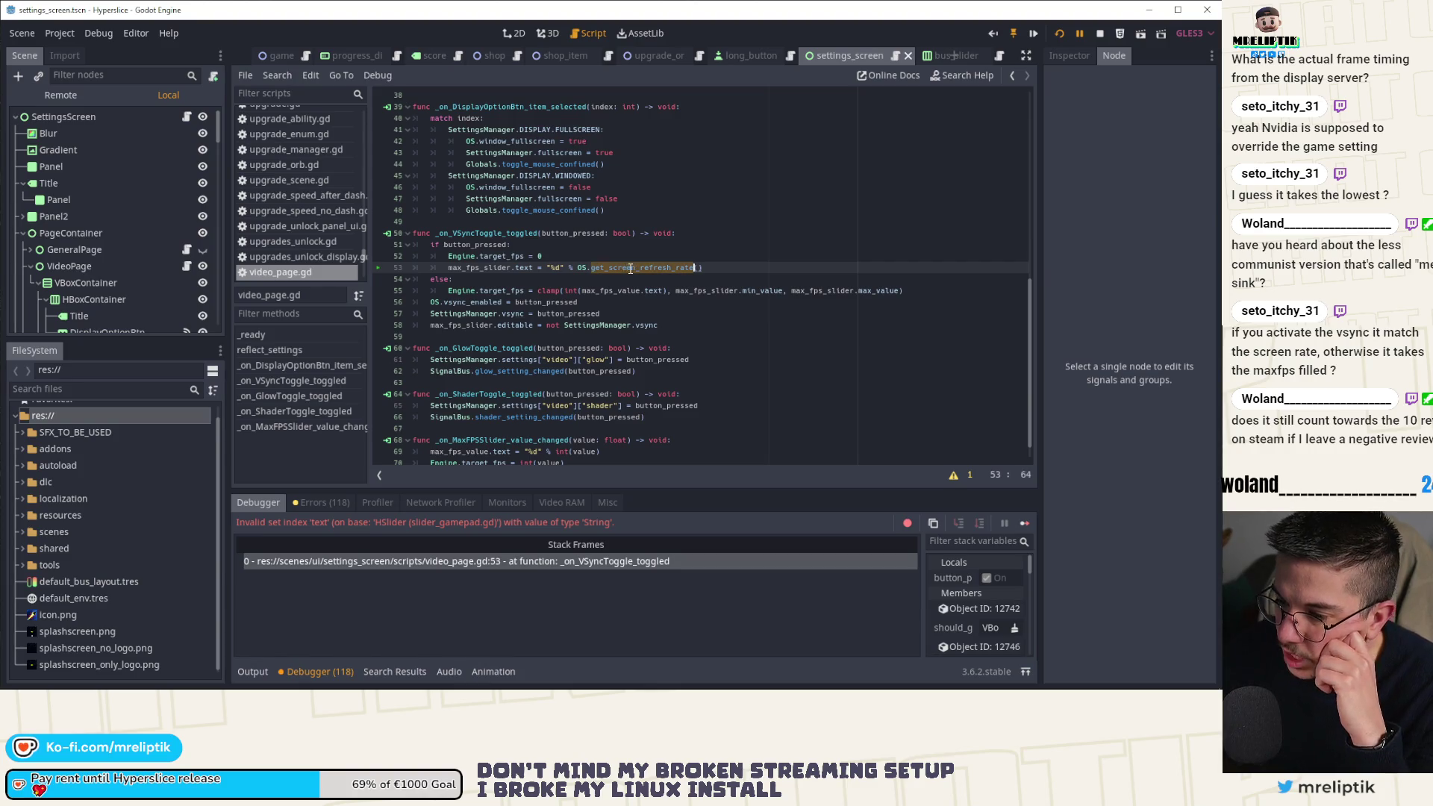
click(559, 267)
key(BackSpace)
text(s)
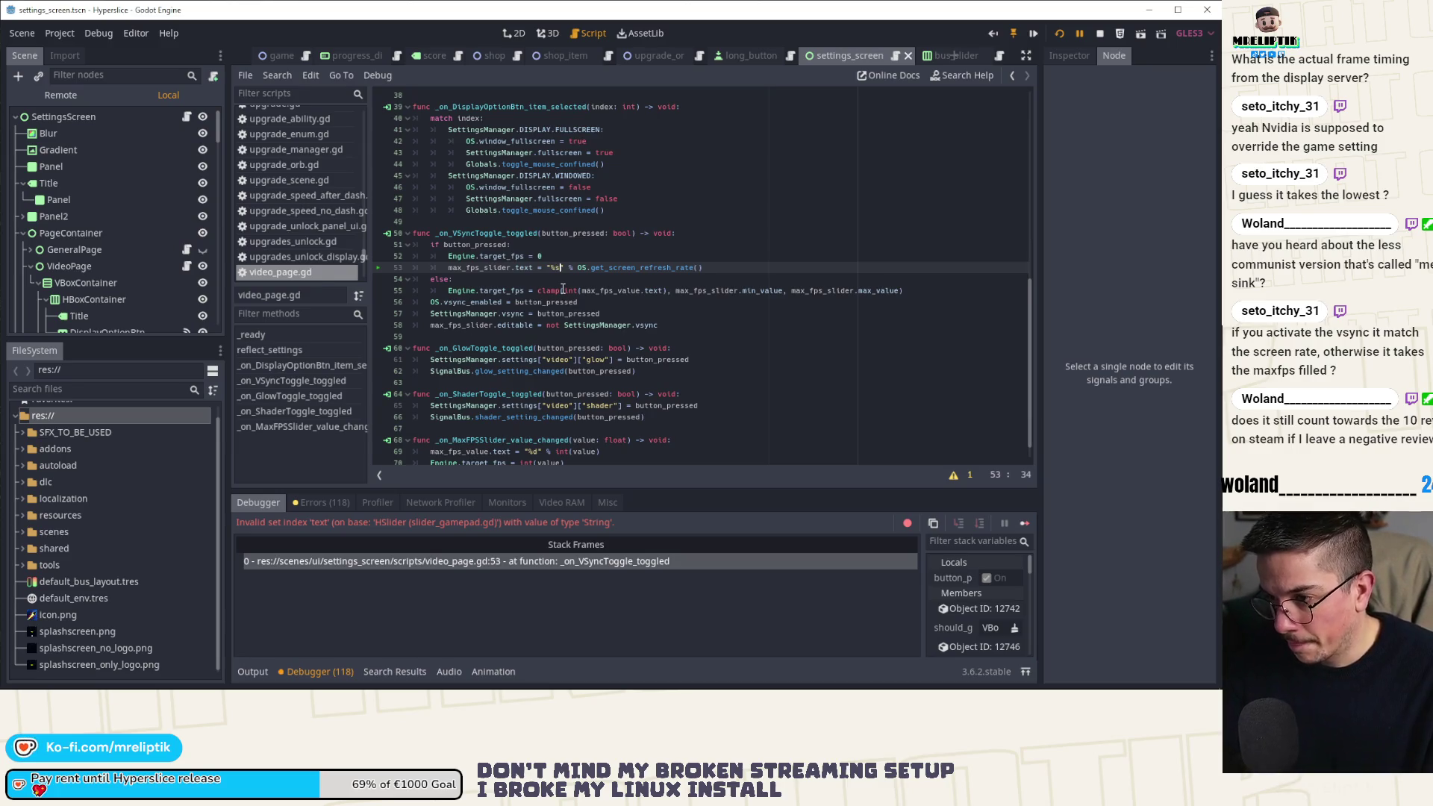
key(F6)
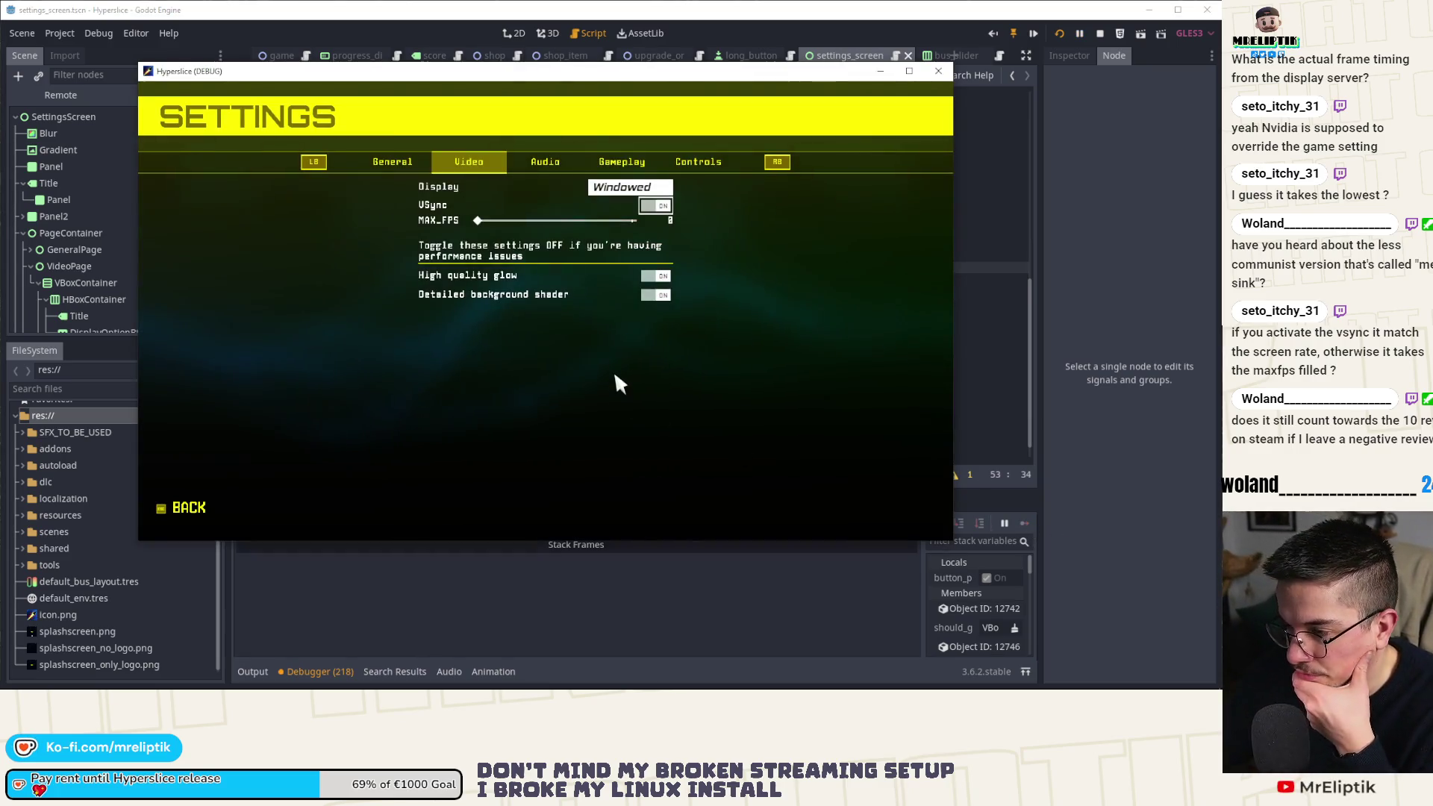
click(653, 209)
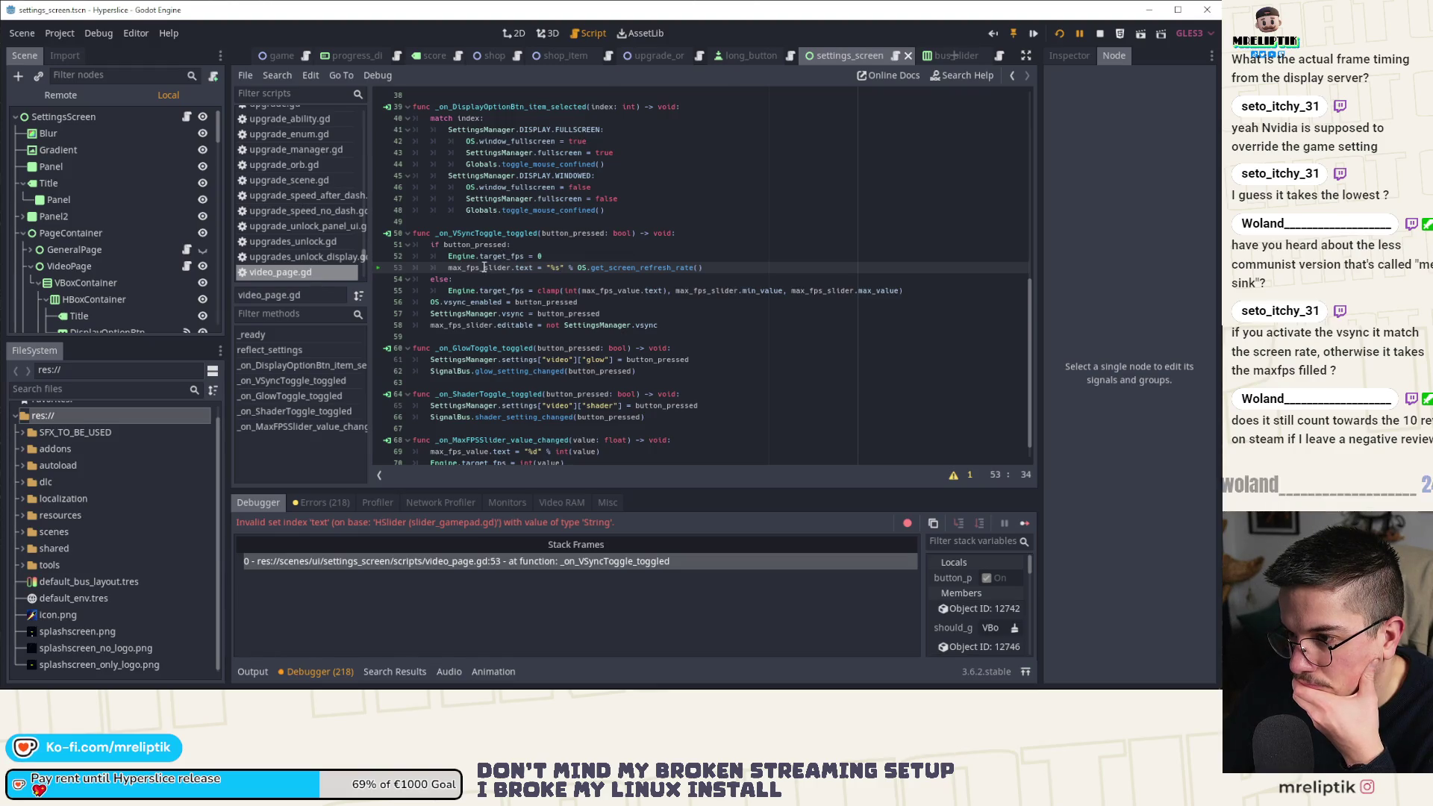
Restore %d, write to max_fps_value.text instead of the slider, and relaunch the project.
key(BackSpace)
text(d)
double_click(445, 326)
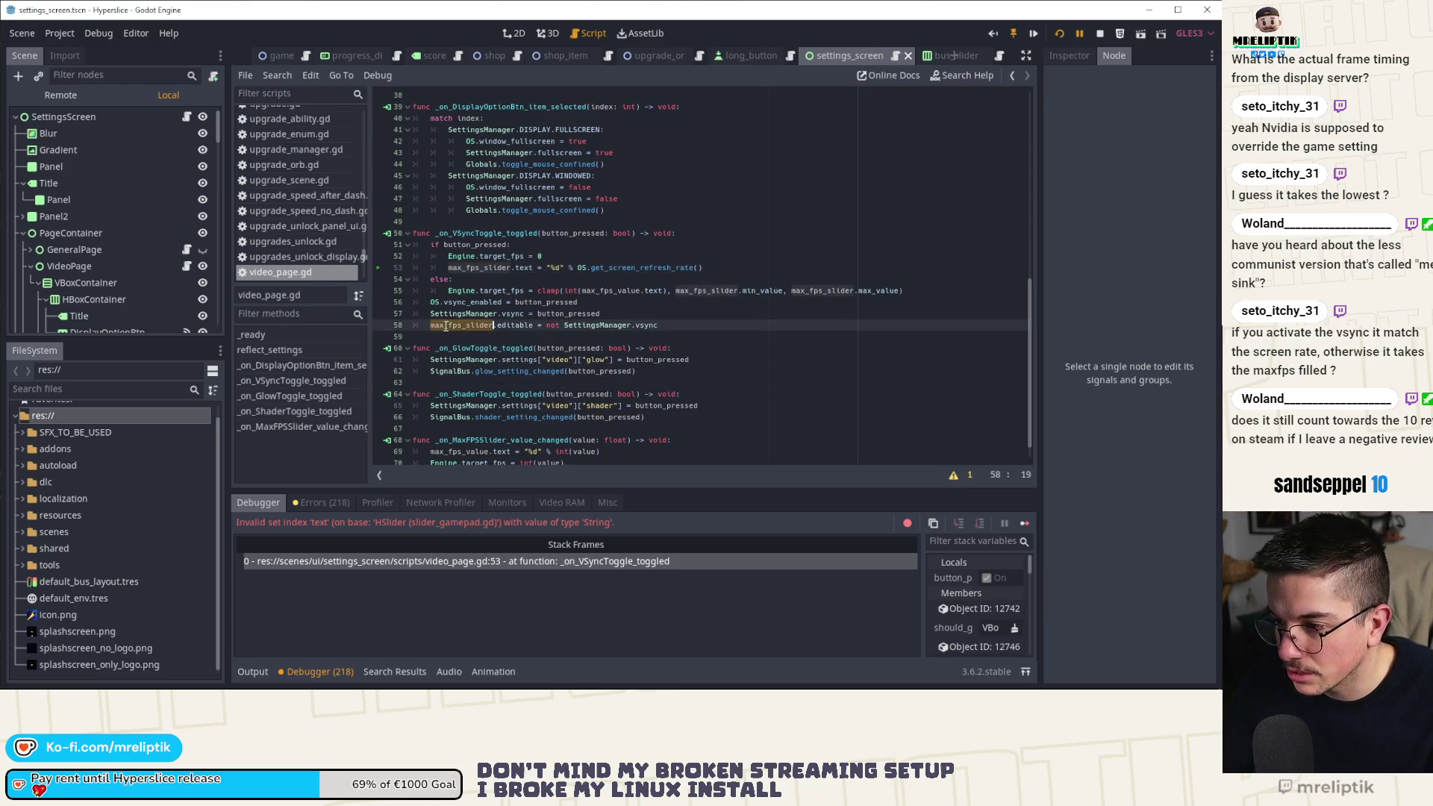
click(713, 289)
click(512, 267)
key(BackSpace)
key(BackSpace)
key(BackSpace)
text(value)
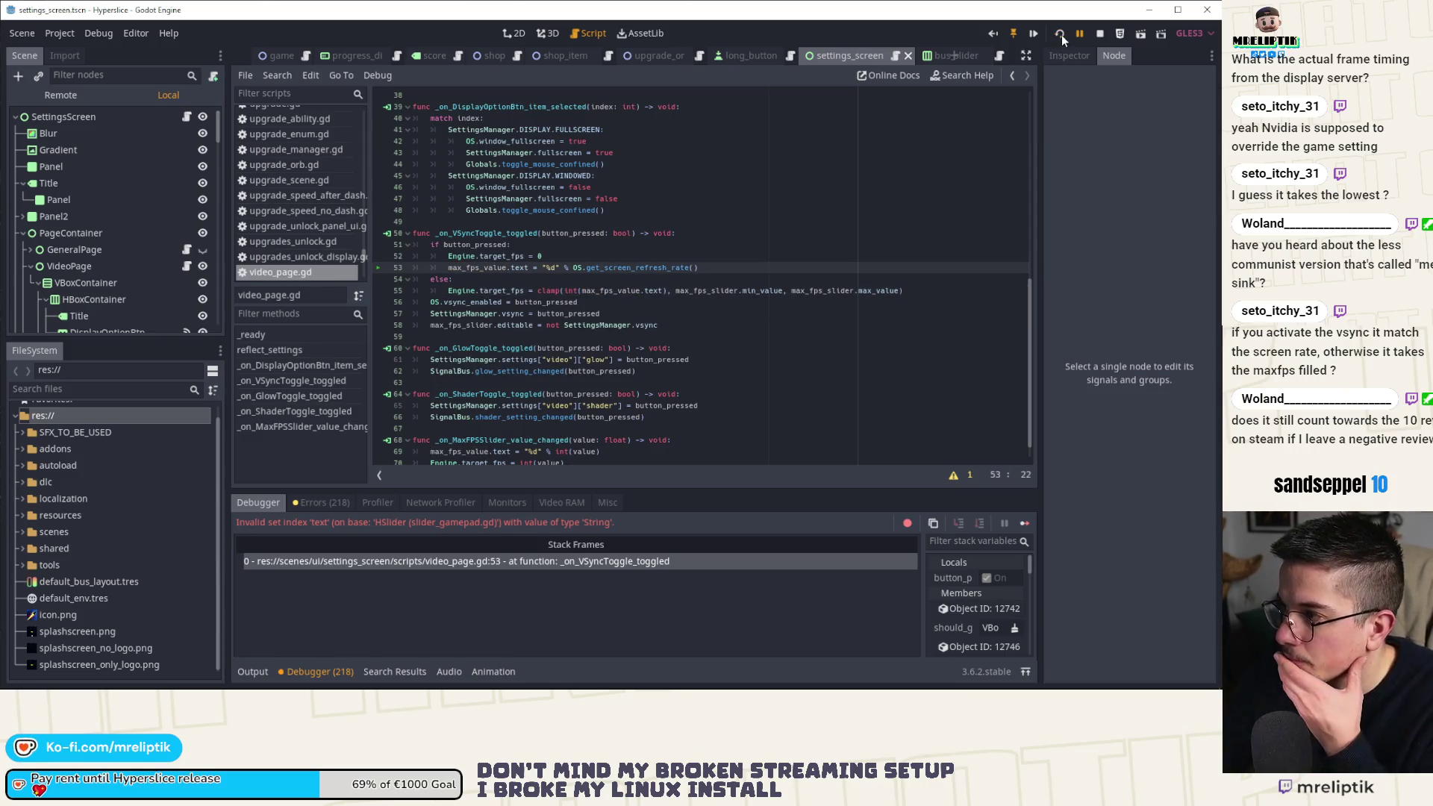
key(F5)
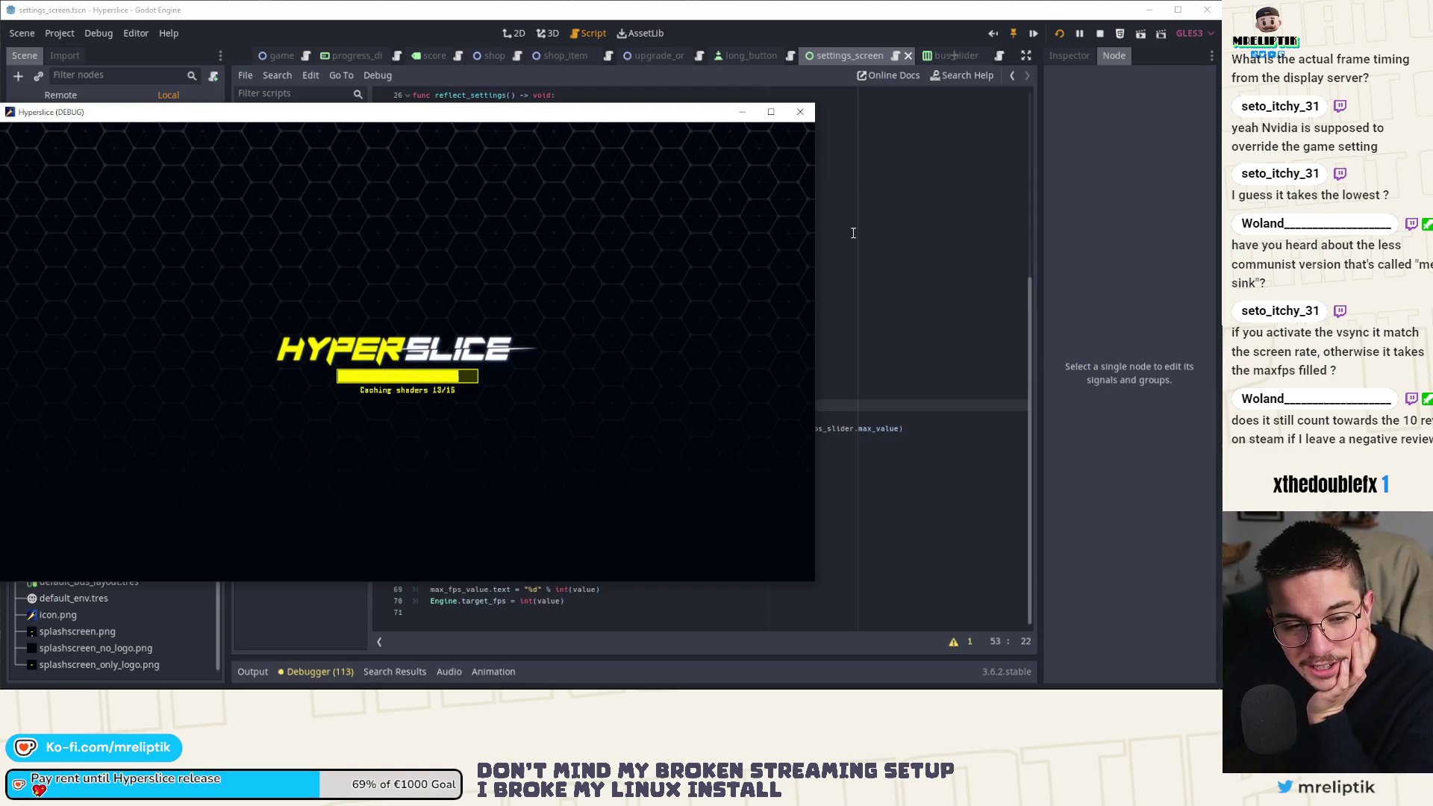
Open the game's Video options, toggle VSync on then off, and stop the game.
key(space)
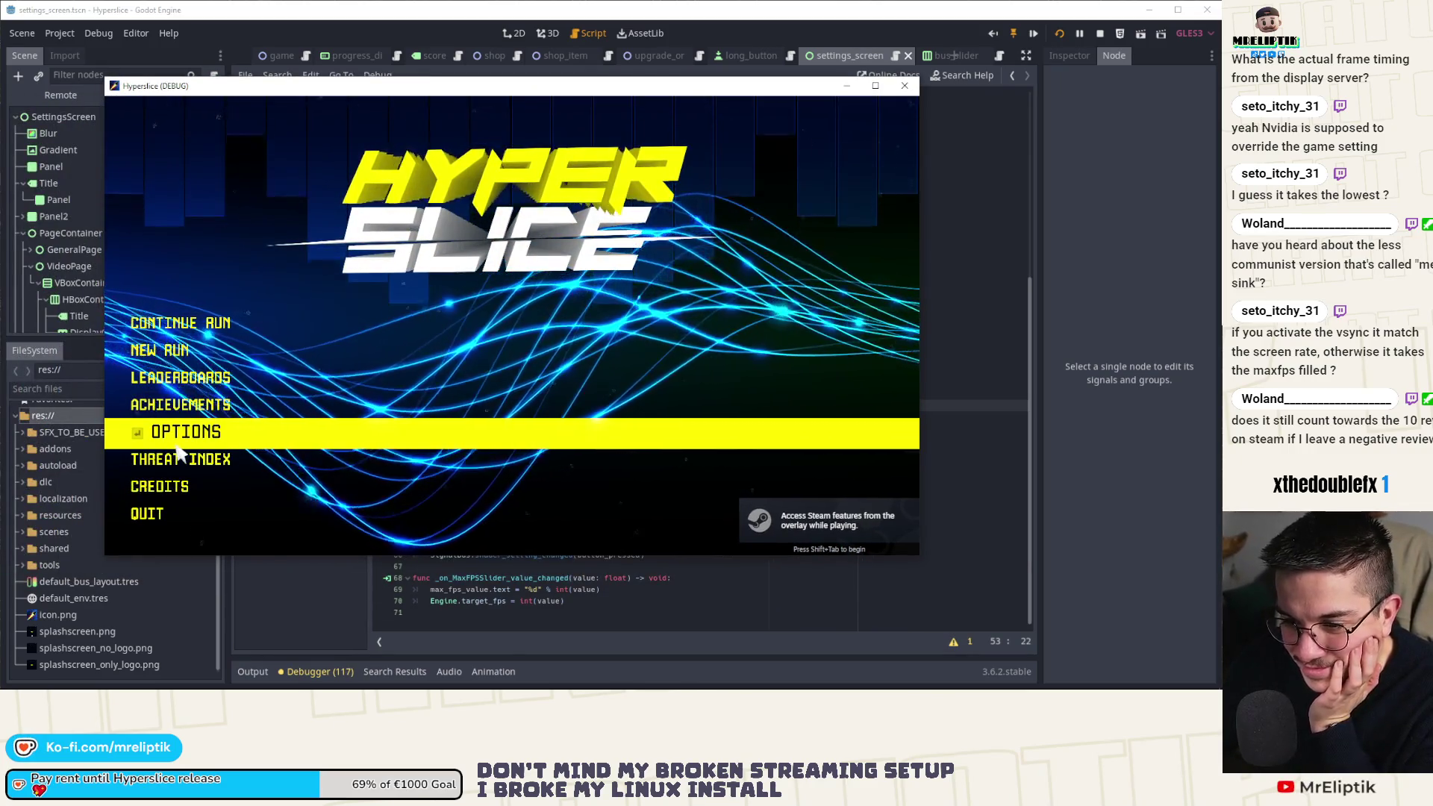
click(175, 434)
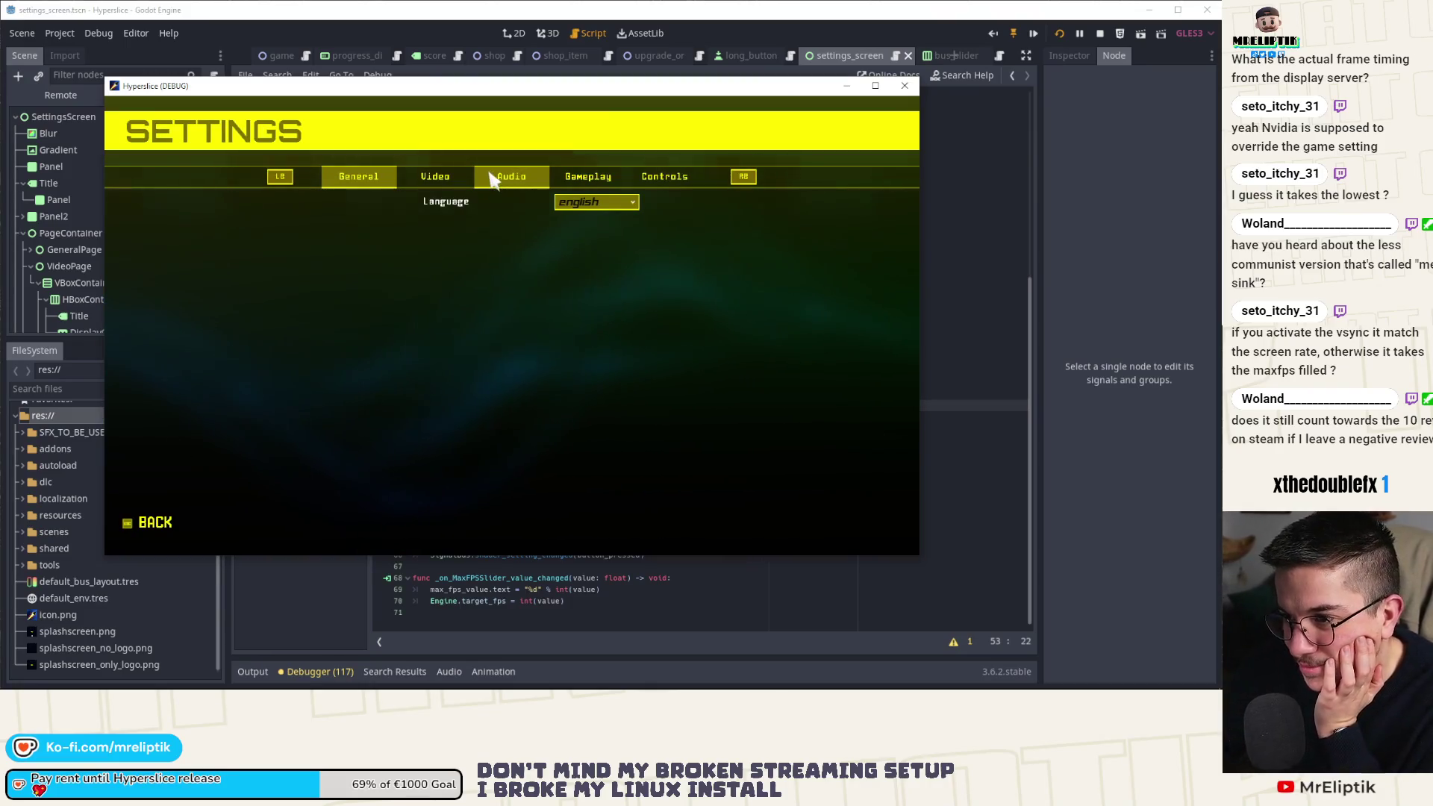
click(435, 178)
click(618, 222)
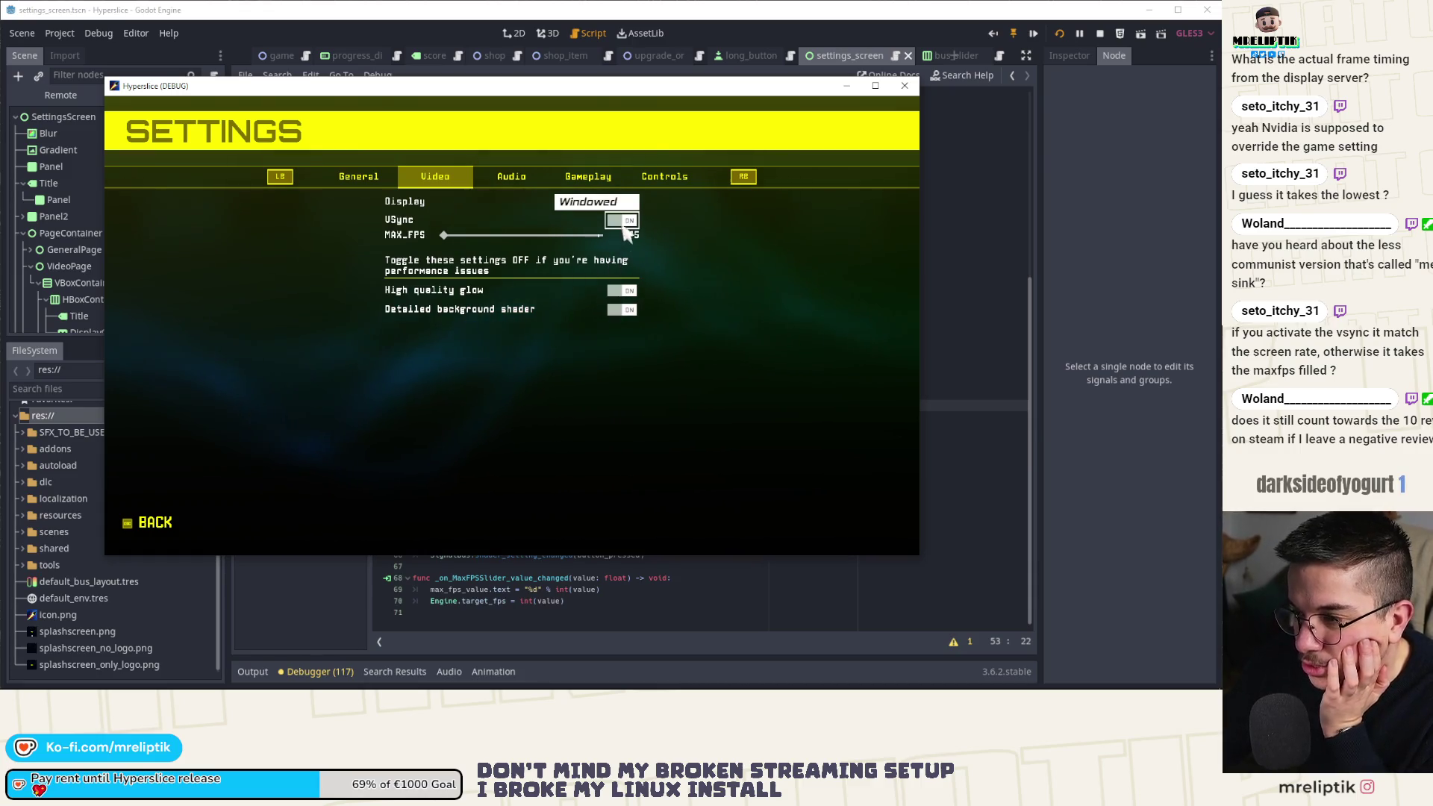
click(629, 224)
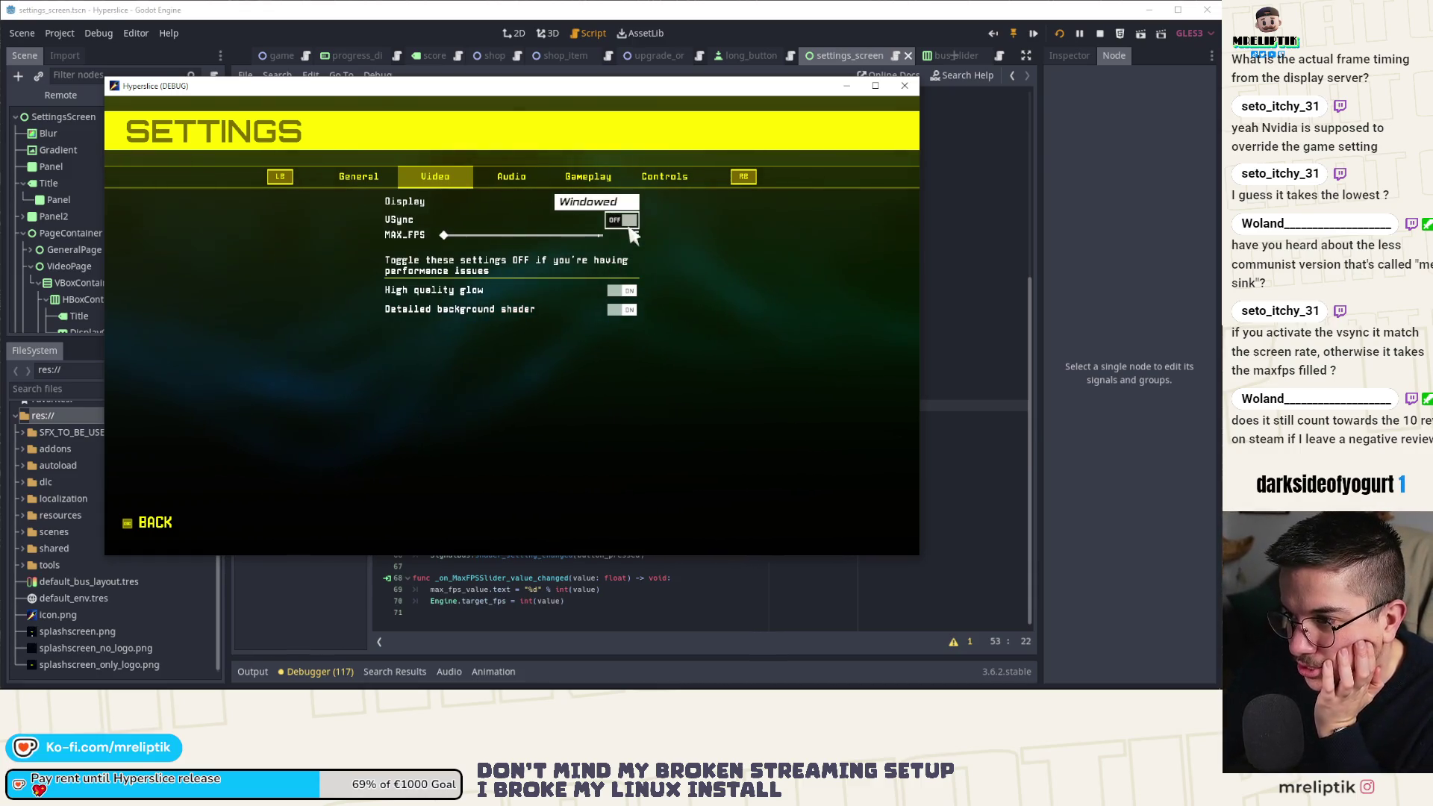
key(F8)
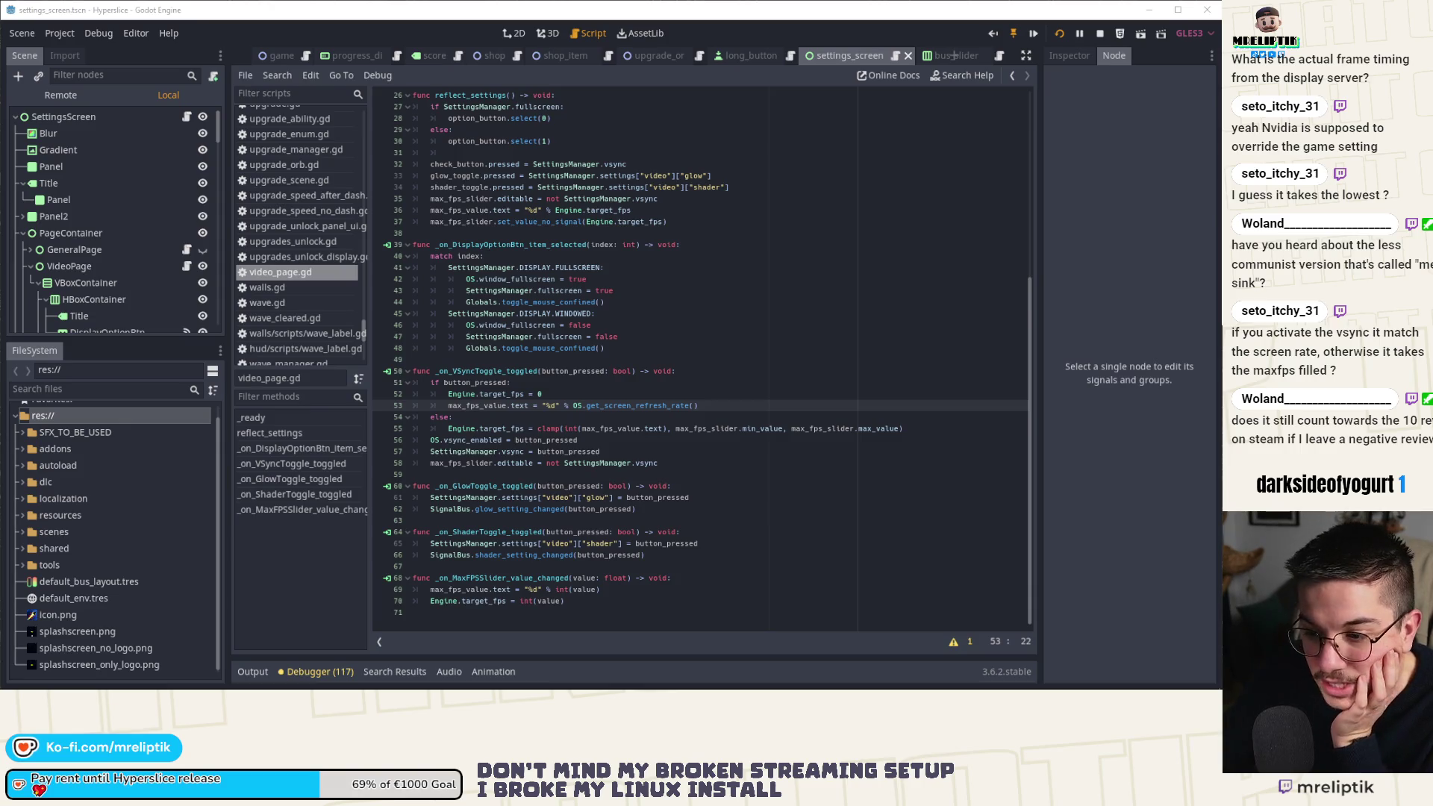
Open the Output panel to read the FPS logs and check where target_fps is used.
click(241, 674)
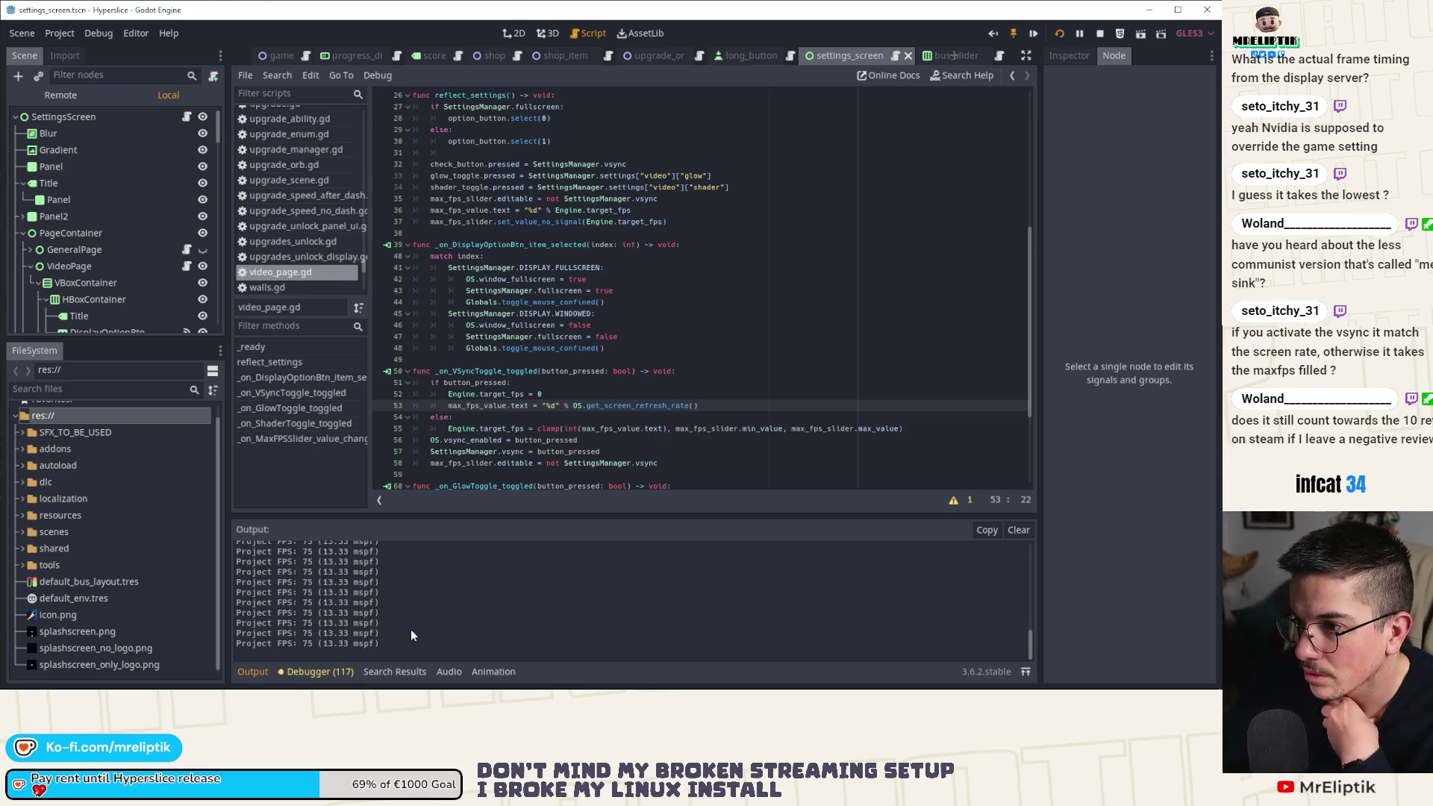
scroll(451, 384, down, 4)
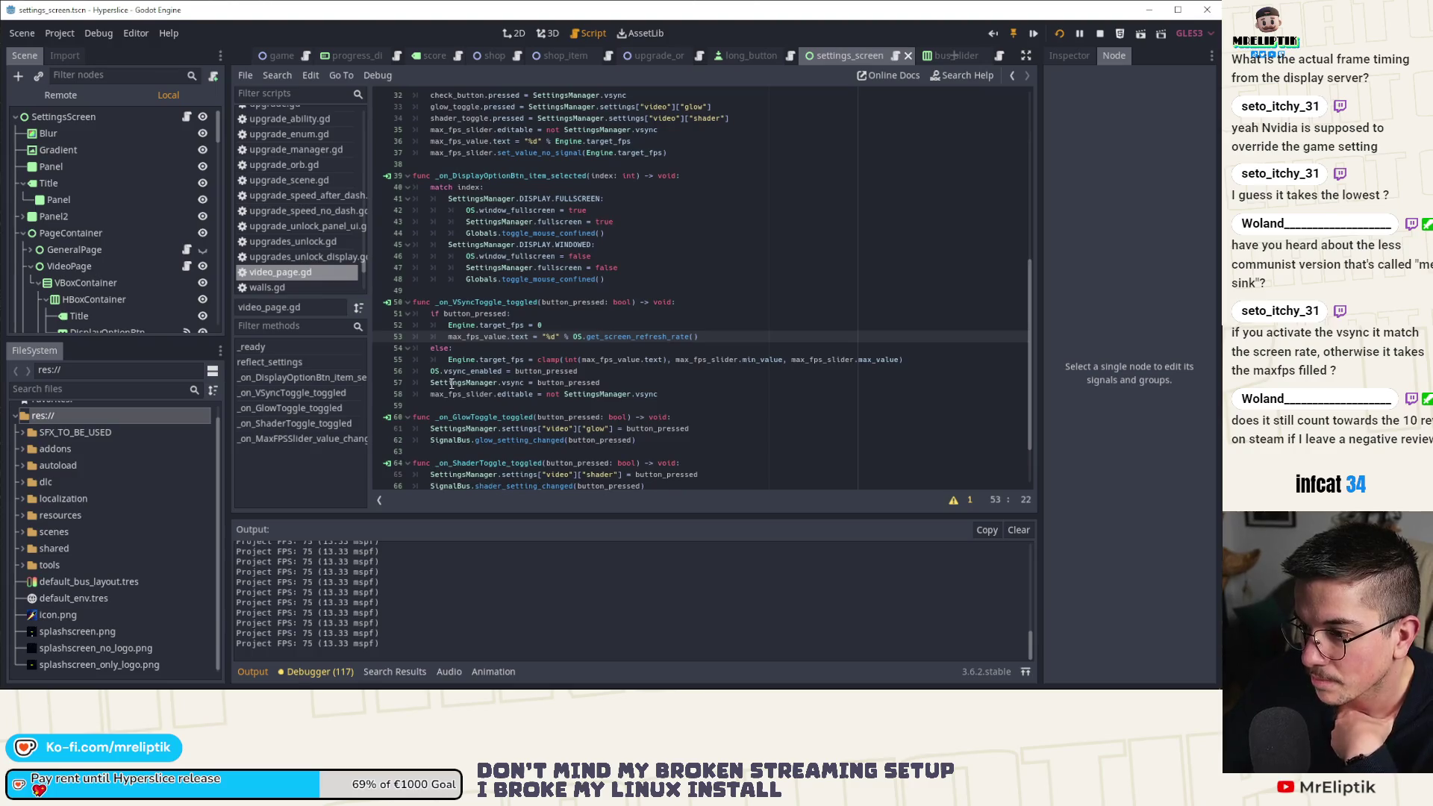
double_click(511, 256)
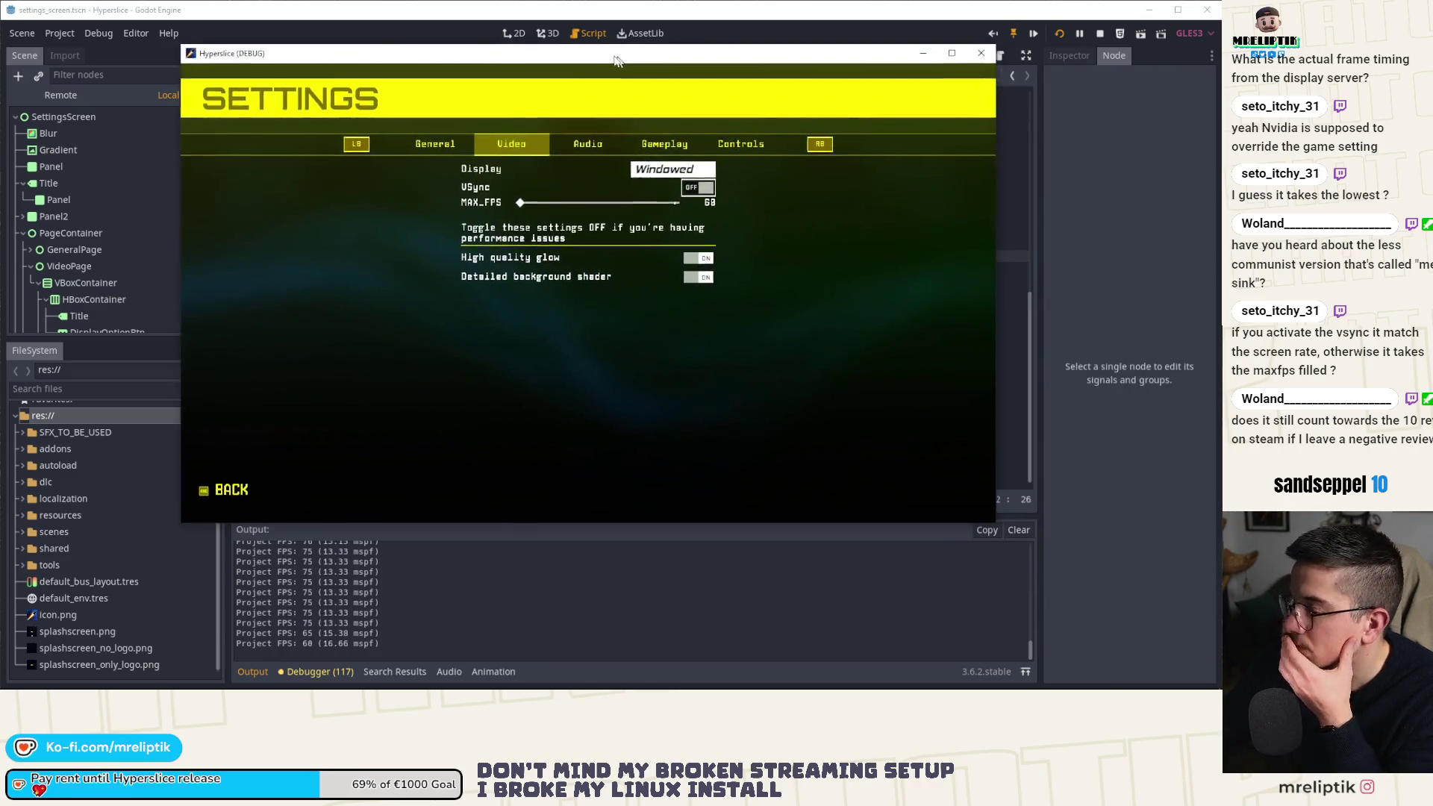
Back in the game, raise MAX_FPS to 75, turn VSync on, and close it.
key(alt+Tab)
click(688, 186)
click(688, 187)
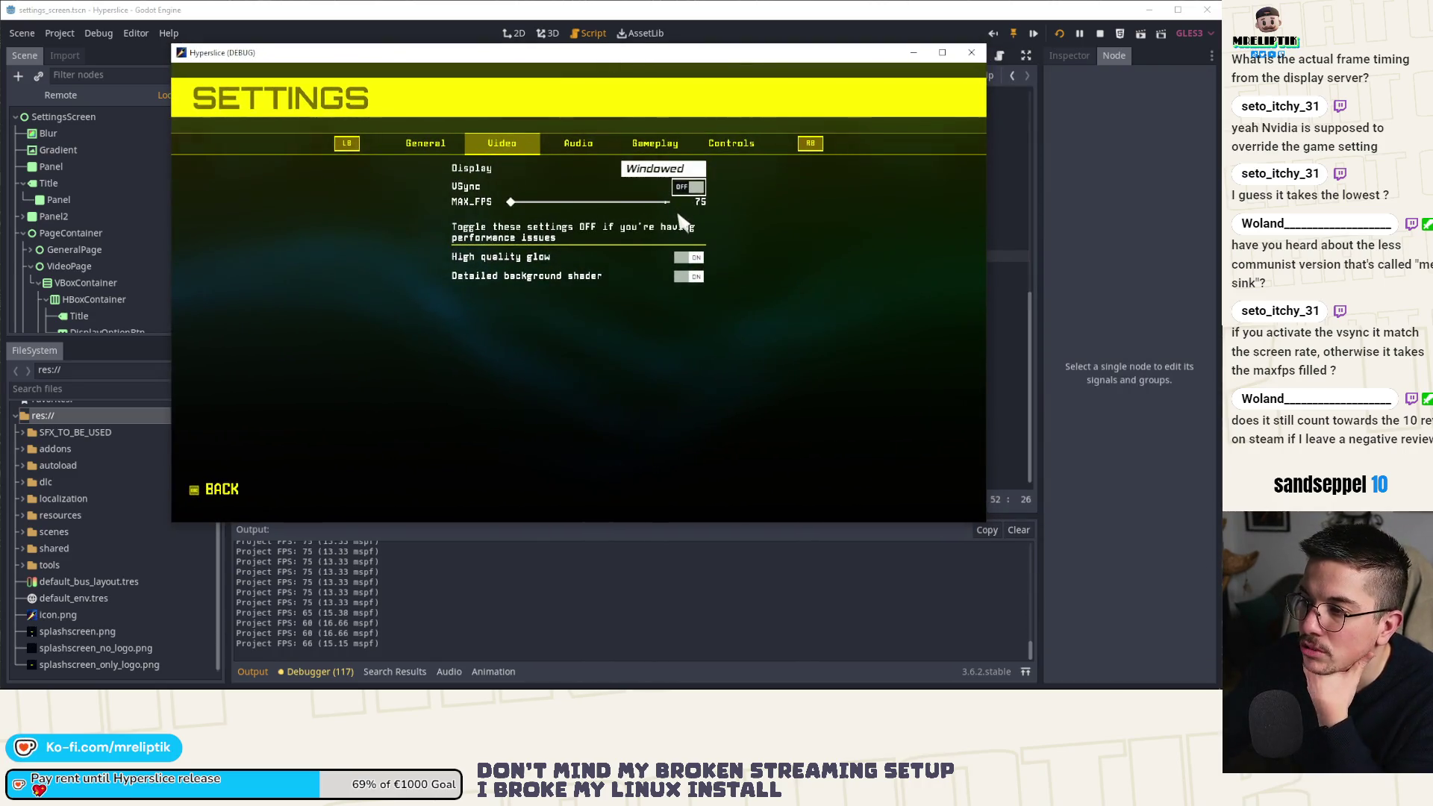
click(686, 188)
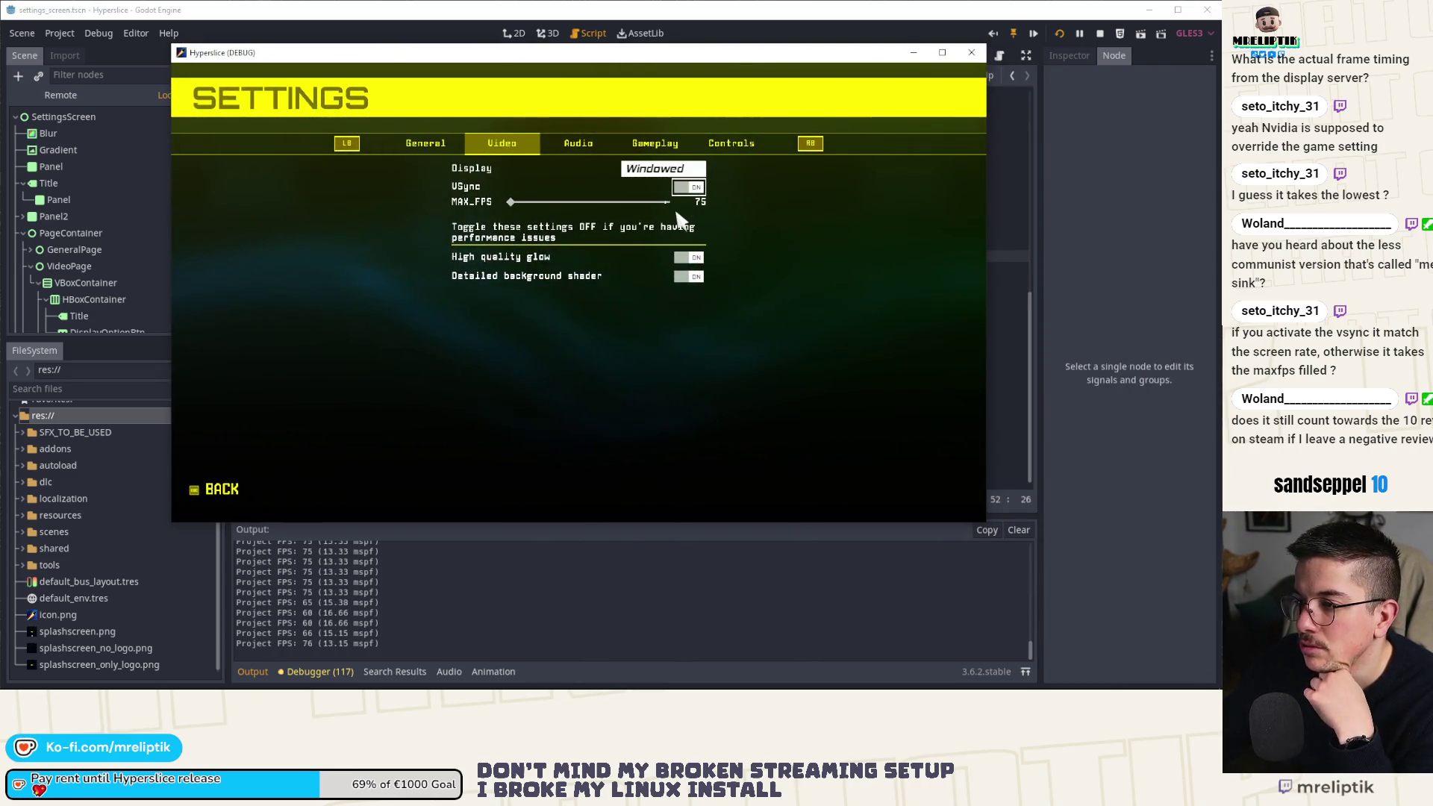
click(971, 53)
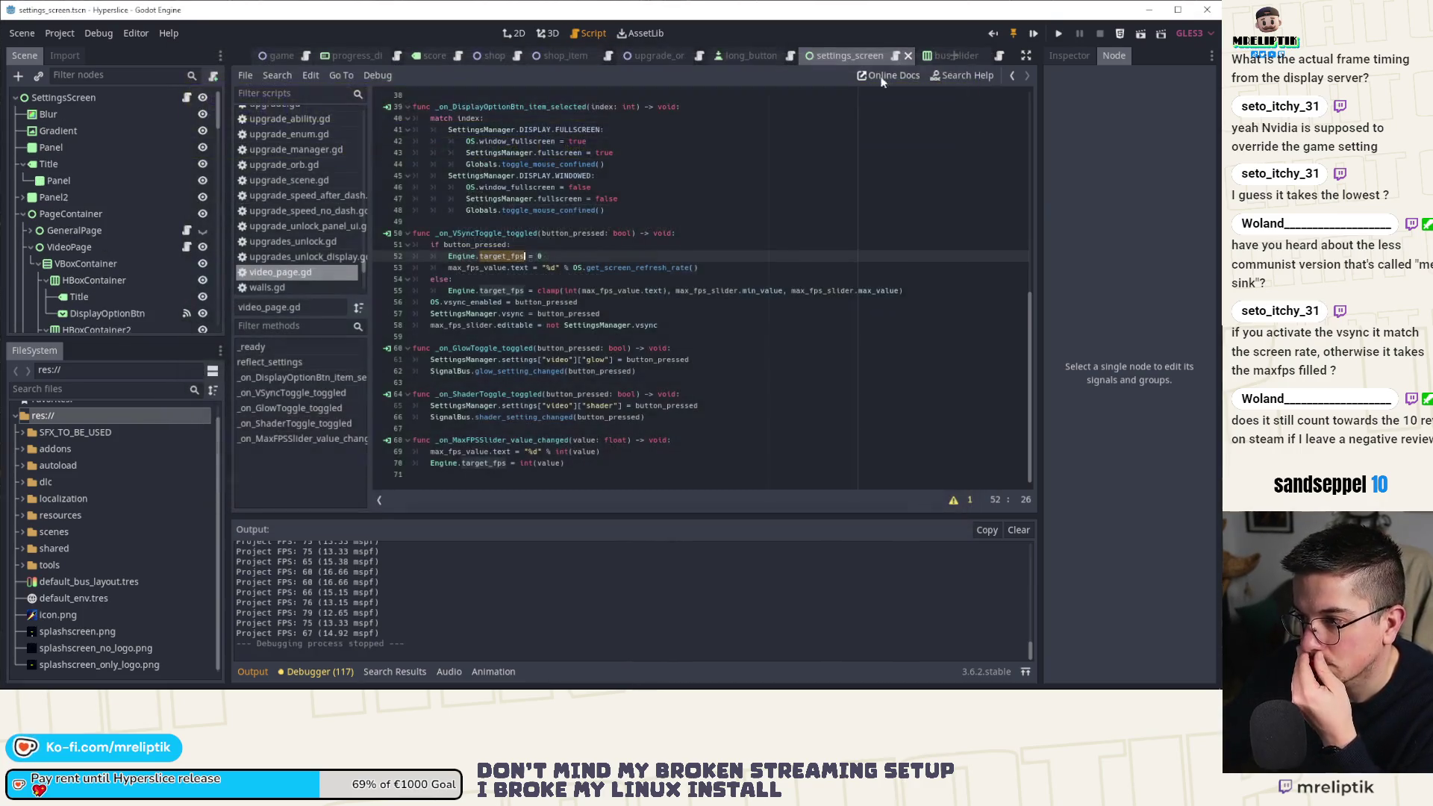
Replace int(max_fps_value.text) in the line-55 clamp with the get_screen_refresh_rate() call, then run the game.
click(525, 371)
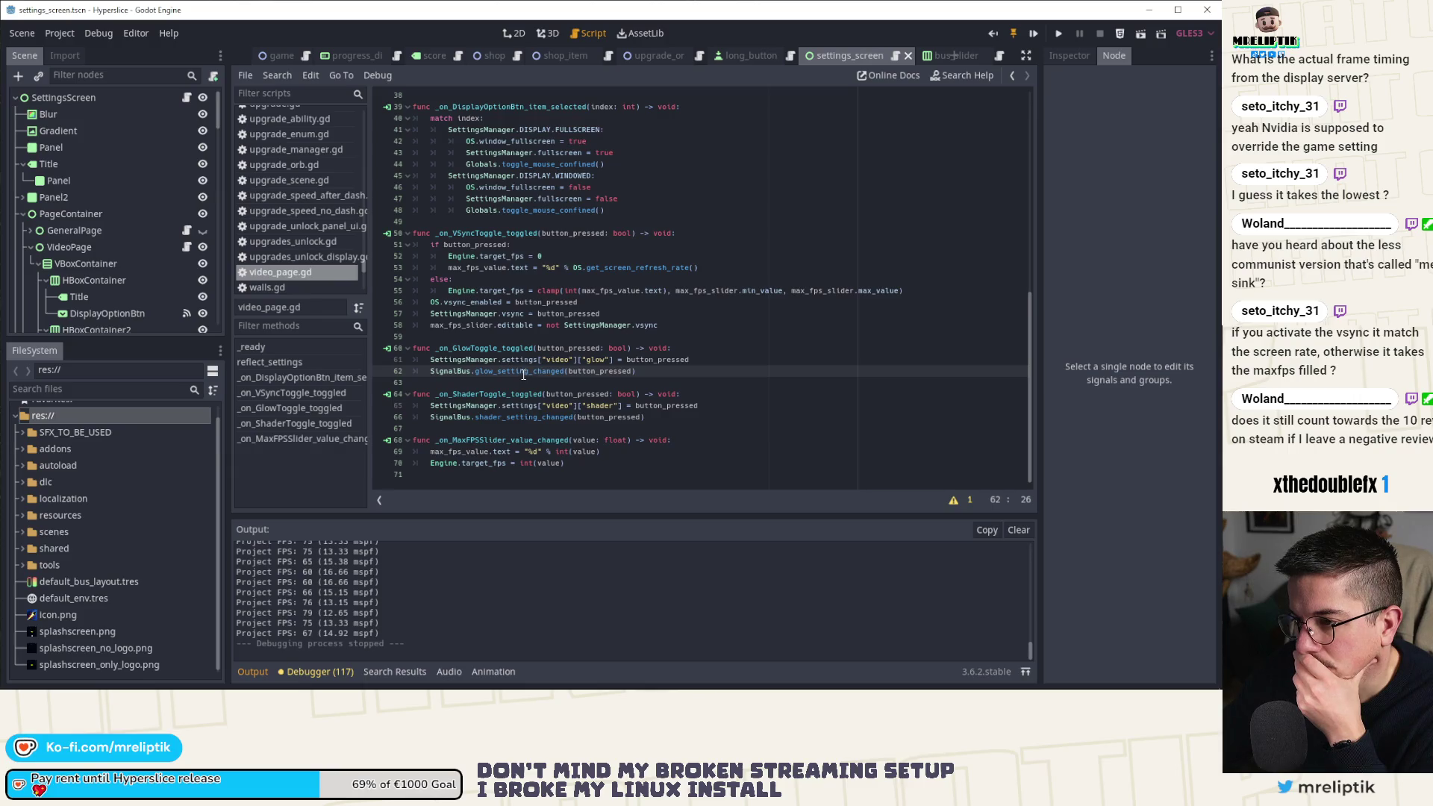
click(601, 267)
drag(447, 267, 747, 267)
key(ctrl+c)
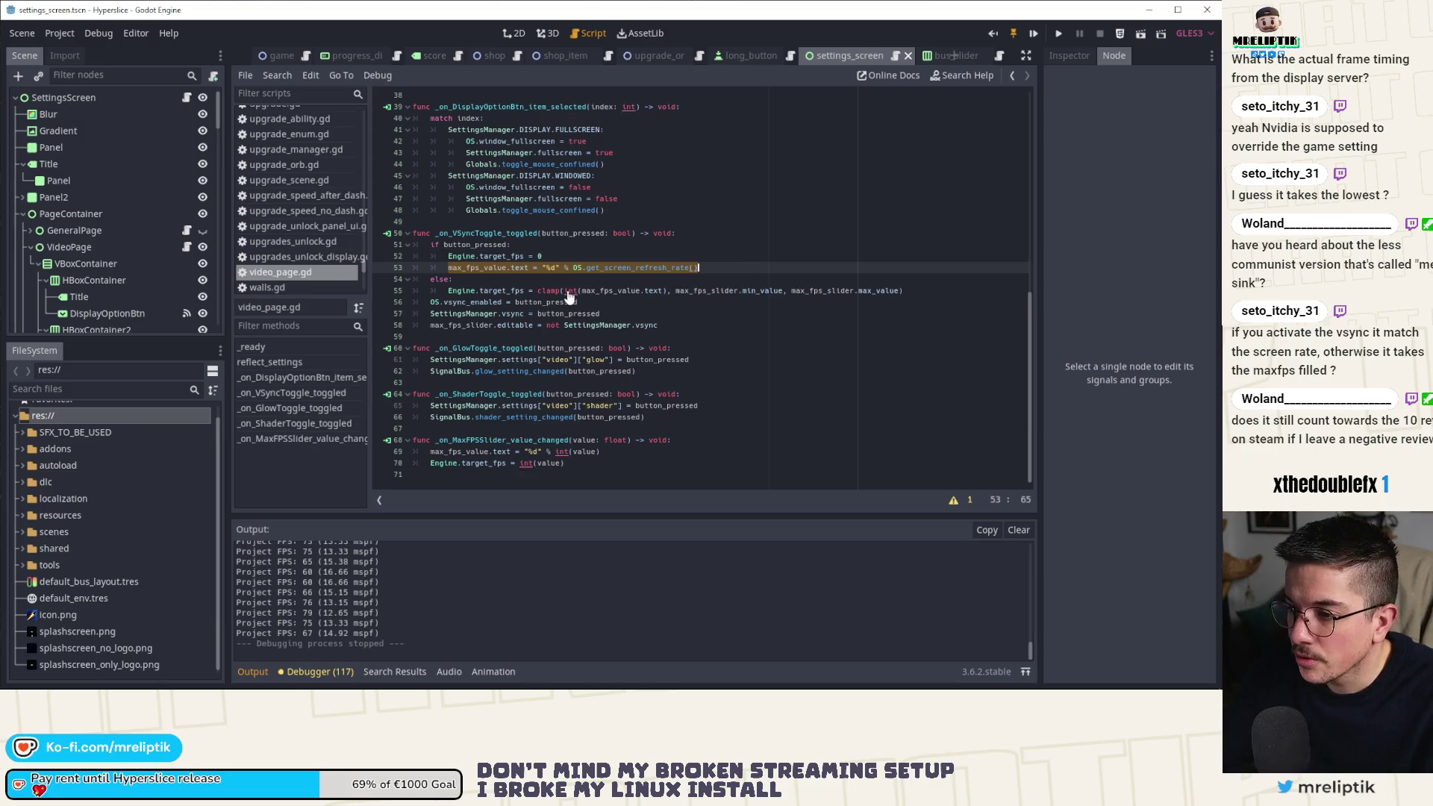
click(631, 291)
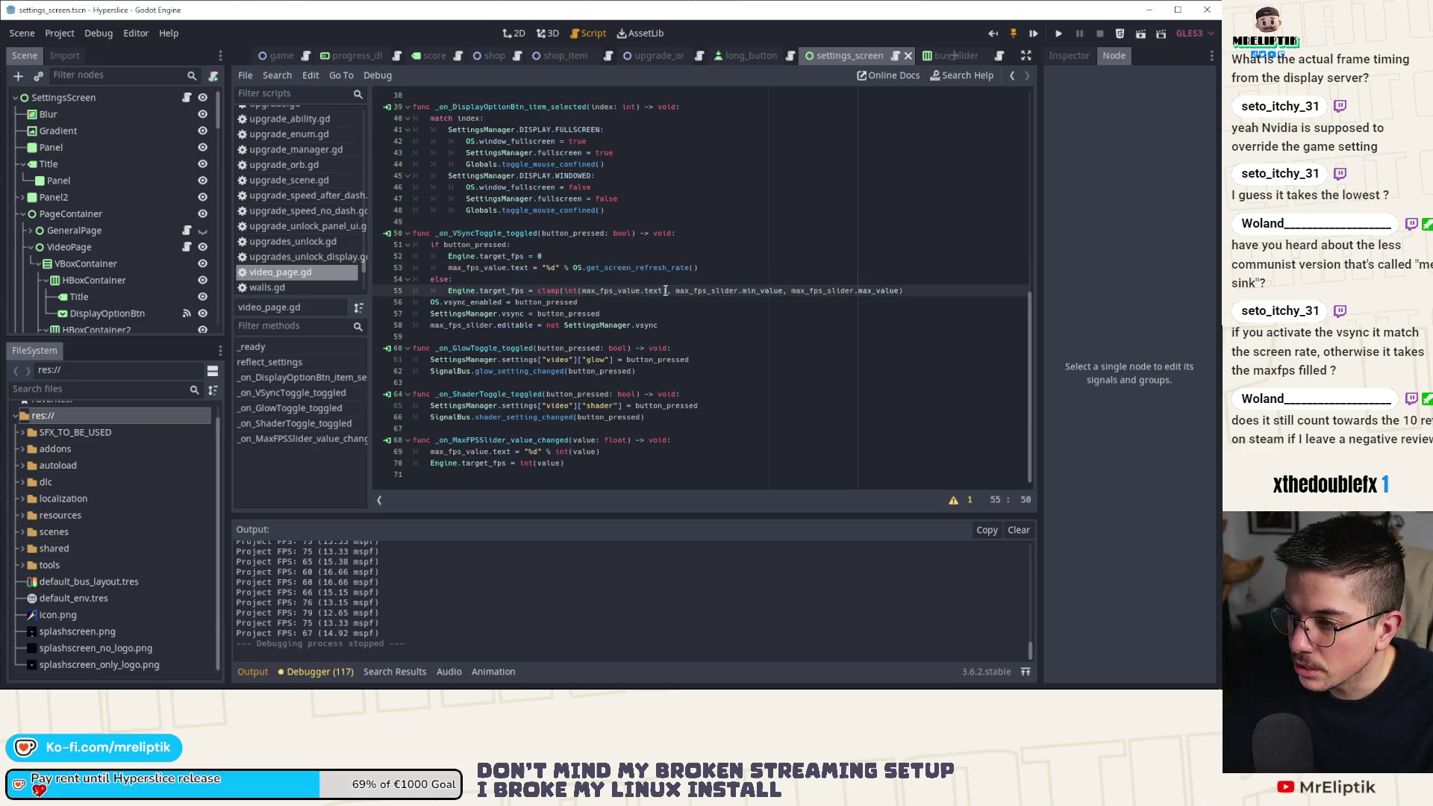
drag(667, 291, 581, 291)
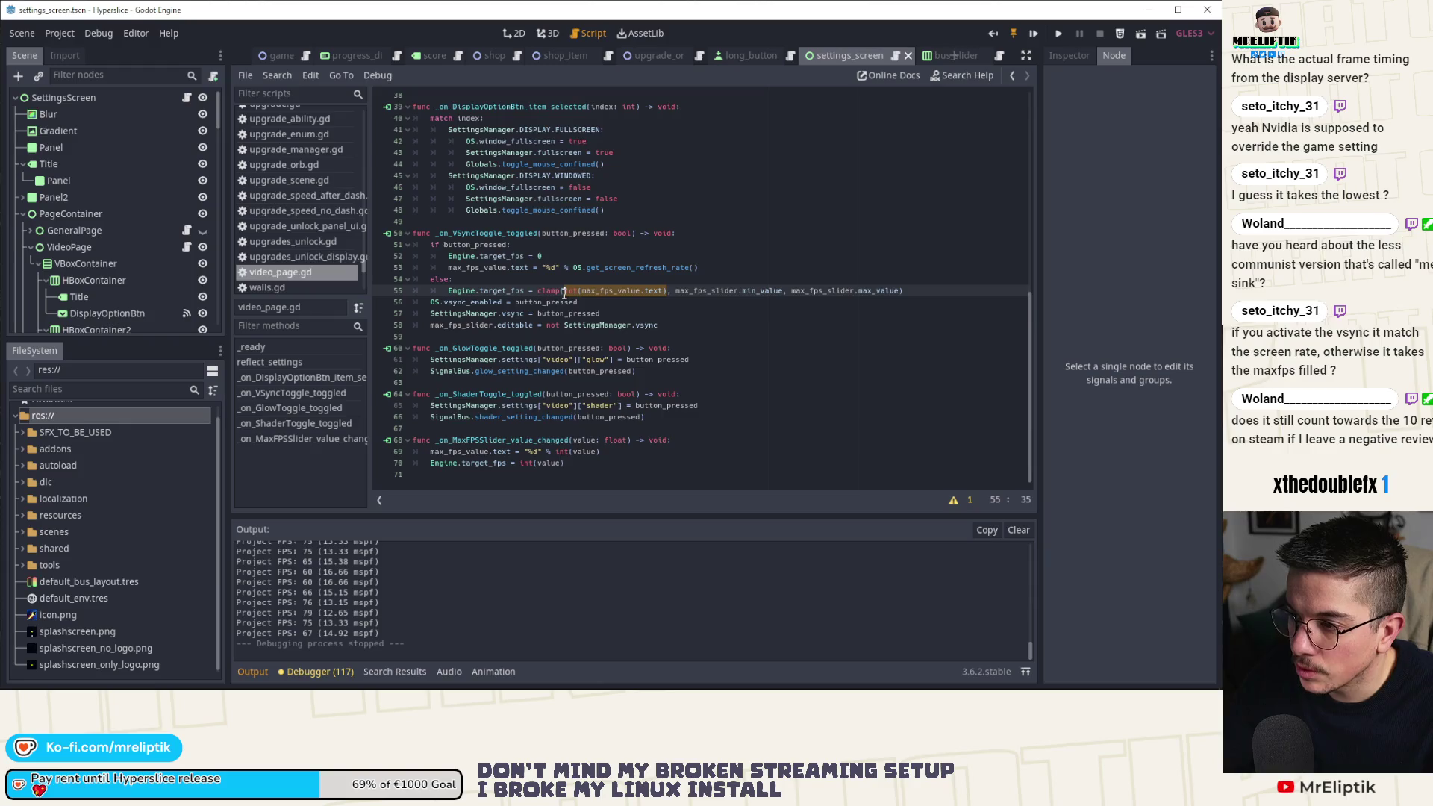
key(ctrl+v)
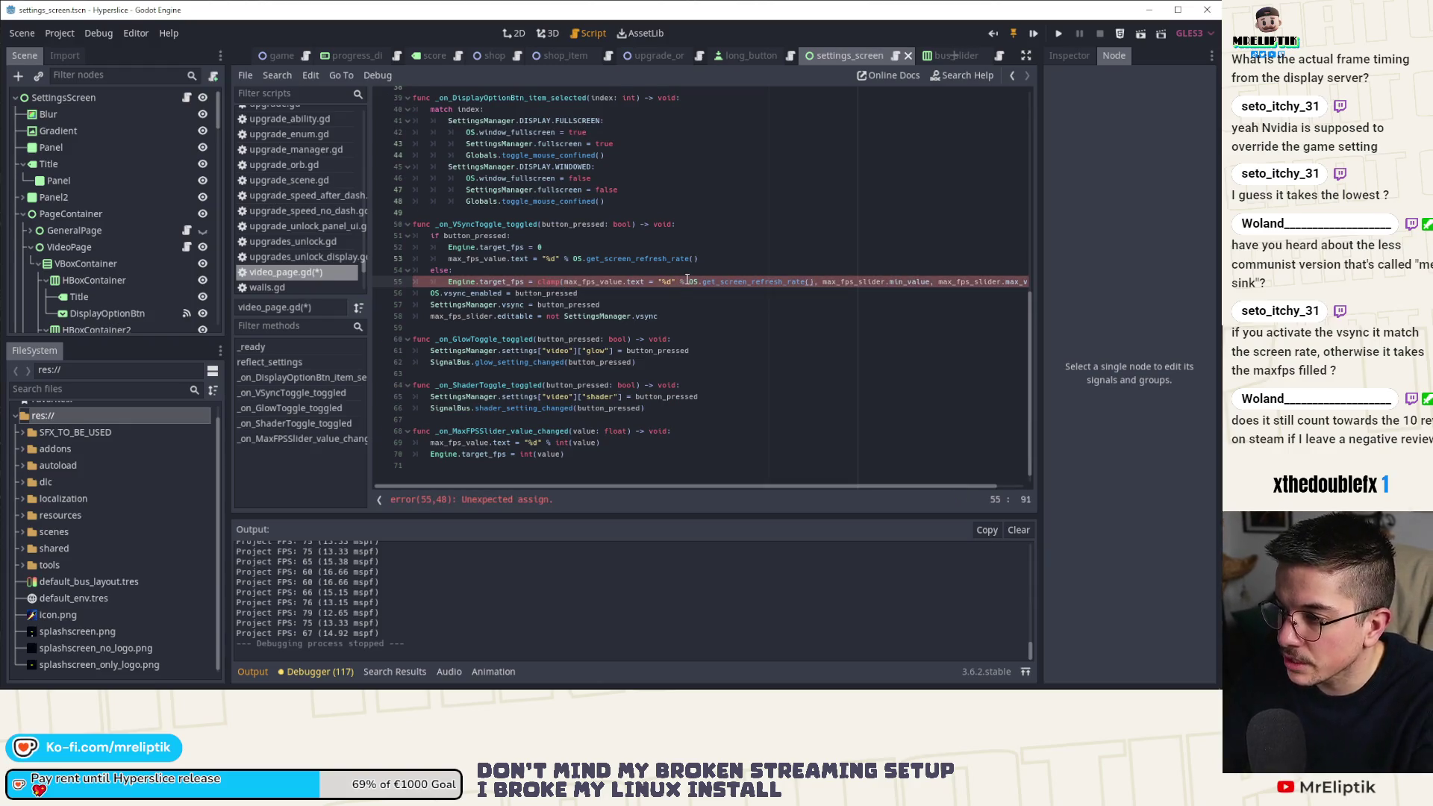
drag(692, 281, 565, 282)
key(BackSpace)
click(693, 293)
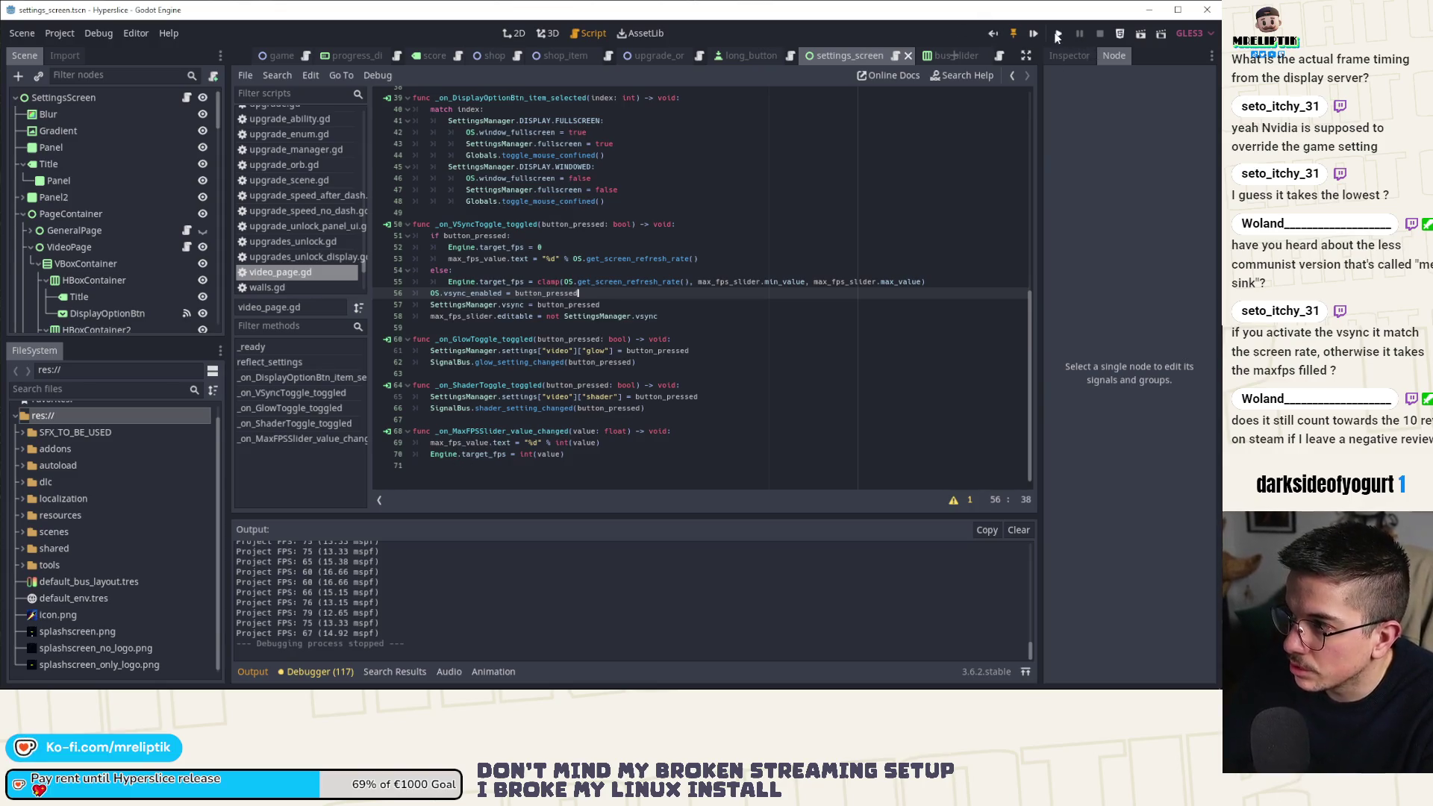
key(F5)
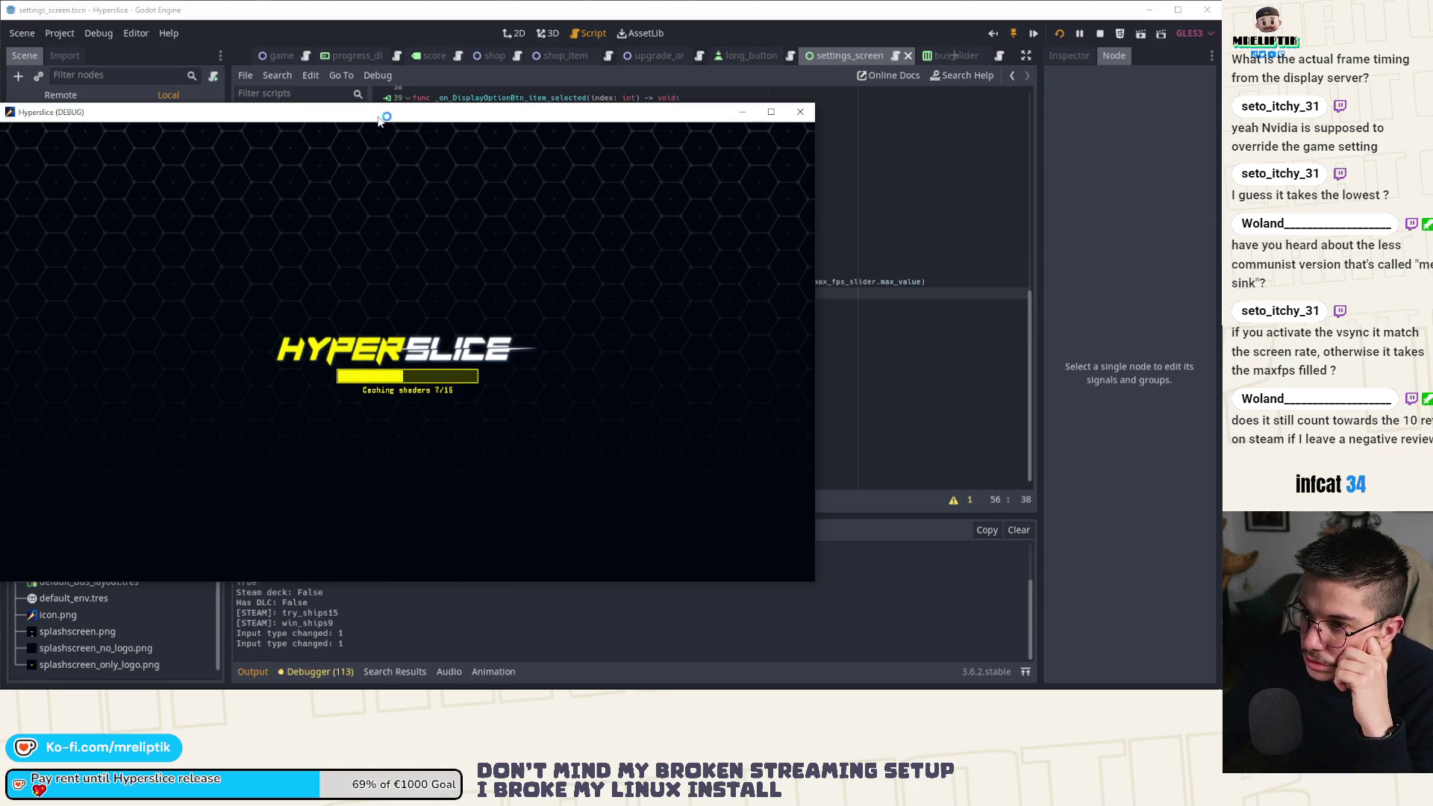
In the game's Options > Video page, toggle VSync to check MAX_FPS shows 75, then close the game.
click(558, 547)
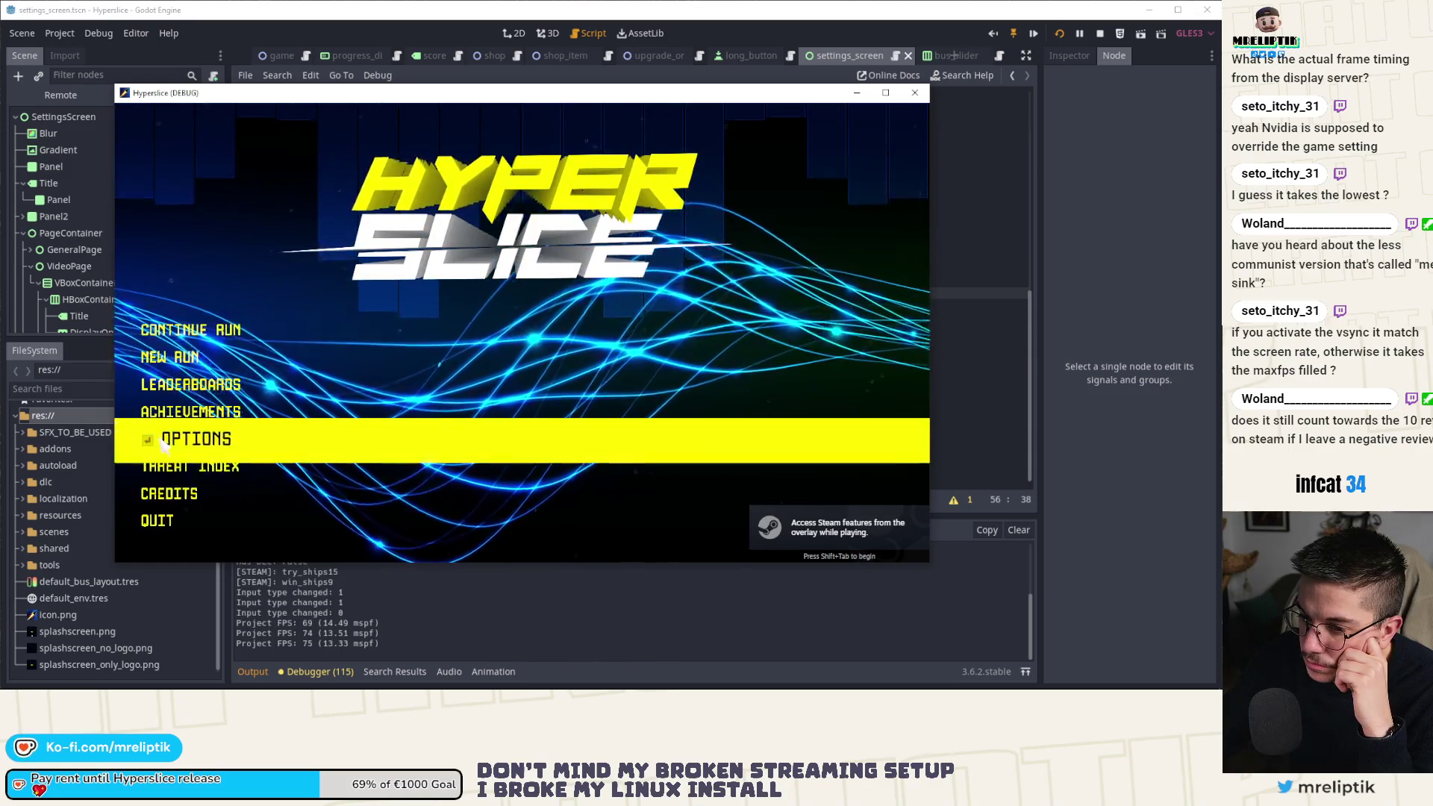
click(170, 439)
click(446, 184)
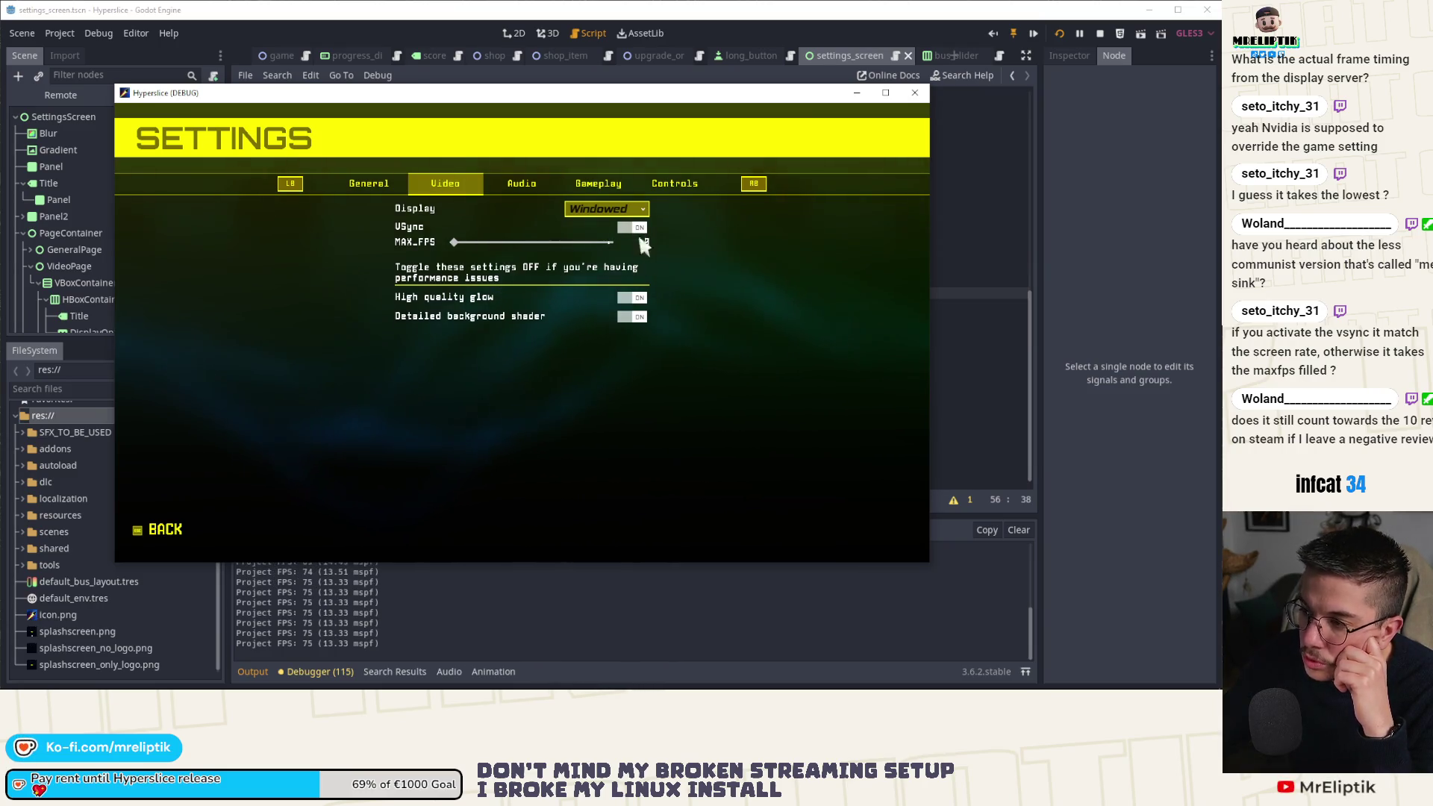
click(632, 227)
click(636, 230)
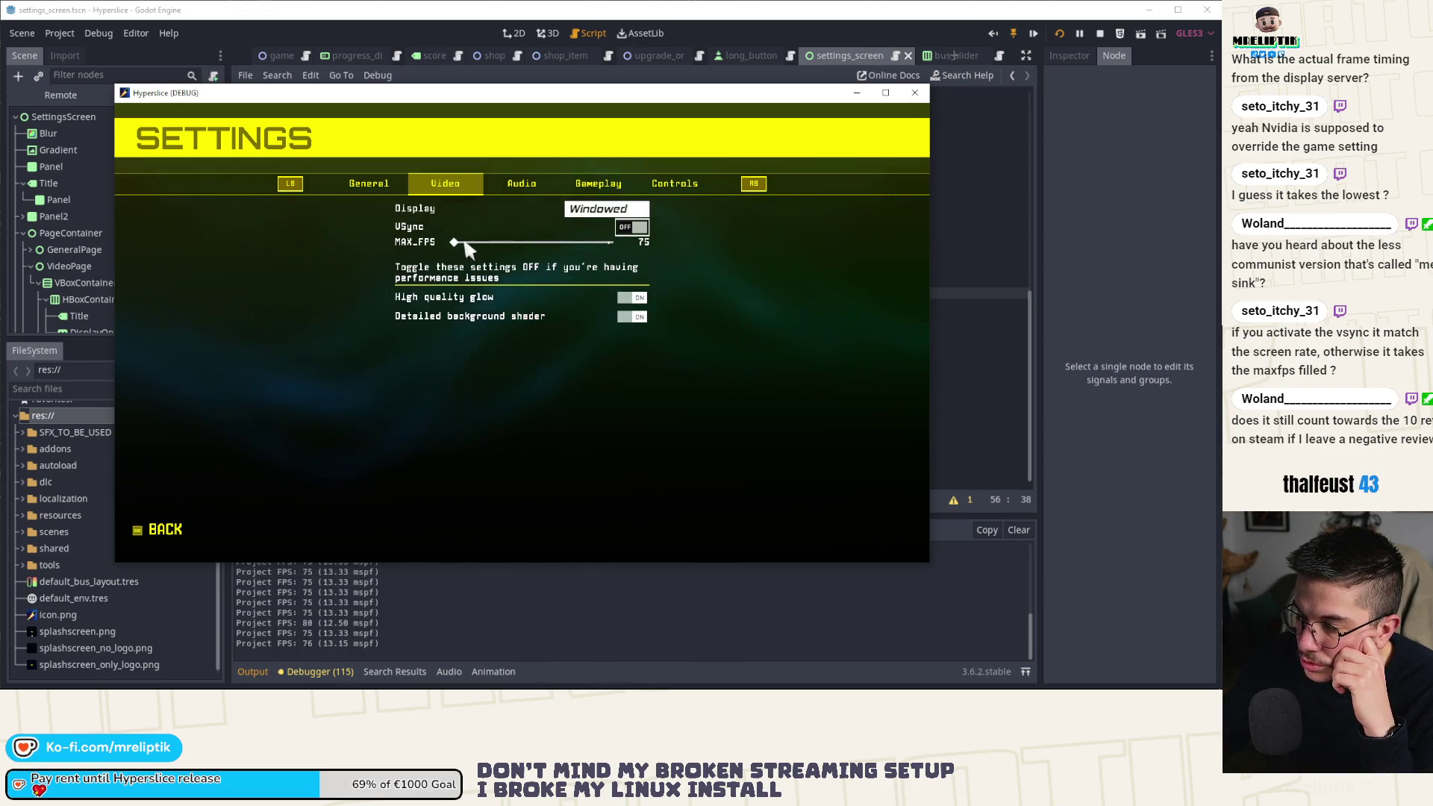
click(915, 93)
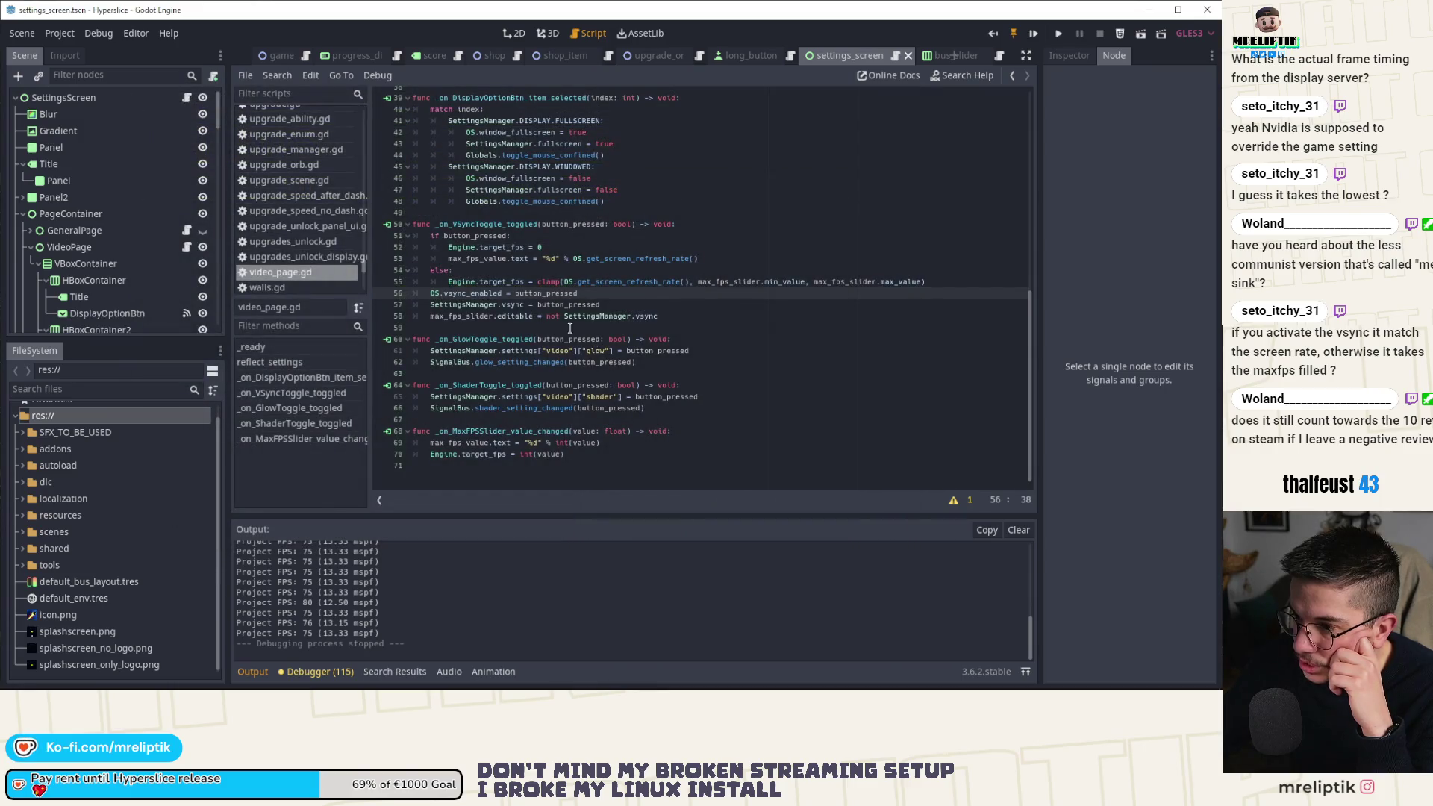
Add a max_fps_slider.set_value_no_signal() line below the refresh-rate line 53.
click(482, 304)
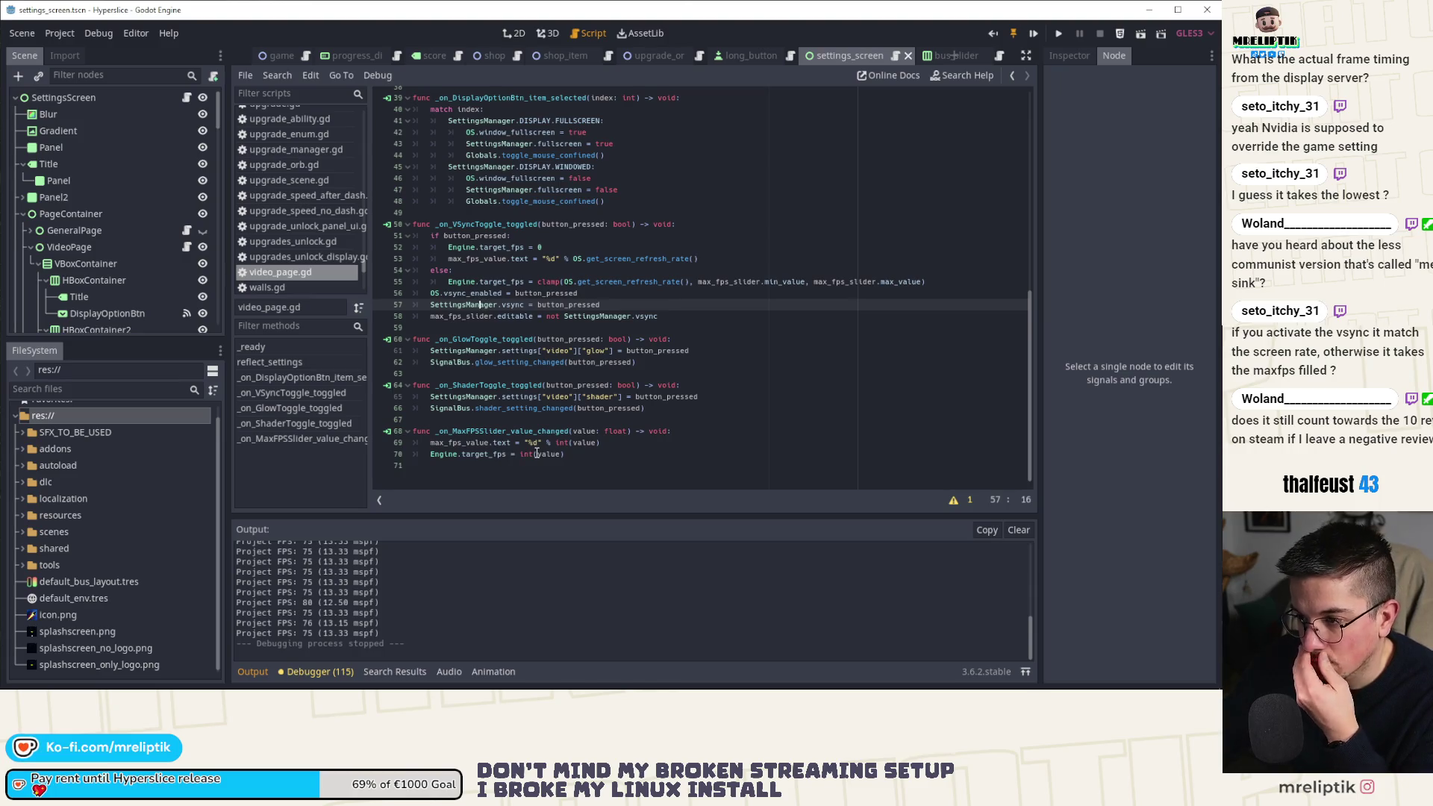
click(431, 292)
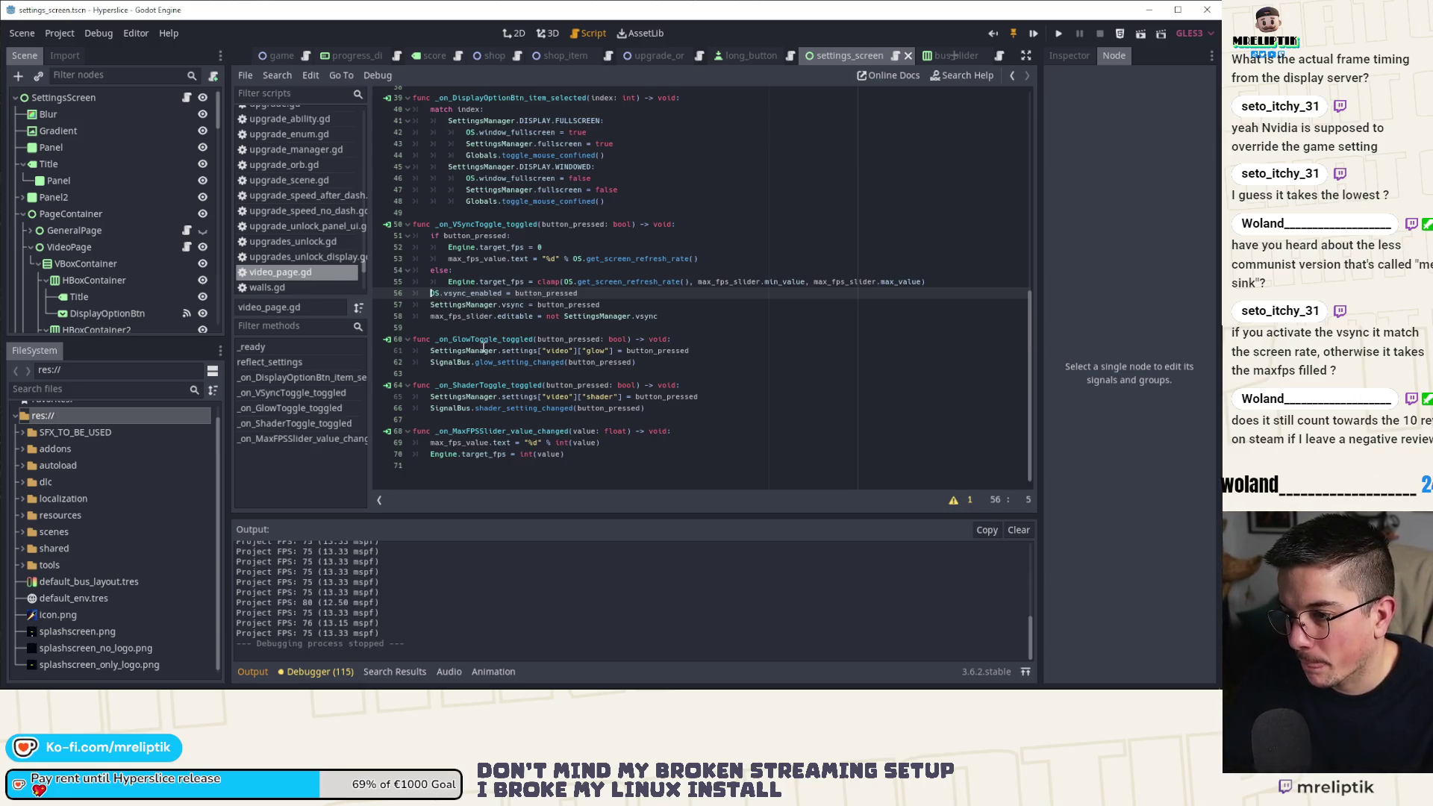
click(457, 456)
double_click(514, 316)
click(467, 259)
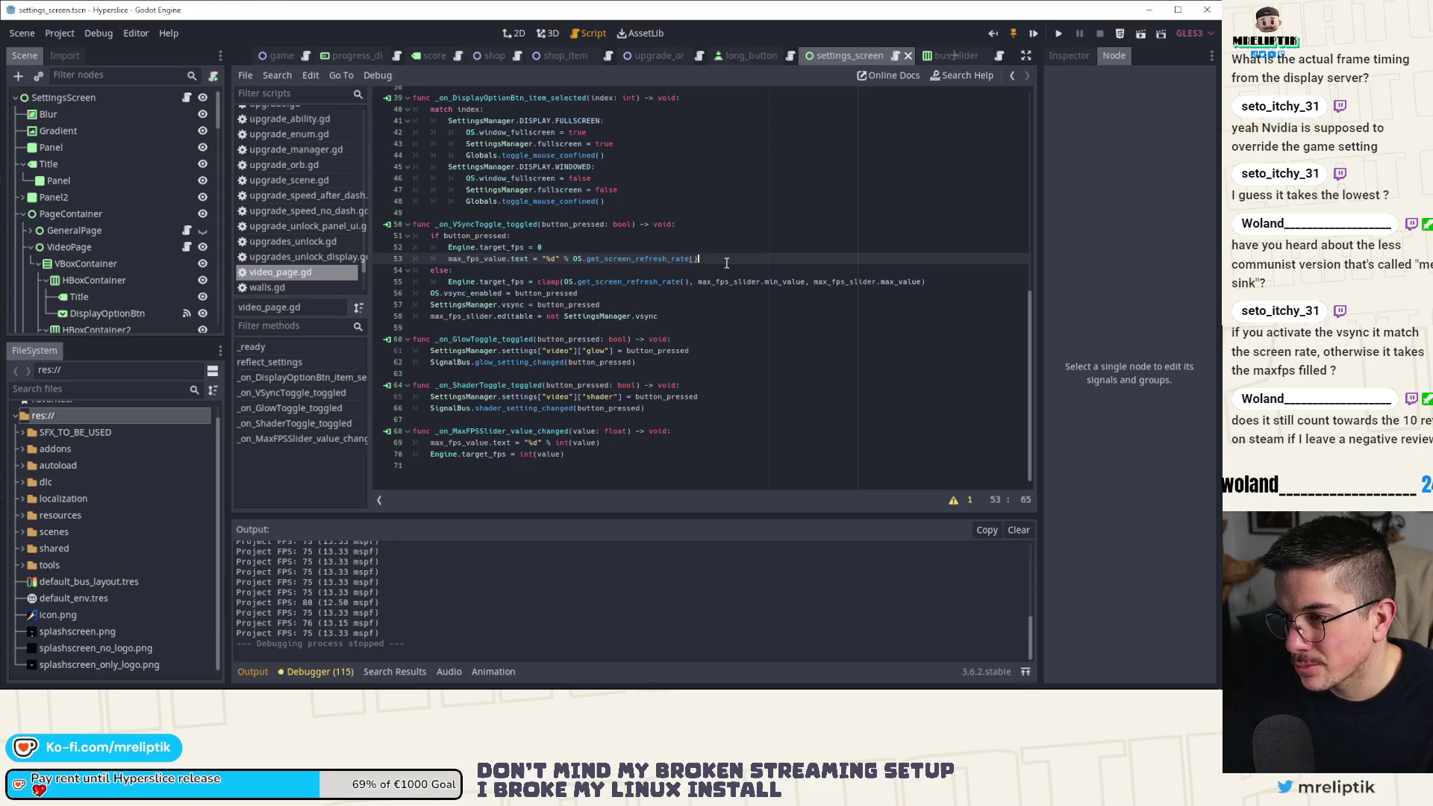
key(Return)
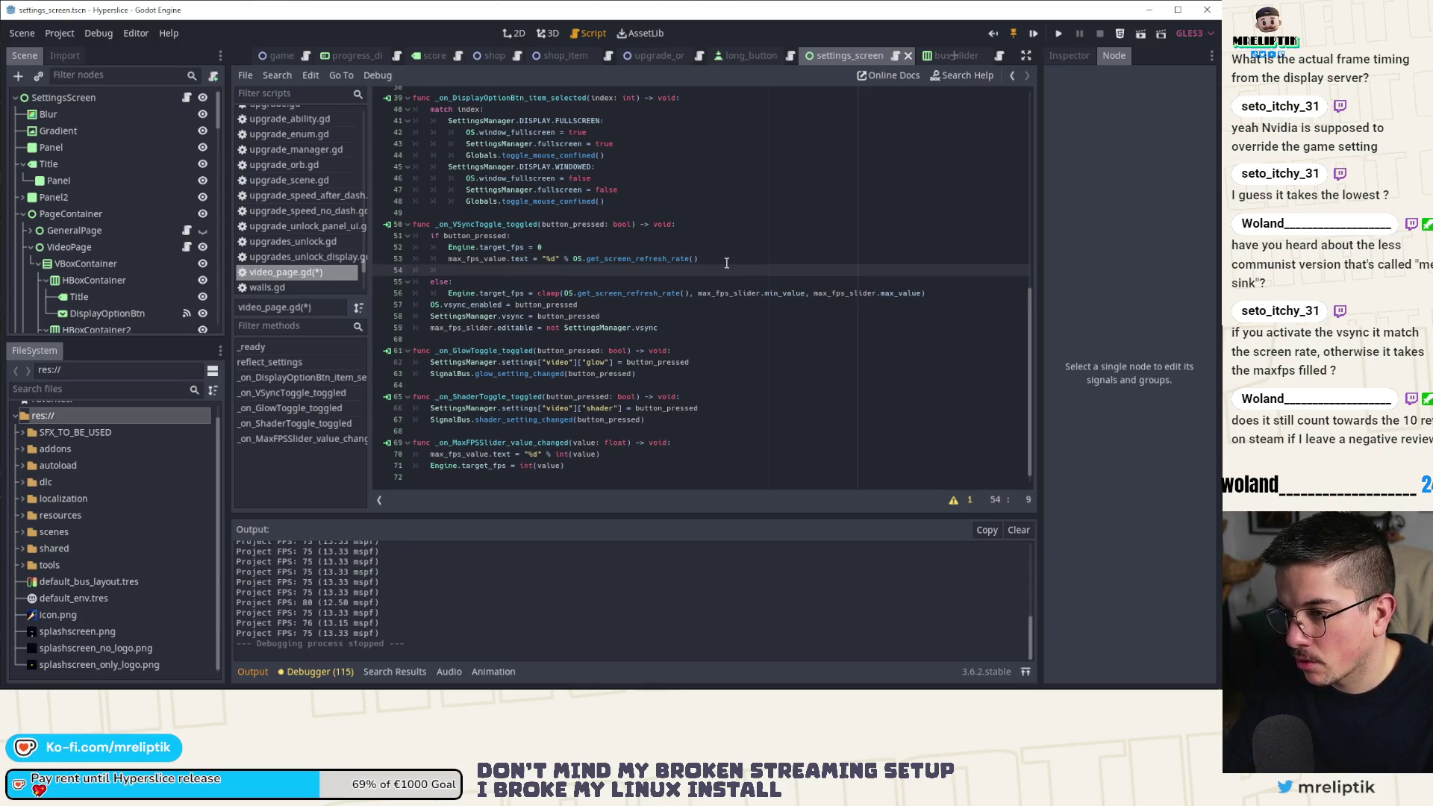
text(max()
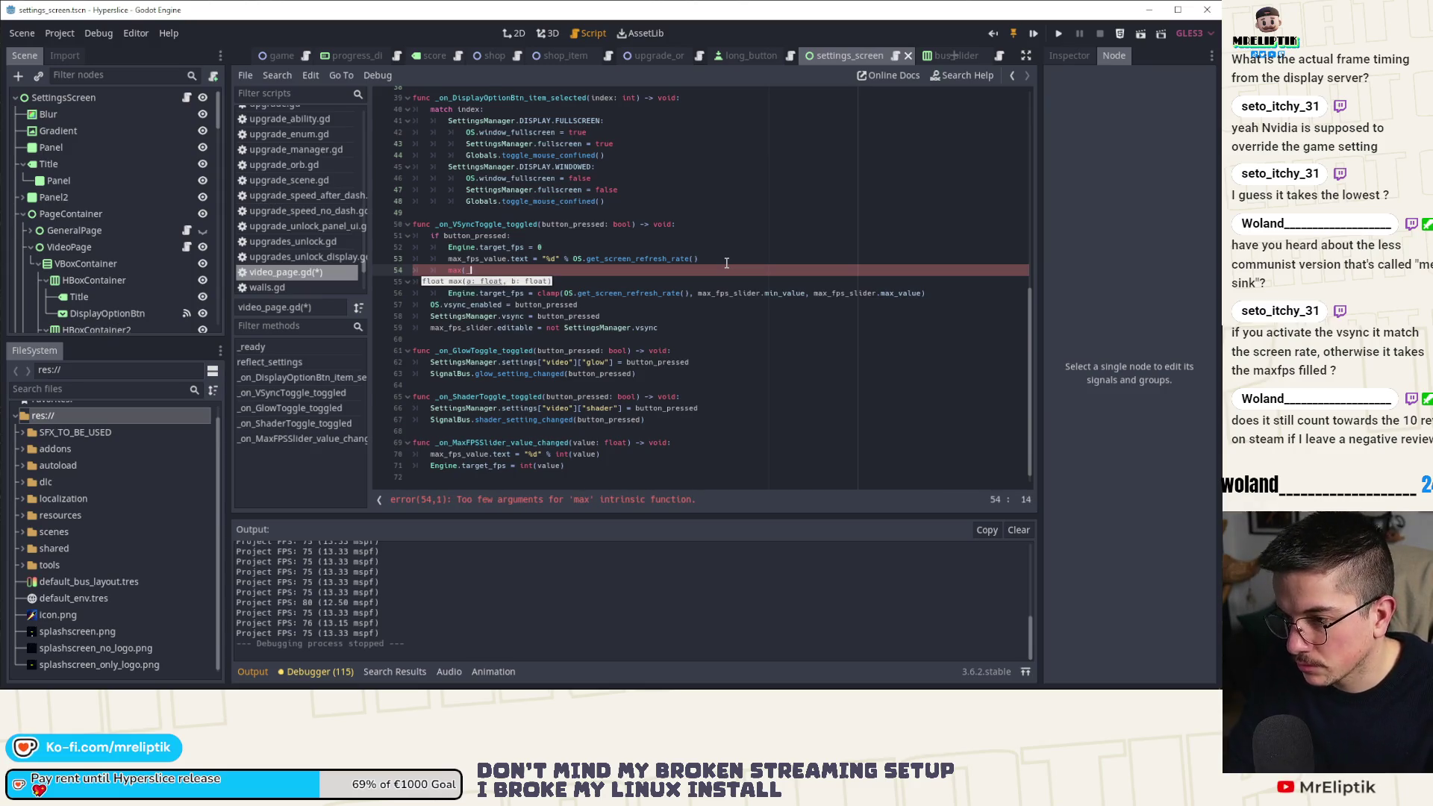
key(BackSpace)
key(BackSpace)
text(_fps)
key(Return)
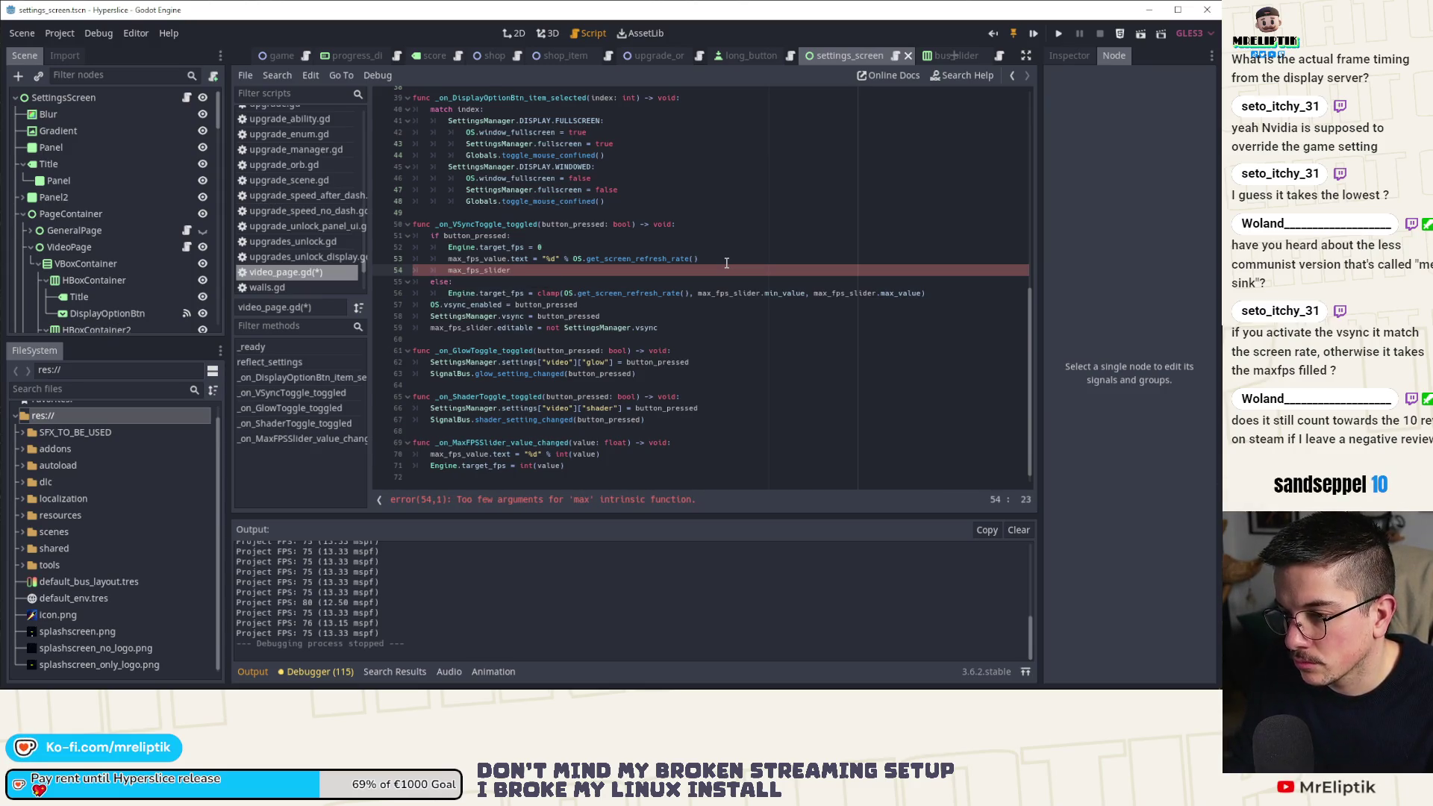
text(.set_v)
key(Return)
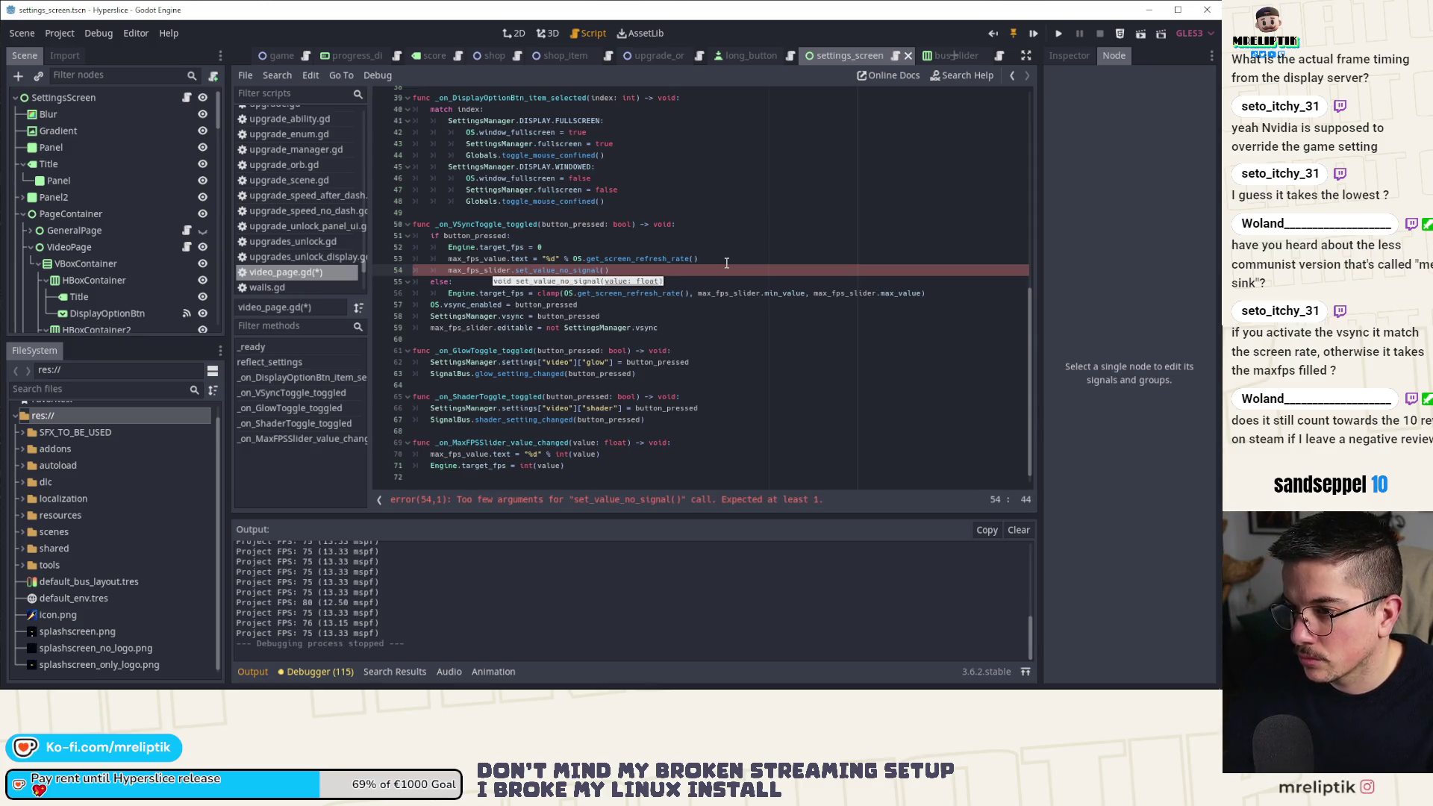
Pass the copied OS.get_screen_refresh_rate() call as set_value_no_signal's argument.
drag(573, 259, 698, 259)
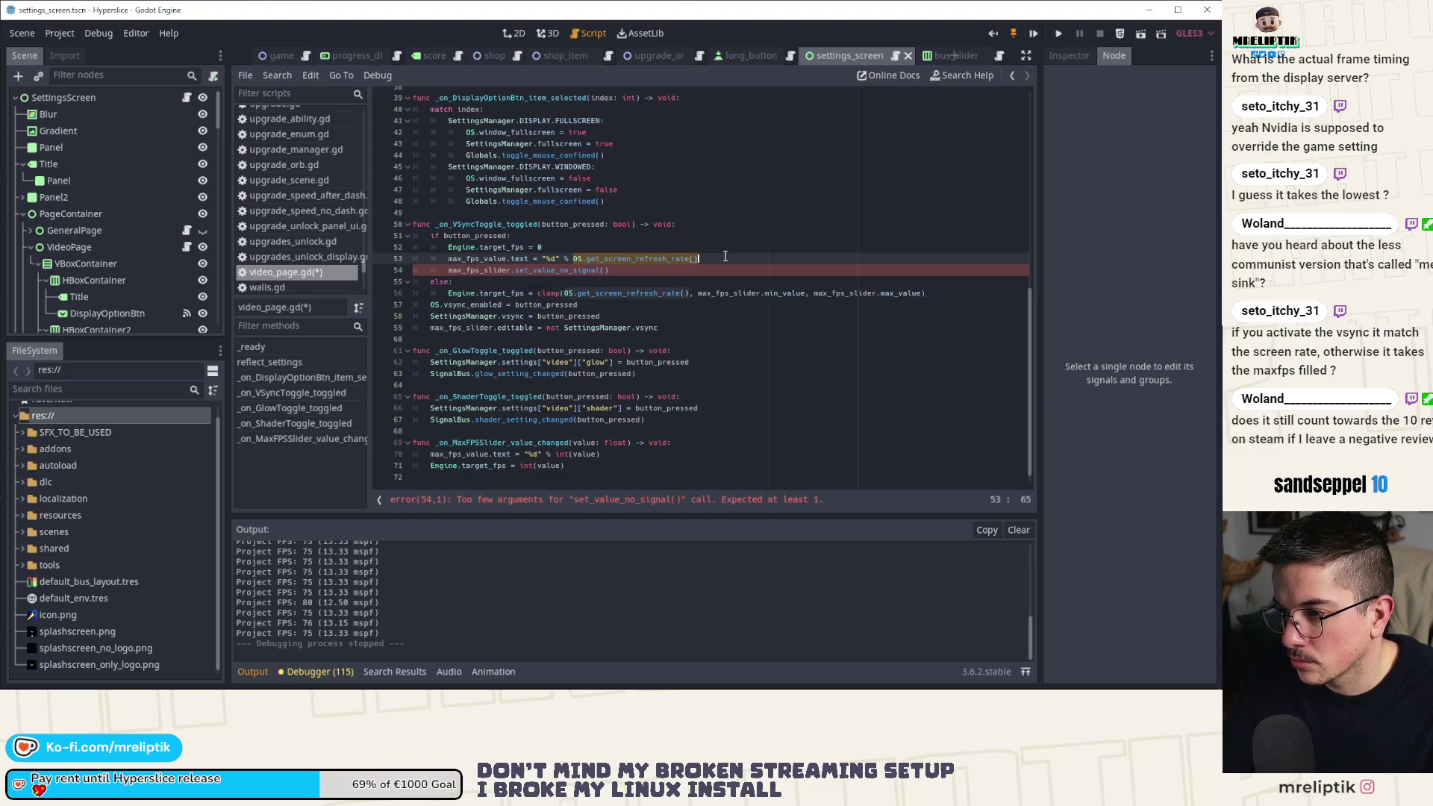
key(ctrl+c)
click(606, 271)
key(ctrl+v)
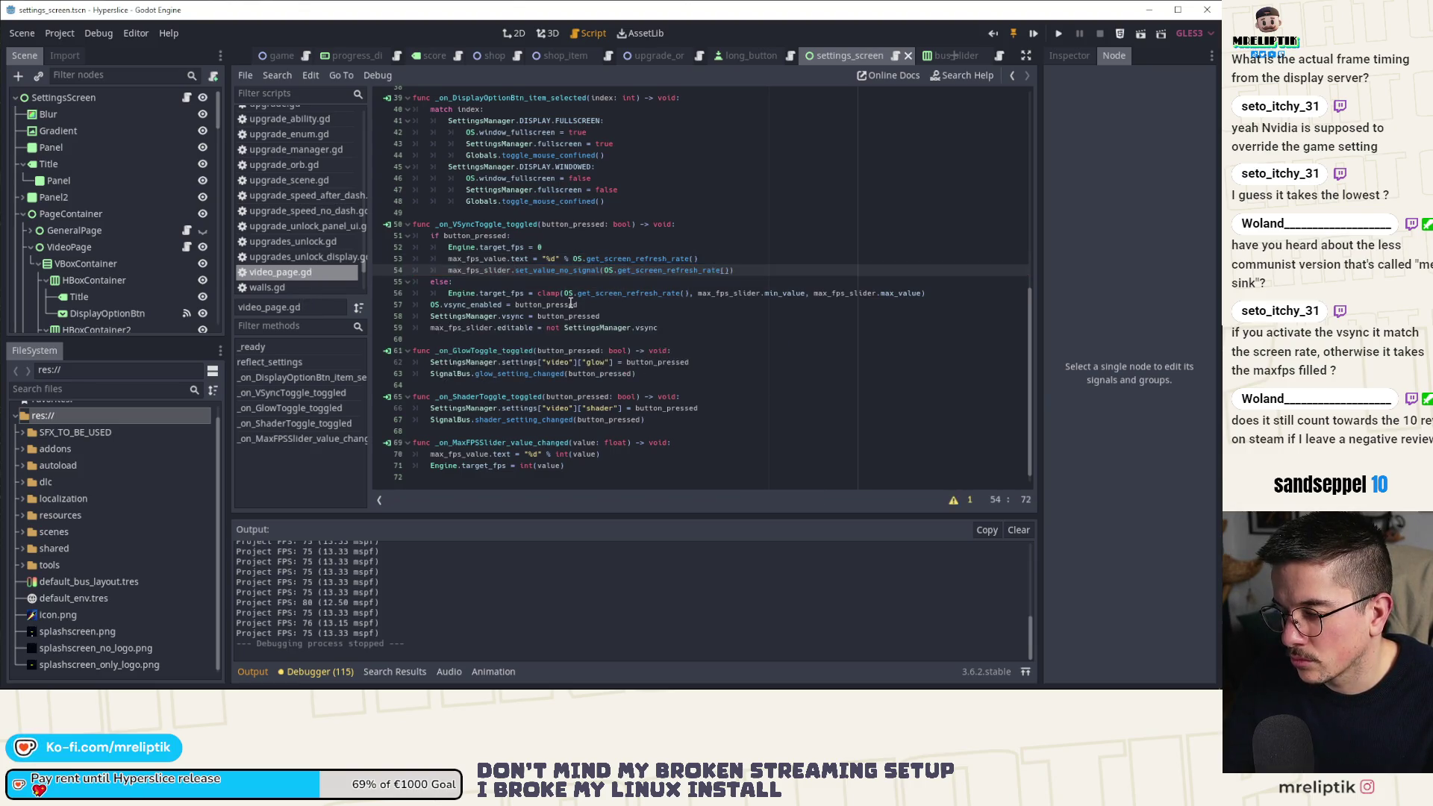
drag(448, 259, 753, 268)
click(753, 268)
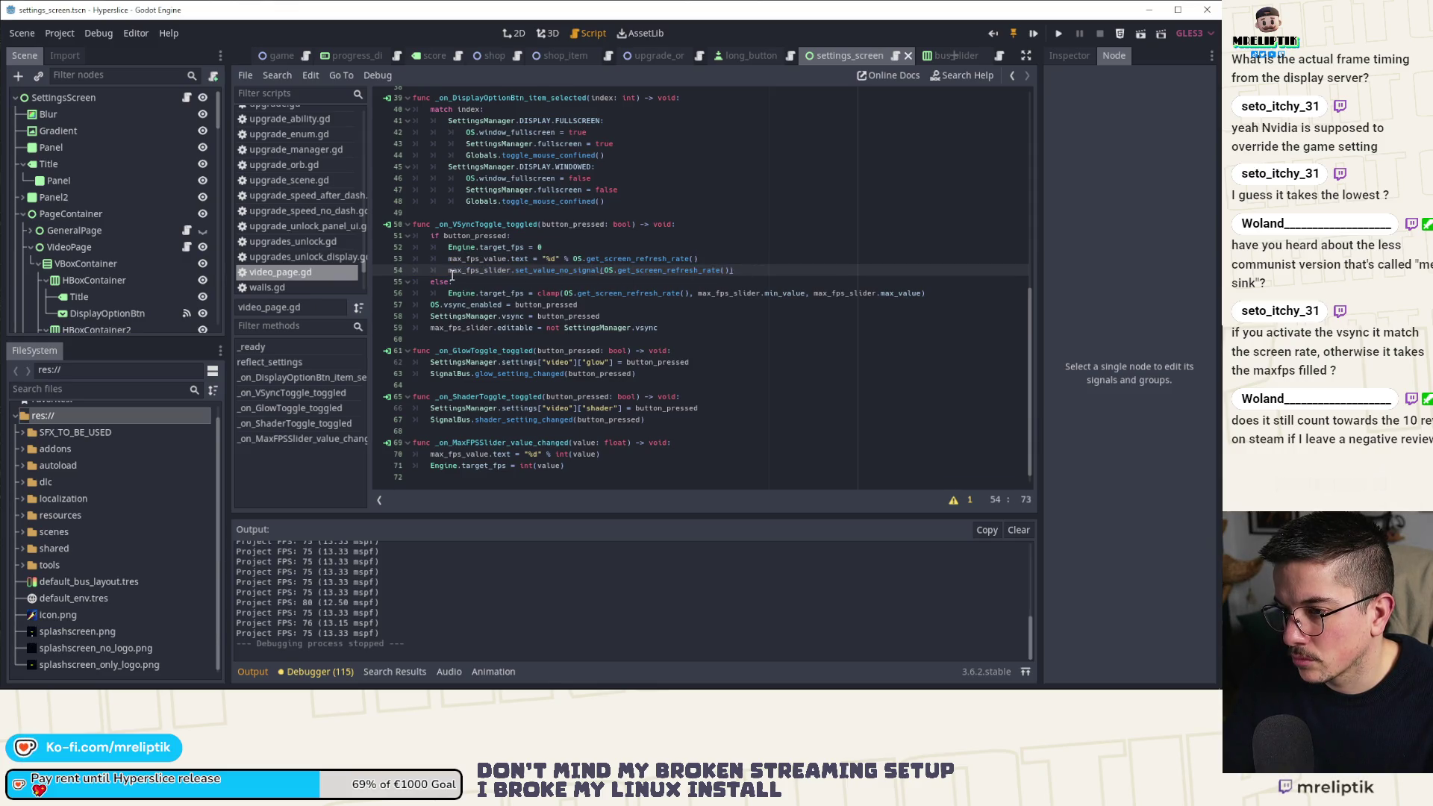
Make the VSync-off branch assign the clamp to max_fps_slider.value instead of Engine.target_fps, and save.
click(937, 297)
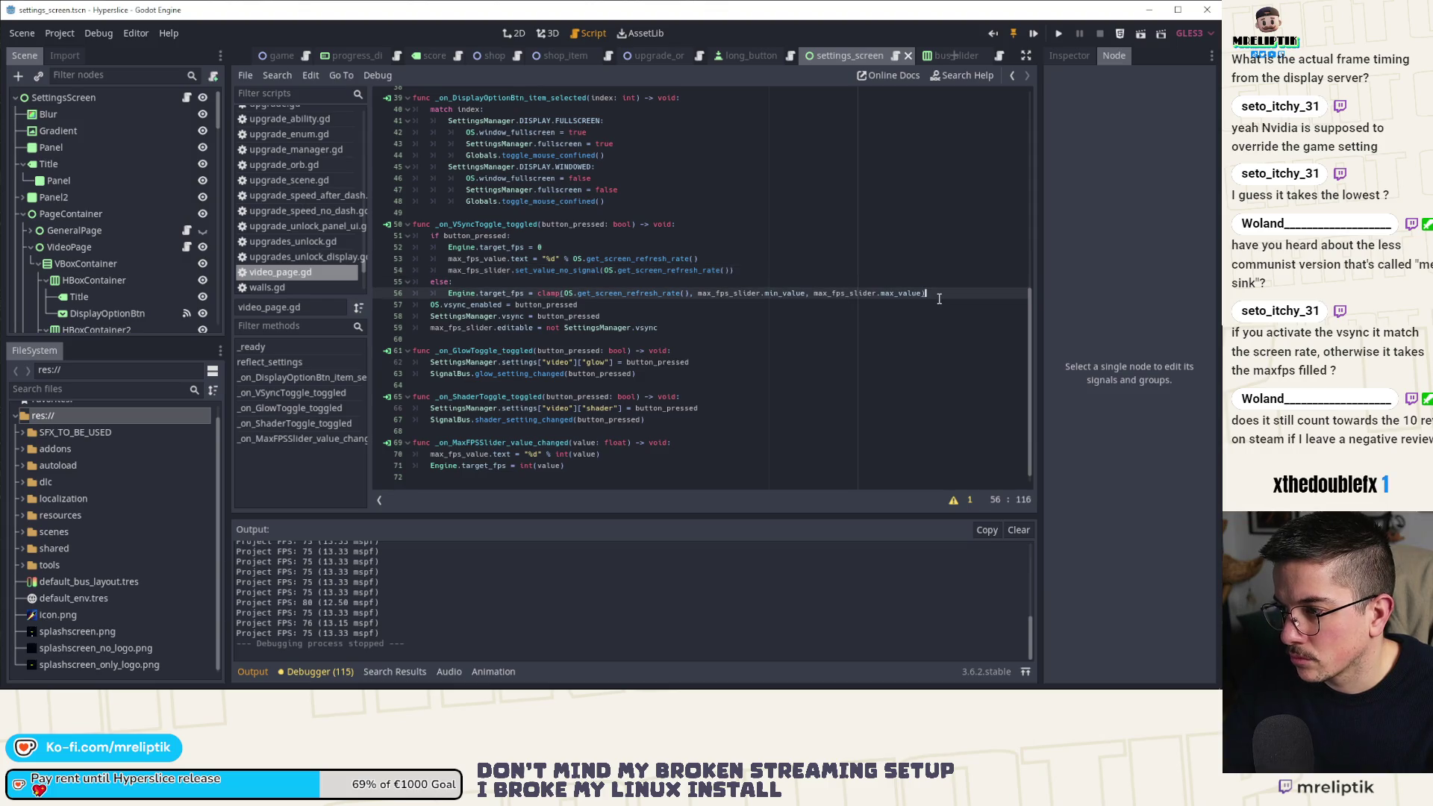
key(Return)
text(max_f)
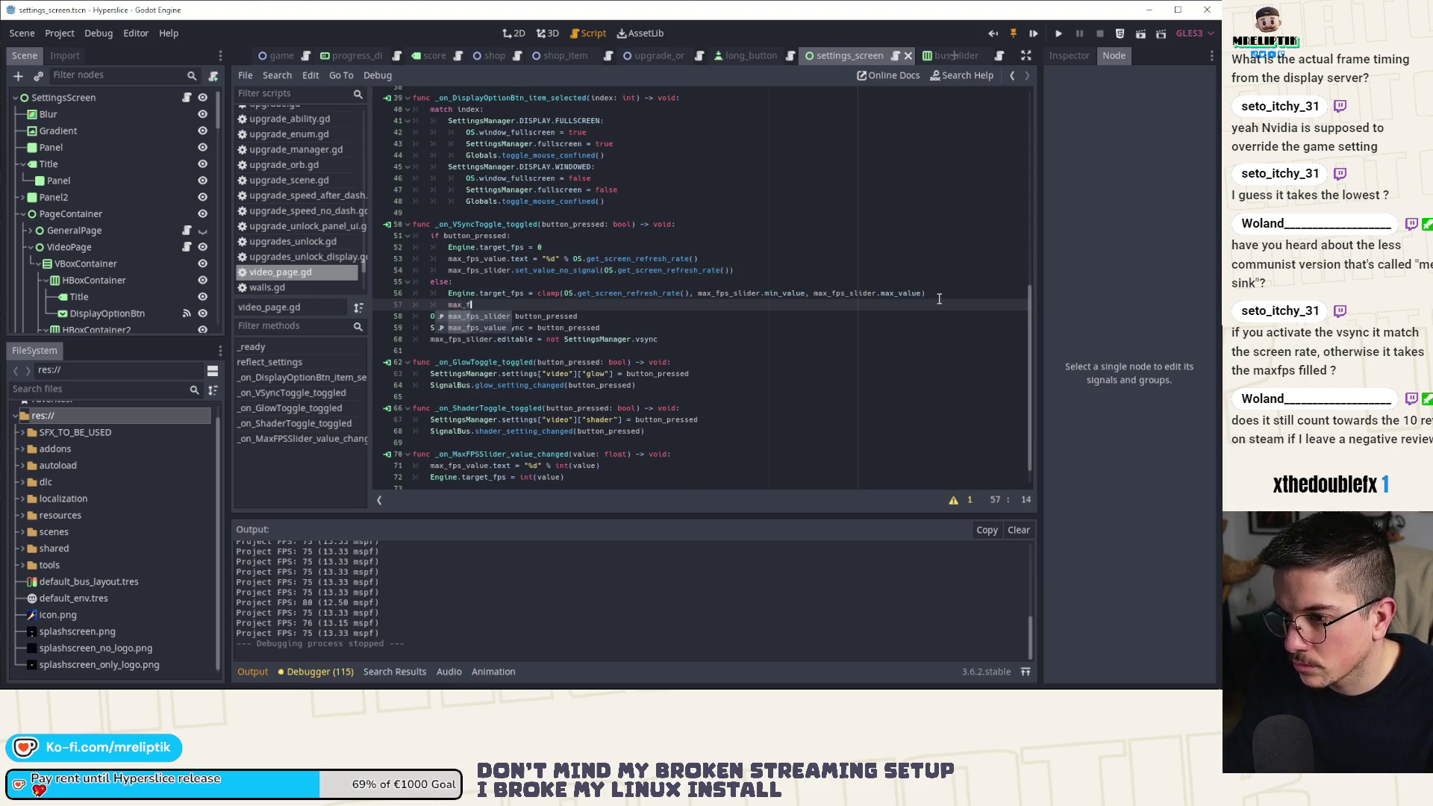
key(Escape)
key(Down)
key(Home)
key(Home)
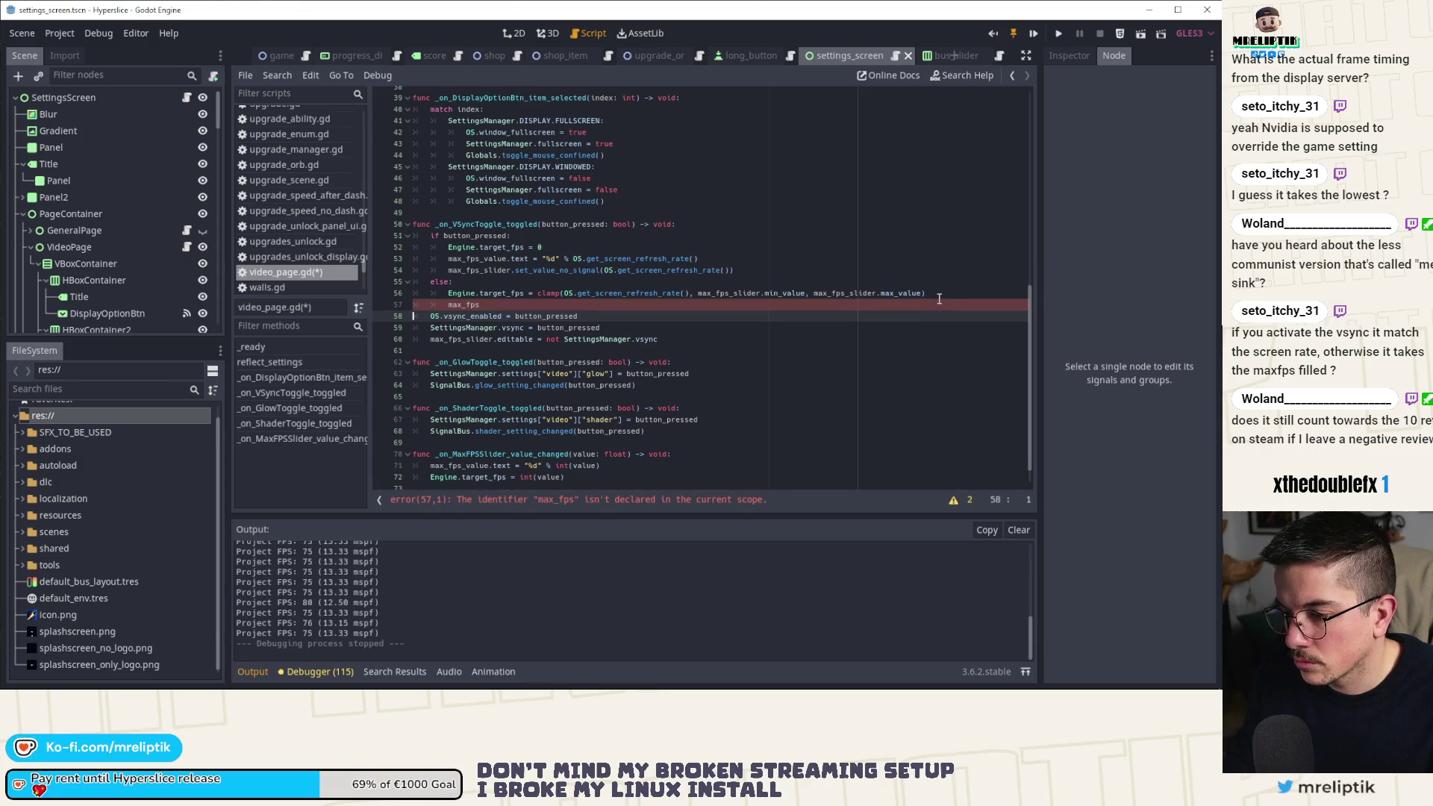
click(457, 306)
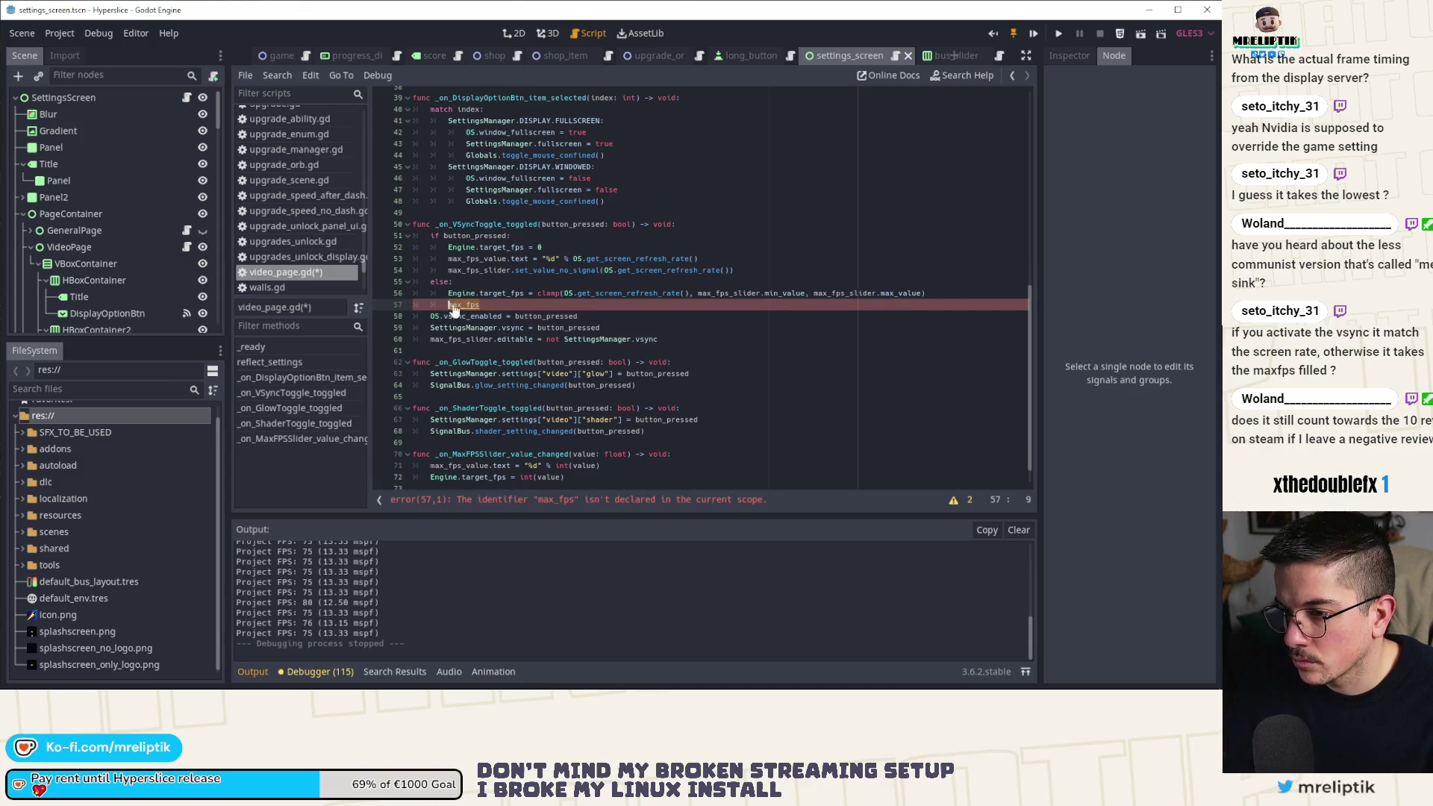
key(BackSpace)
drag(524, 293, 450, 296)
text(max_fps_slider.value)
key(ctrl+s)
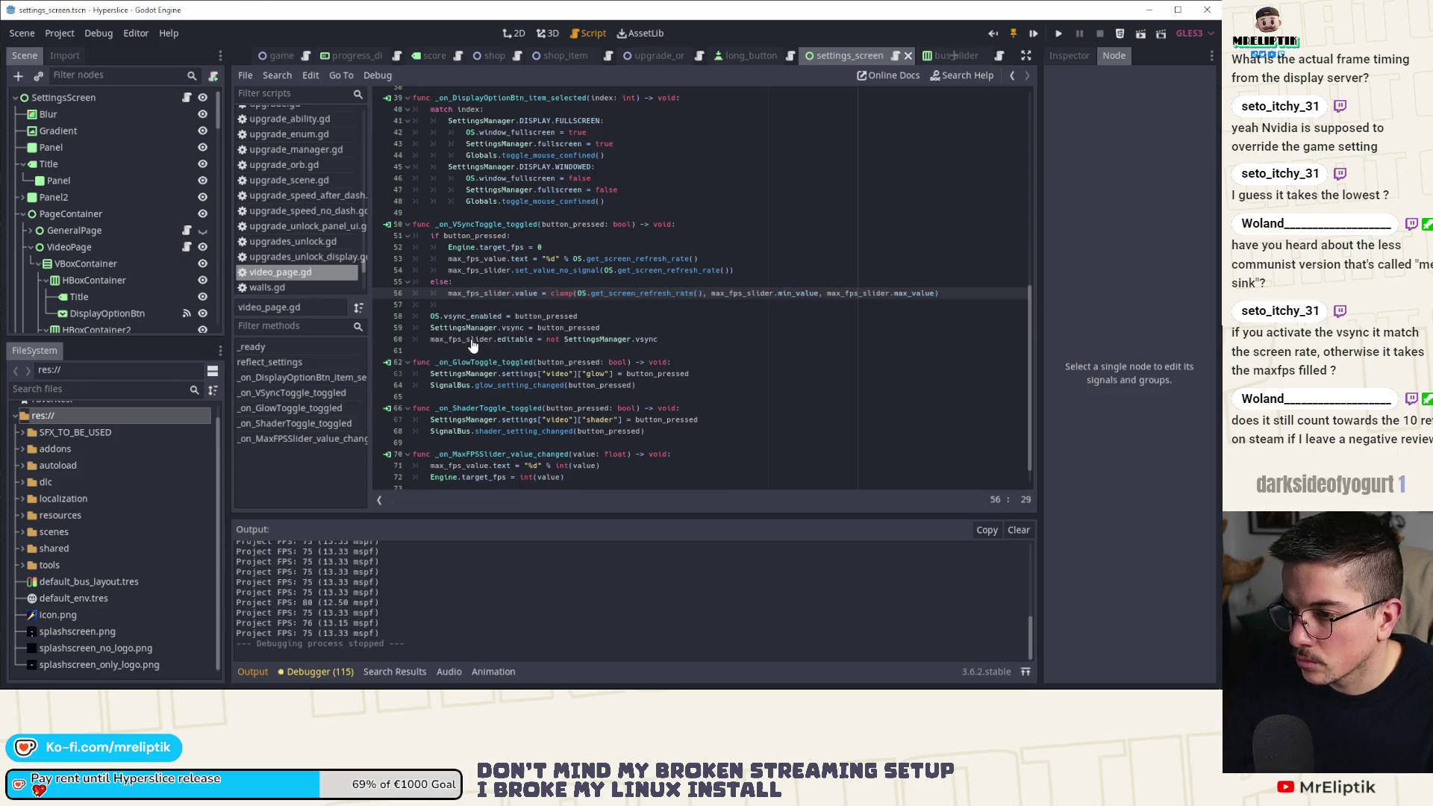
click(485, 305)
double_click(473, 316)
double_click(461, 340)
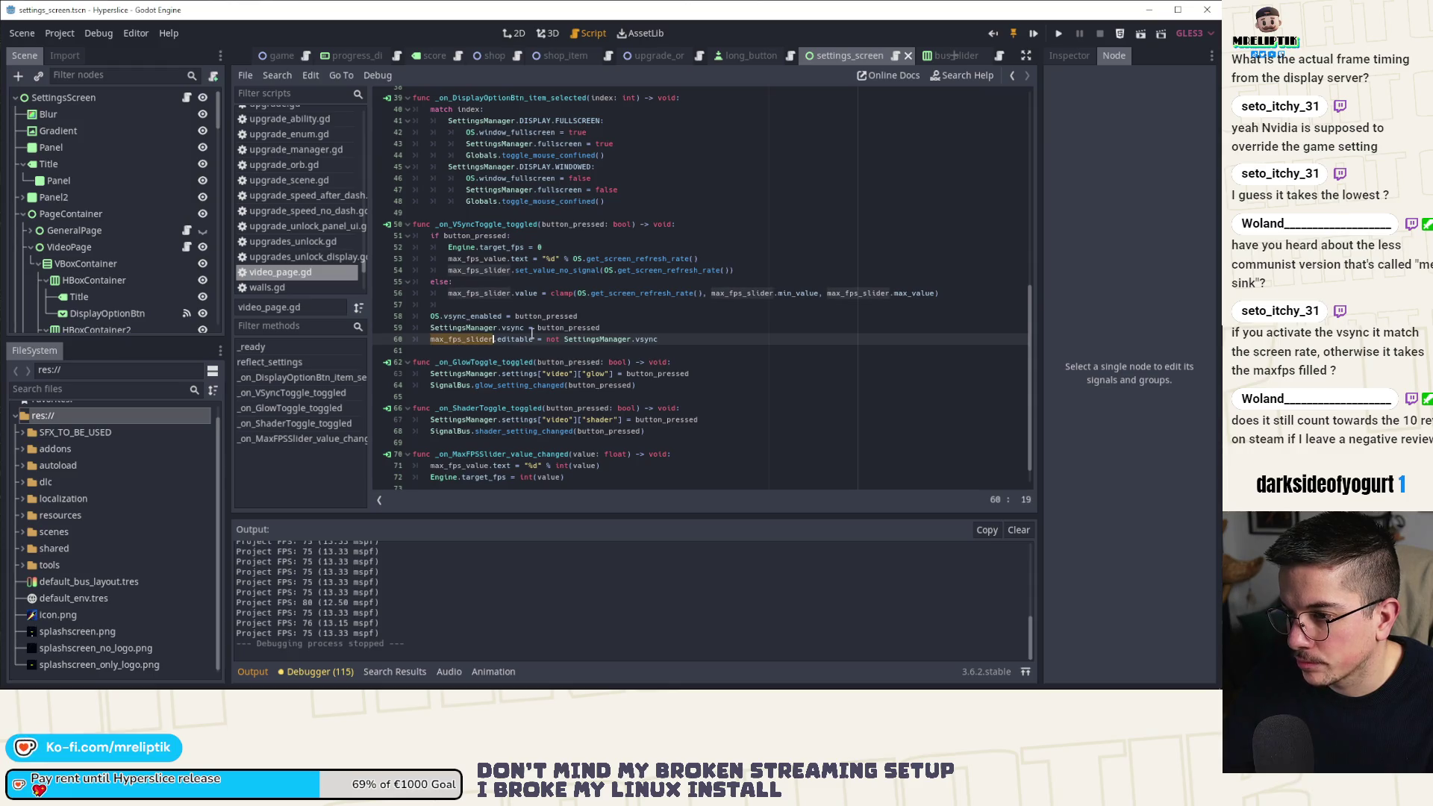
click(624, 317)
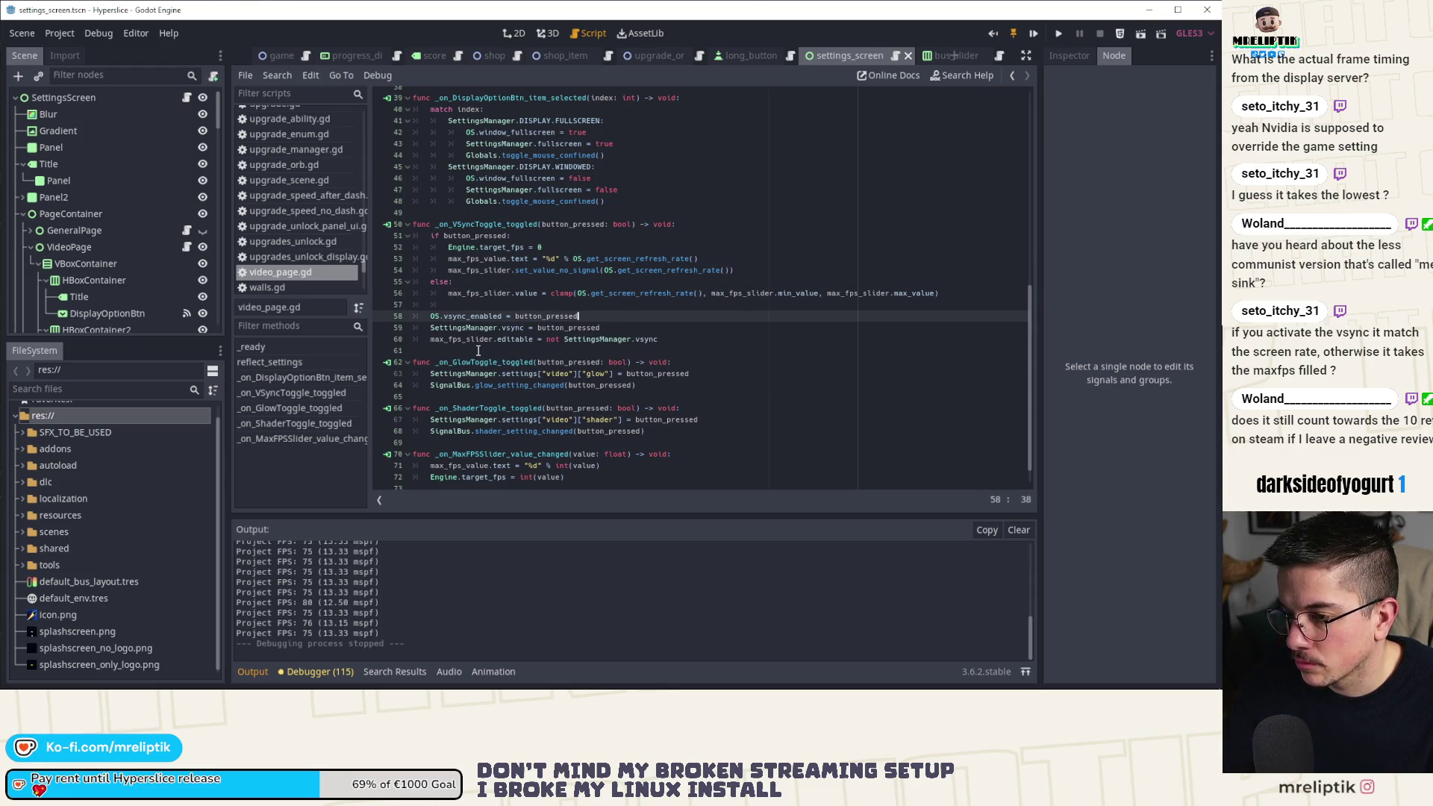
Copy the VSync if/else block from lines 51–56 into reflect_settings after line 35.
scroll(479, 350, up, 8)
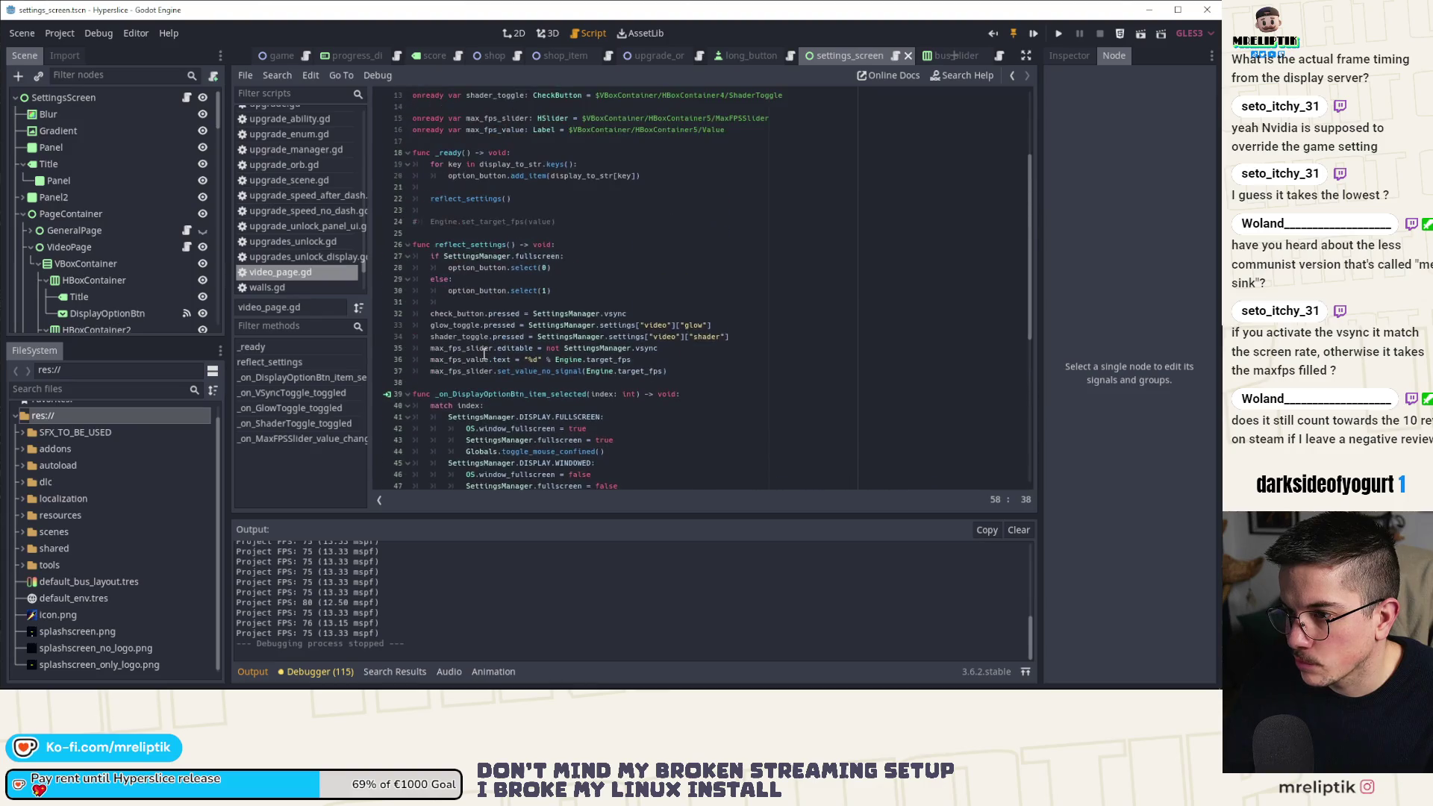
scroll(555, 272, up, 1)
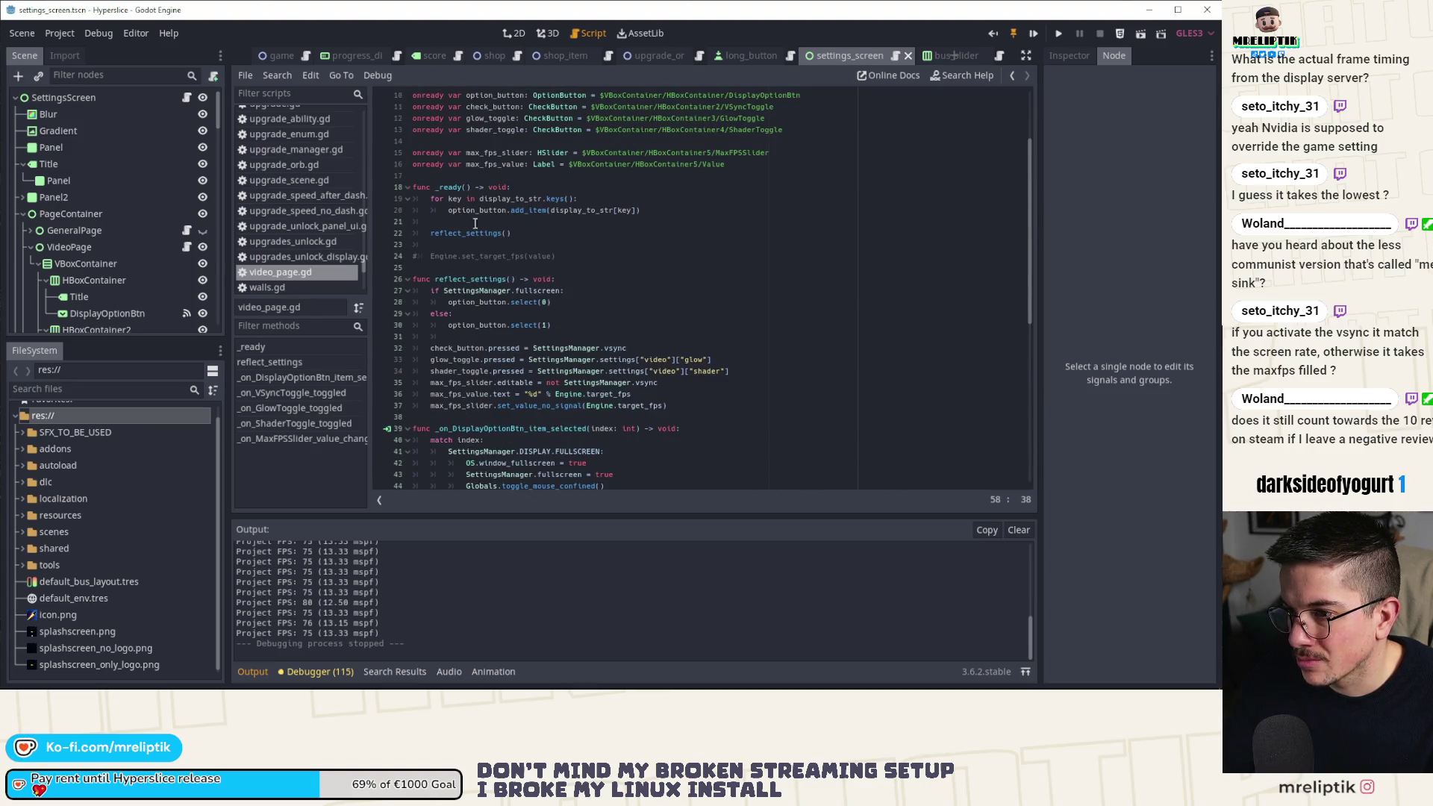
scroll(475, 231, down, 3)
double_click(535, 302)
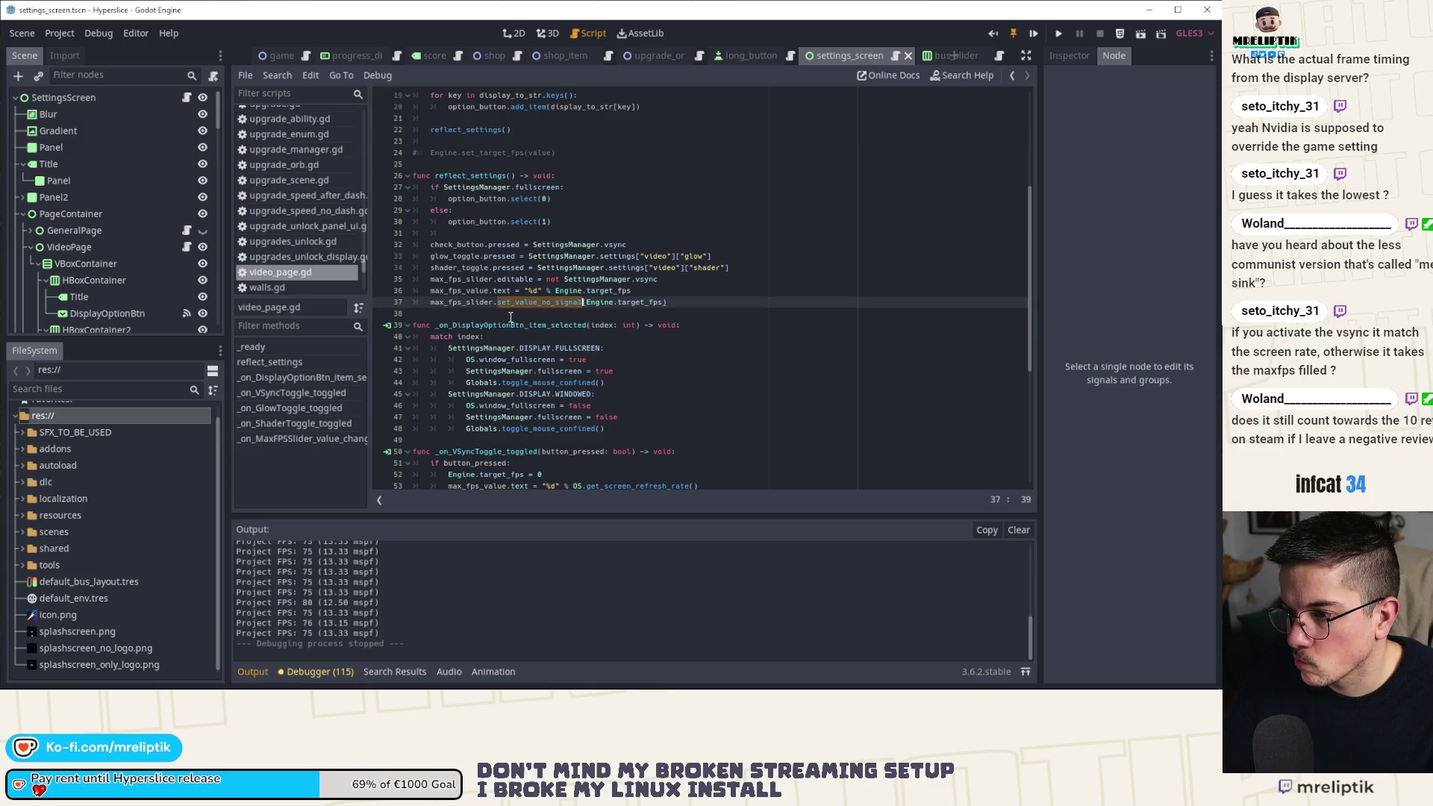
scroll(511, 317, down, 1)
scroll(510, 317, down, 3)
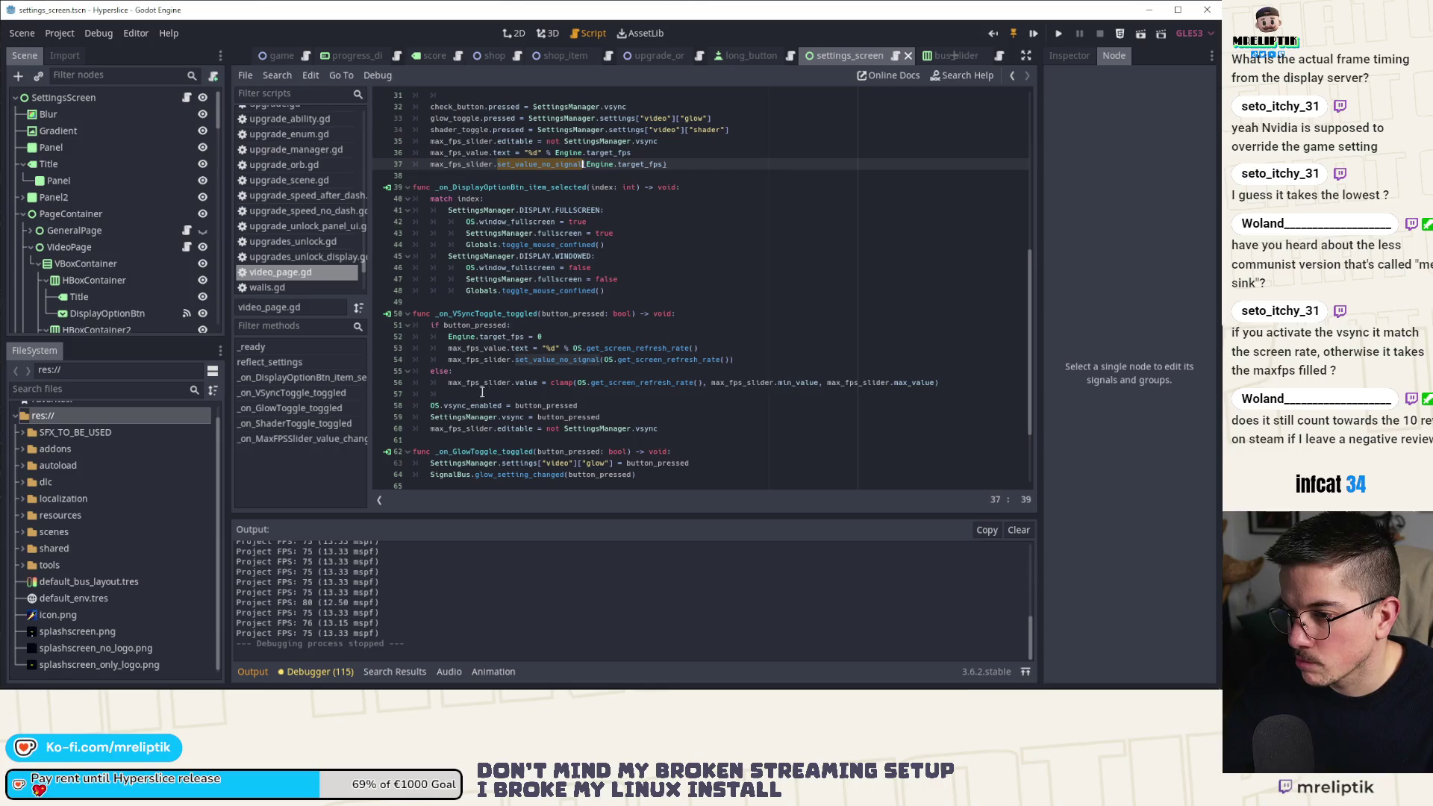
click(447, 384)
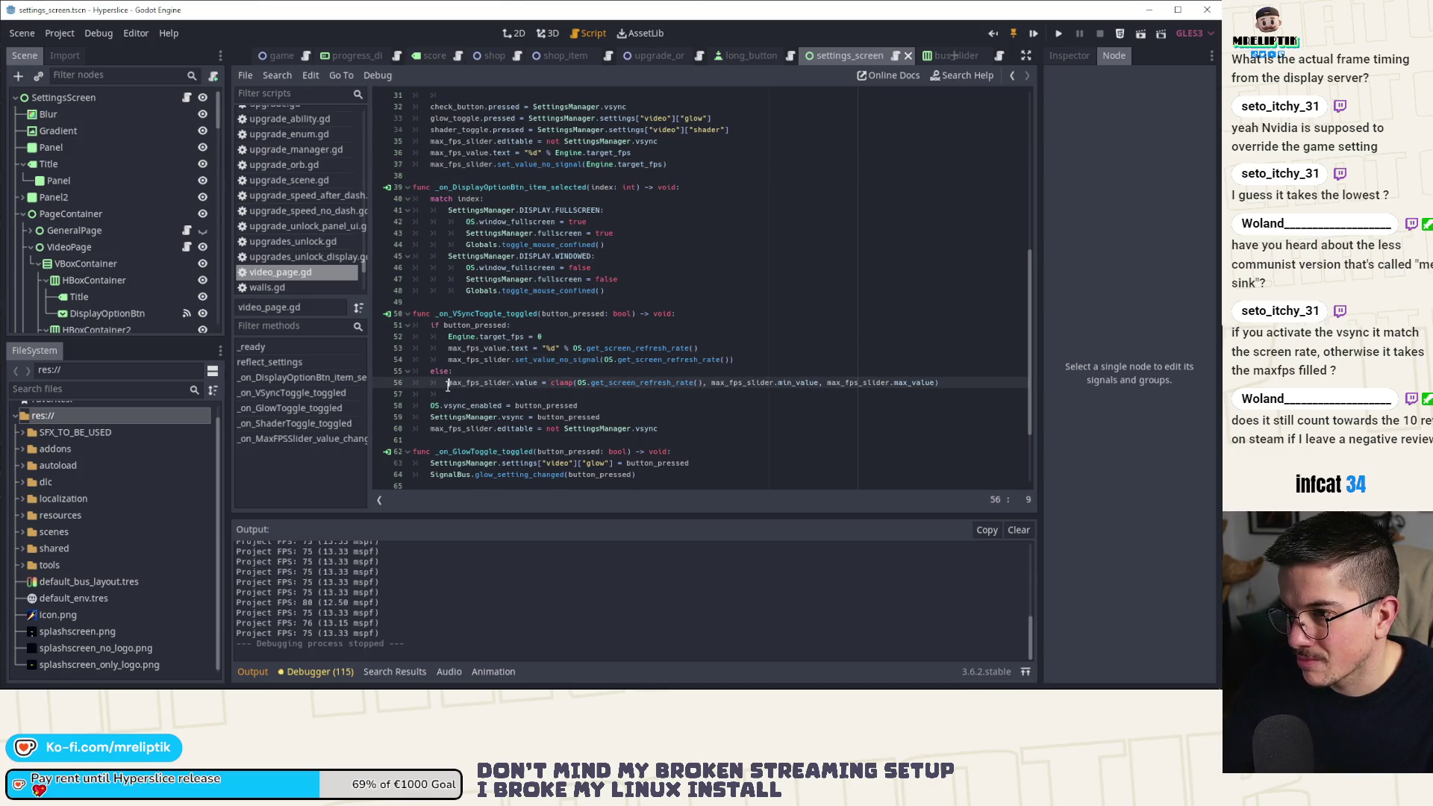
drag(431, 325, 941, 383)
key(ctrl+c)
scroll(706, 327, up, 3)
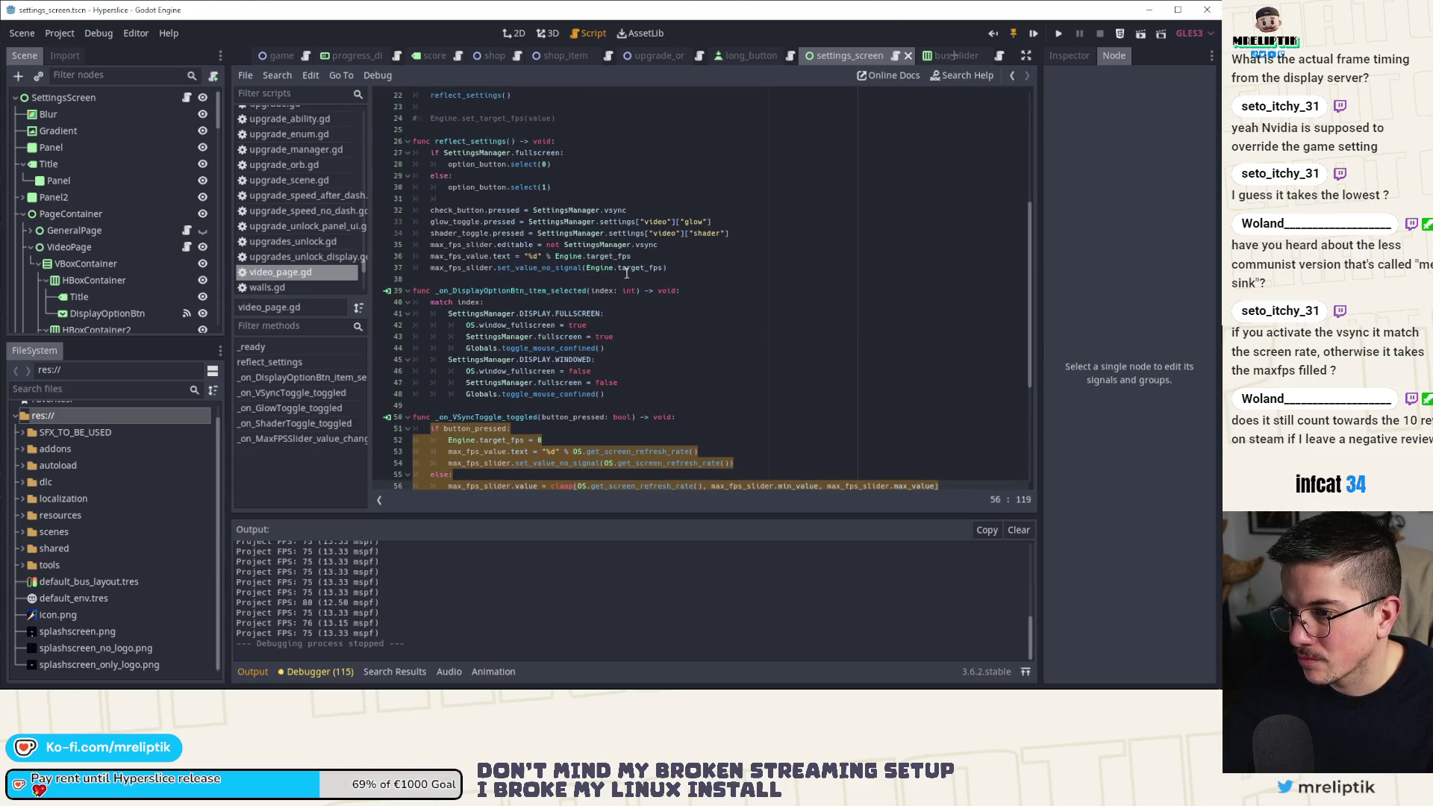
click(700, 246)
key(Return)
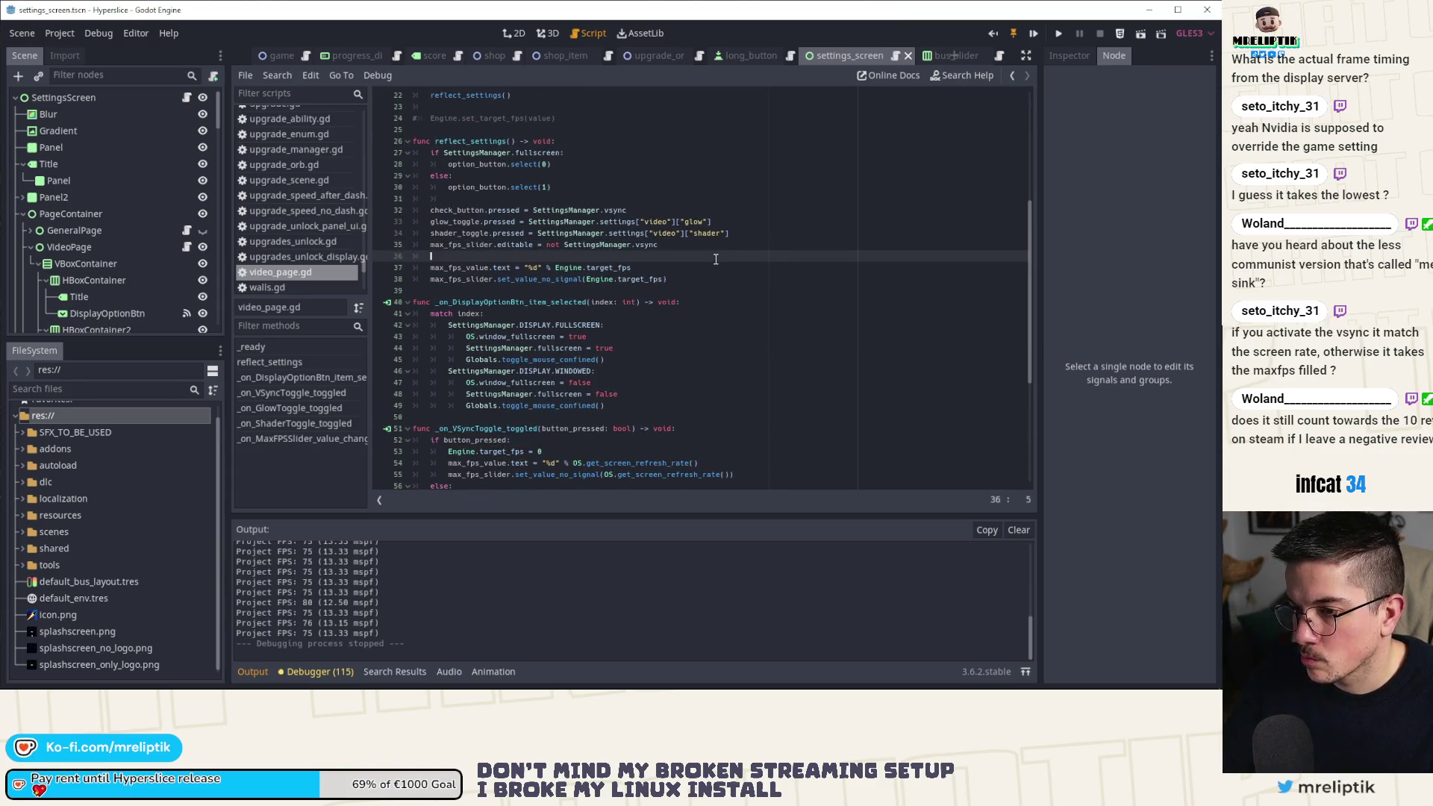
key(alt+Up)
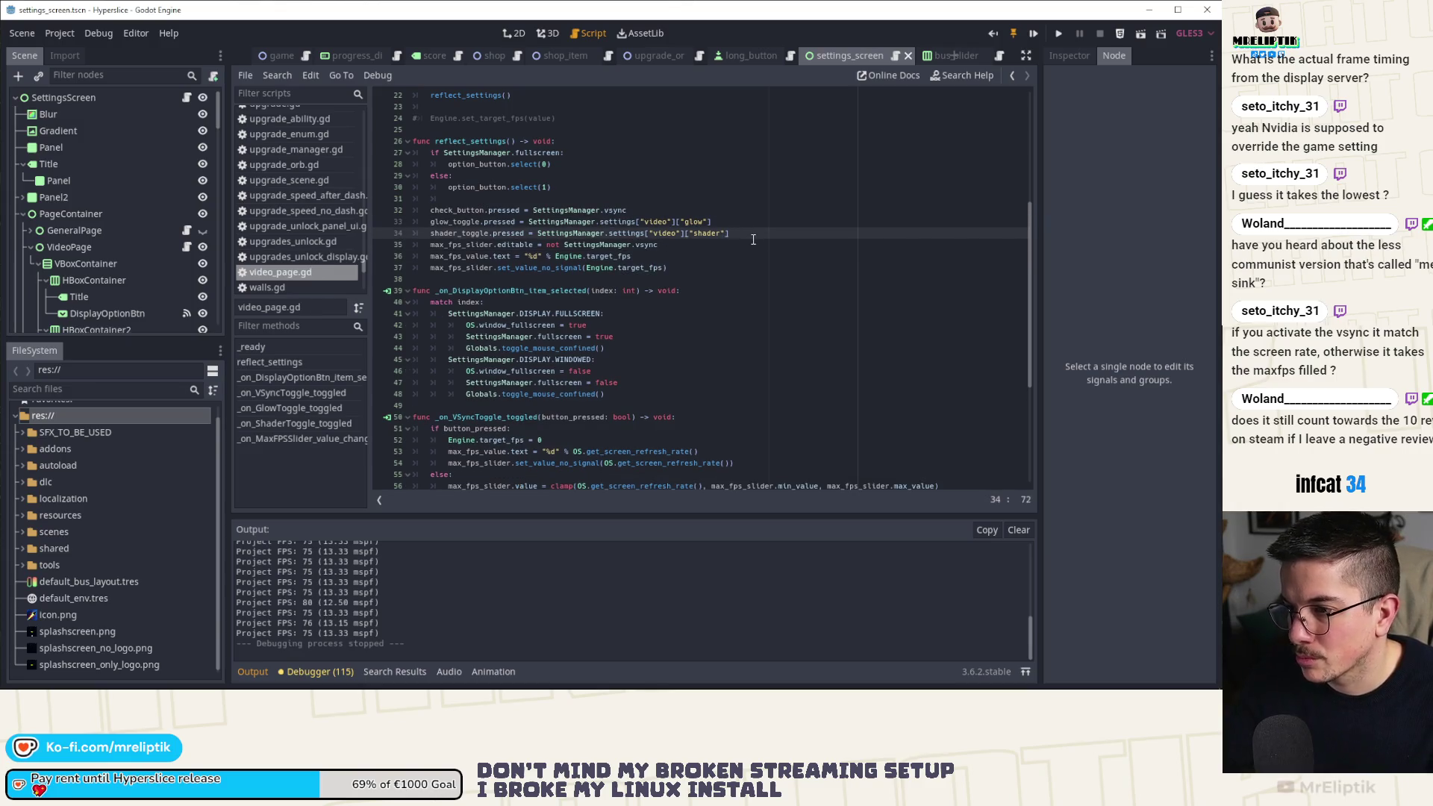
key(ctrl+v)
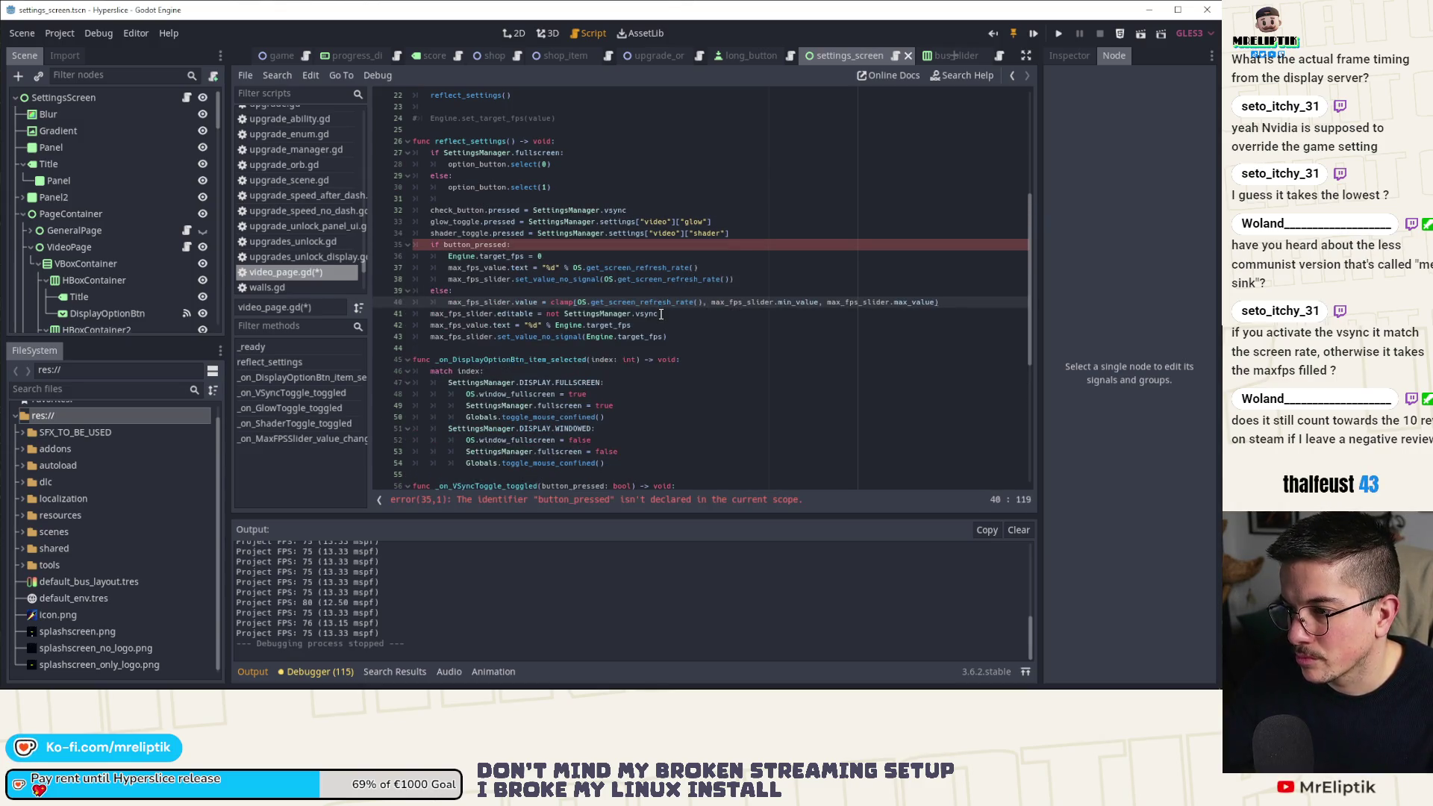
Change the pasted block's condition to SettingsManager.vsync: and save.
click(561, 313)
double_click(492, 245)
text(SettingsManager.vsync)
key(ctrl+s)
text(:)
Move the slider editable line above the if block, delete the redundant label and slider lines, and save.
click(598, 313)
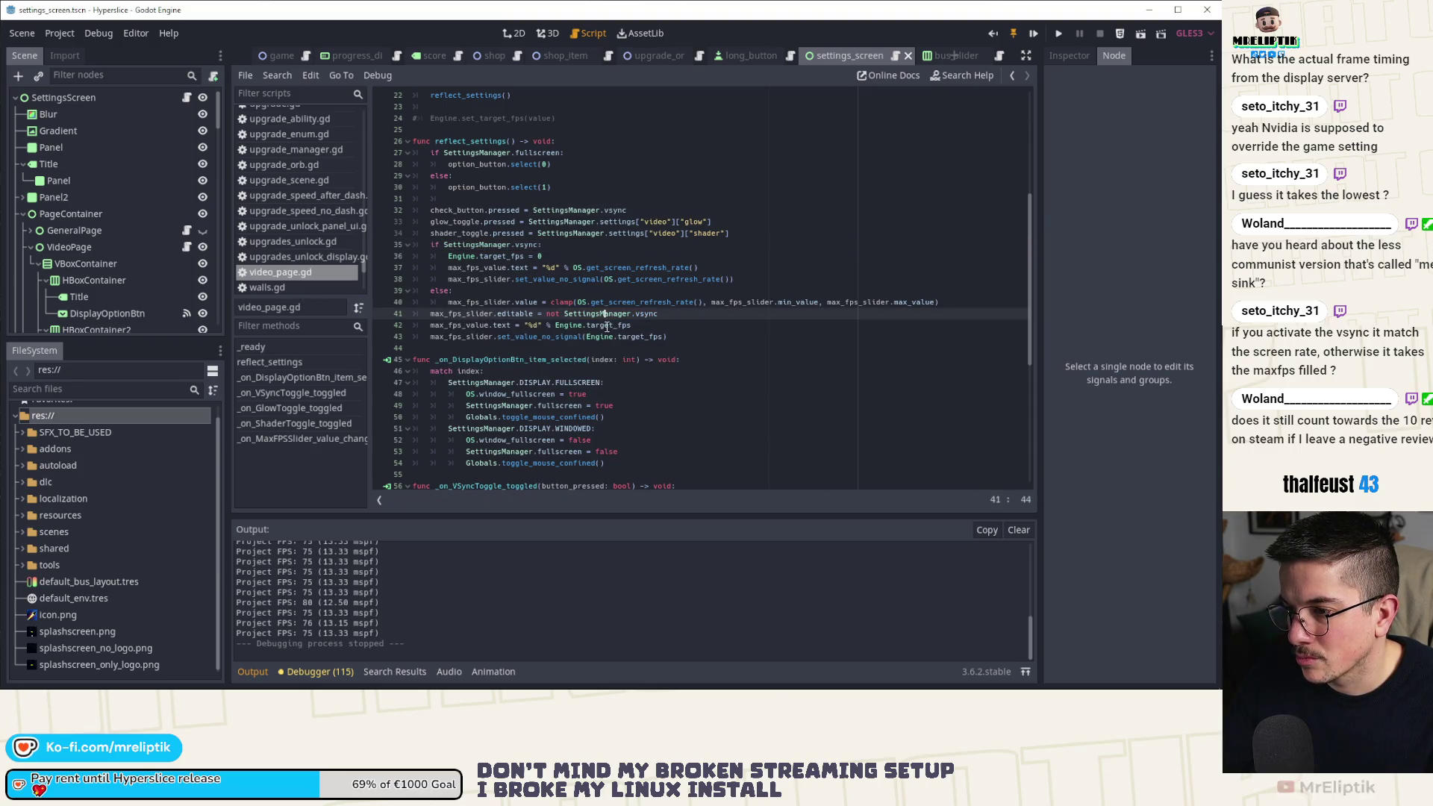
key(alt+Up)
key(alt+Up)
key(alt+Up)
key(alt+Up)
key(alt+Up)
key(alt+Up)
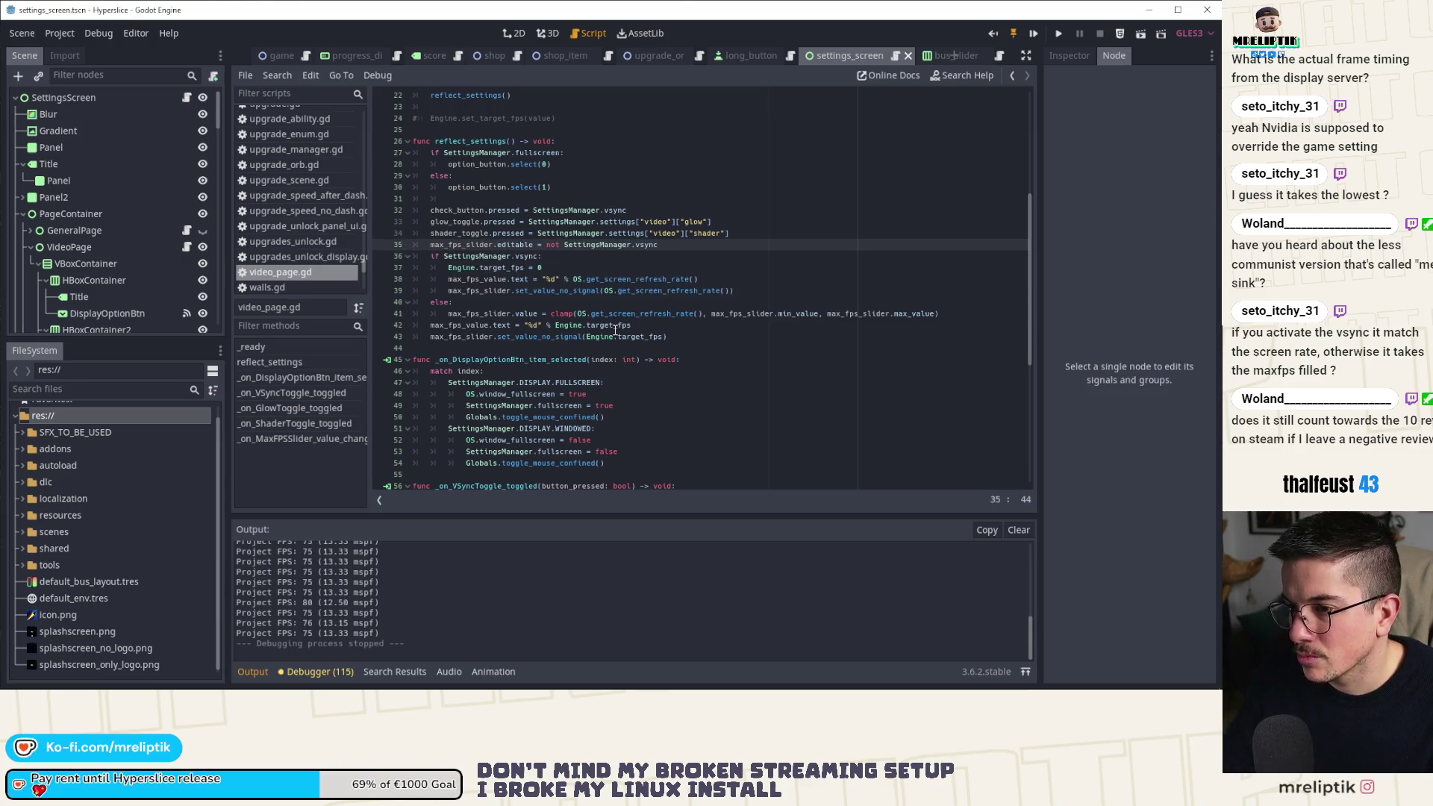
double_click(476, 325)
double_click(484, 313)
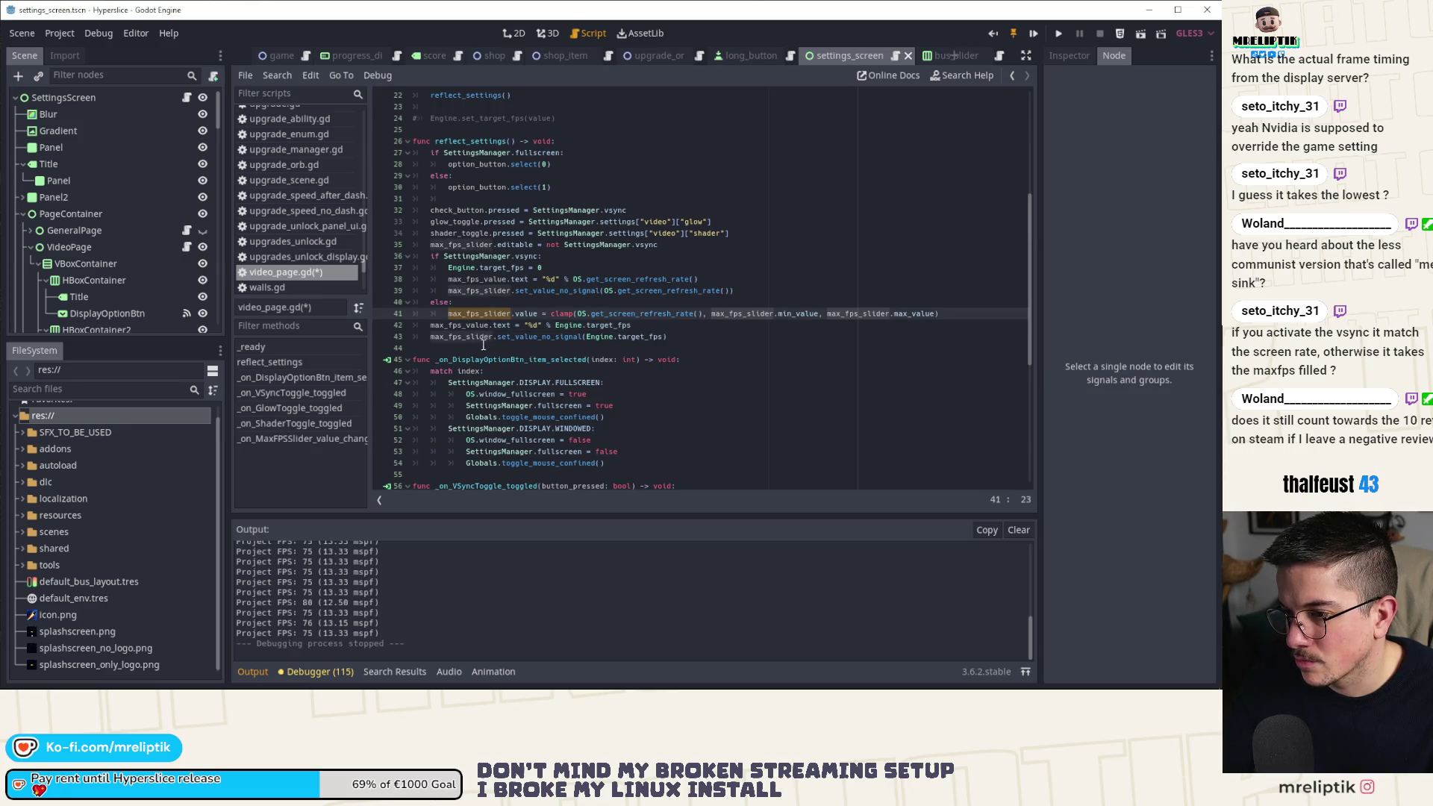
click(641, 330)
key(ctrl+shift+k)
key(ctrl+shift+k)
key(ctrl+s)
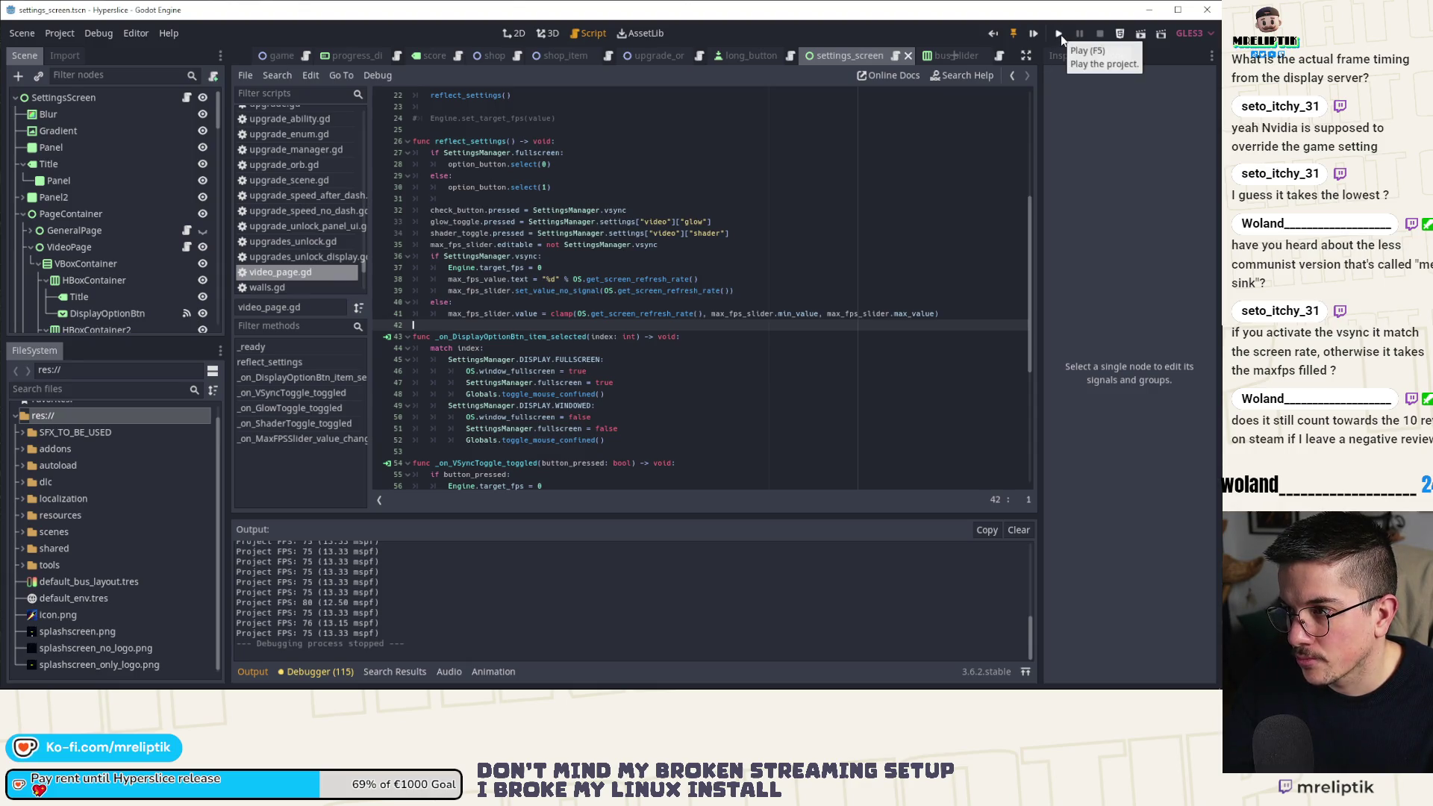
Run the game, lower max FPS to 38 on the Video page, toggle VSync until it ends off, then close the game.
key(F5)
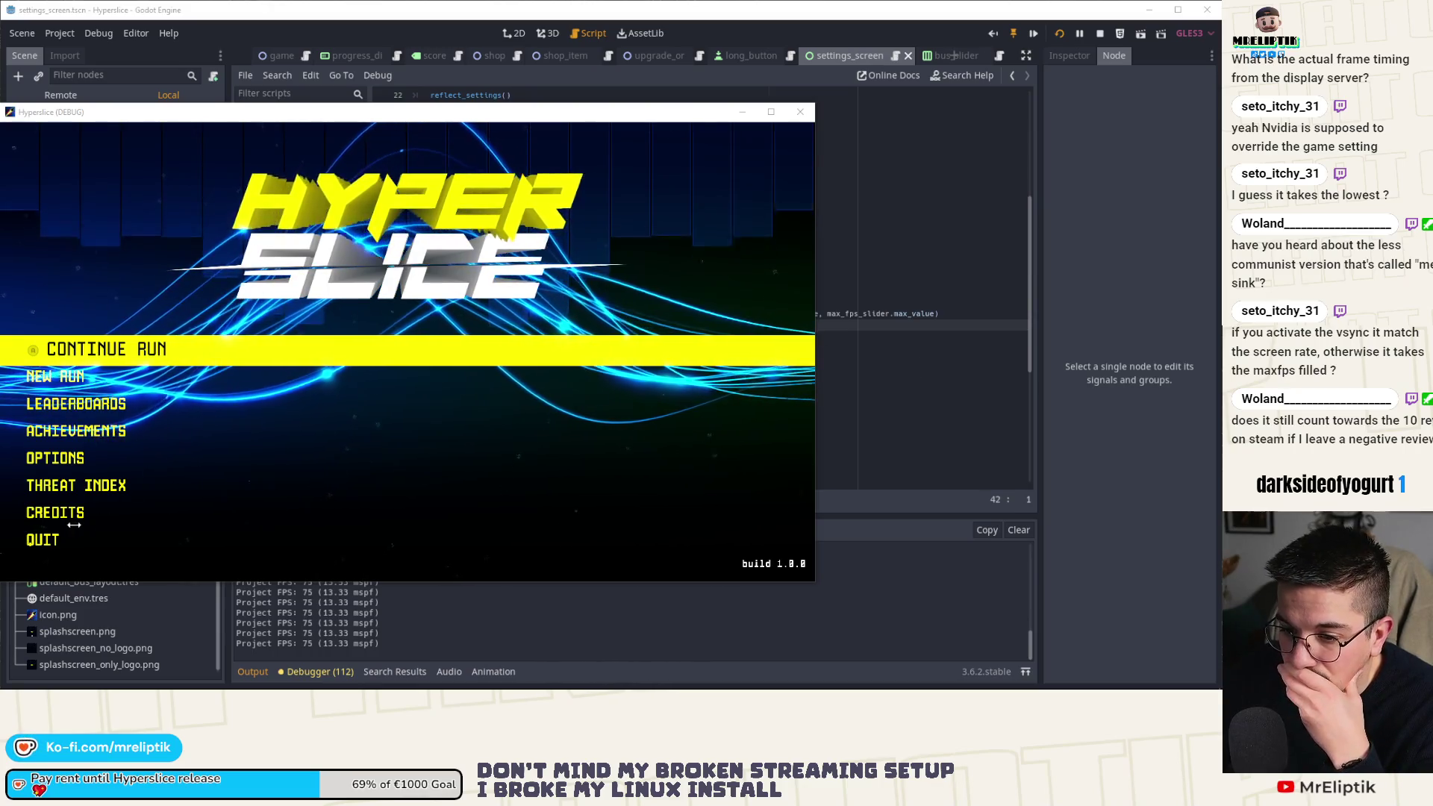
click(69, 458)
click(357, 201)
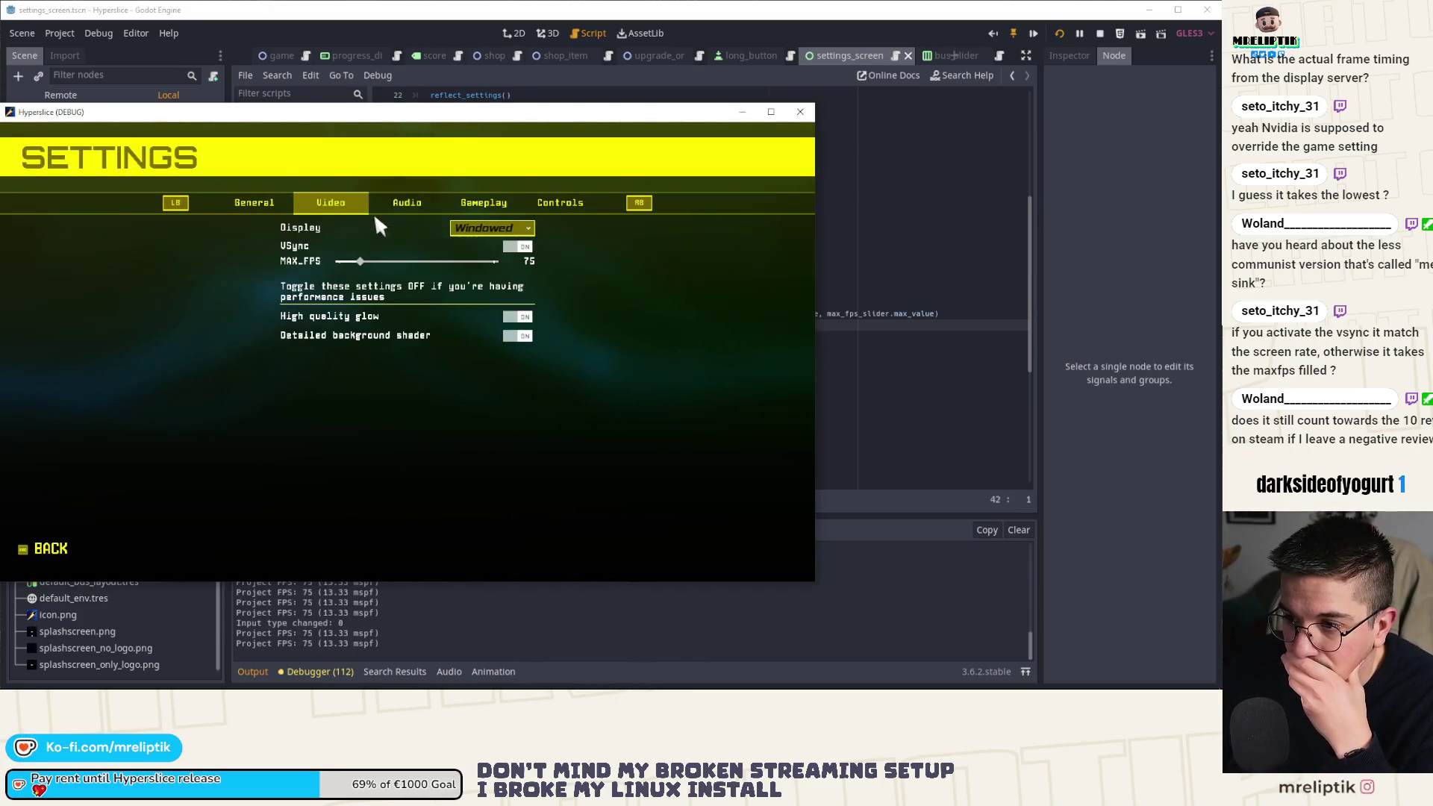
click(519, 246)
mouse_move(361, 261)
mouse_down()
mouse_move(348, 263)
mouse_move(379, 261)
mouse_up()
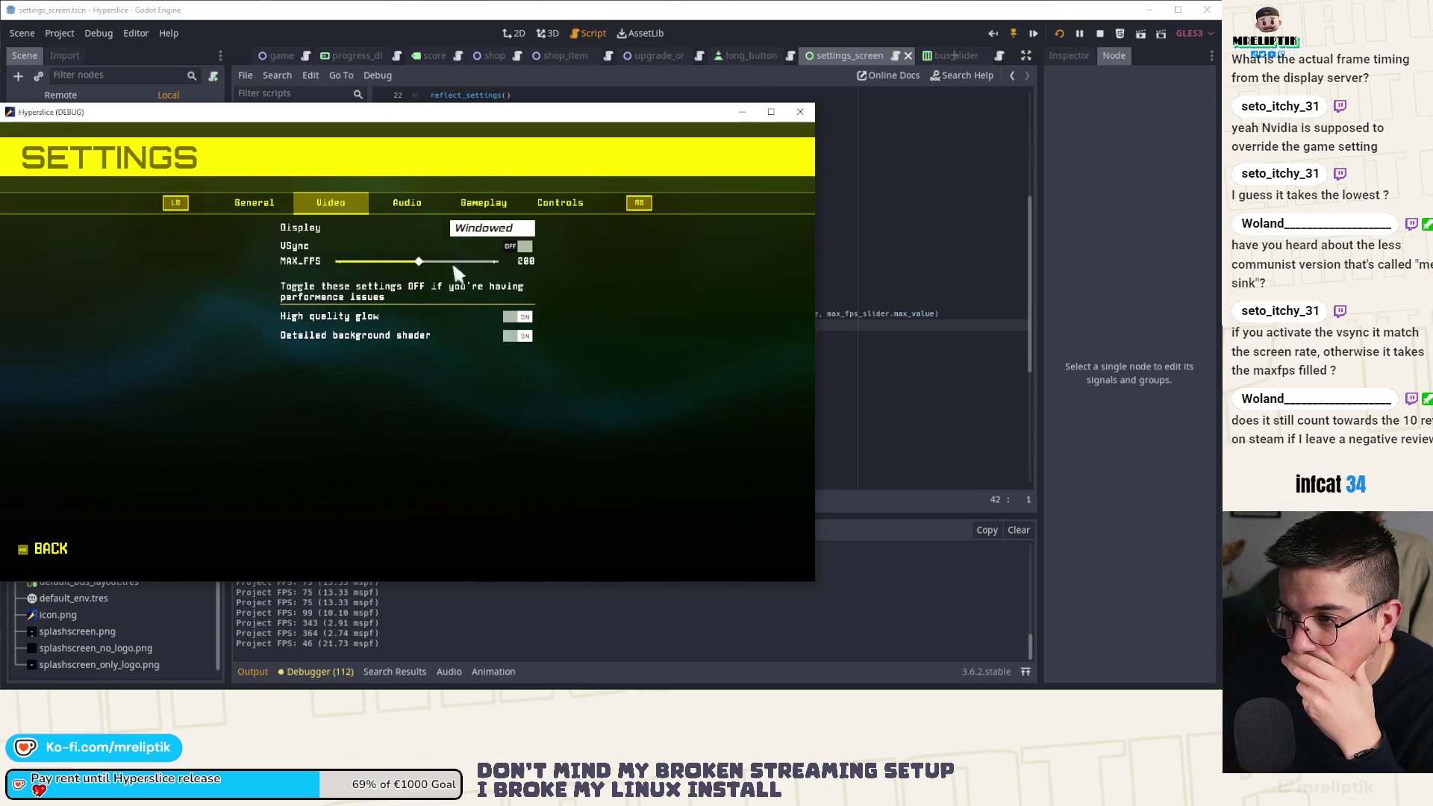
click(517, 246)
click(519, 247)
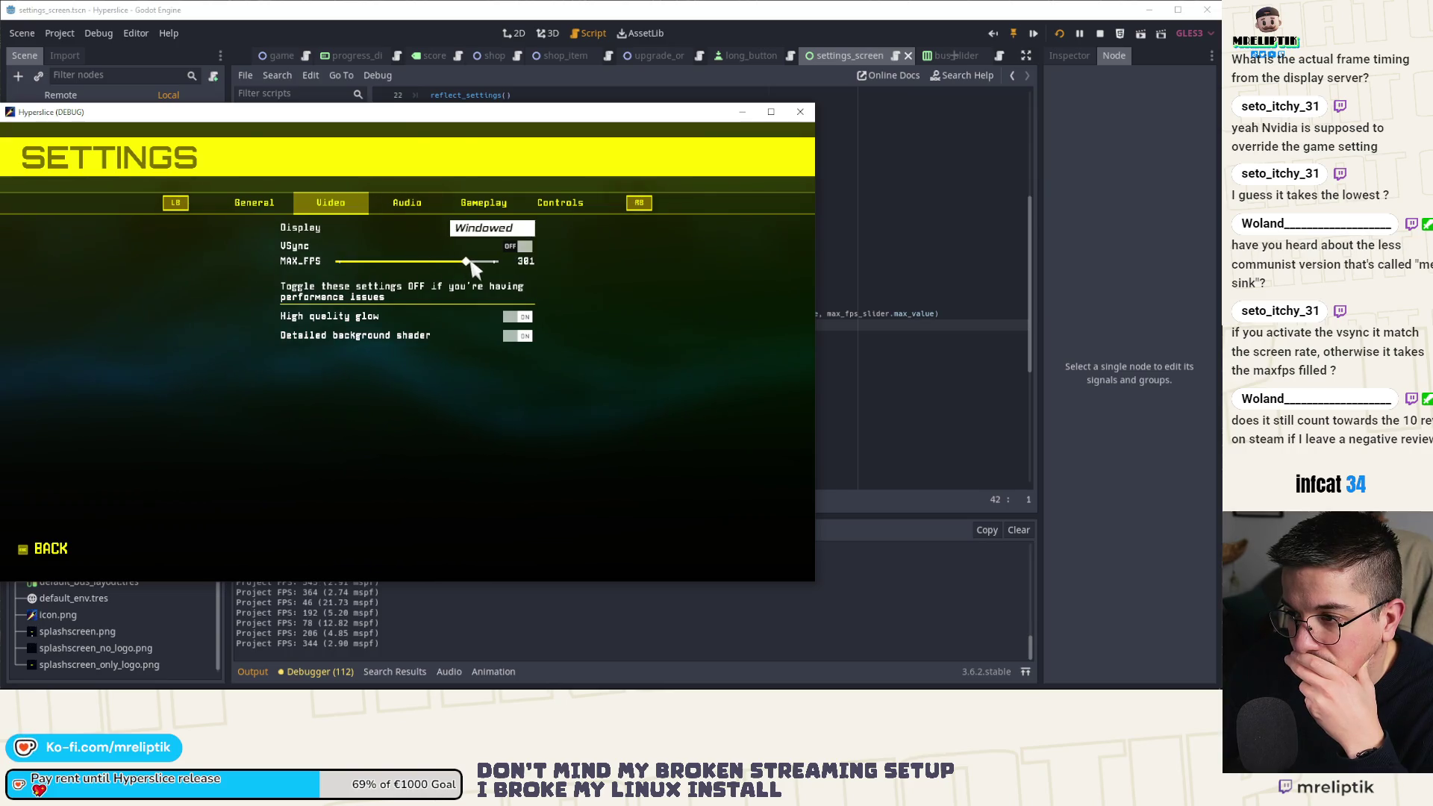
click(504, 249)
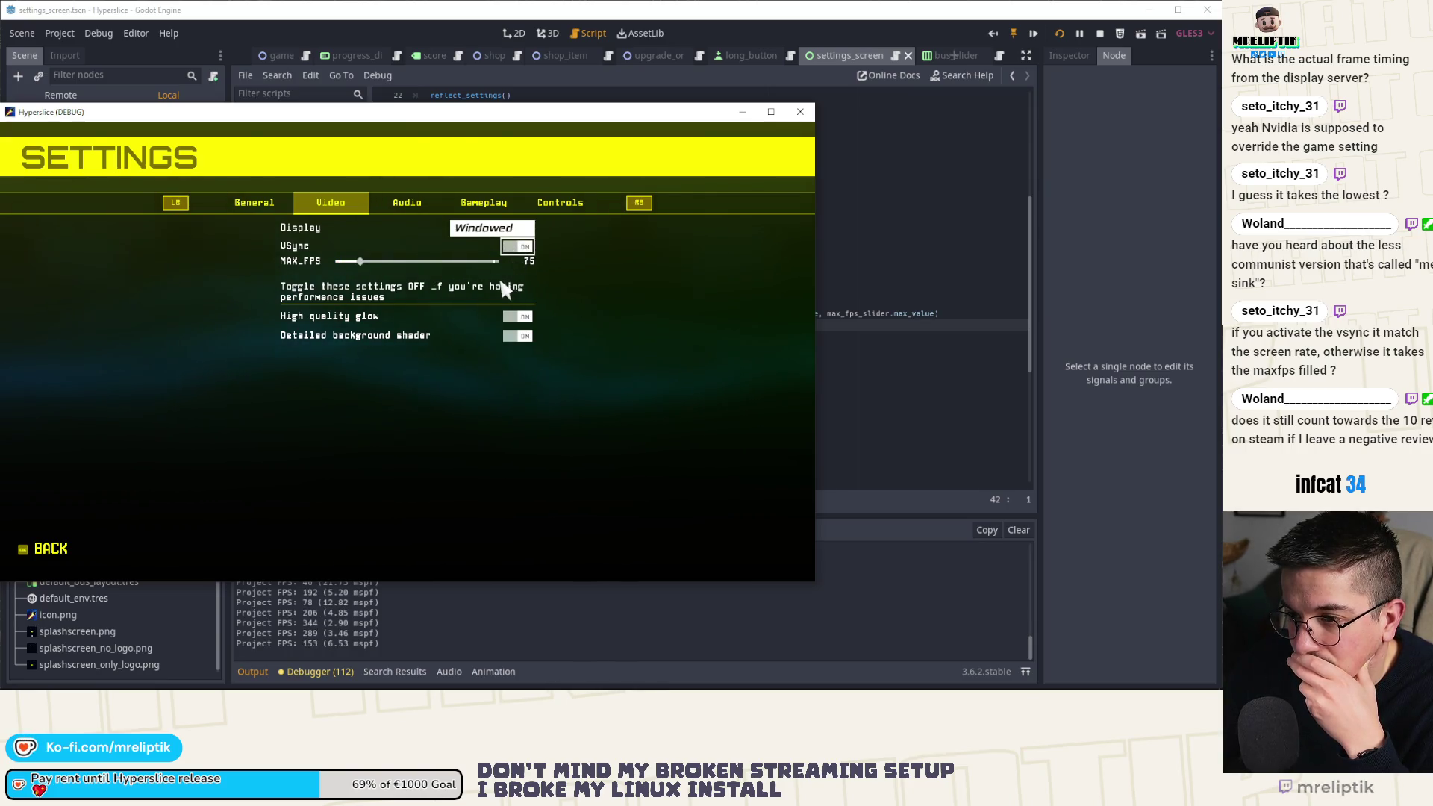
click(504, 248)
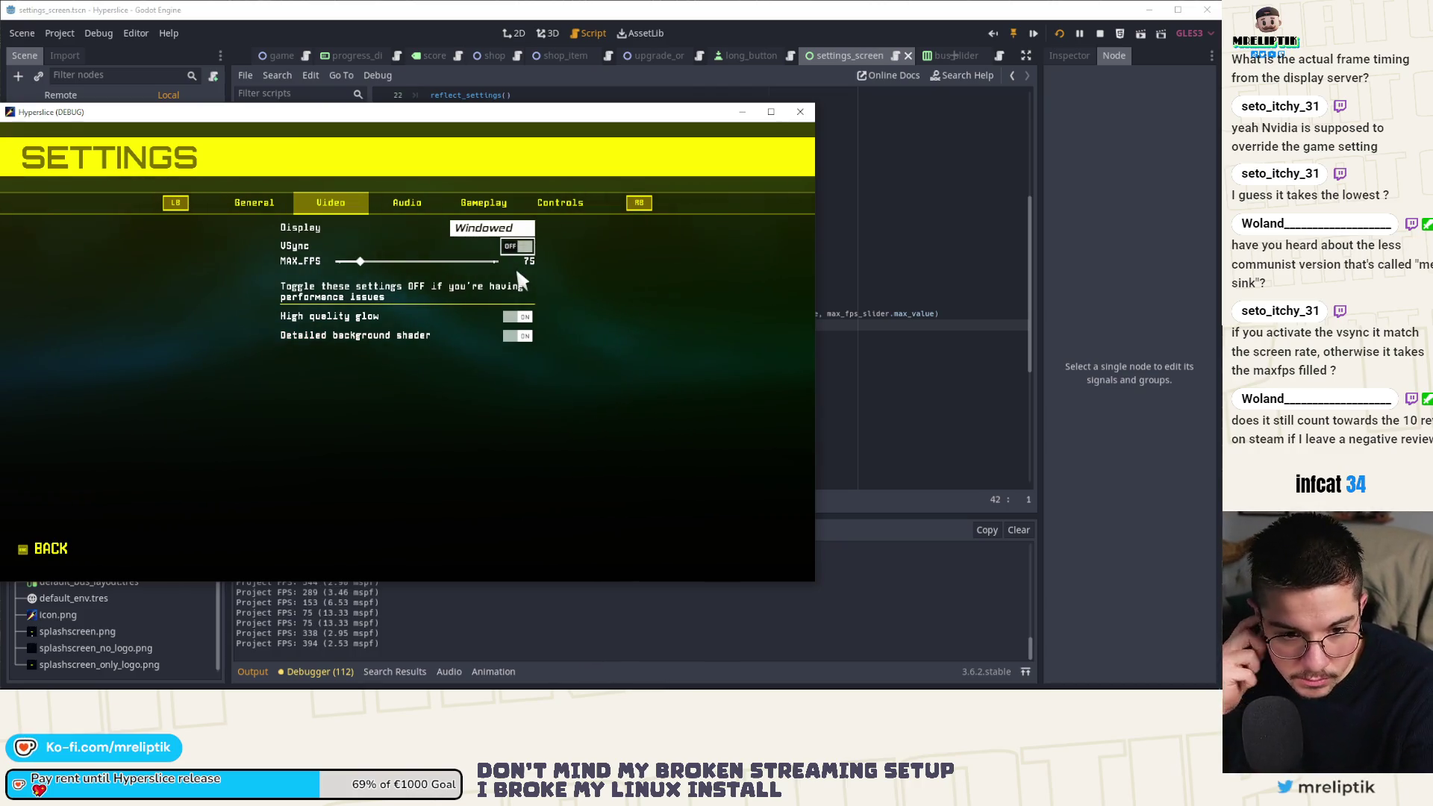
key(alt+F4)
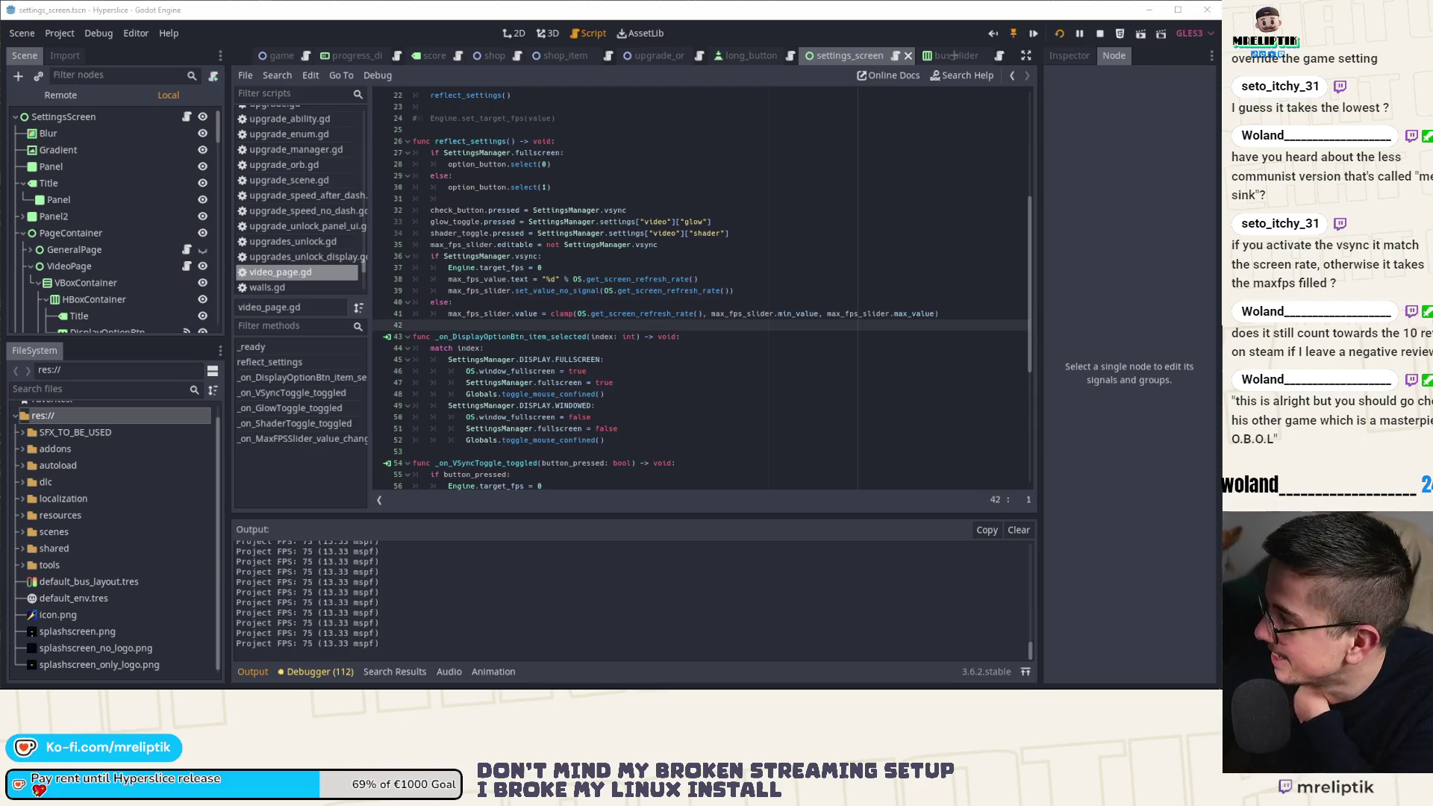
Stop the debugging session with F8.
key(F8)
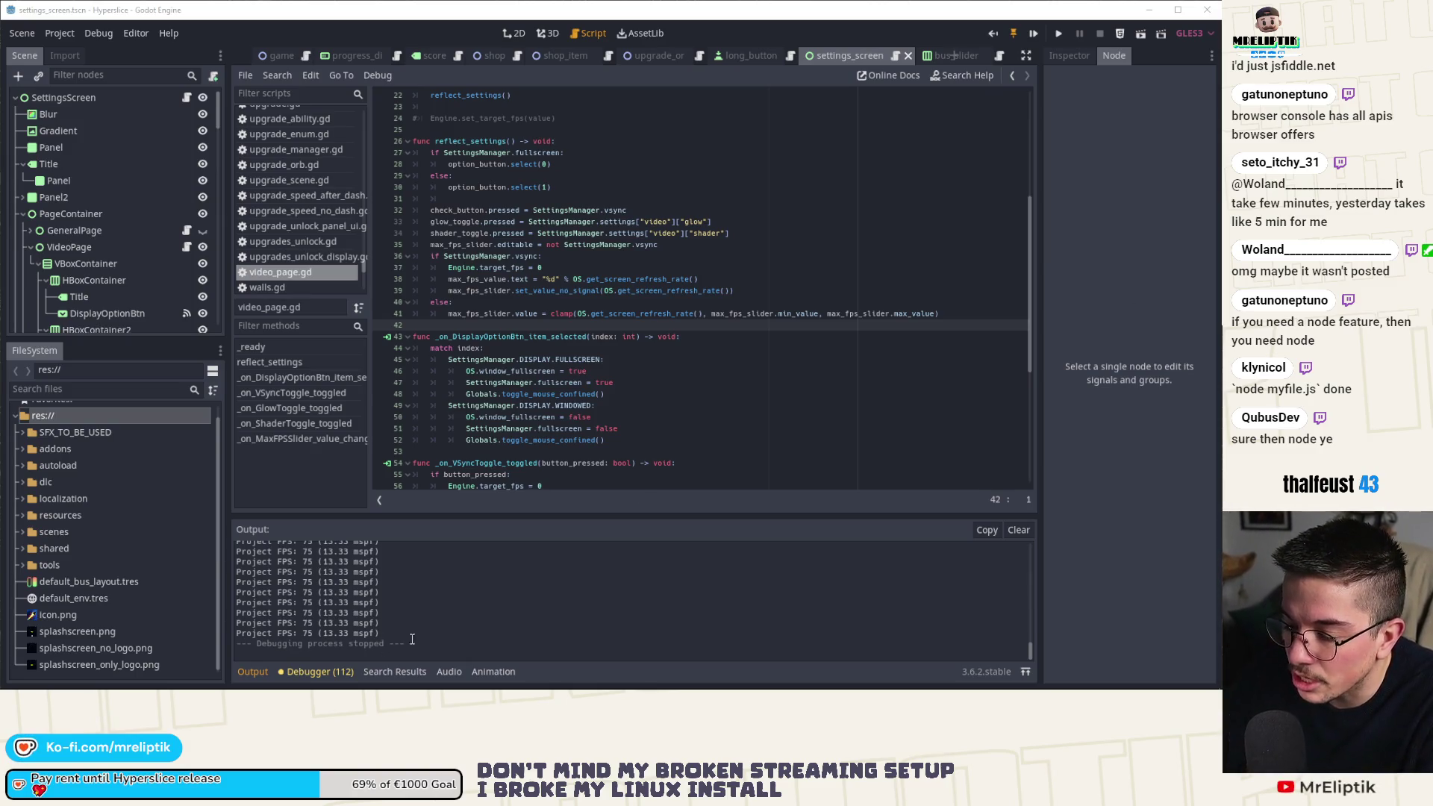
Collapse the Output panel and check where vsync, target_fps and get_screen_refresh_rate are used.
click(258, 673)
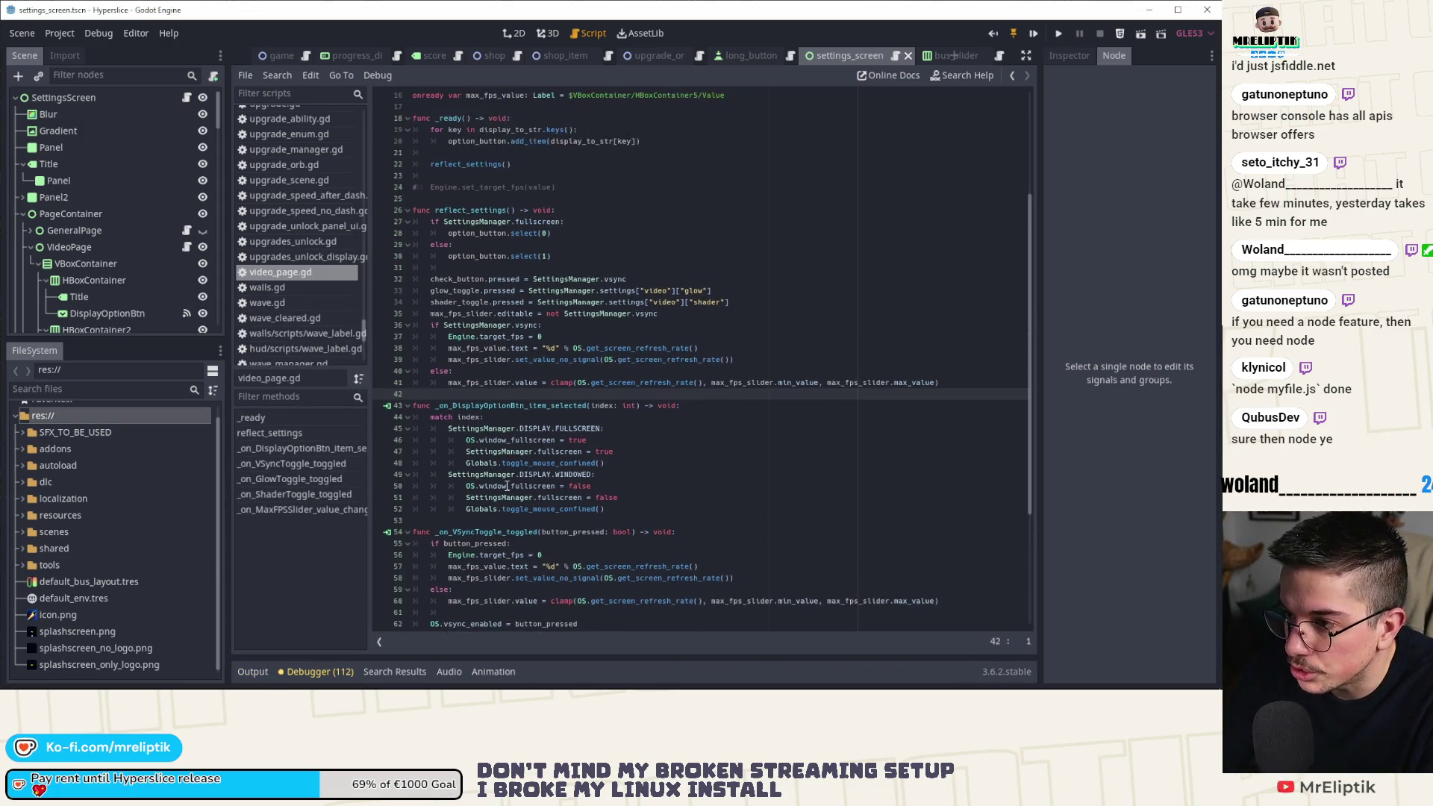
scroll(507, 485, up, 3)
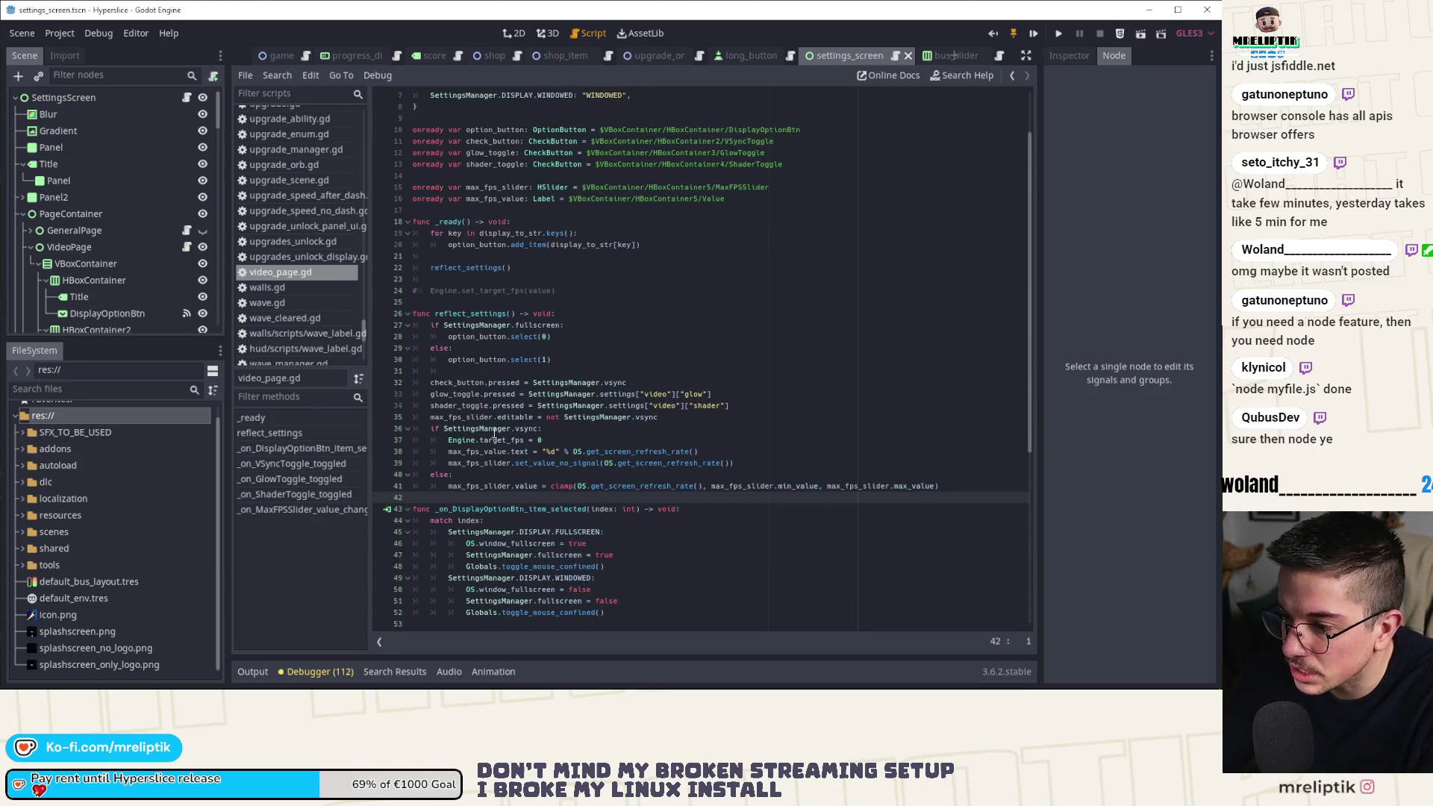
double_click(527, 428)
scroll(567, 435, down, 3)
double_click(512, 335)
click(644, 350)
double_click(645, 350)
click(645, 359)
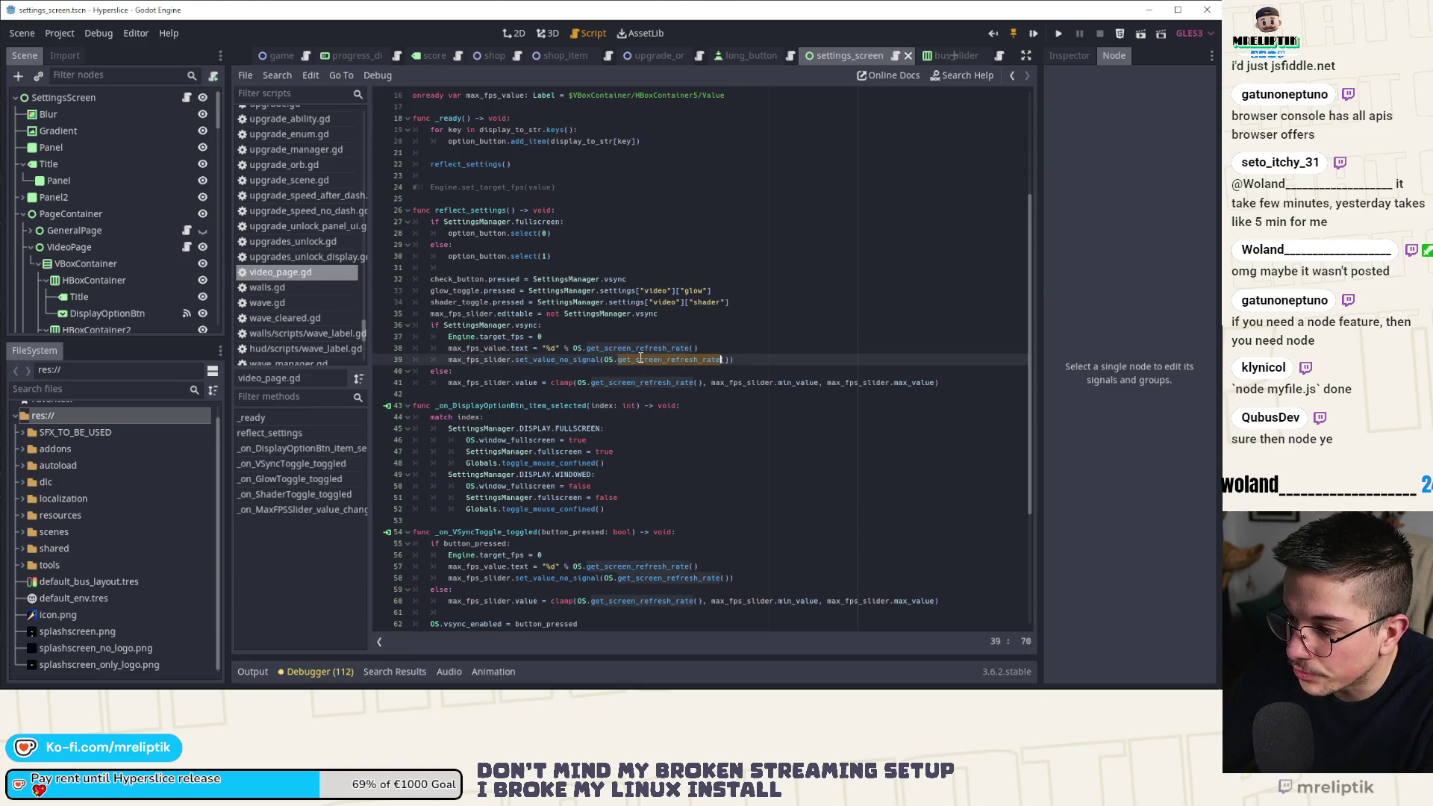
double_click(618, 382)
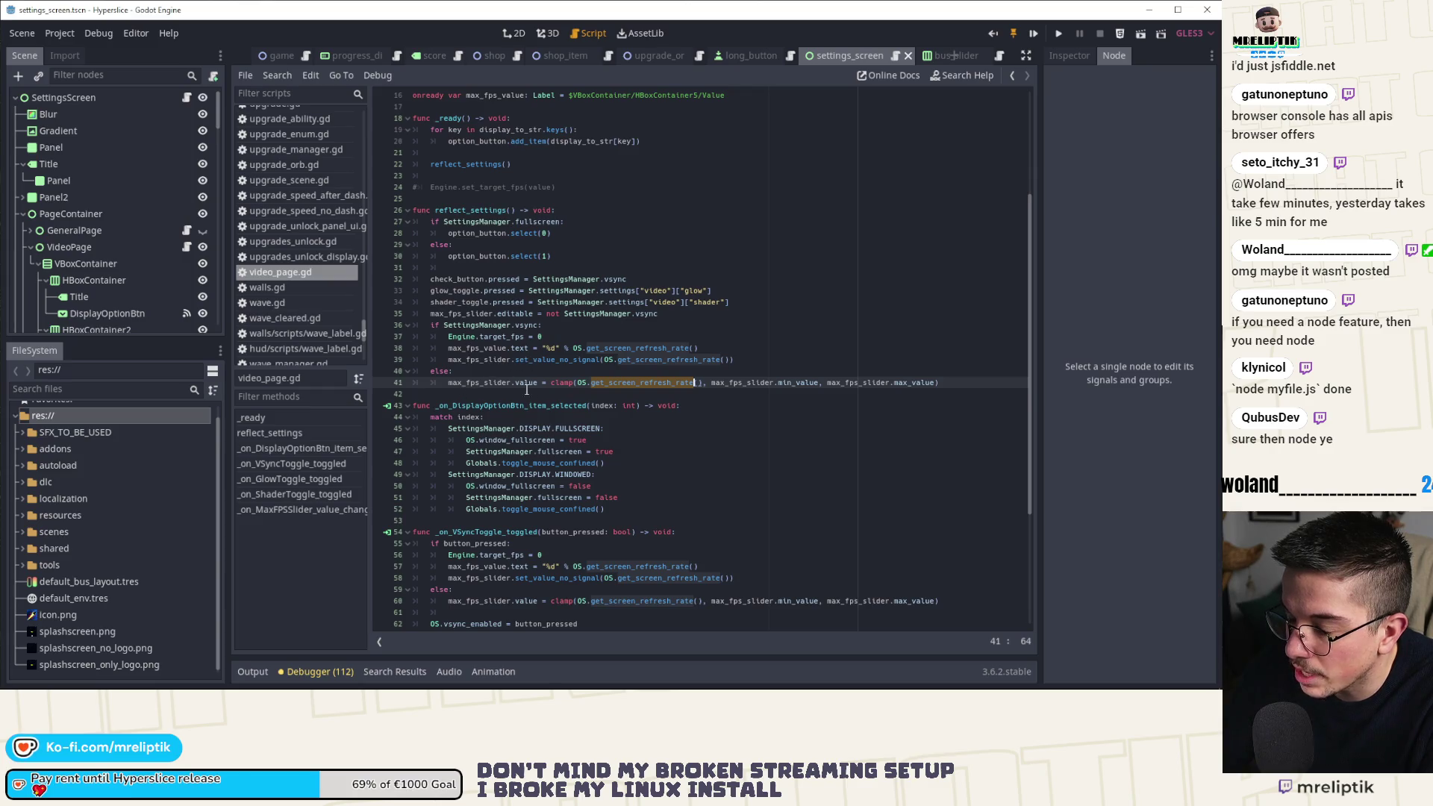
Select the VSync refresh-rate block on lines 36–41 of video_page.gd.
scroll(446, 314, down, 2)
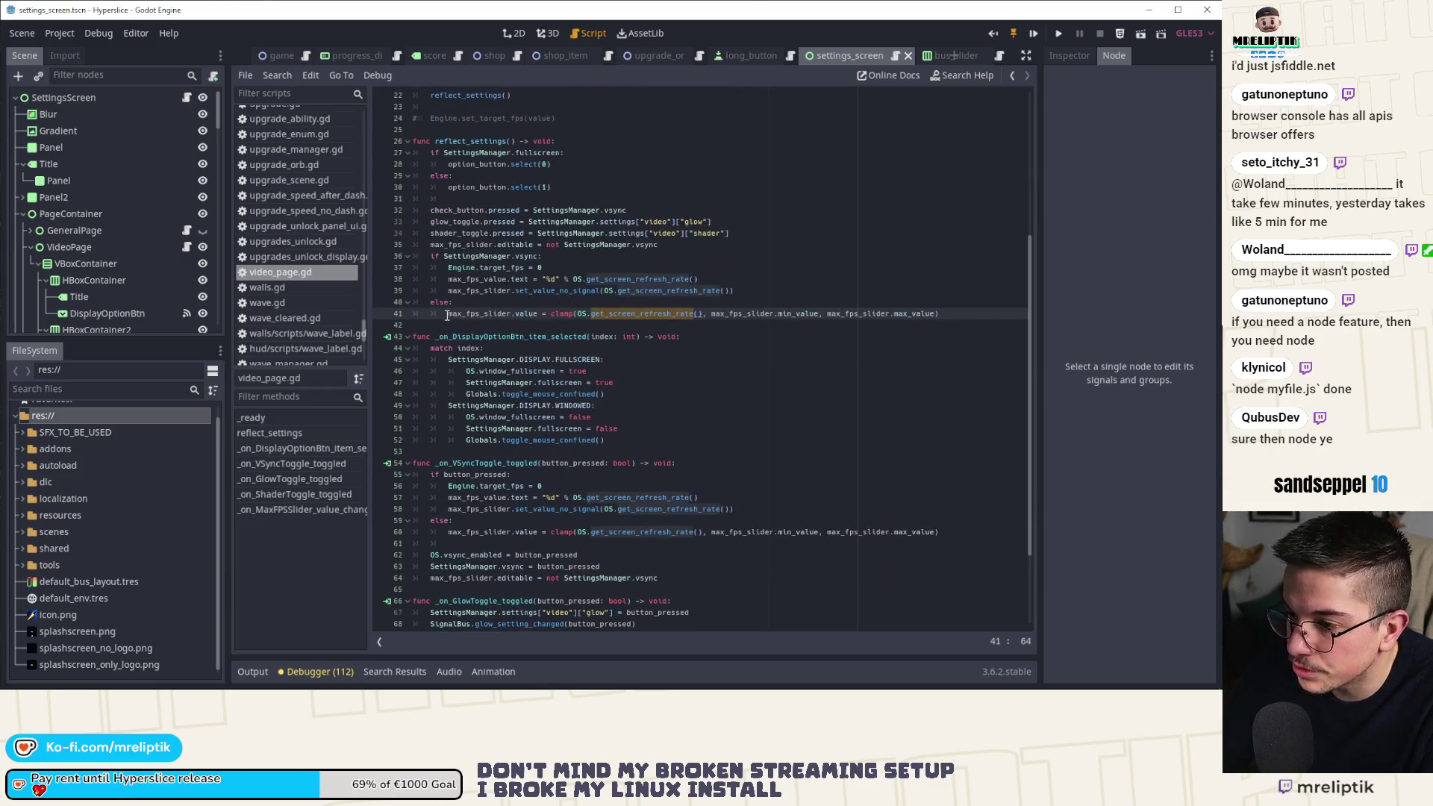
mouse_move(426, 256)
mouse_down()
mouse_move(995, 297)
mouse_move(941, 313)
mouse_up()
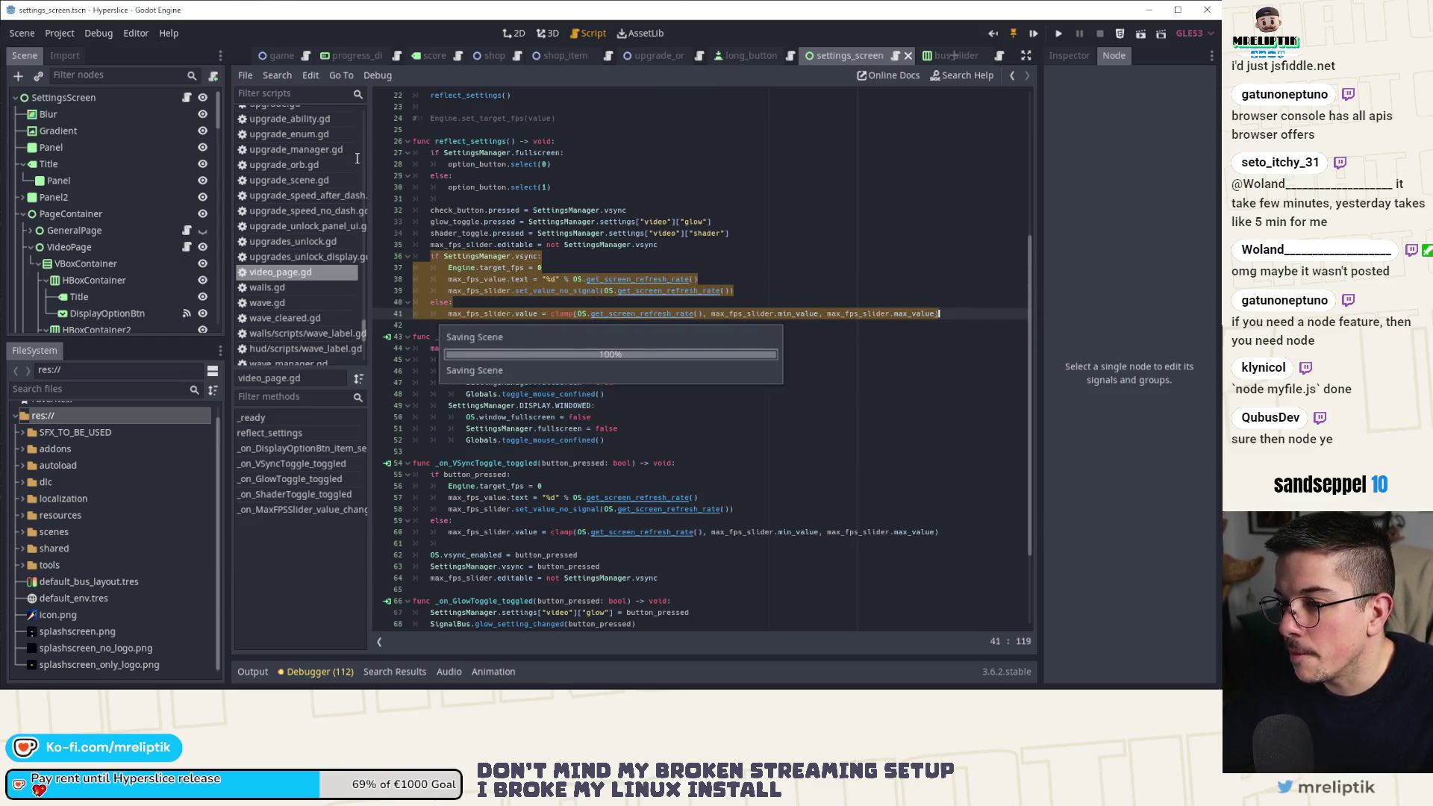
scroll(280, 326, down, 2)
scroll(281, 322, down, 5)
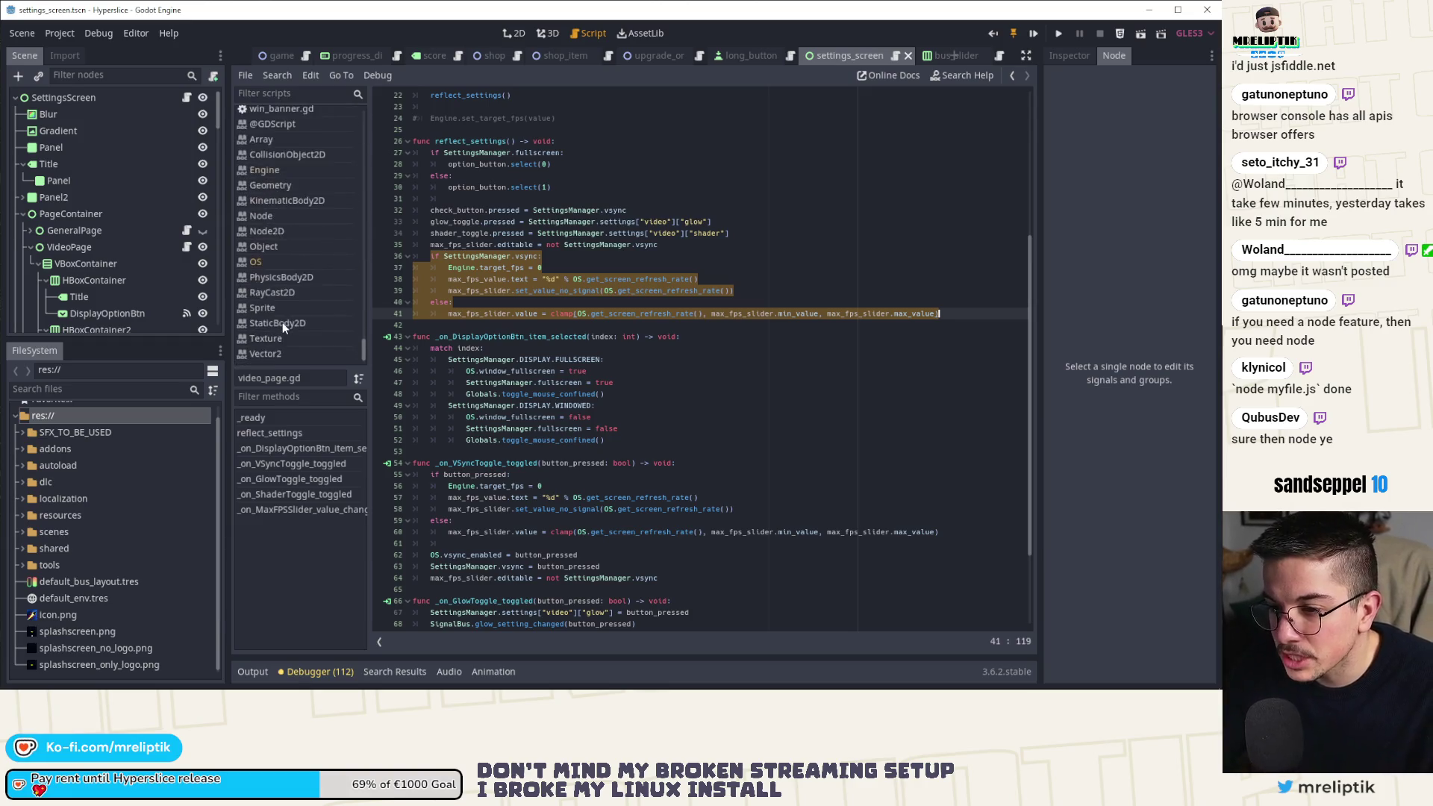
scroll(291, 336, up, 3)
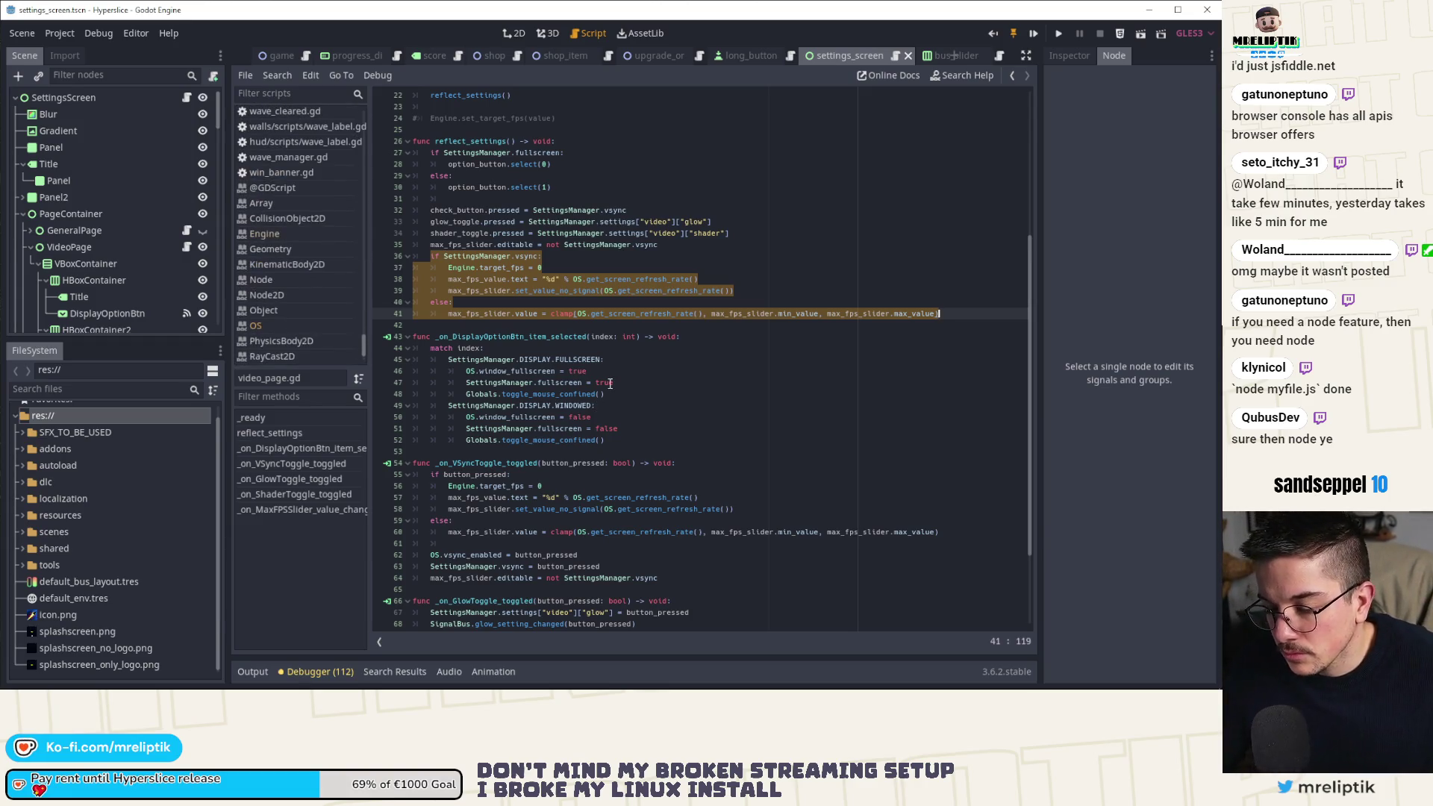
key(ctrl+shift+o)
Open autoload/settings_manager.gd through Quick Open Script with the search 'settings'.
text(settings)
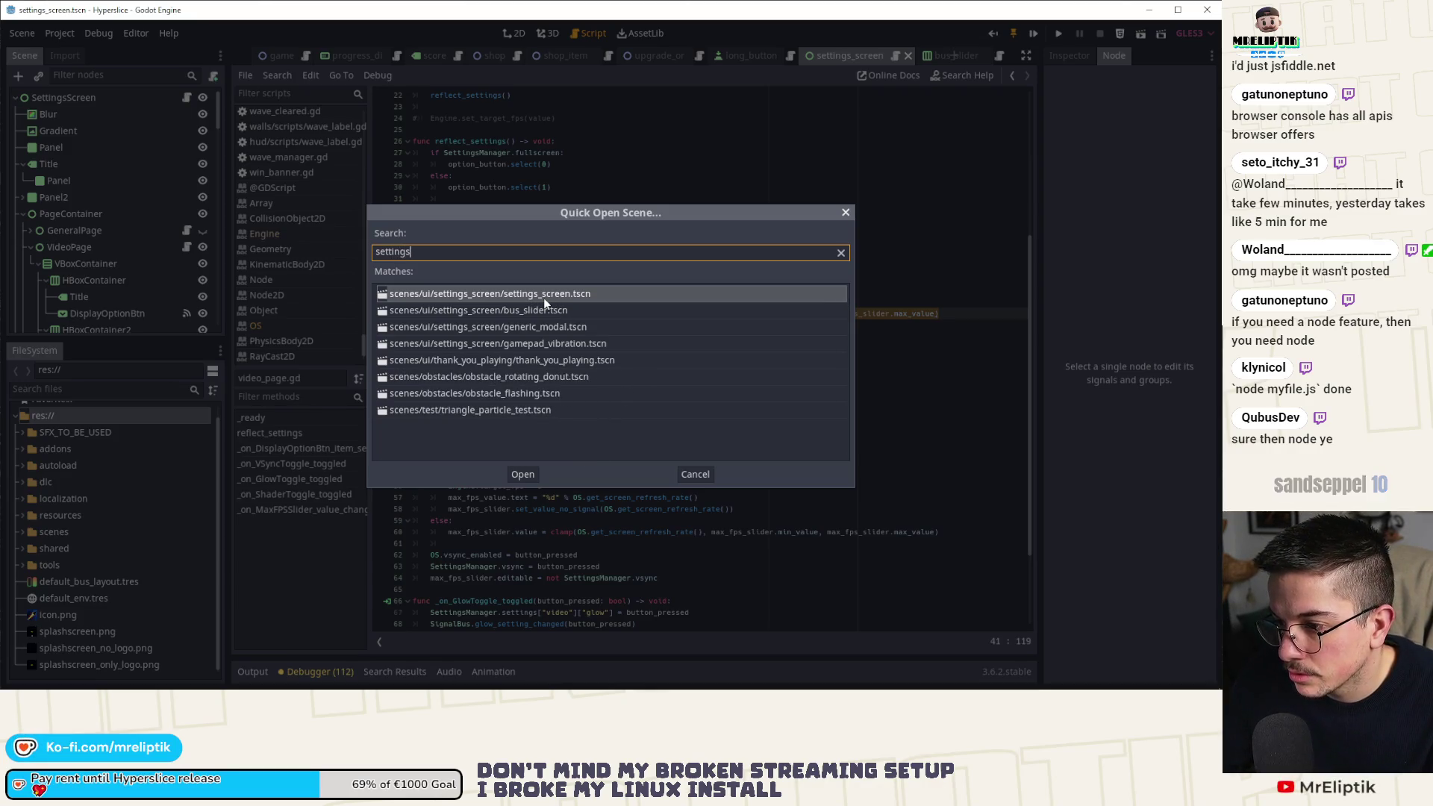
key(Return)
key(ctrl+alt+o)
text(settings)
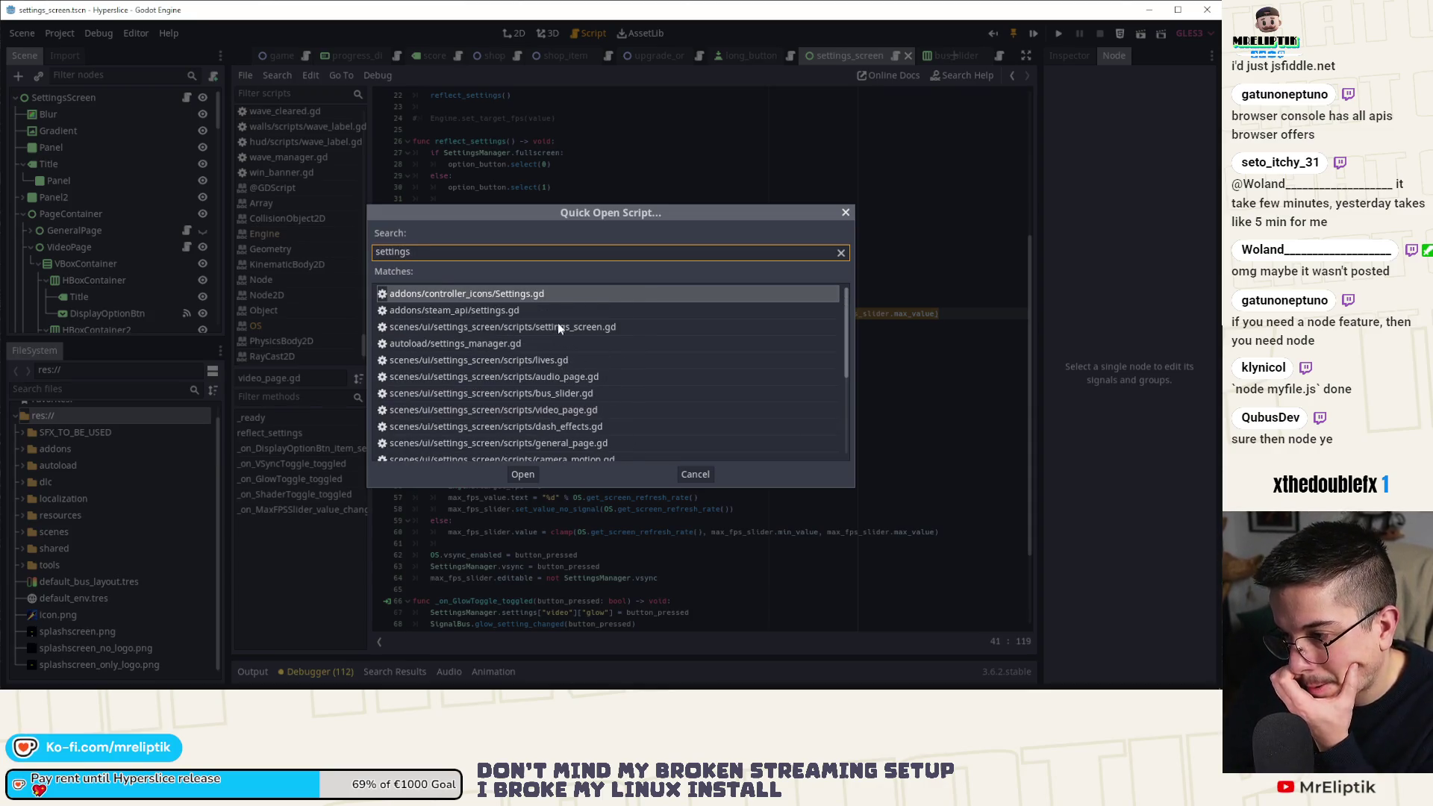
click(519, 348)
double_click(488, 346)
Change the default max_fps value from 60 to 0.
scroll(571, 332, up, 20)
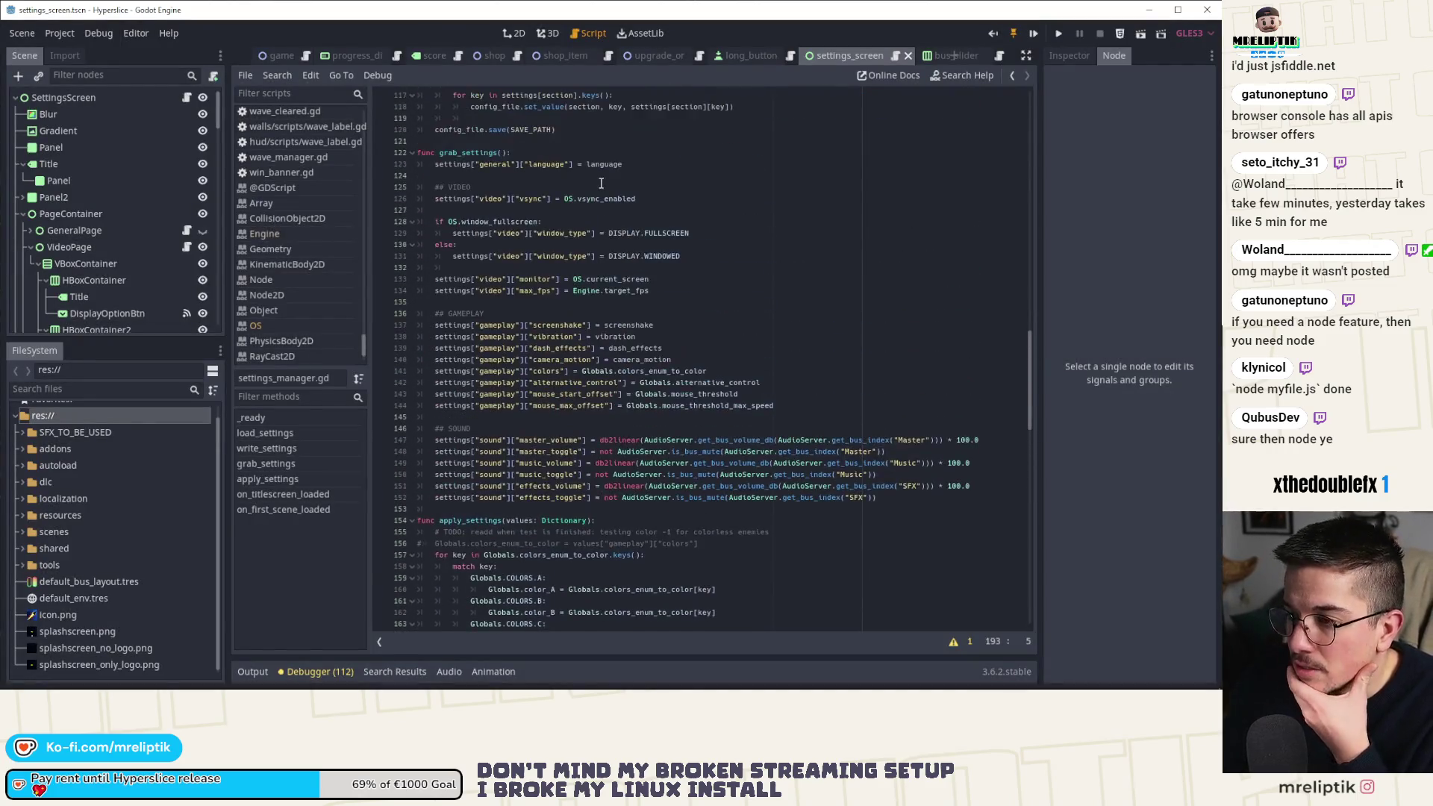
scroll(589, 283, up, 6)
scroll(547, 288, down, 20)
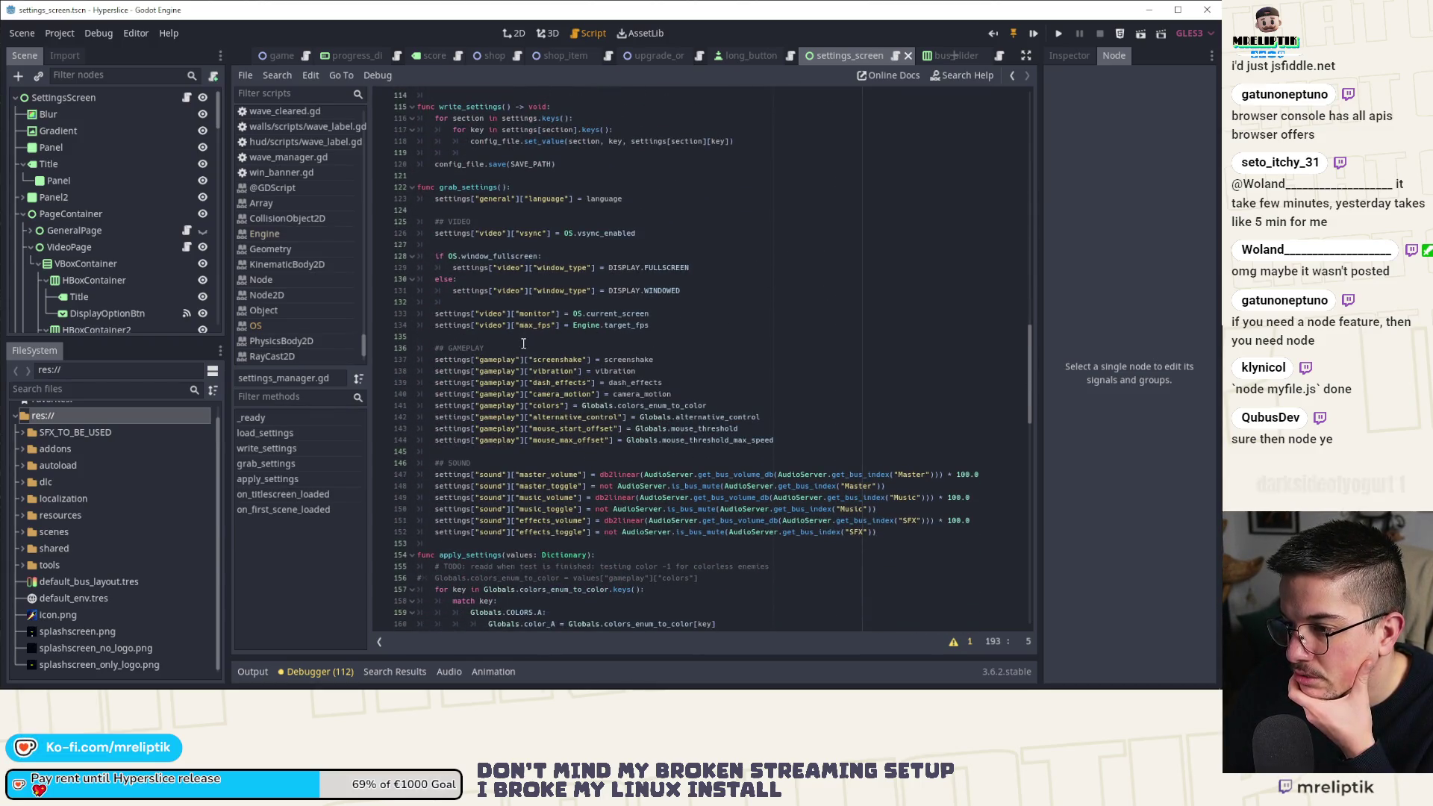
scroll(634, 410, up, 20)
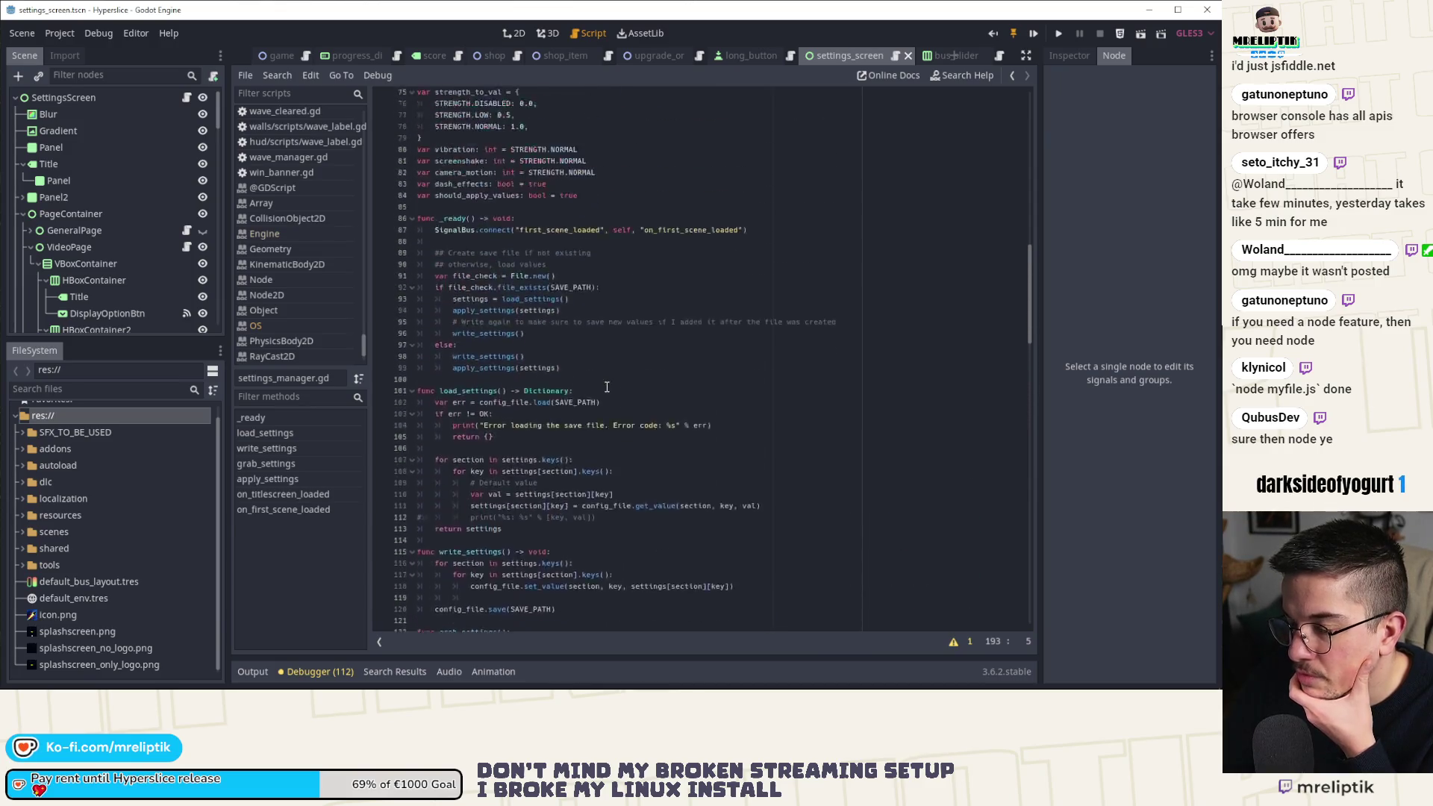
scroll(606, 386, up, 5)
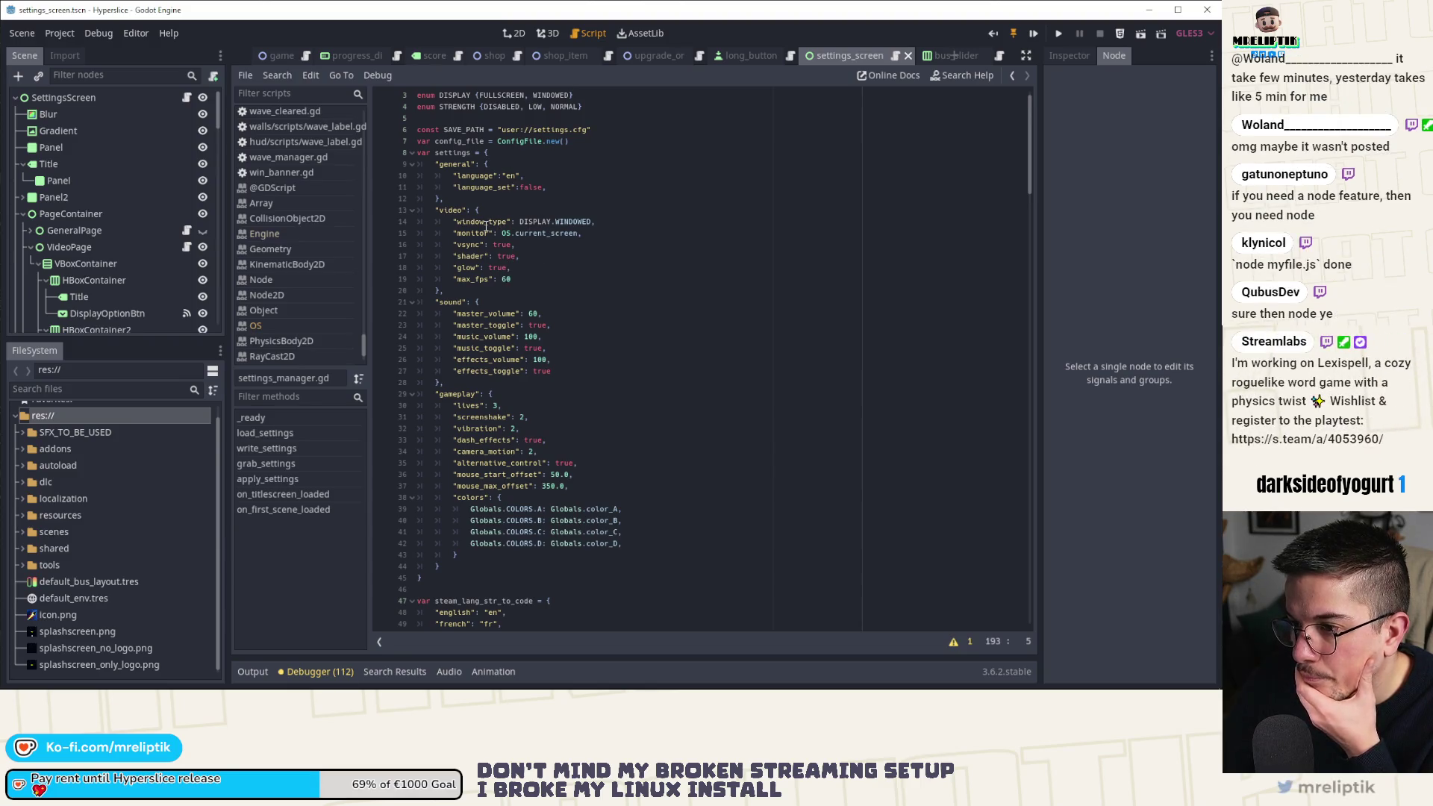
double_click(466, 245)
double_click(506, 279)
text(0)
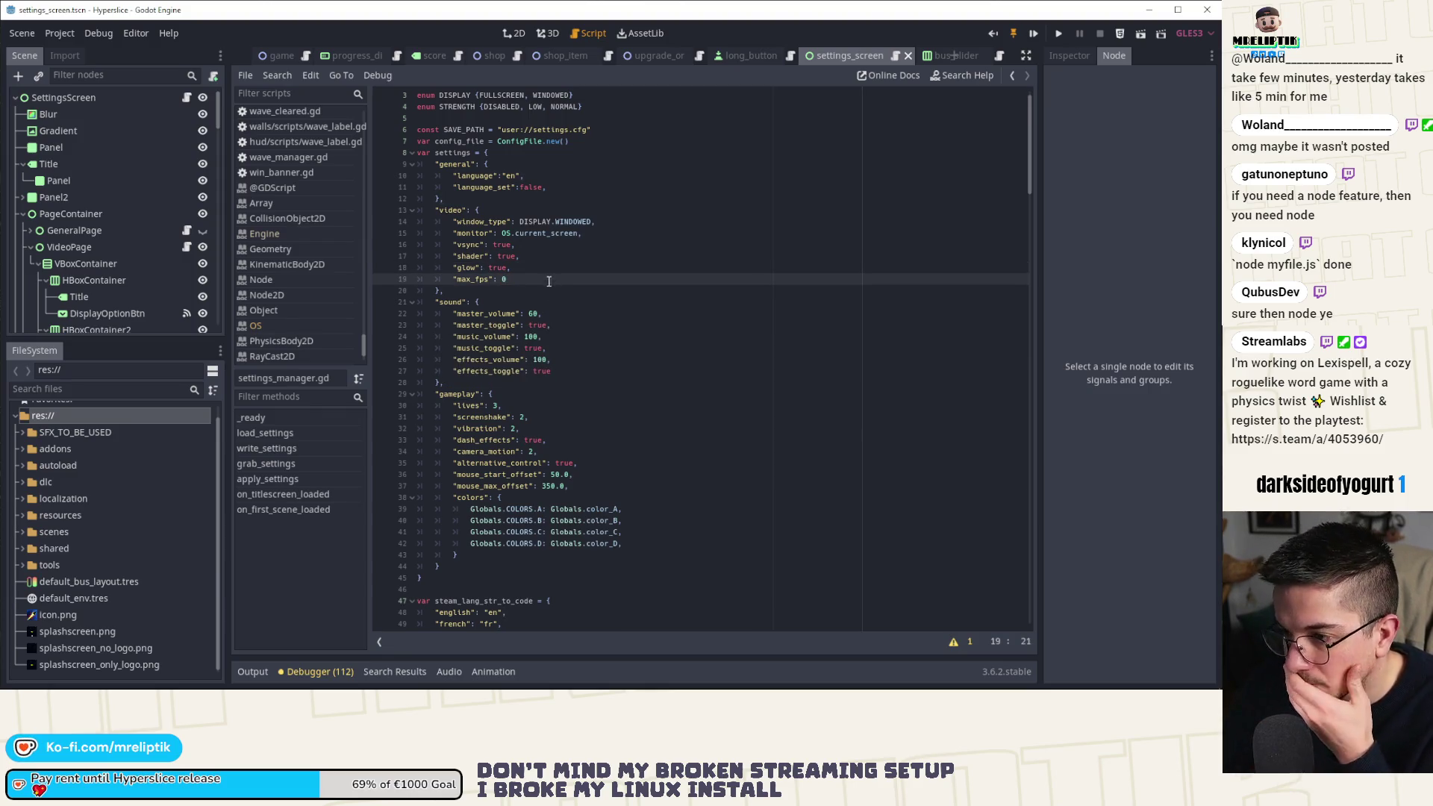
double_click(473, 279)
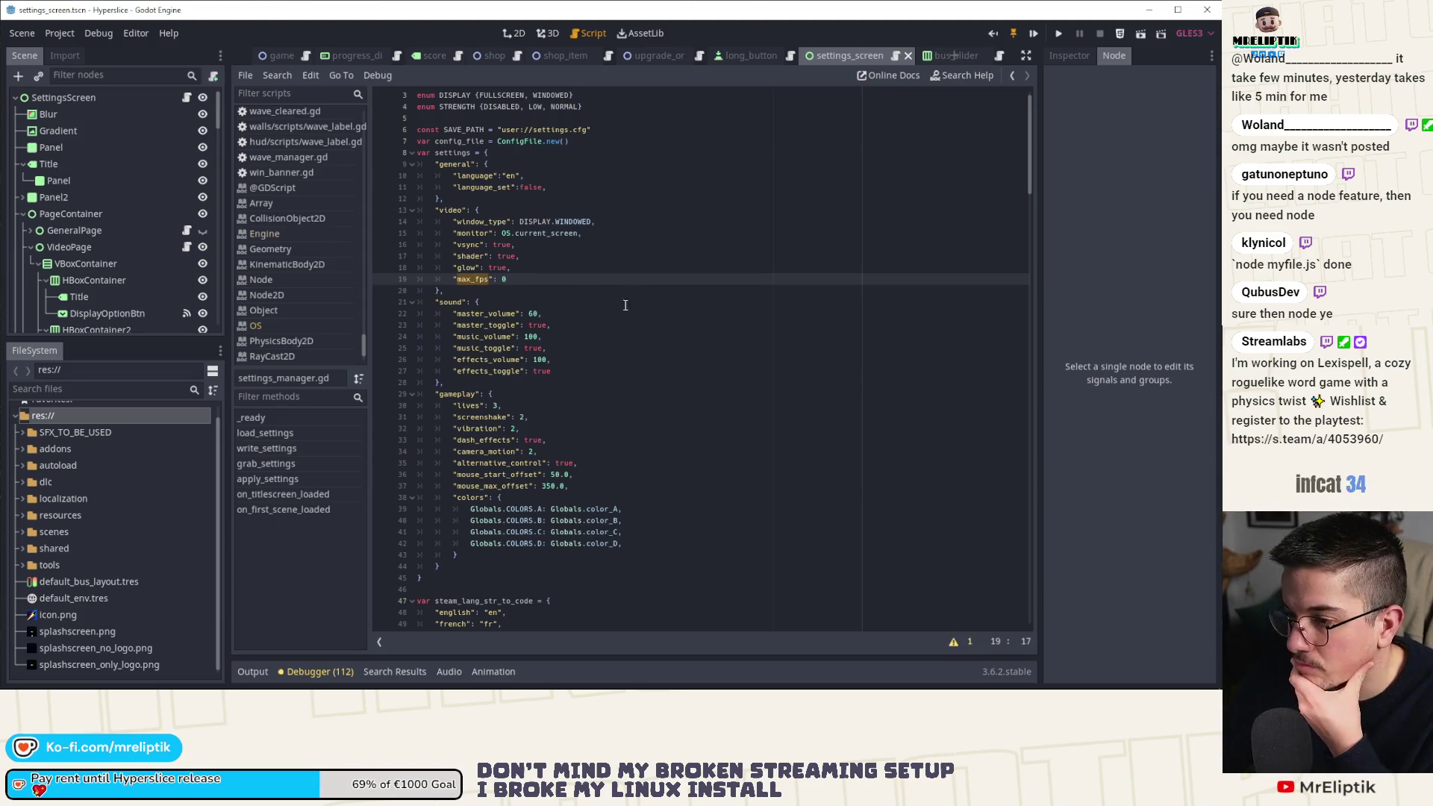
Paste the VSync refresh-rate block into apply_settings just above the Engine.target_fps line.
scroll(590, 321, down, 20)
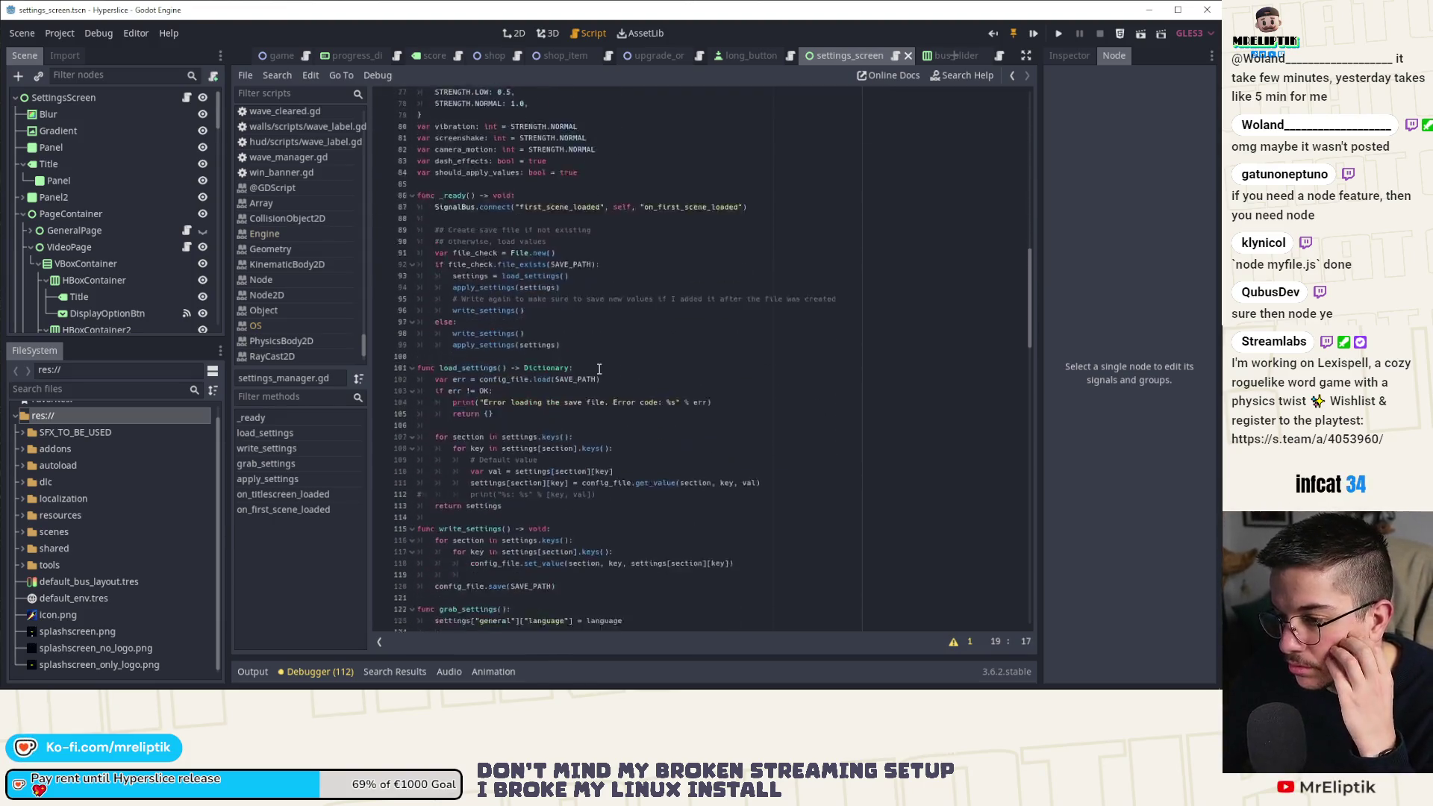
scroll(599, 369, down, 4)
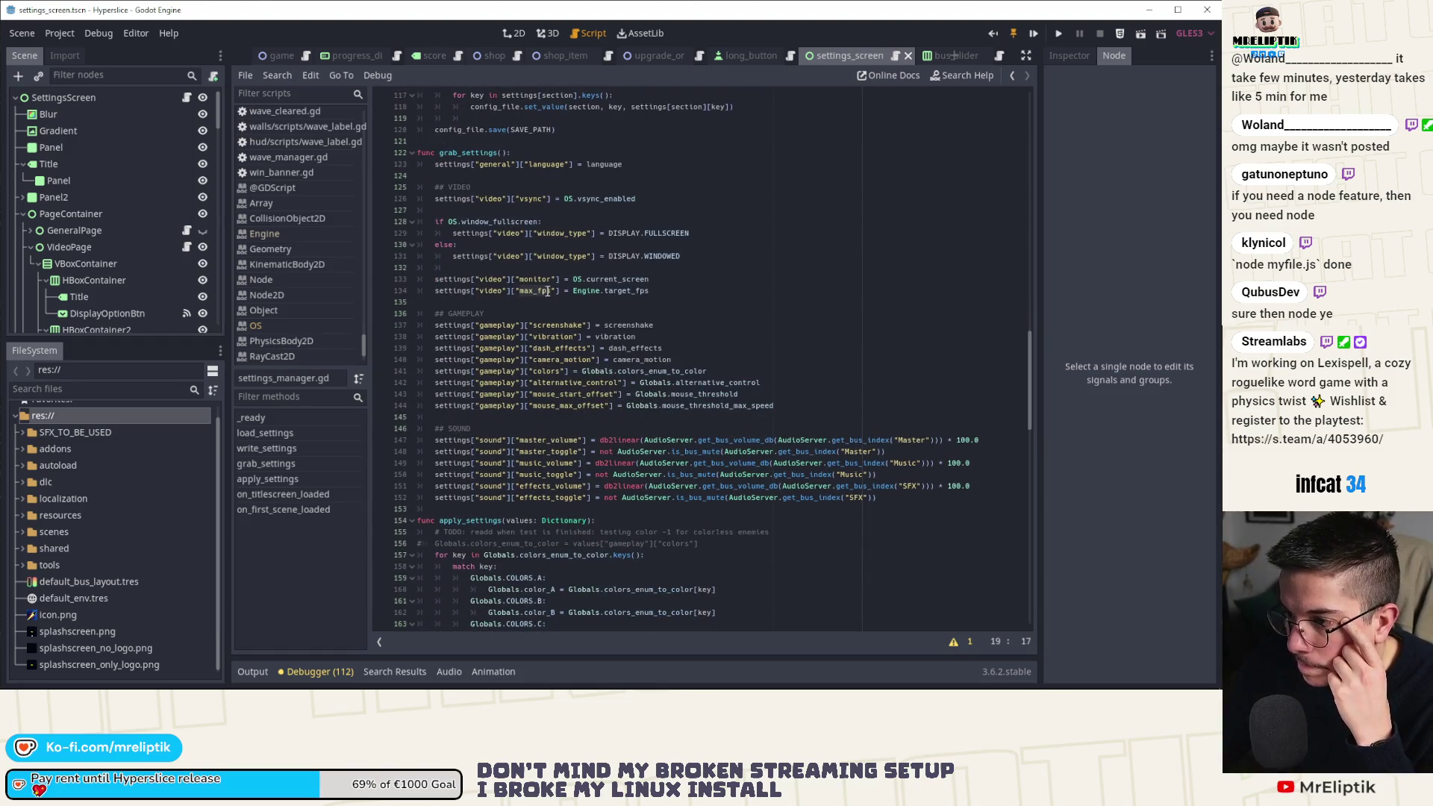
scroll(547, 291, down, 15)
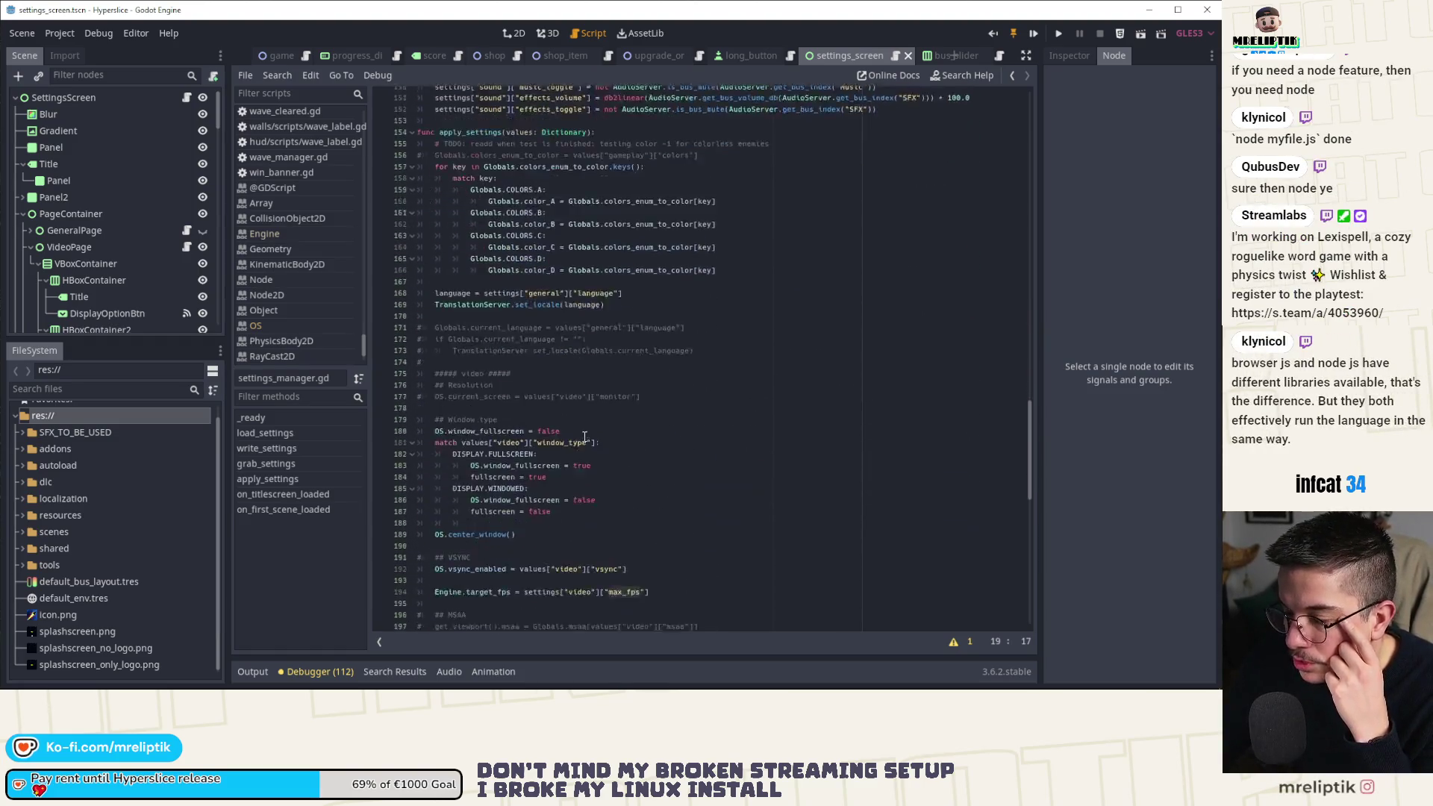
click(539, 465)
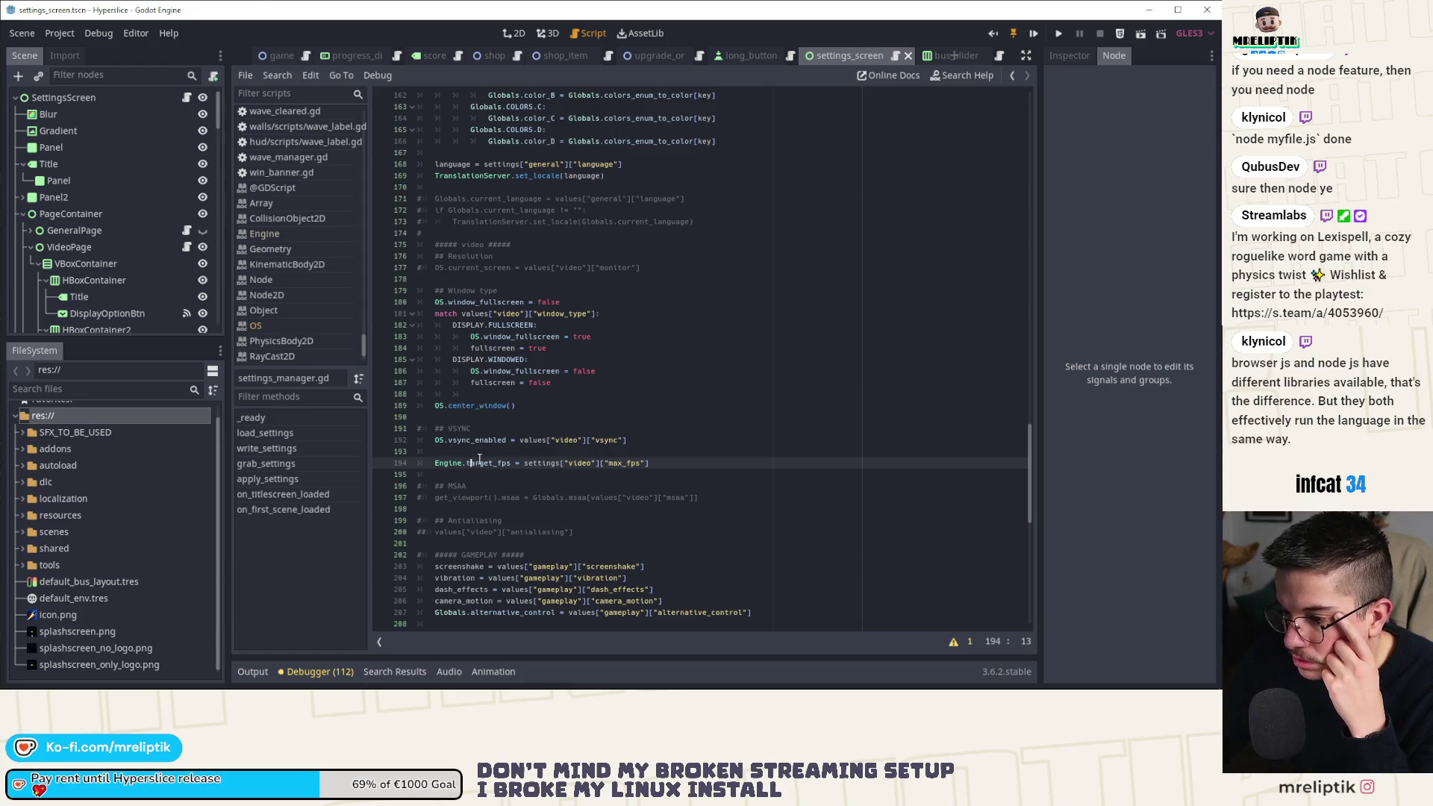
key(Up)
key(ctrl+v)
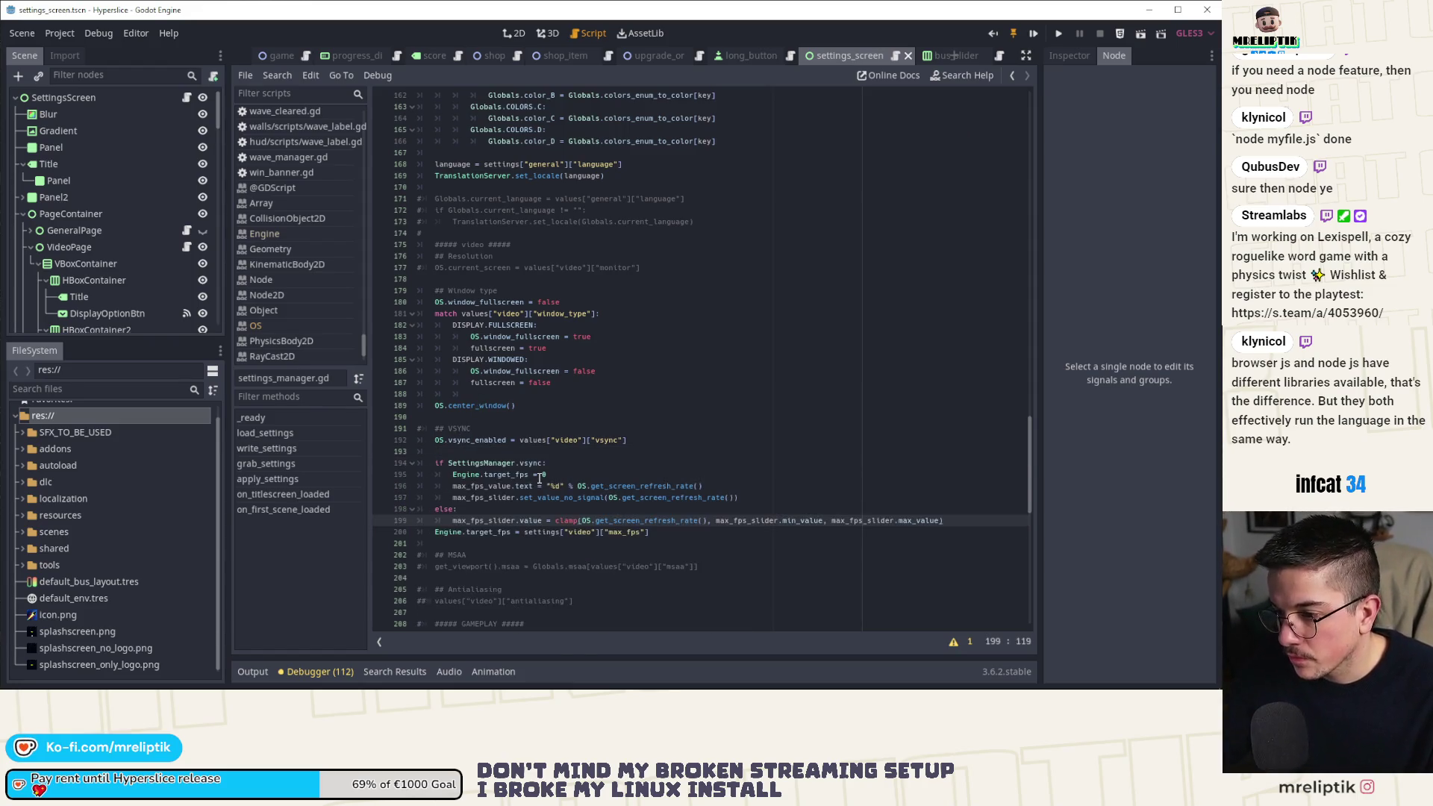
Make the condition check OS.vsync_enabled and delete the max_fps_value and slider-set lines.
double_click(486, 463)
scroll(486, 464, down, 5)
scroll(485, 464, up, 7)
scroll(485, 464, down, 3)
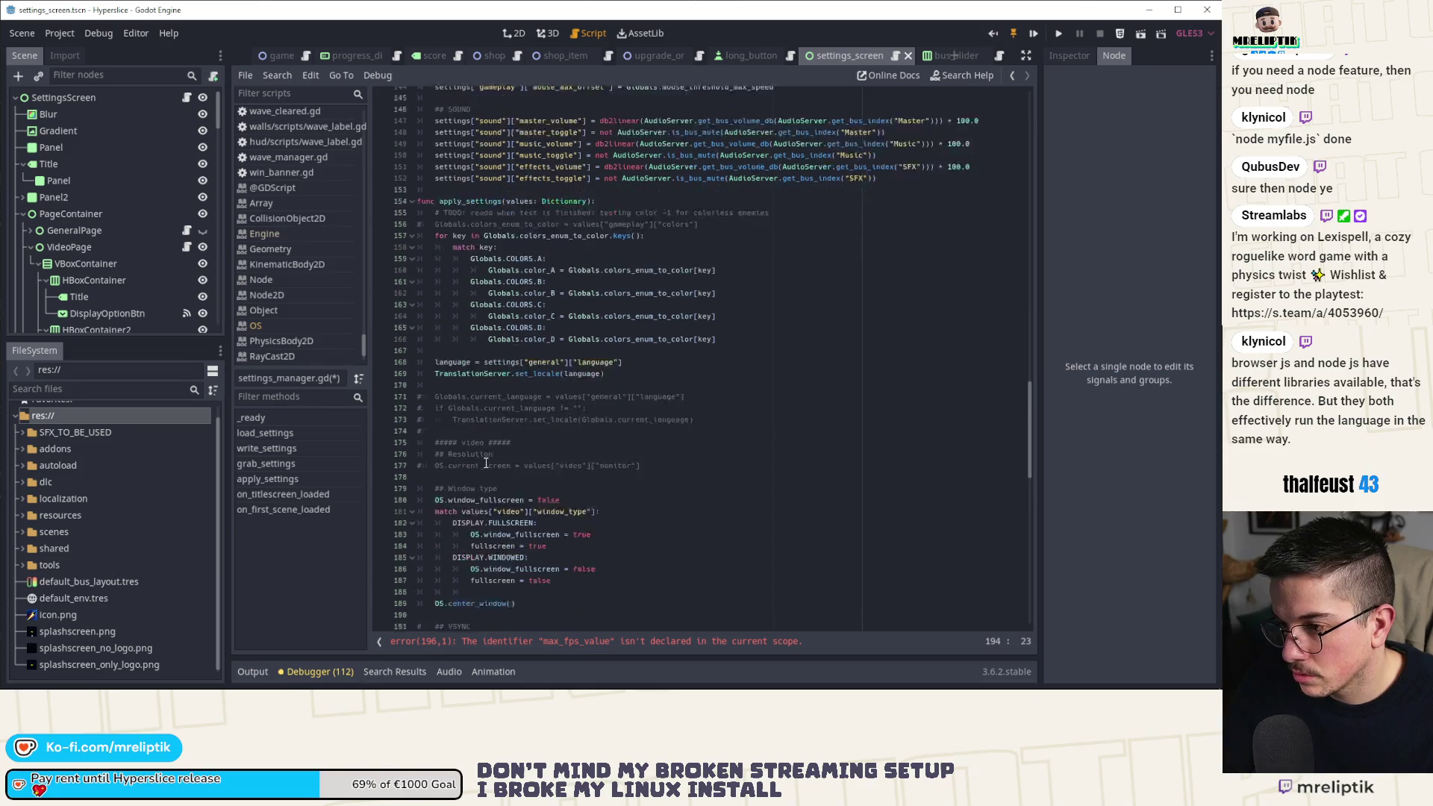
scroll(486, 463, up, 3)
scroll(485, 470, down, 2)
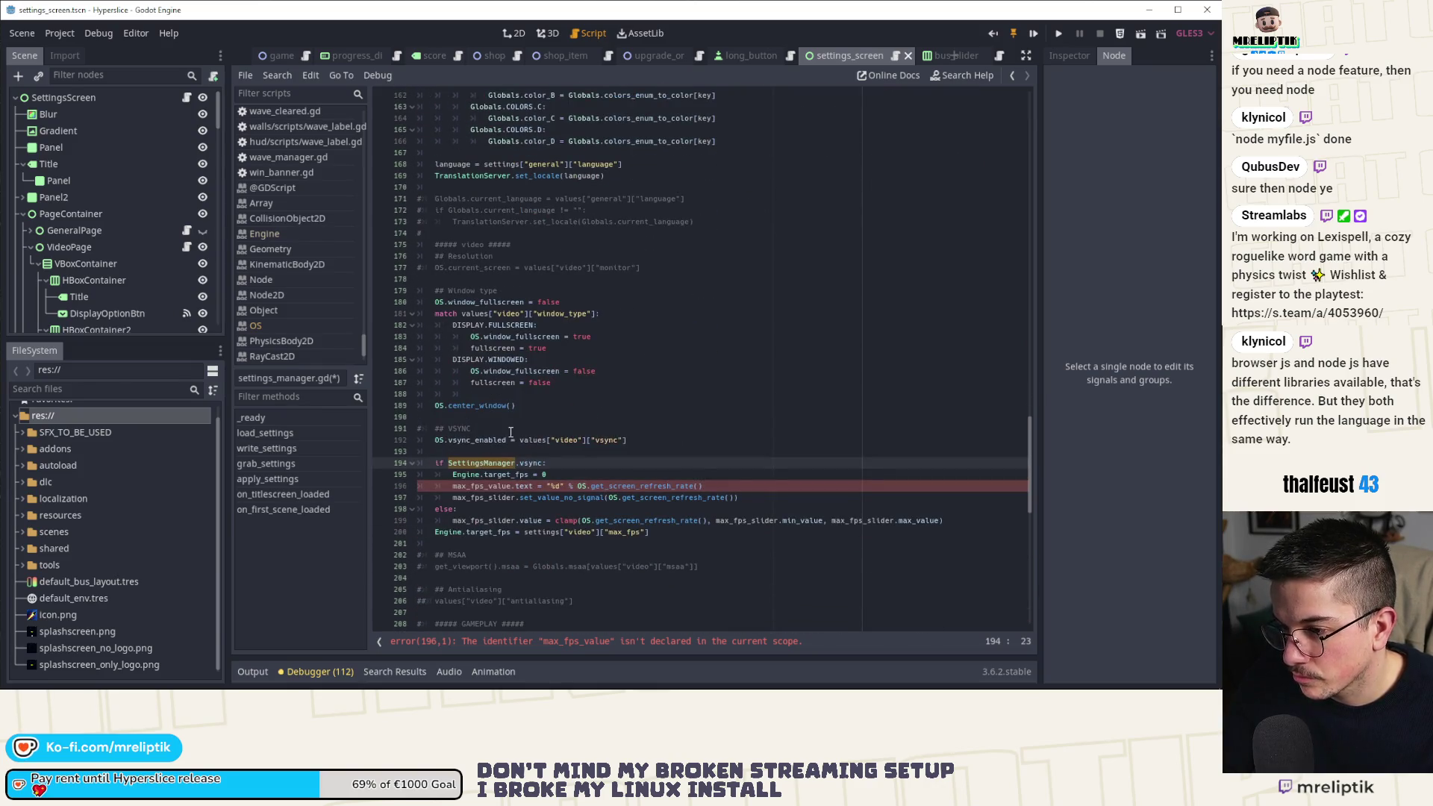
mouse_move(507, 440)
mouse_down()
mouse_move(435, 440)
mouse_move(537, 463)
mouse_up()
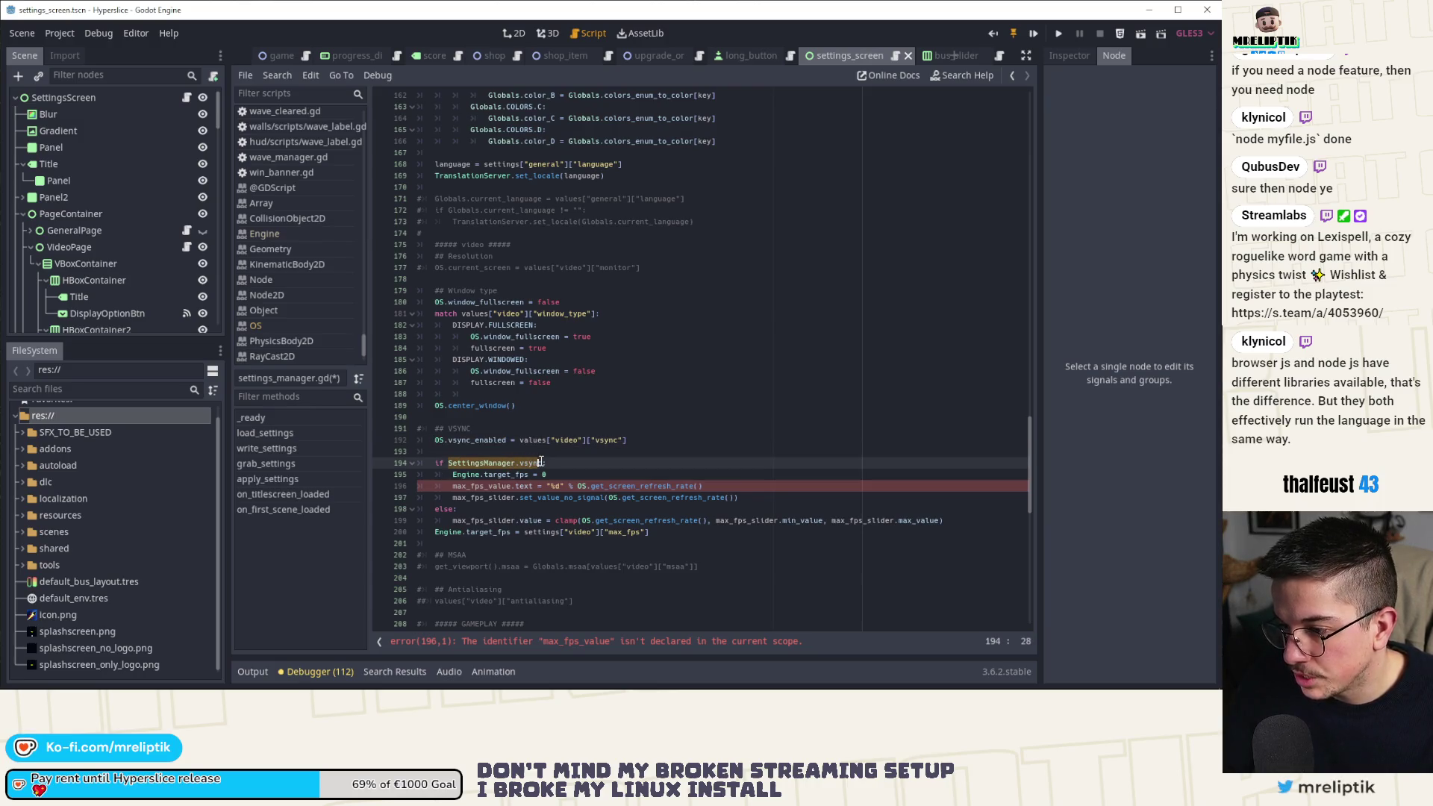
text(OS.vsync_enabled)
double_click(481, 486)
click(559, 486)
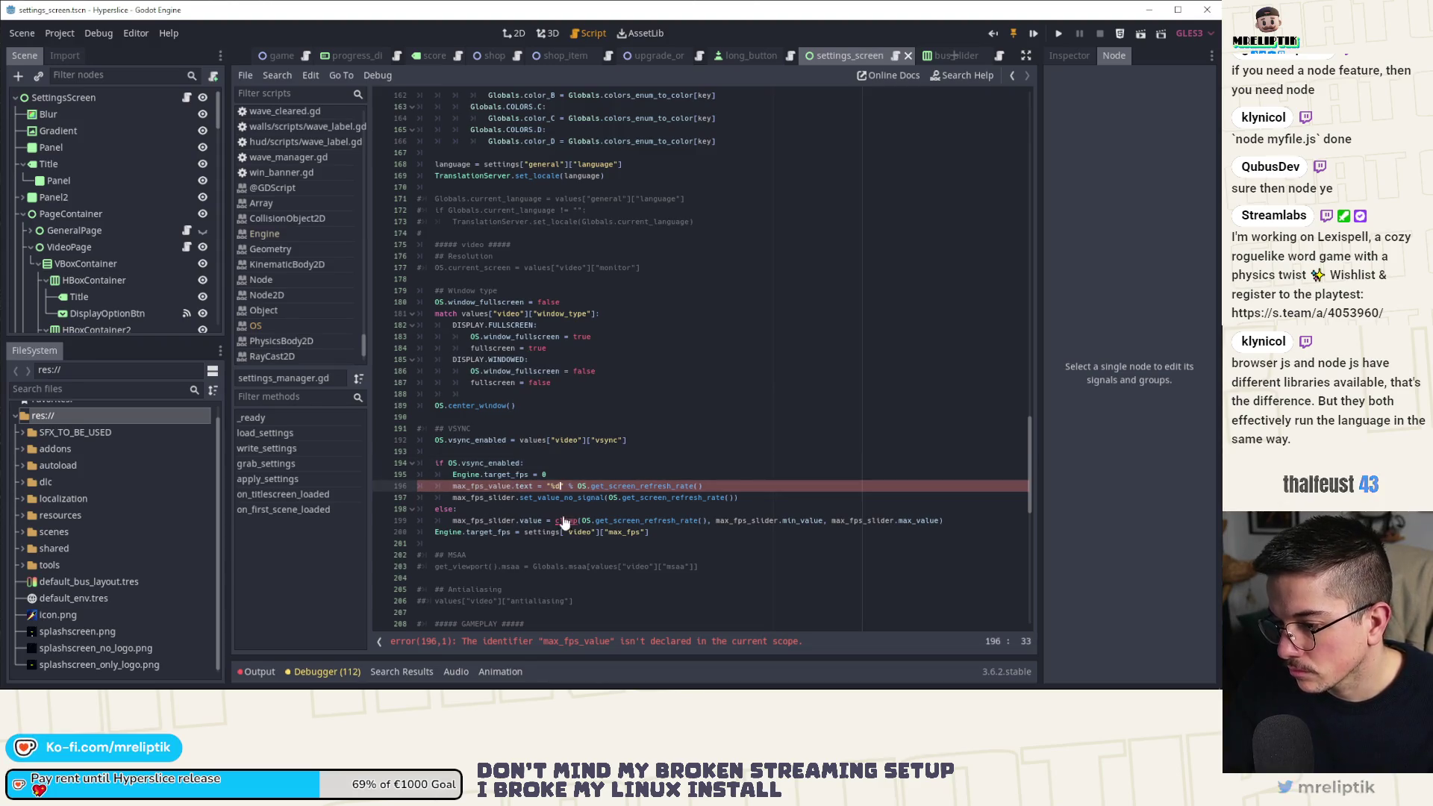
key(ctrl+shift+k)
key(ctrl+shift+k)
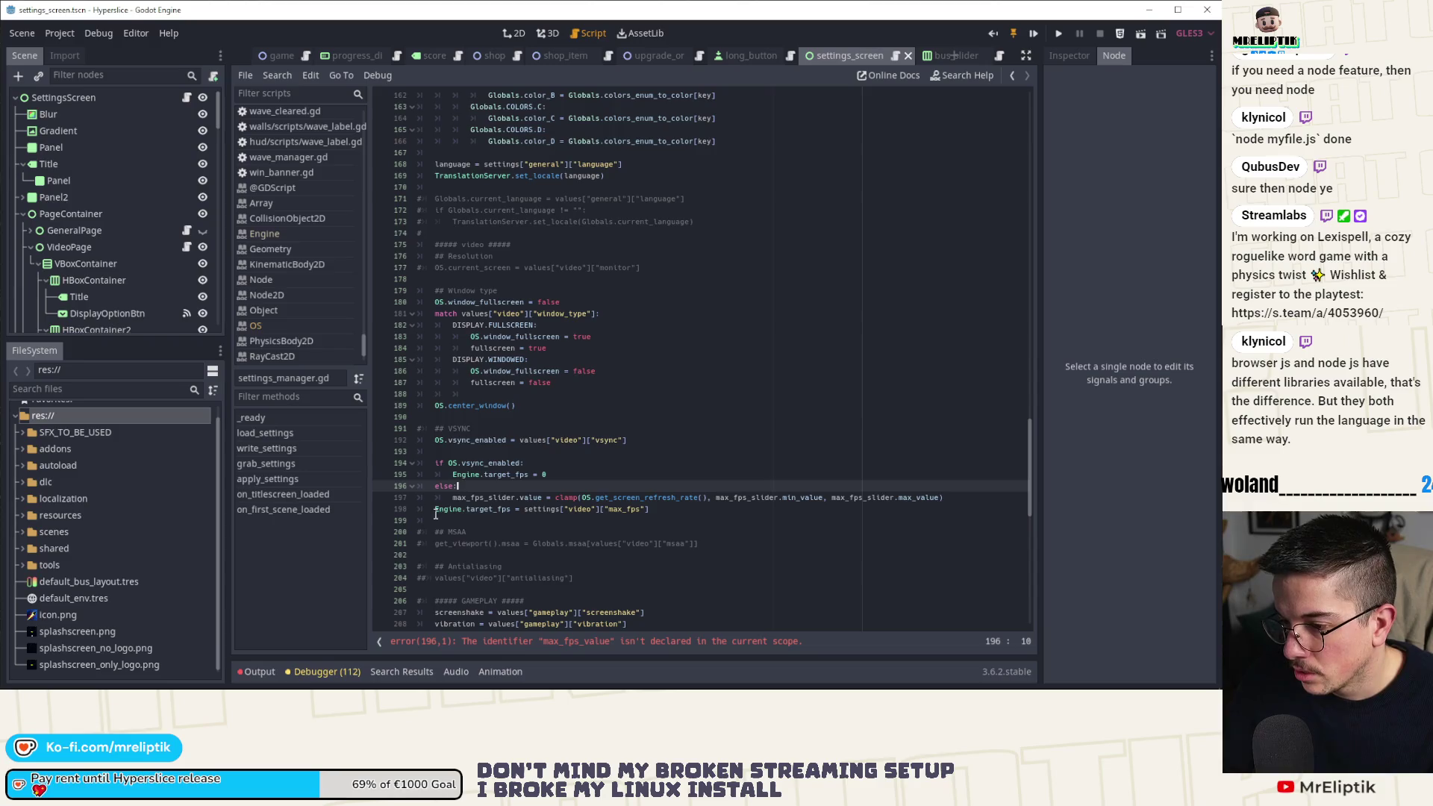
Rewrite the else branch as clamp(settings["video"]["max_fps"], OS.get_screen_refresh_rate(), 360) and save.
click(433, 509)
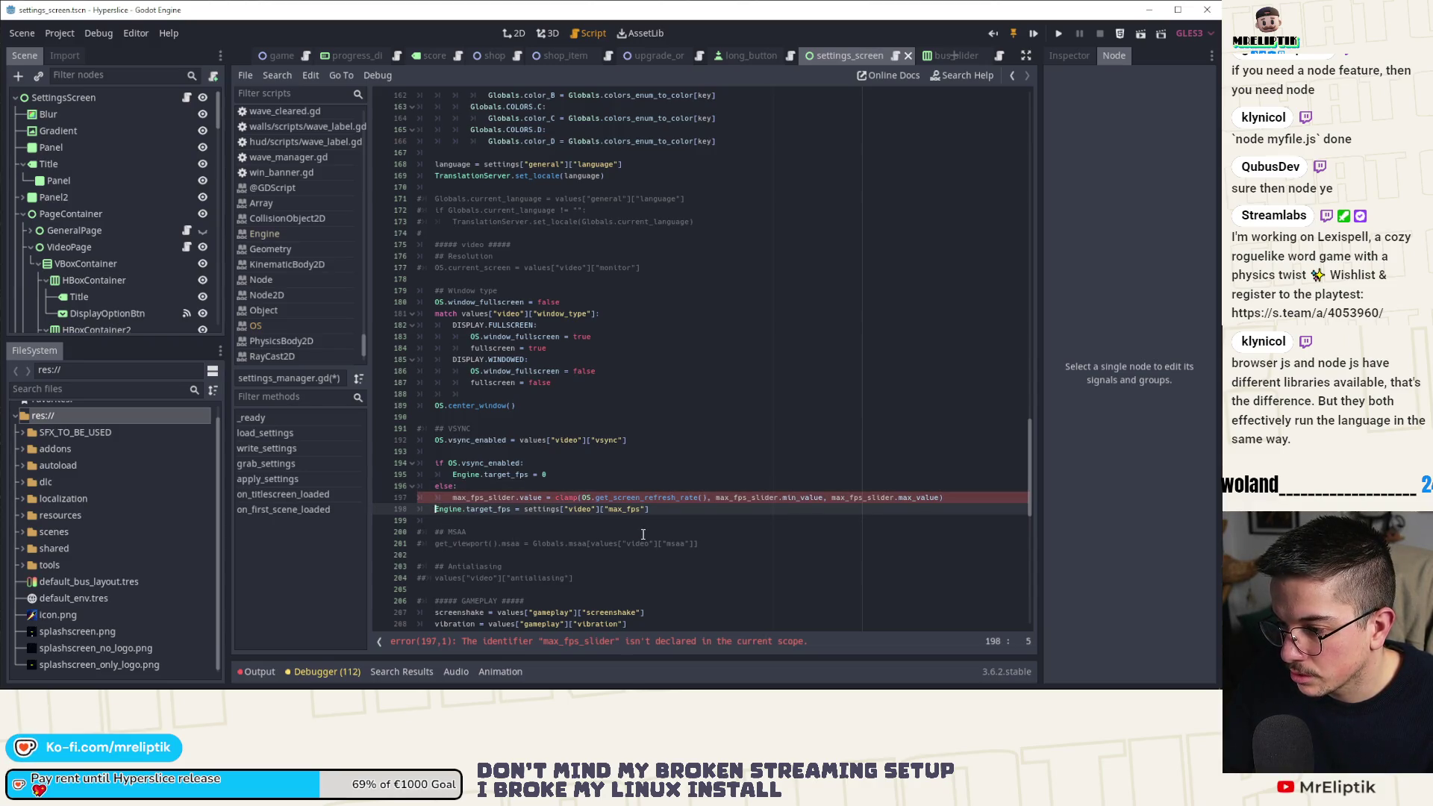
text(:)
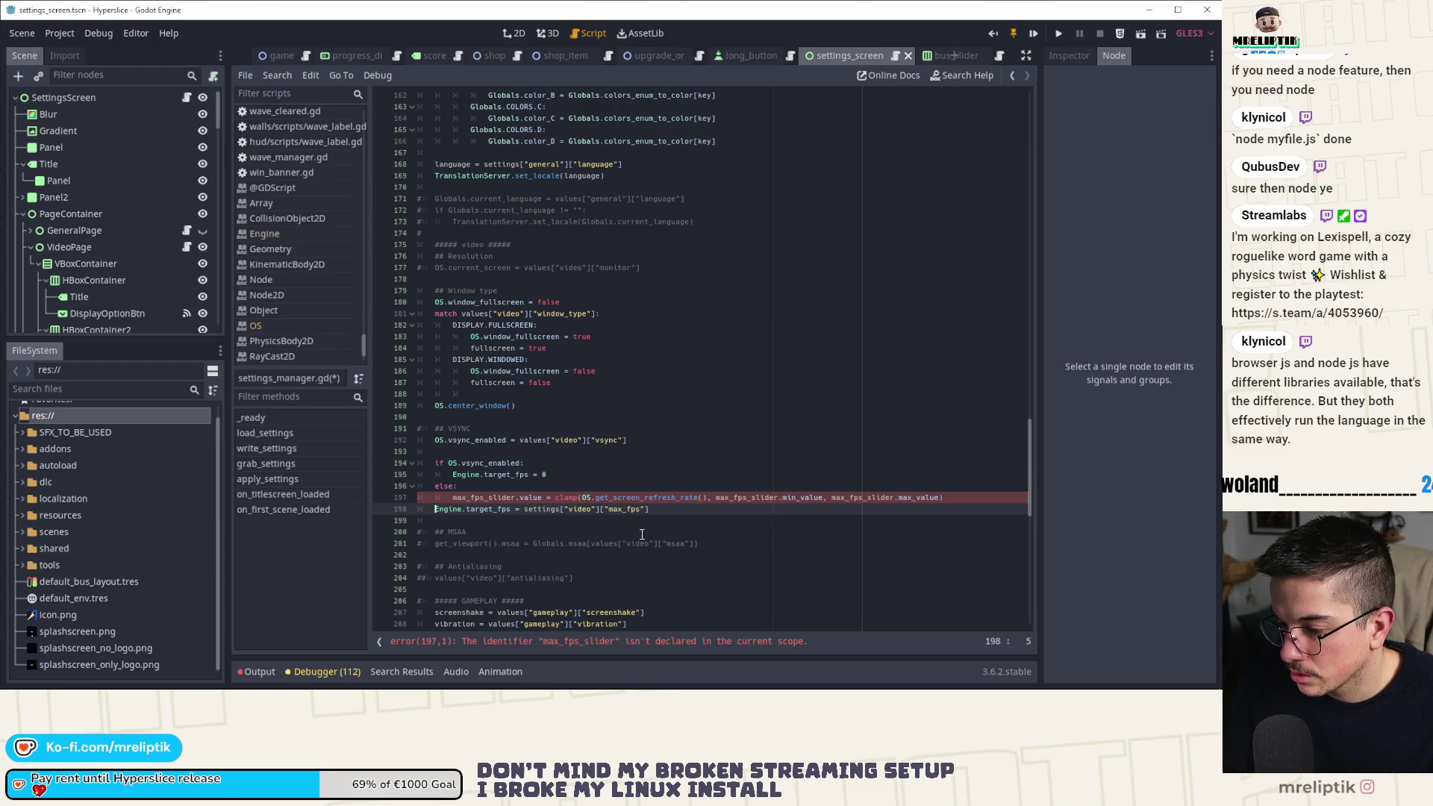
key(Tab)
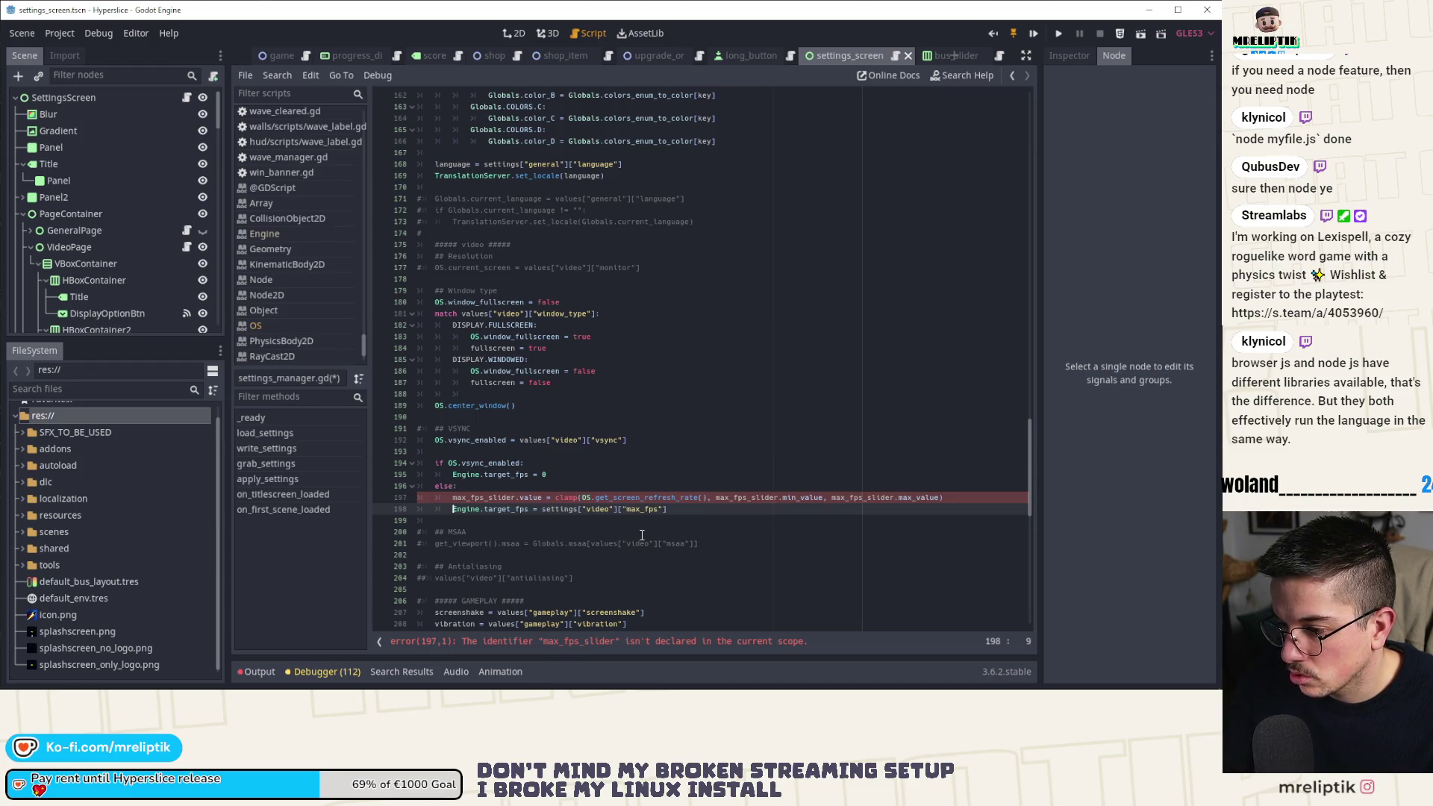
drag(666, 511, 538, 509)
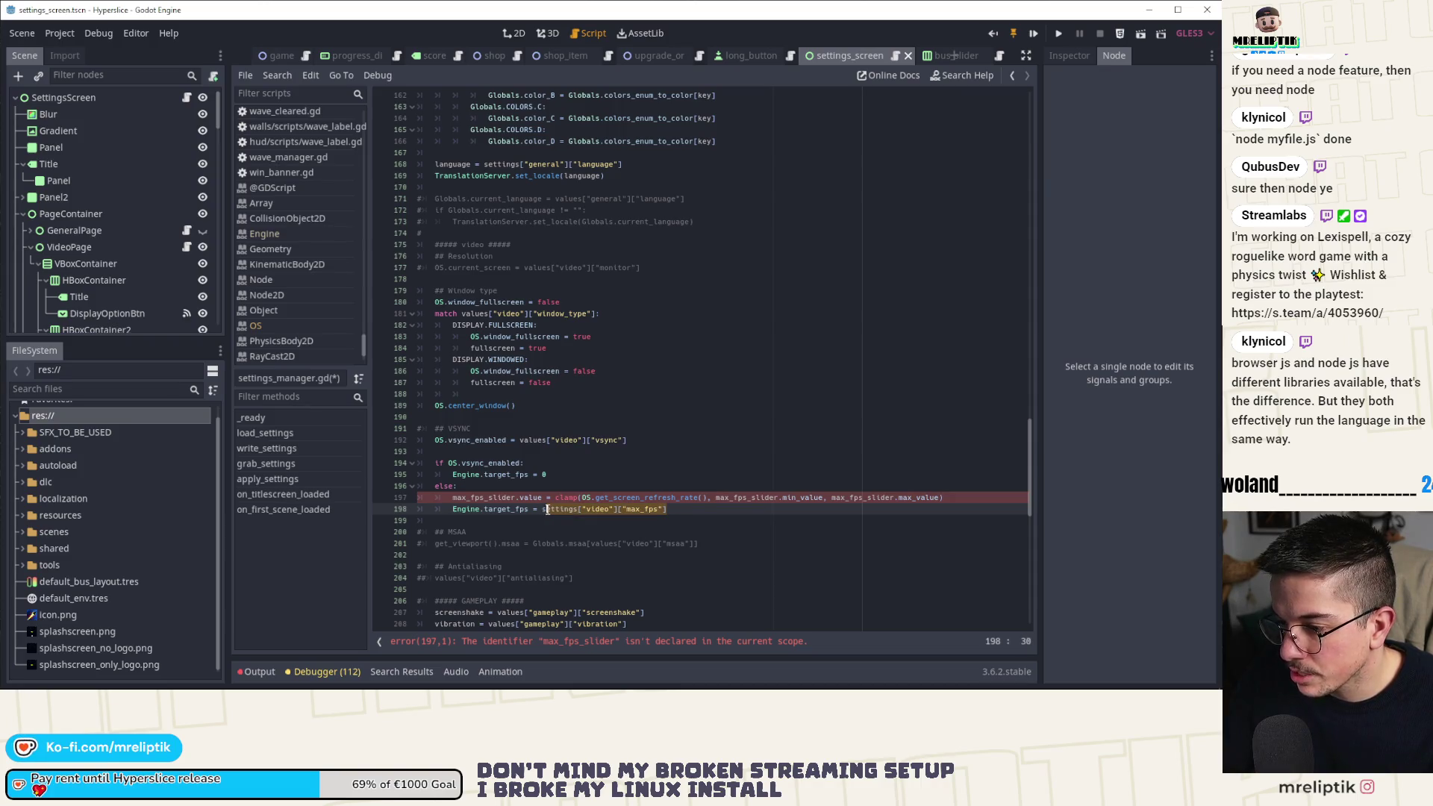
key(ctrl+x)
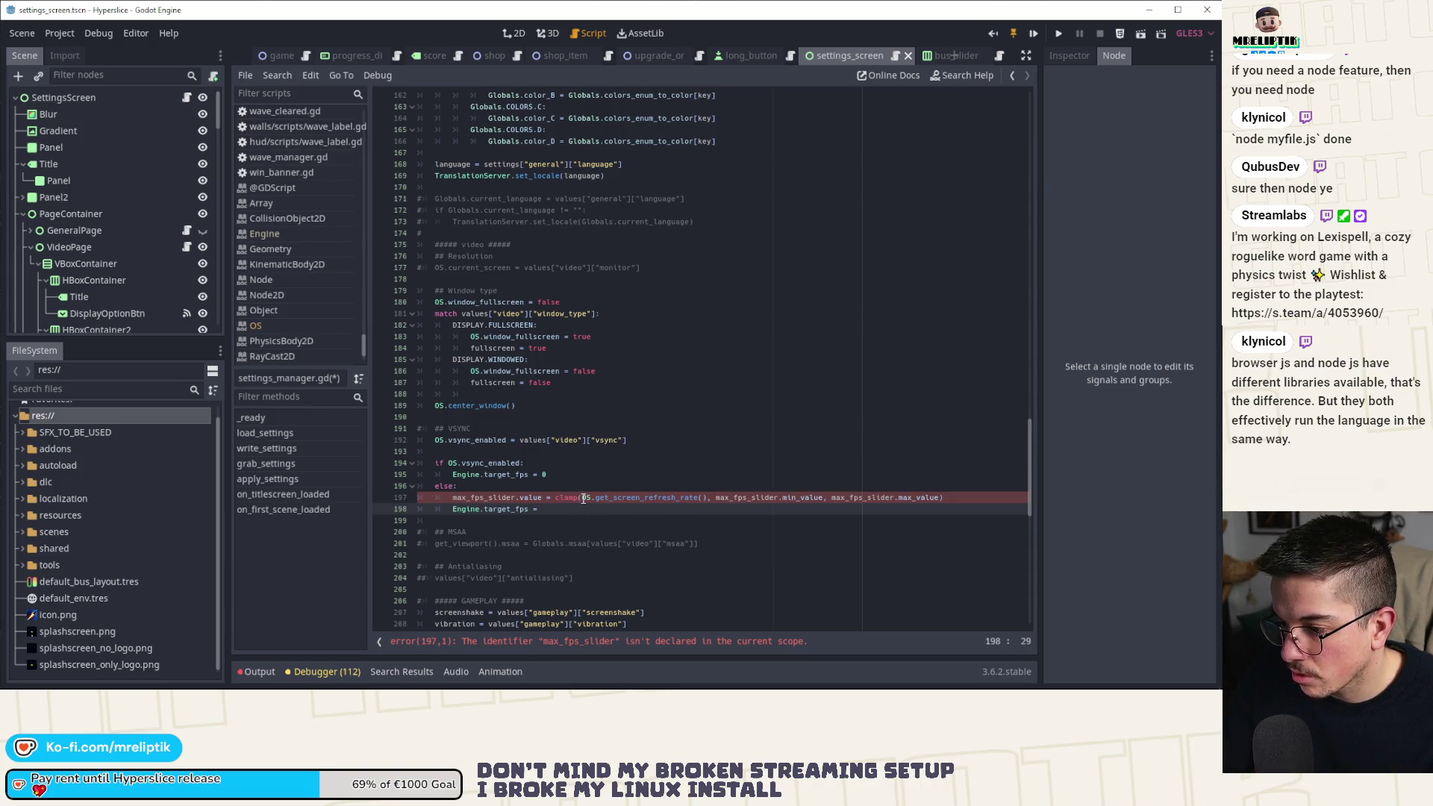
click(585, 499)
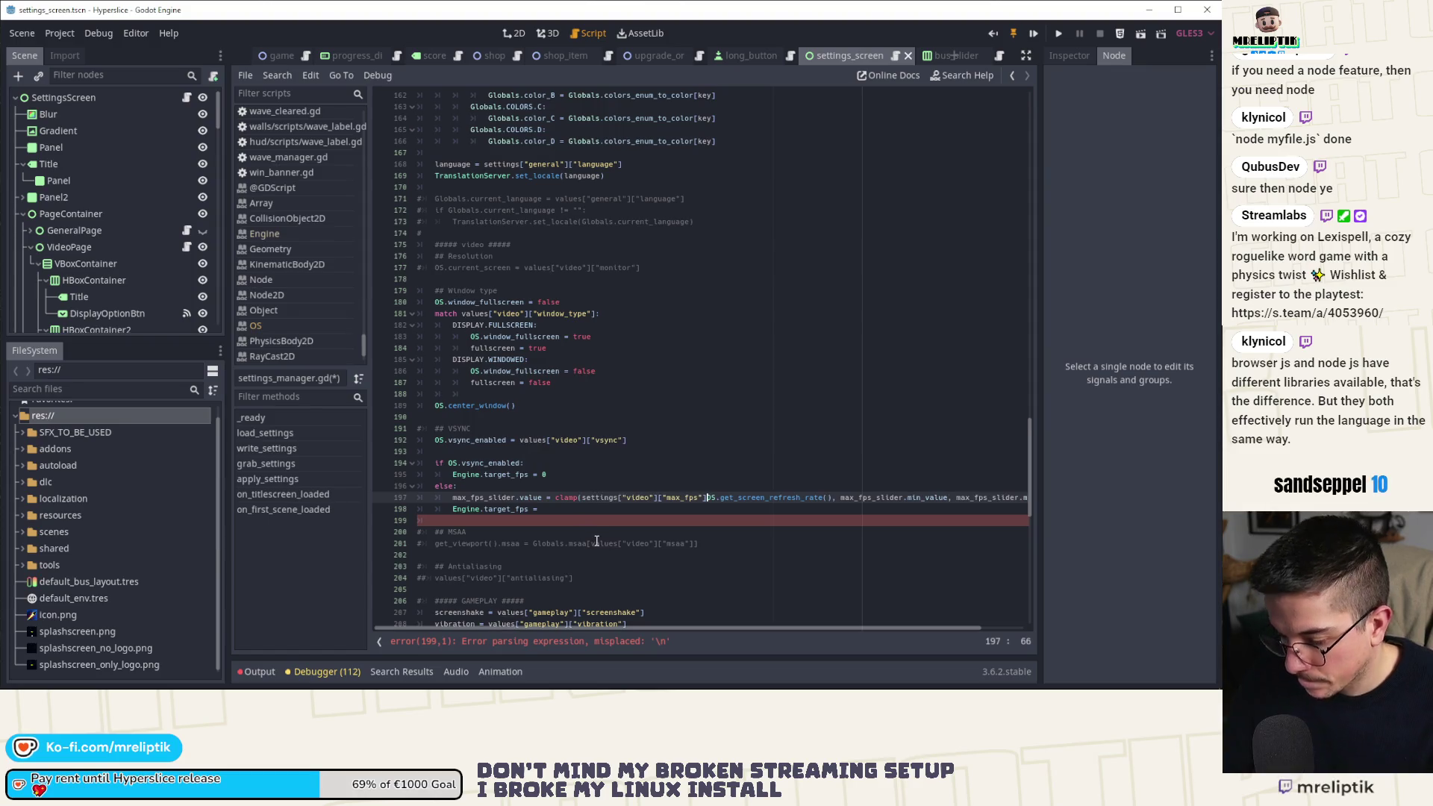
key(ctrl+v)
text(,)
key(ctrl+Right)
key(ctrl+Right)
key(ctrl+Right)
key(ctrl+Right)
key(ctrl+Right)
key(ctrl+shift+Left)
key(ctrl+shift+Left)
key(ctrl+shift+Left)
key(Delete)
key(BackSpace)
key(BackSpace)
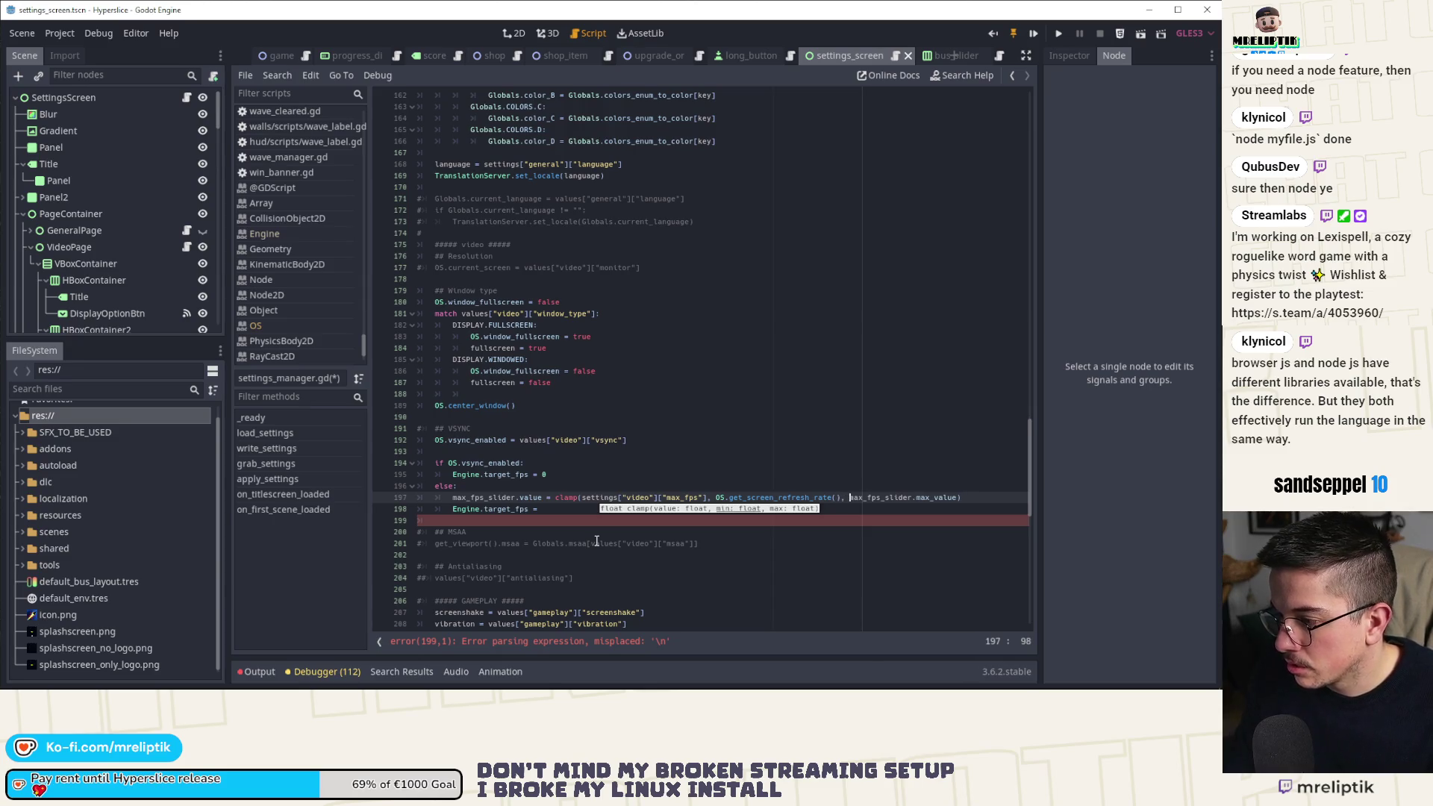
key(shift+End)
text(360)
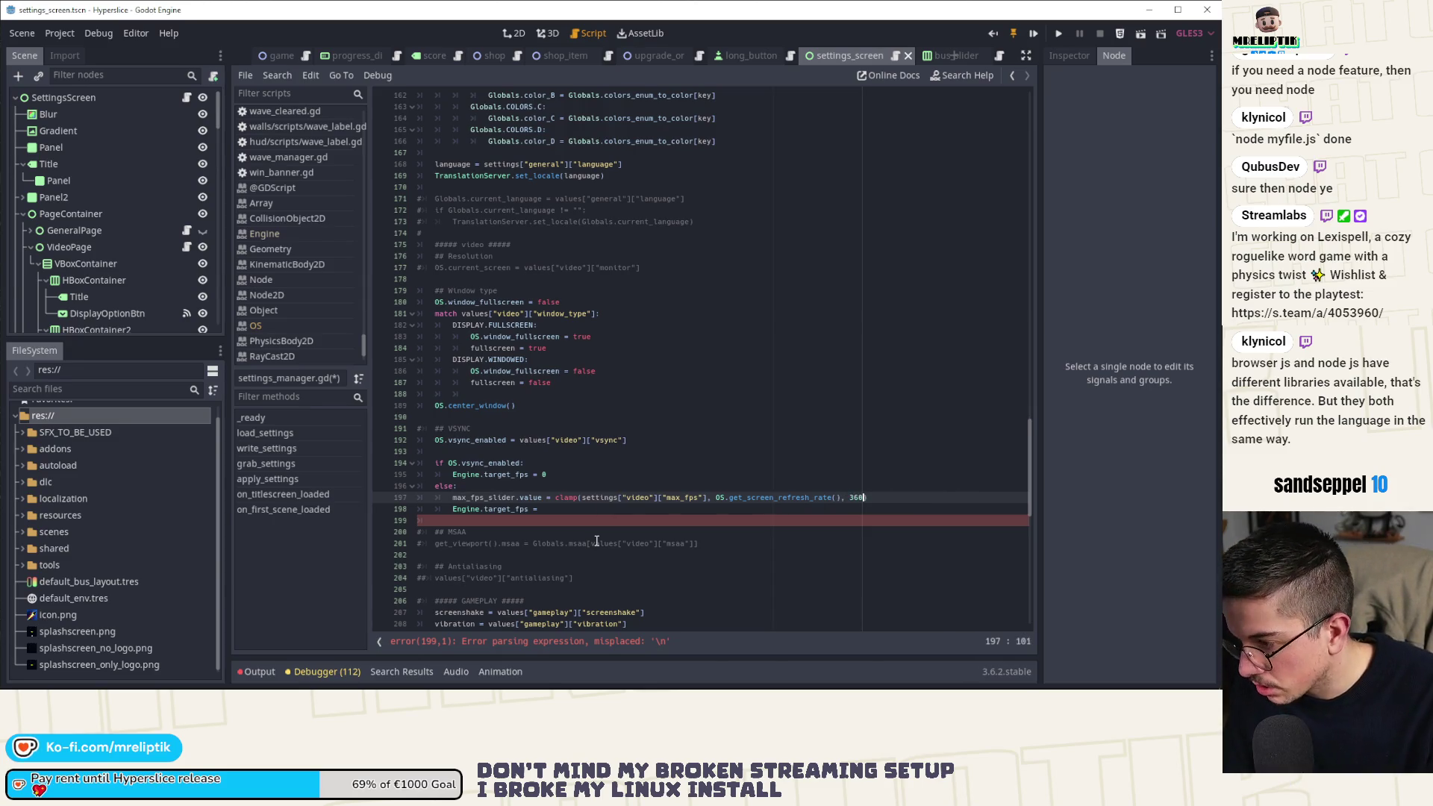
text())
key(ctrl+s)
Move the Engine.target_fps assignment over the max_fps_slider.value line and remove the leftover blank line and duplicate equals sign.
click(569, 509)
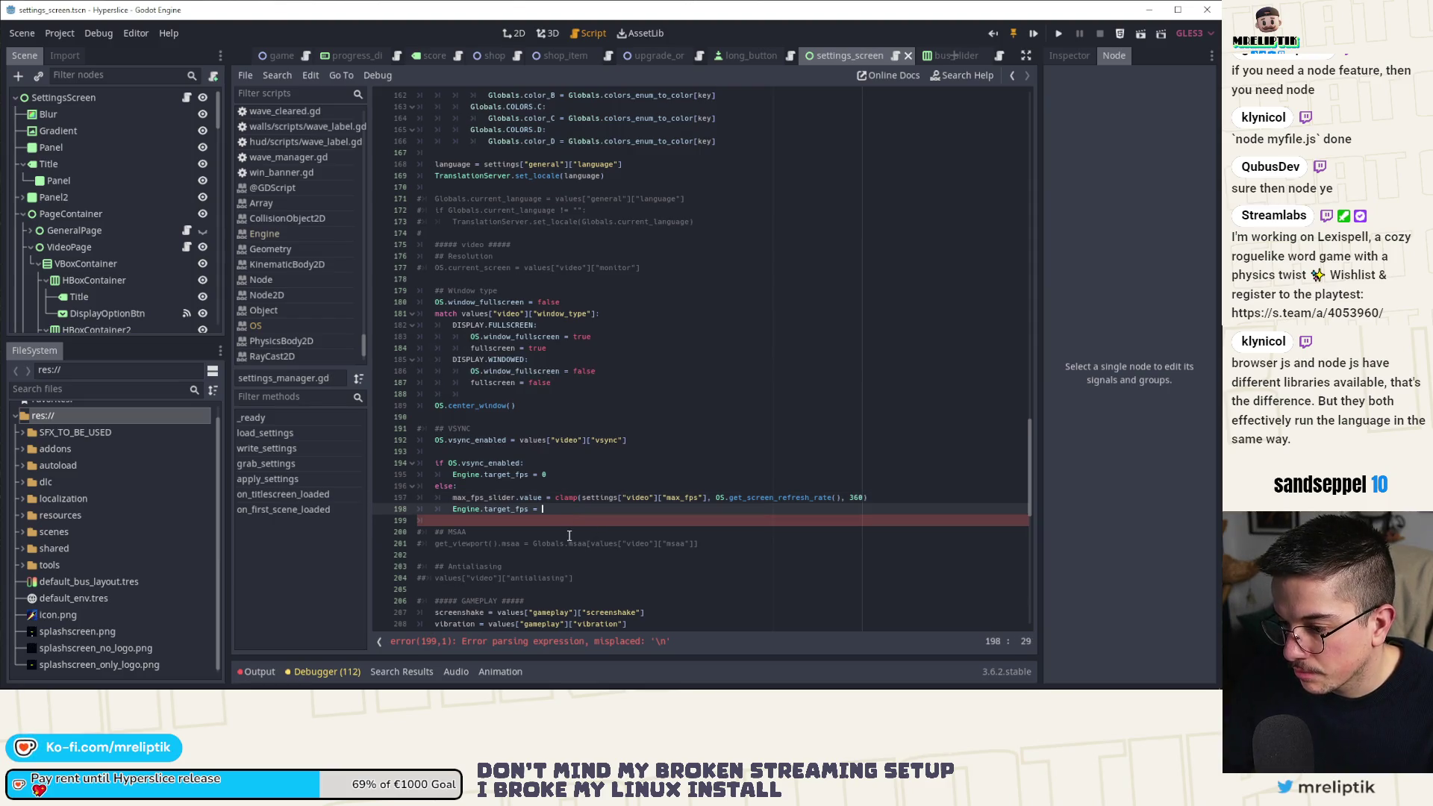
key(shift+Home)
key(ctrl+x)
drag(453, 497, 544, 497)
key(ctrl+v)
key(Down)
key(Delete)
key(ctrl+s)
click(547, 497)
key(BackSpace)
key(BackSpace)
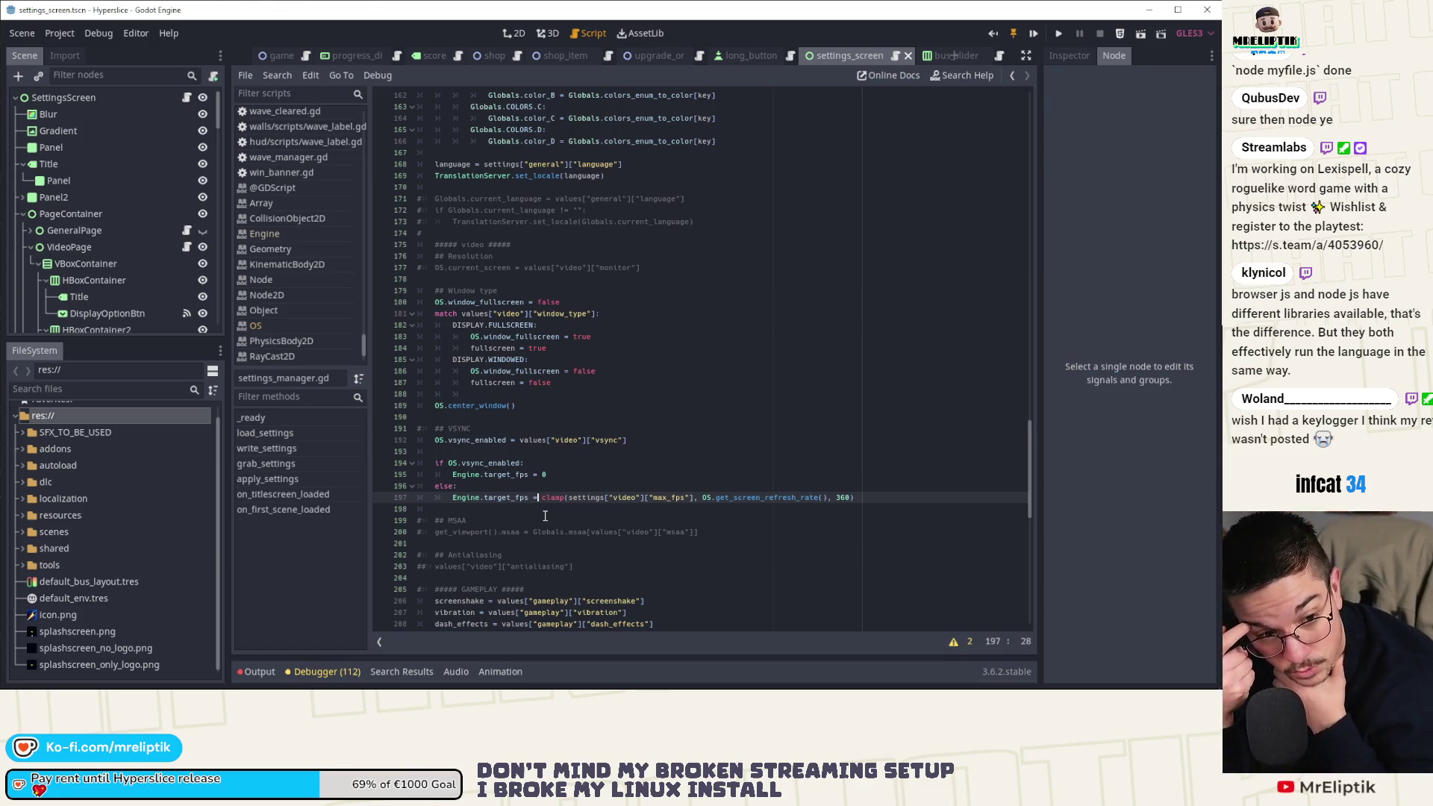
Switch from Godot to the Steam store window showing the 'wild gro' search results.
key(alt+Tab)
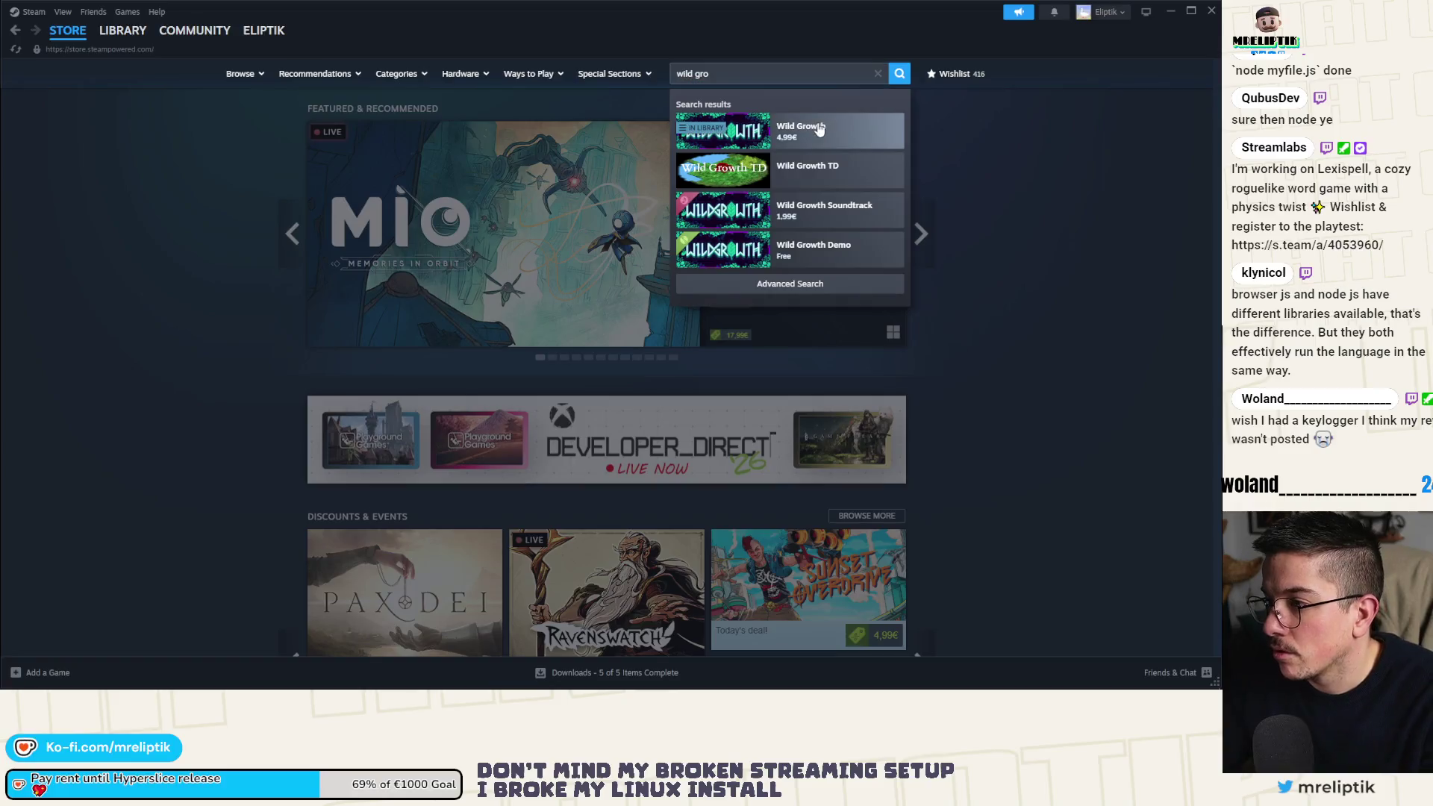
Open the Steam library and select Sol Cesto in the sidebar.
scroll(222, 452, down, 5)
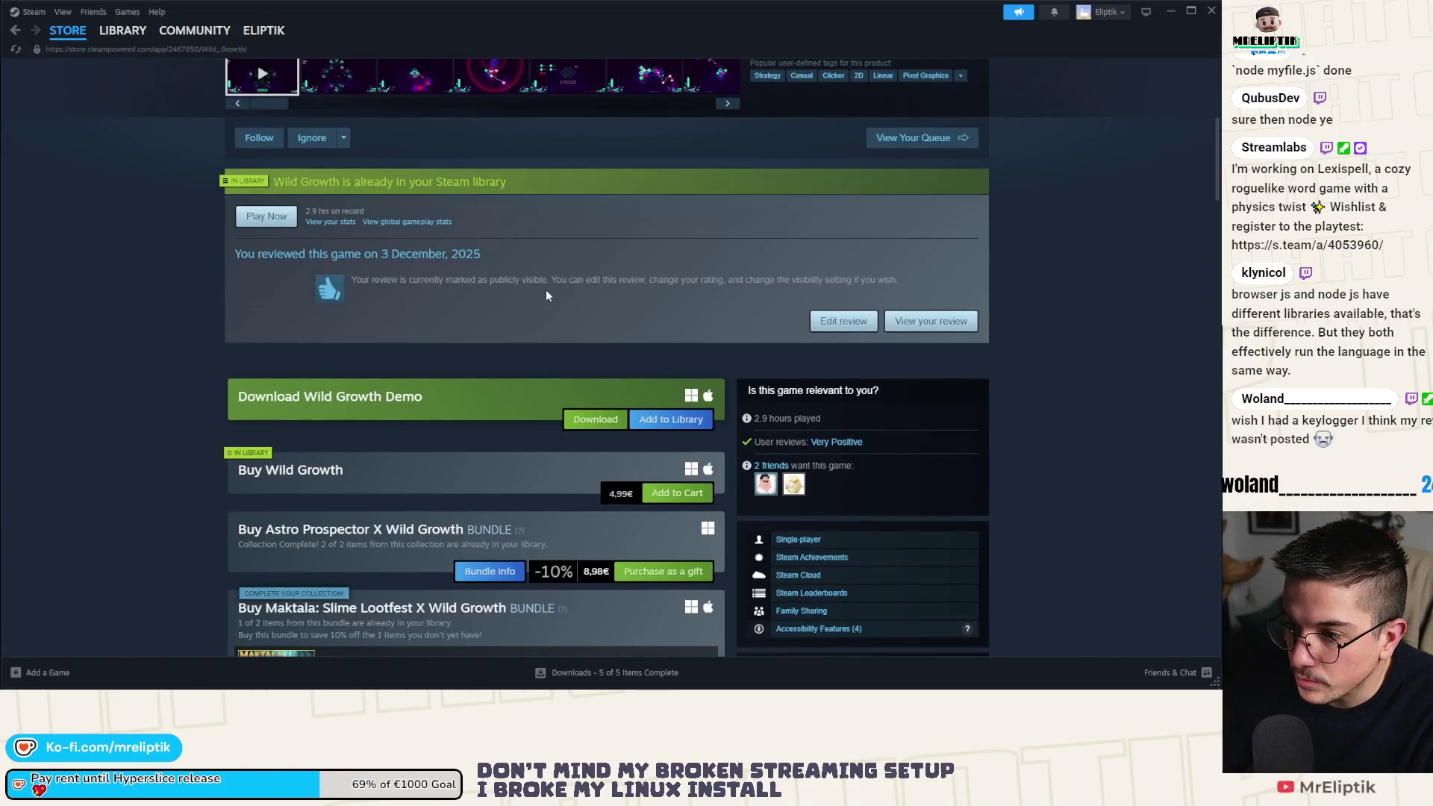
scroll(373, 360, up, 1)
scroll(373, 360, up, 1)
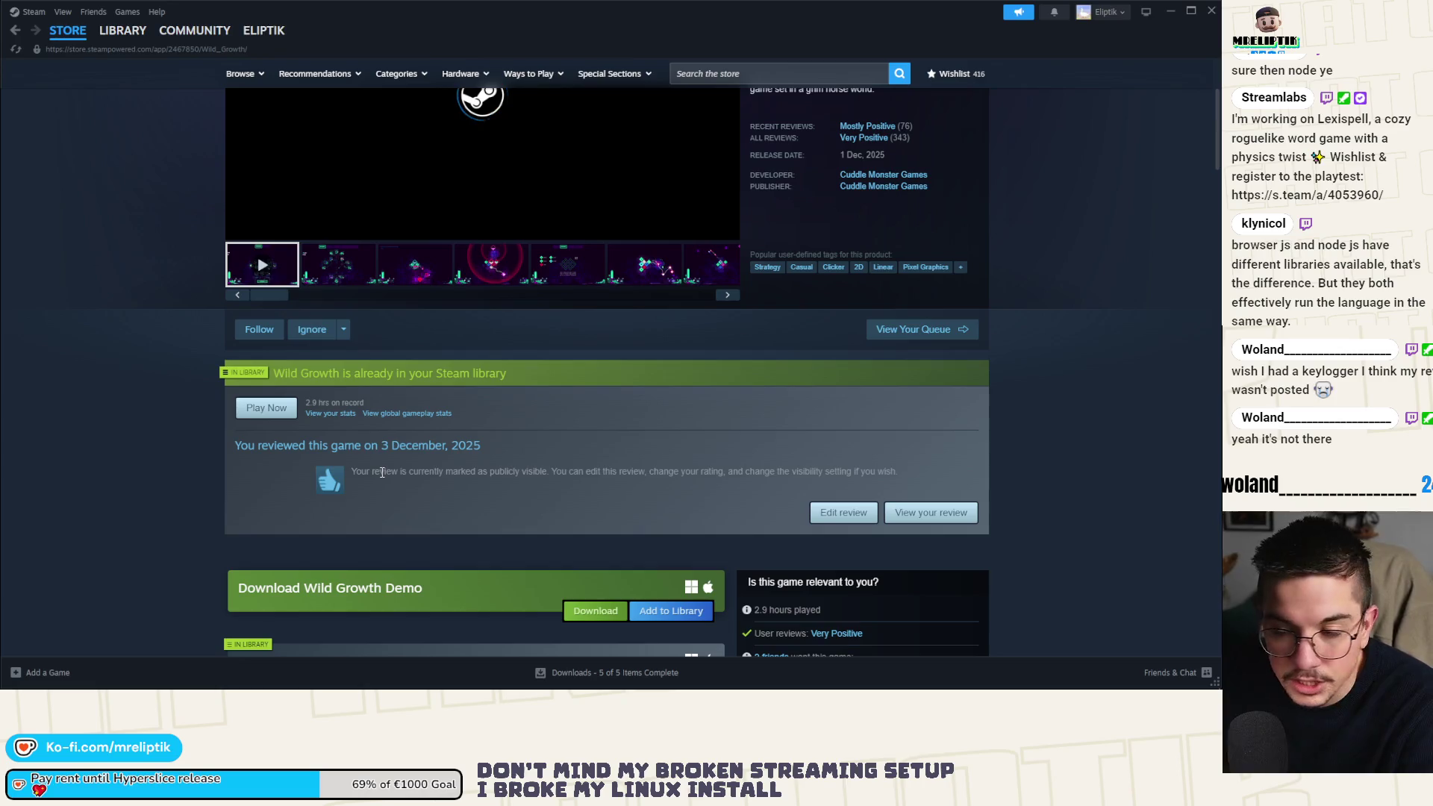
scroll(451, 469, up, 2)
scroll(451, 468, up, 1)
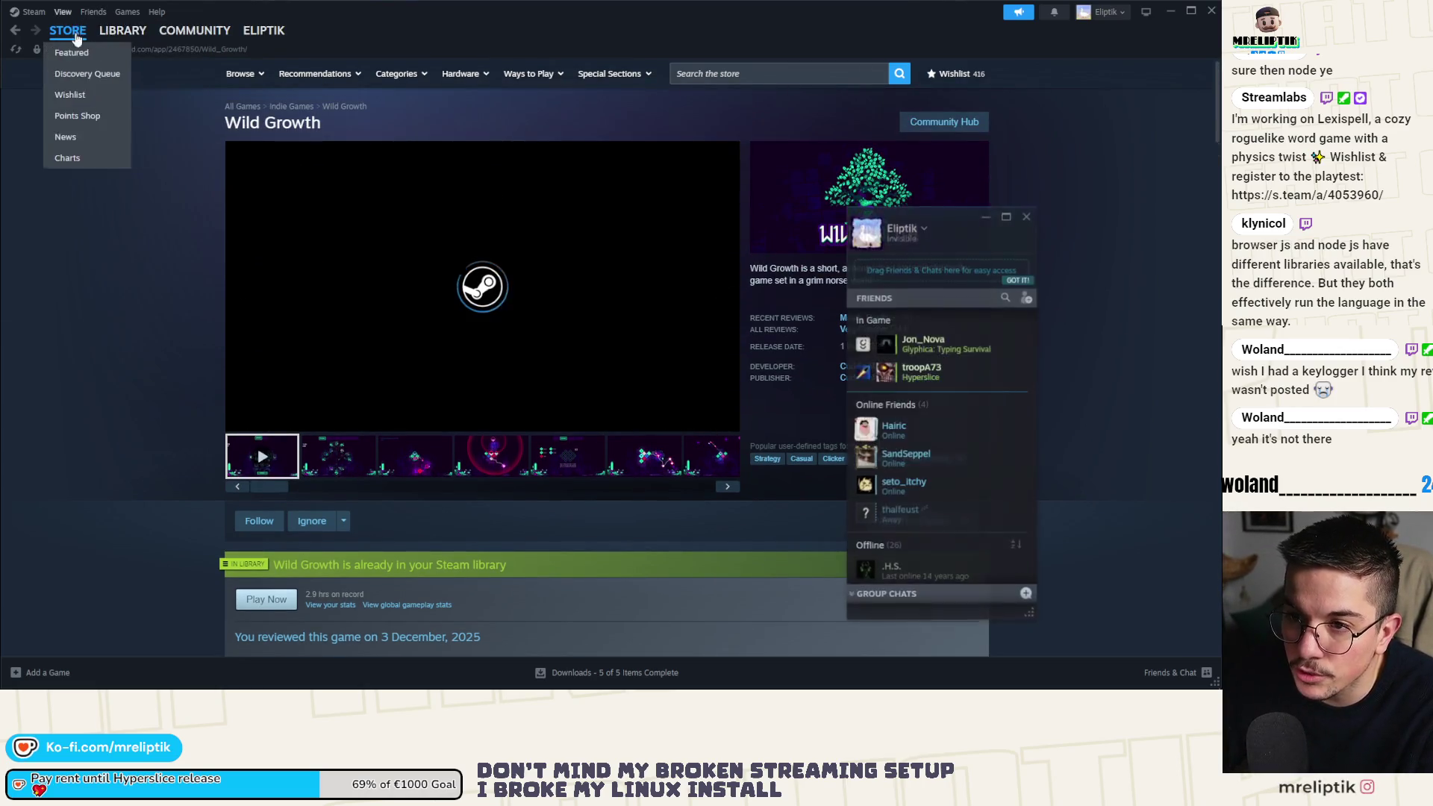
click(112, 35)
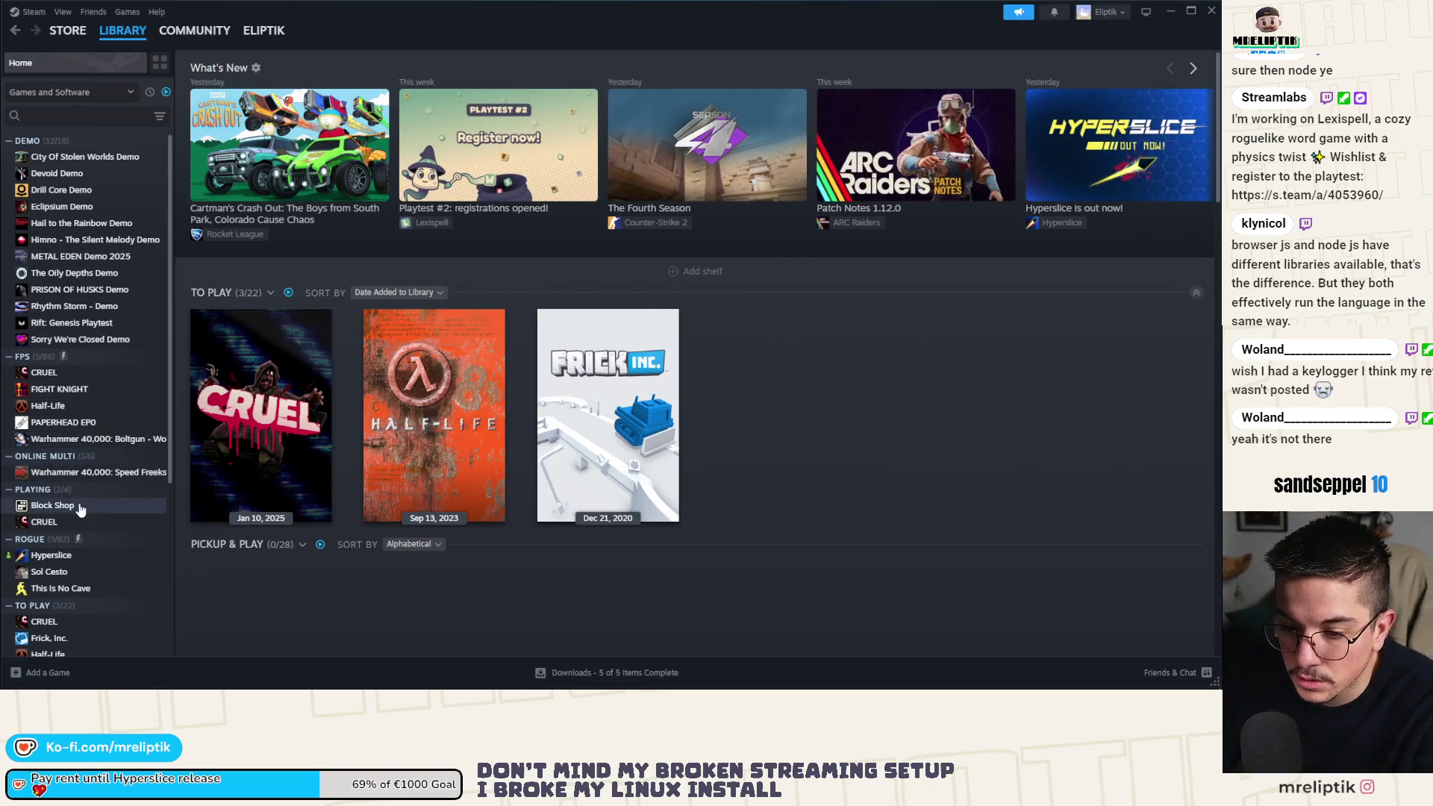
click(73, 573)
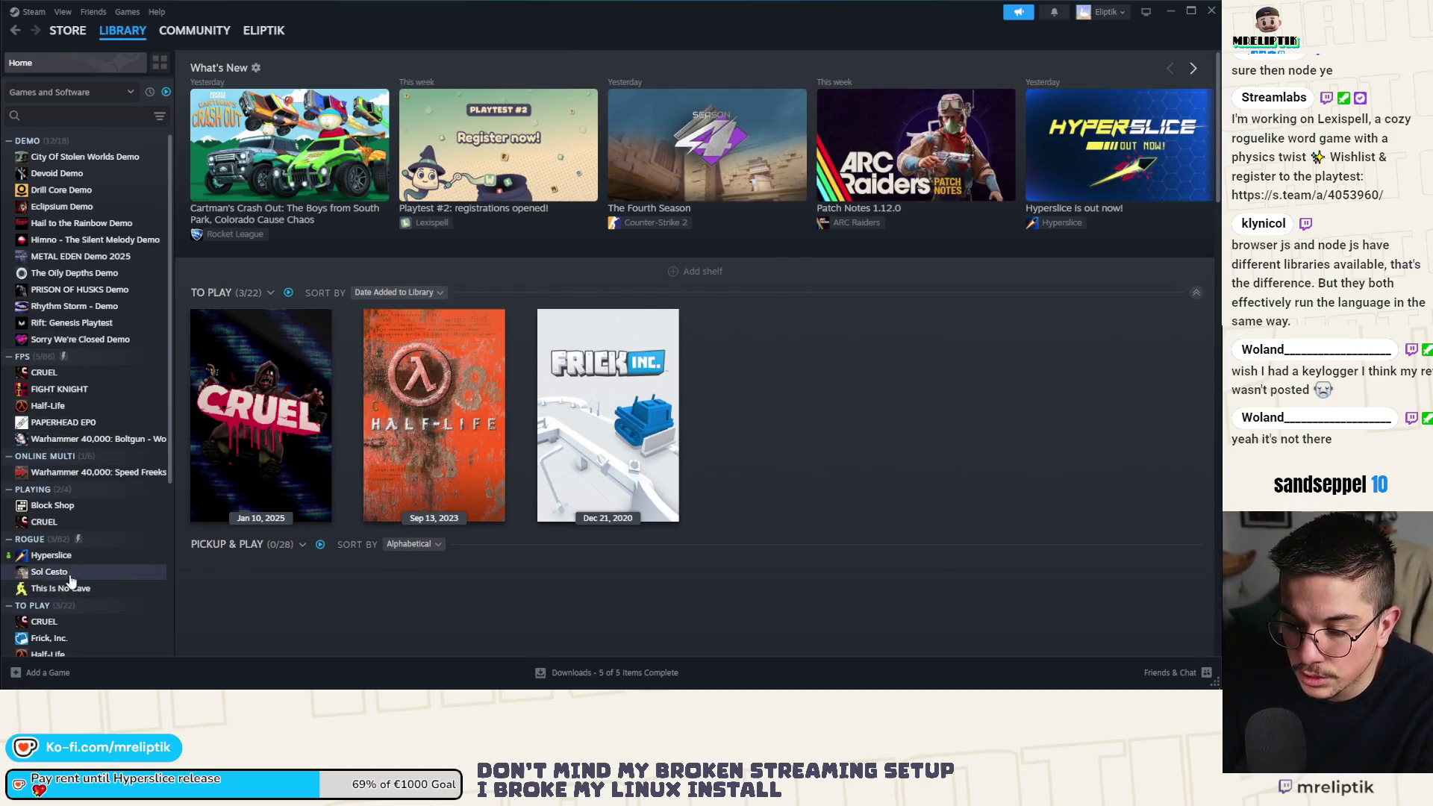
Open Sol Cesto's store page at the 'already in your Steam library' section.
scroll(481, 485, down, 1)
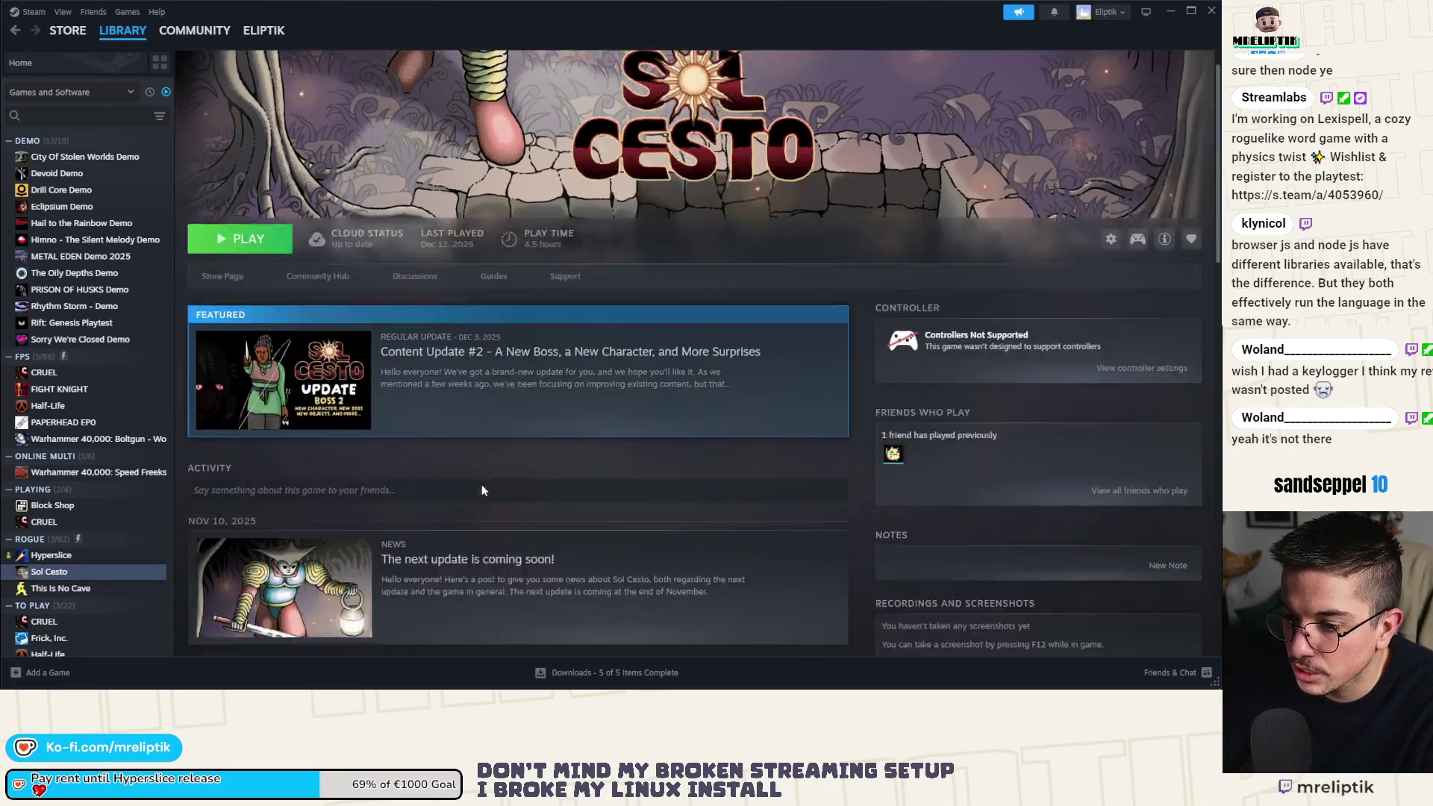
scroll(481, 490, down, 15)
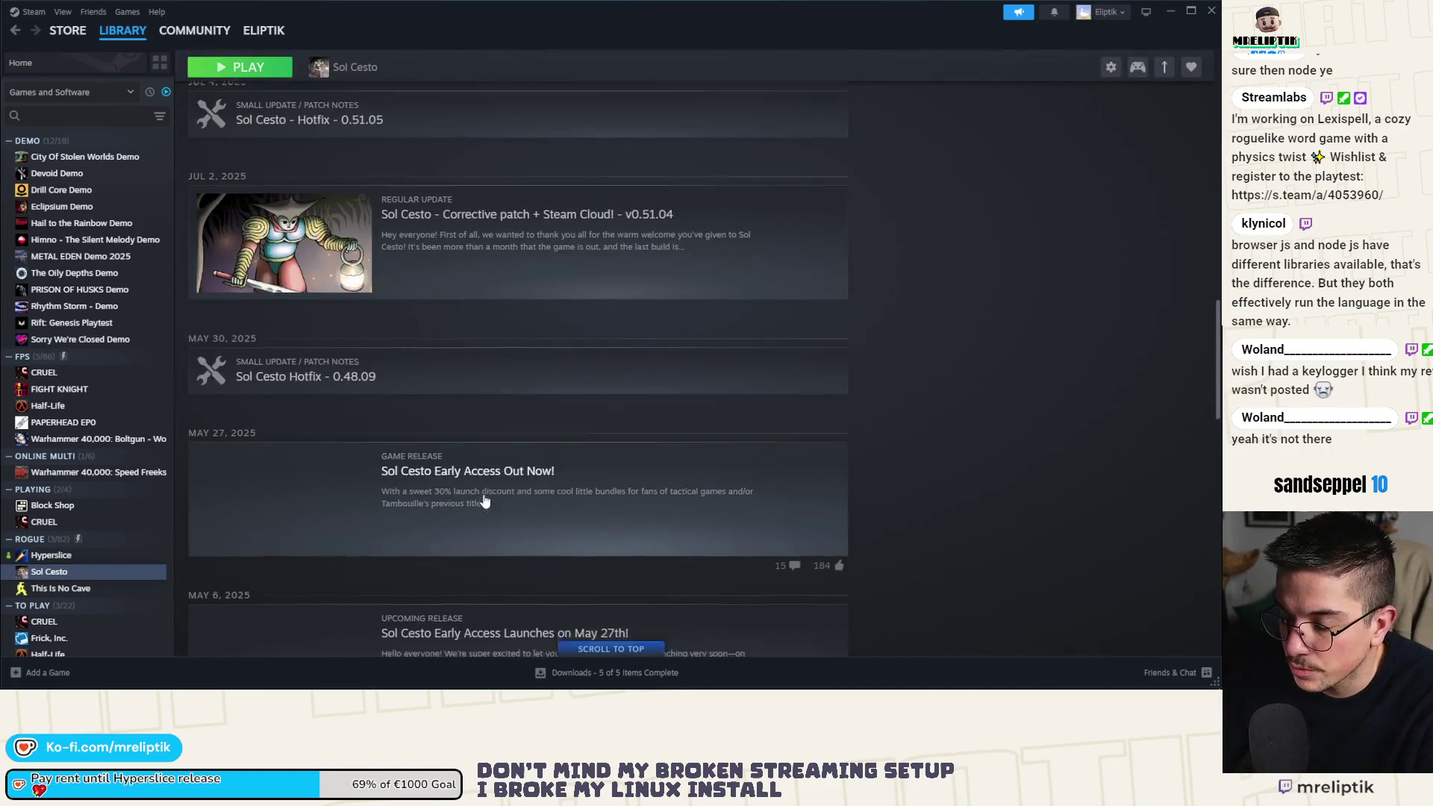
scroll(482, 496, down, 6)
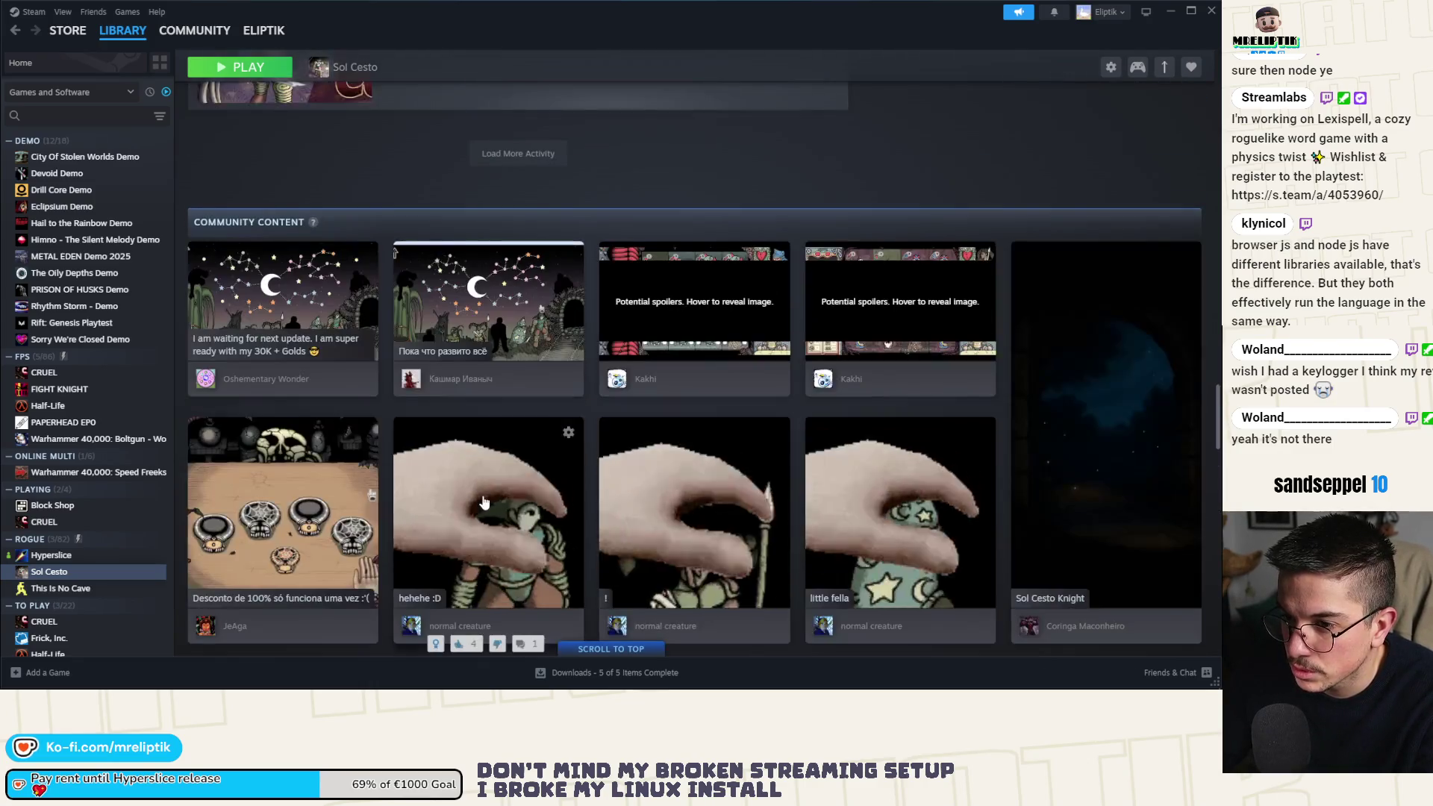
scroll(479, 502, up, 8)
scroll(480, 505, up, 20)
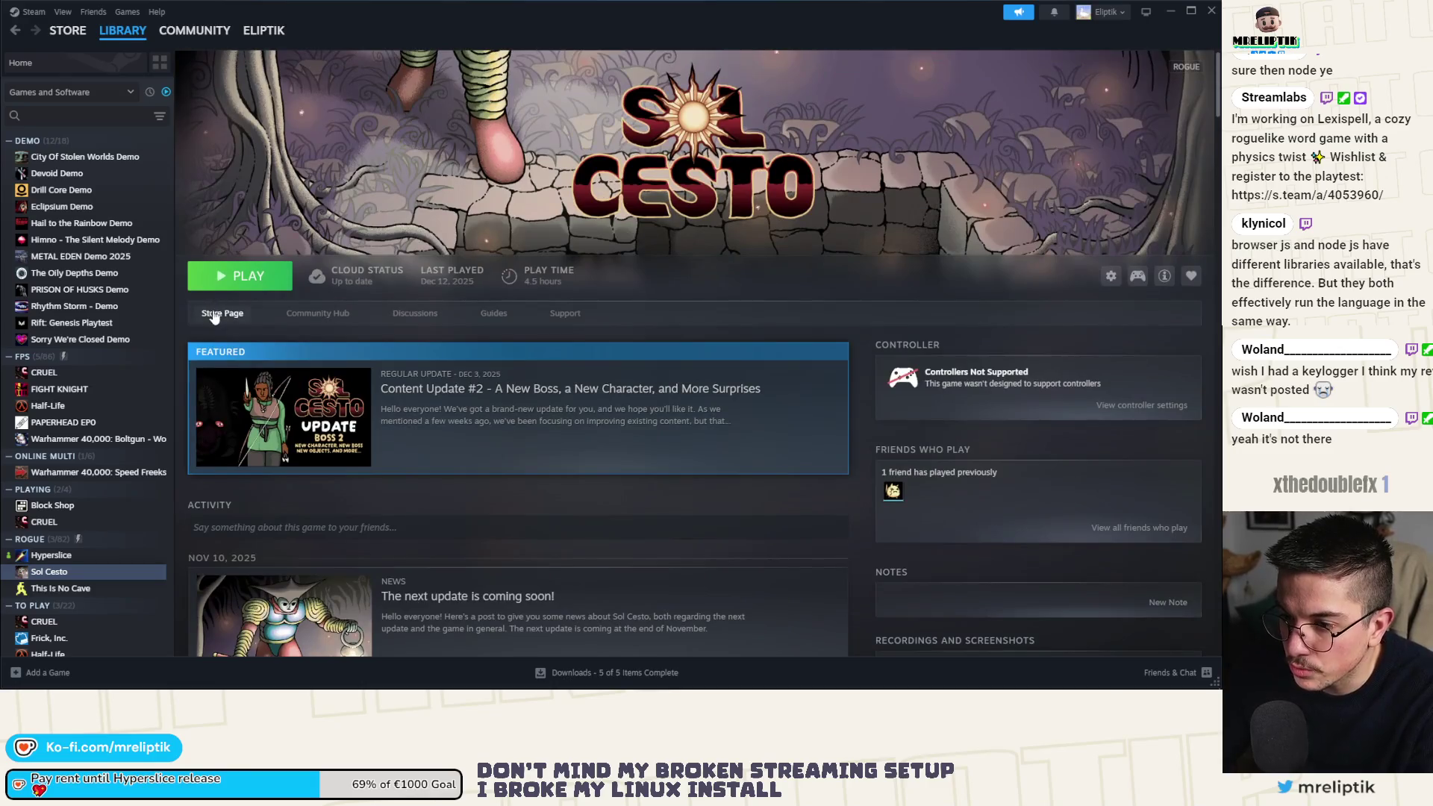
click(215, 314)
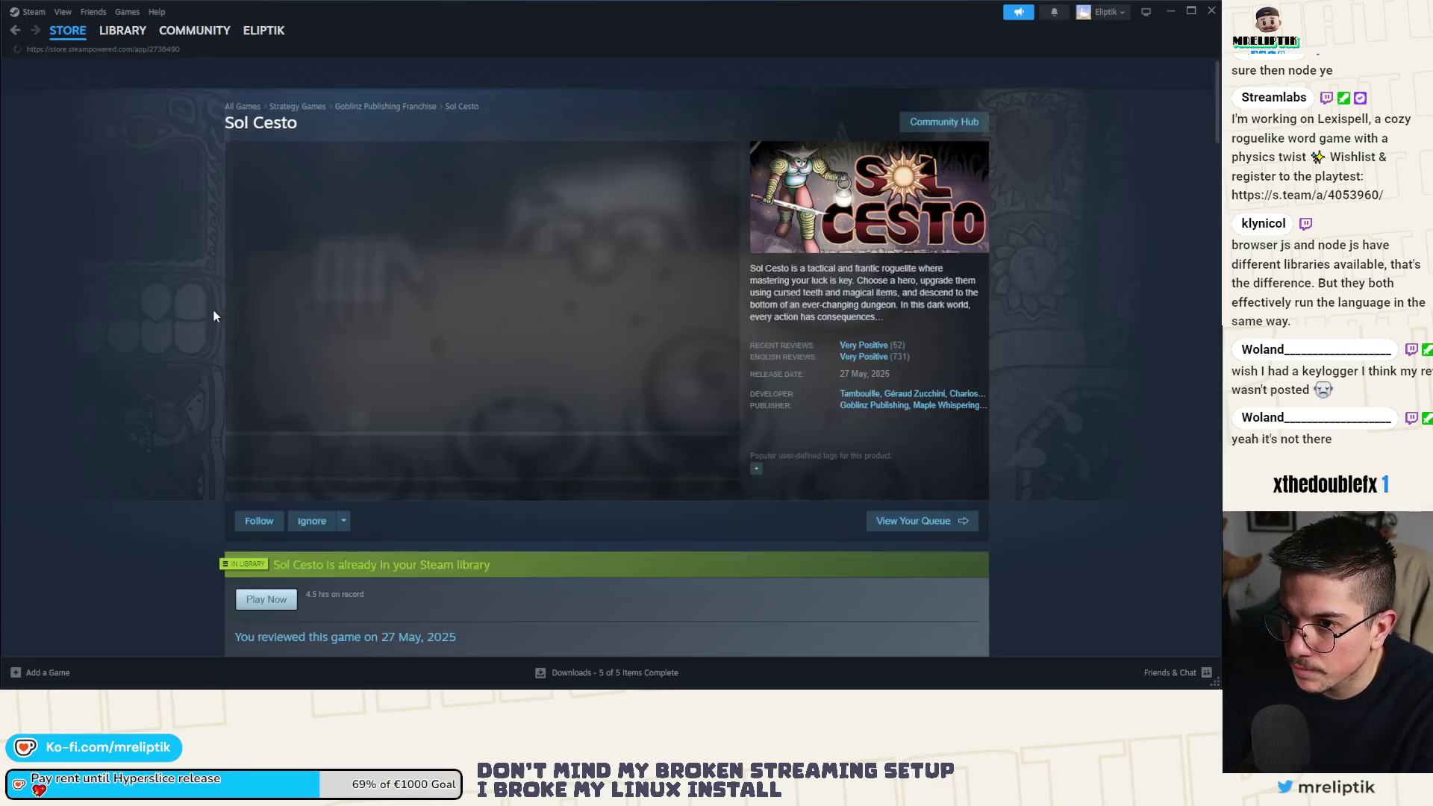
scroll(348, 460, down, 5)
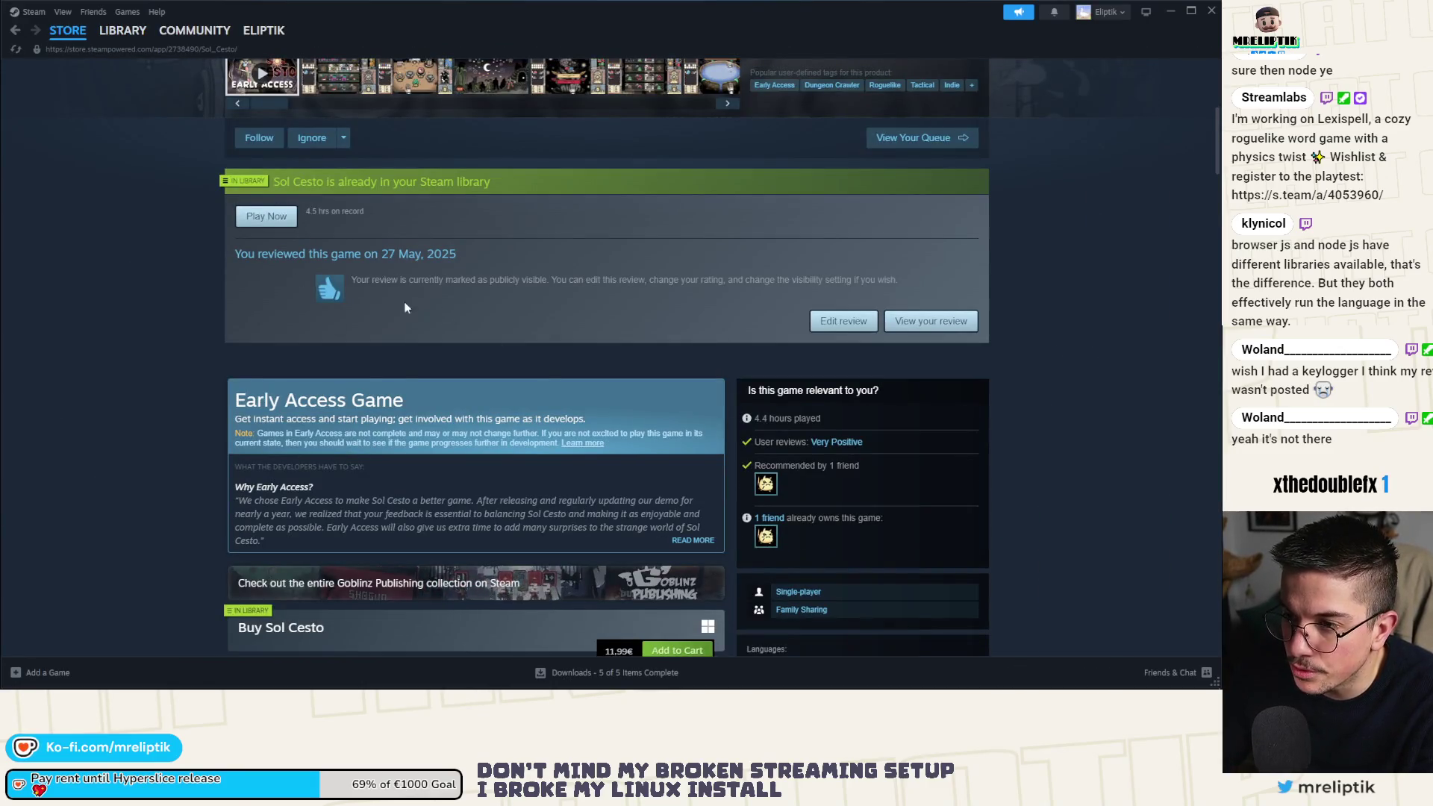
scroll(246, 334, up, 5)
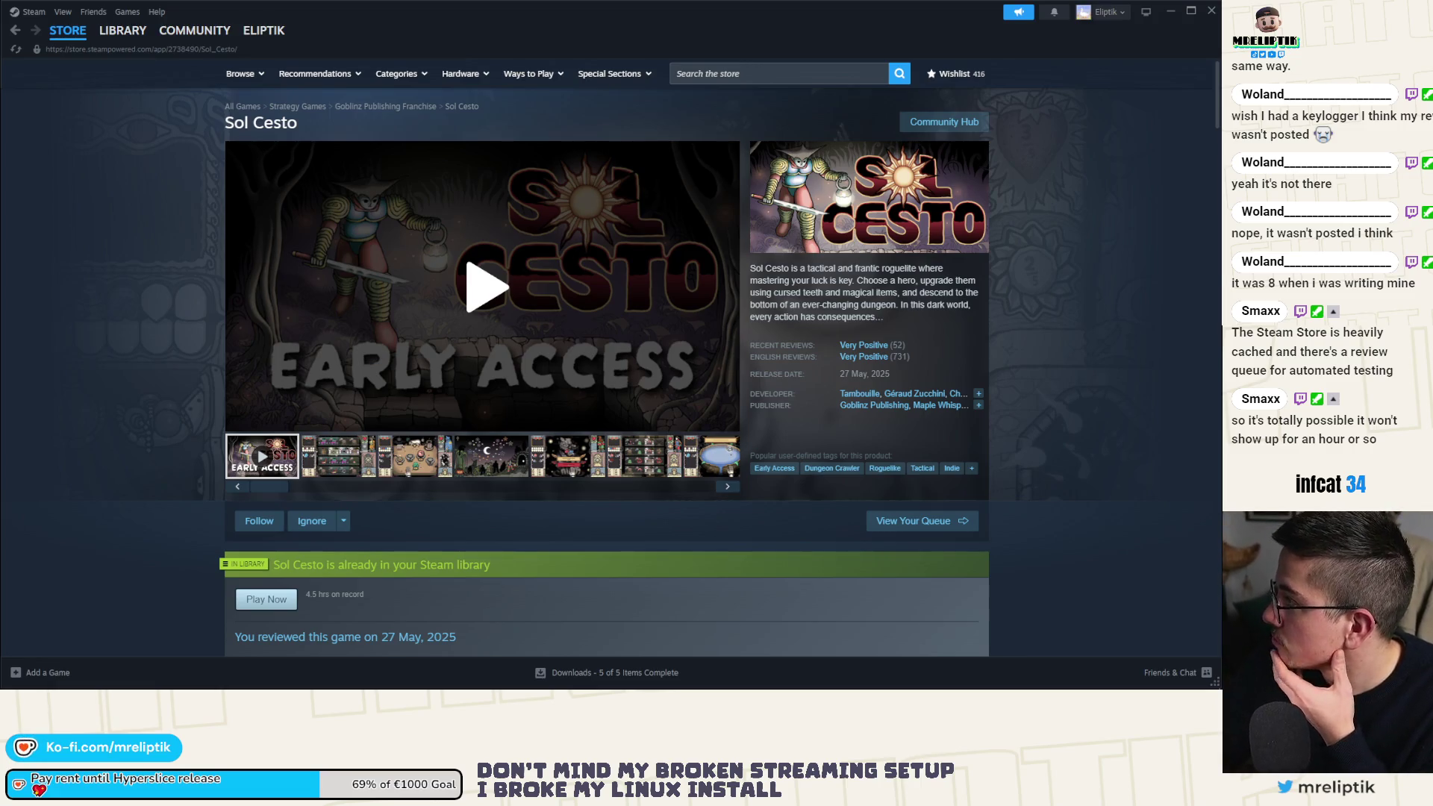
Scroll down Sol Cesto's page, then return to the STORE front page.
scroll(219, 302, down, 10)
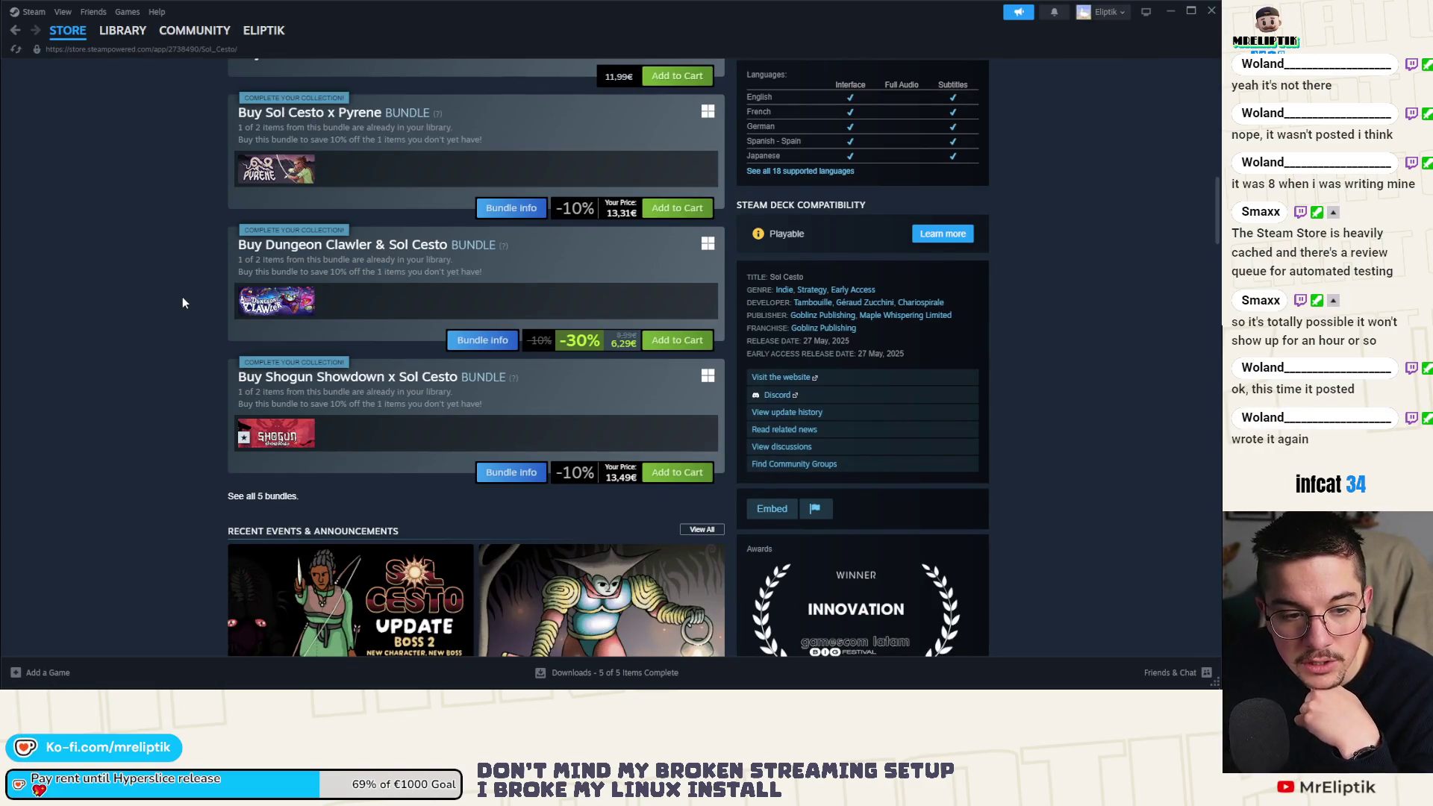
click(76, 35)
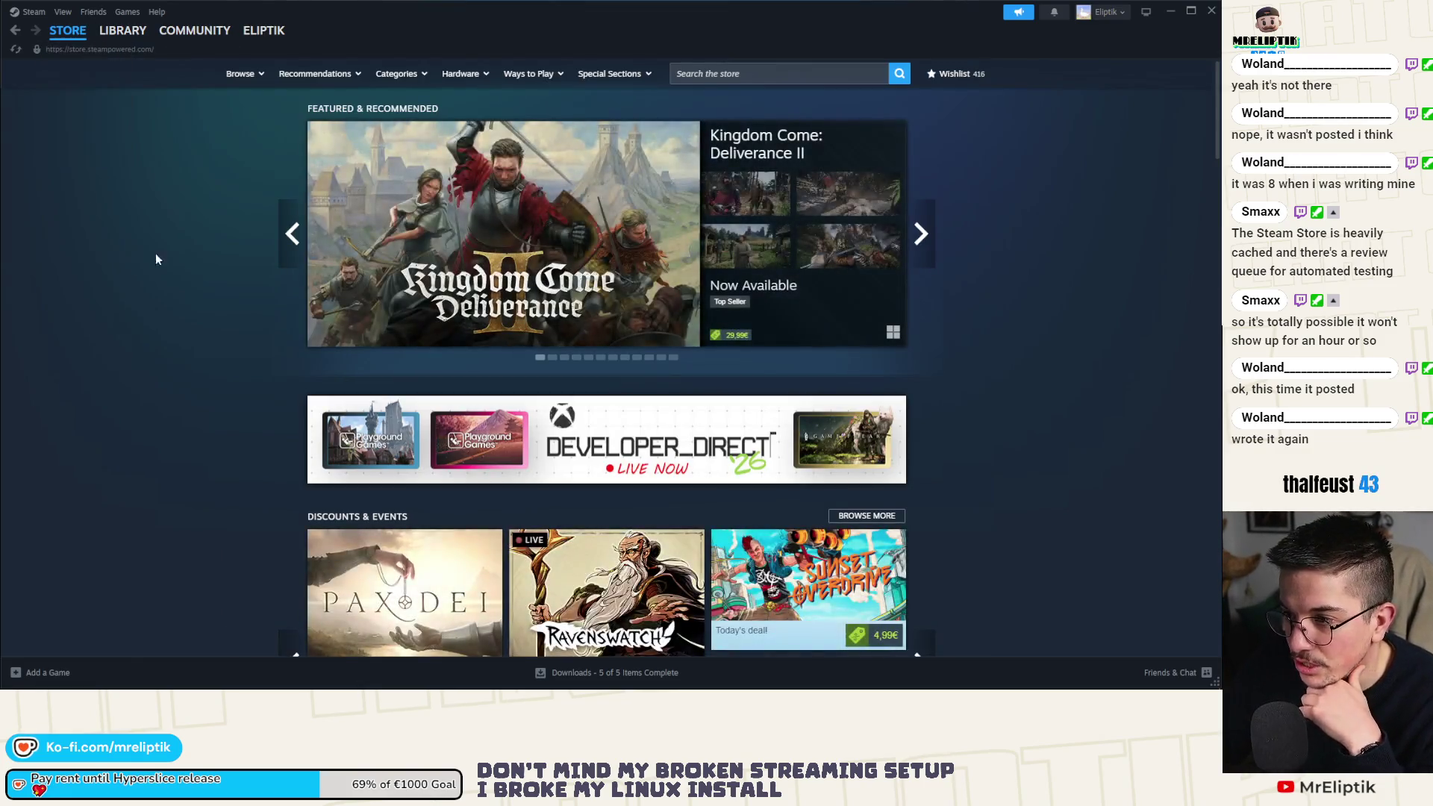
Close the Steam store and Friends windows to return to settings_manager.gd.
click(1213, 11)
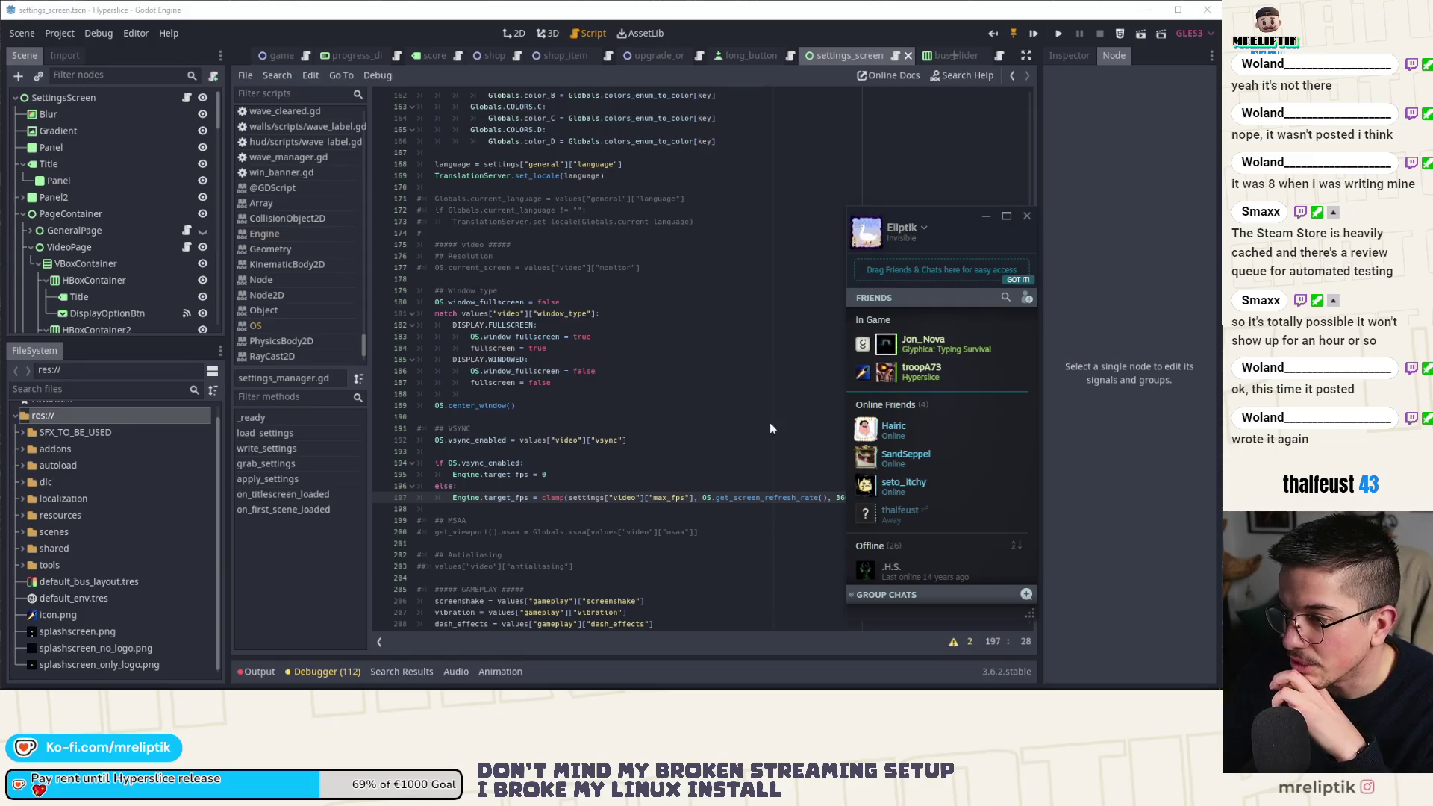
click(1027, 218)
click(595, 461)
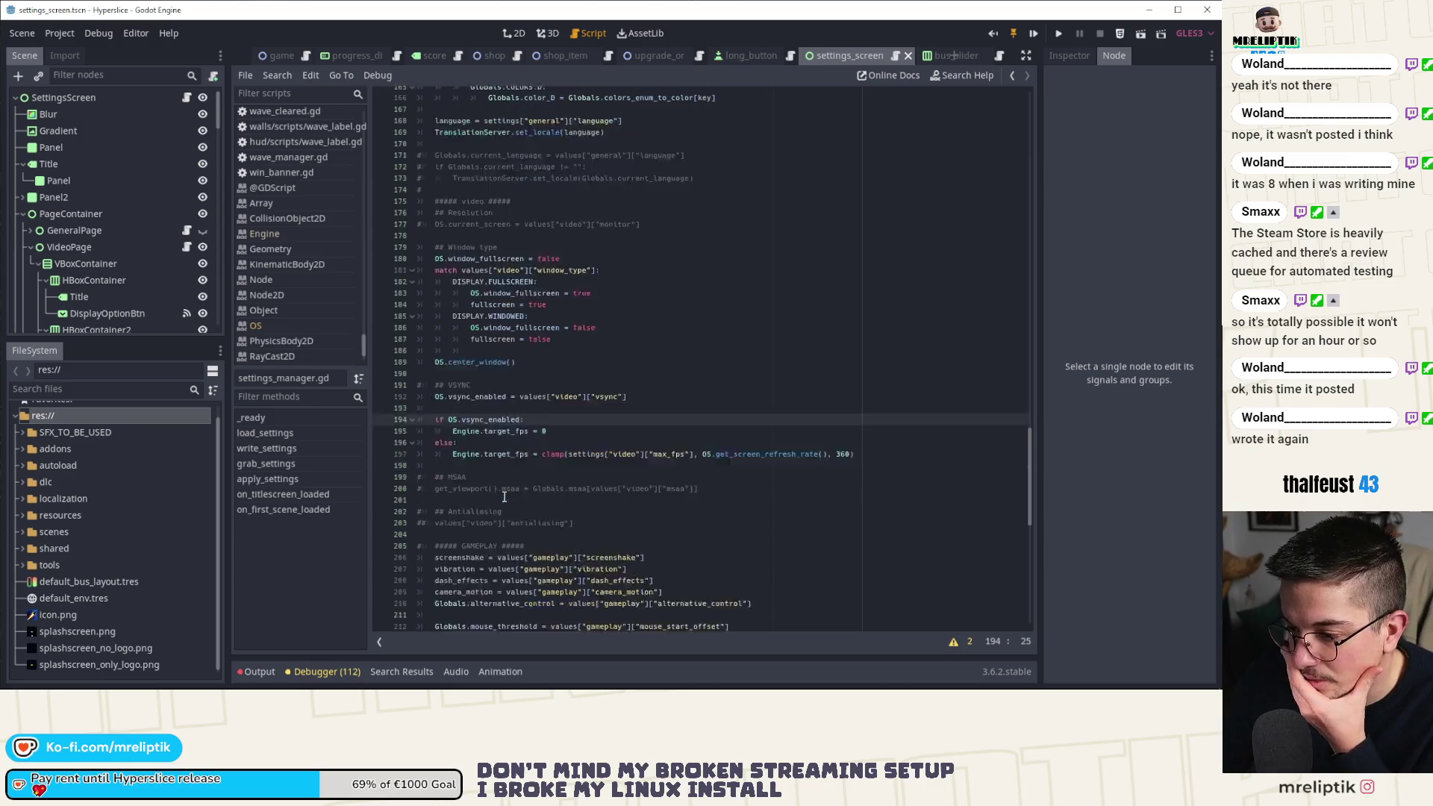
scroll(523, 417, down, 4)
Review the target_fps and get_screen_refresh_rate code in apply_settings.
double_click(505, 361)
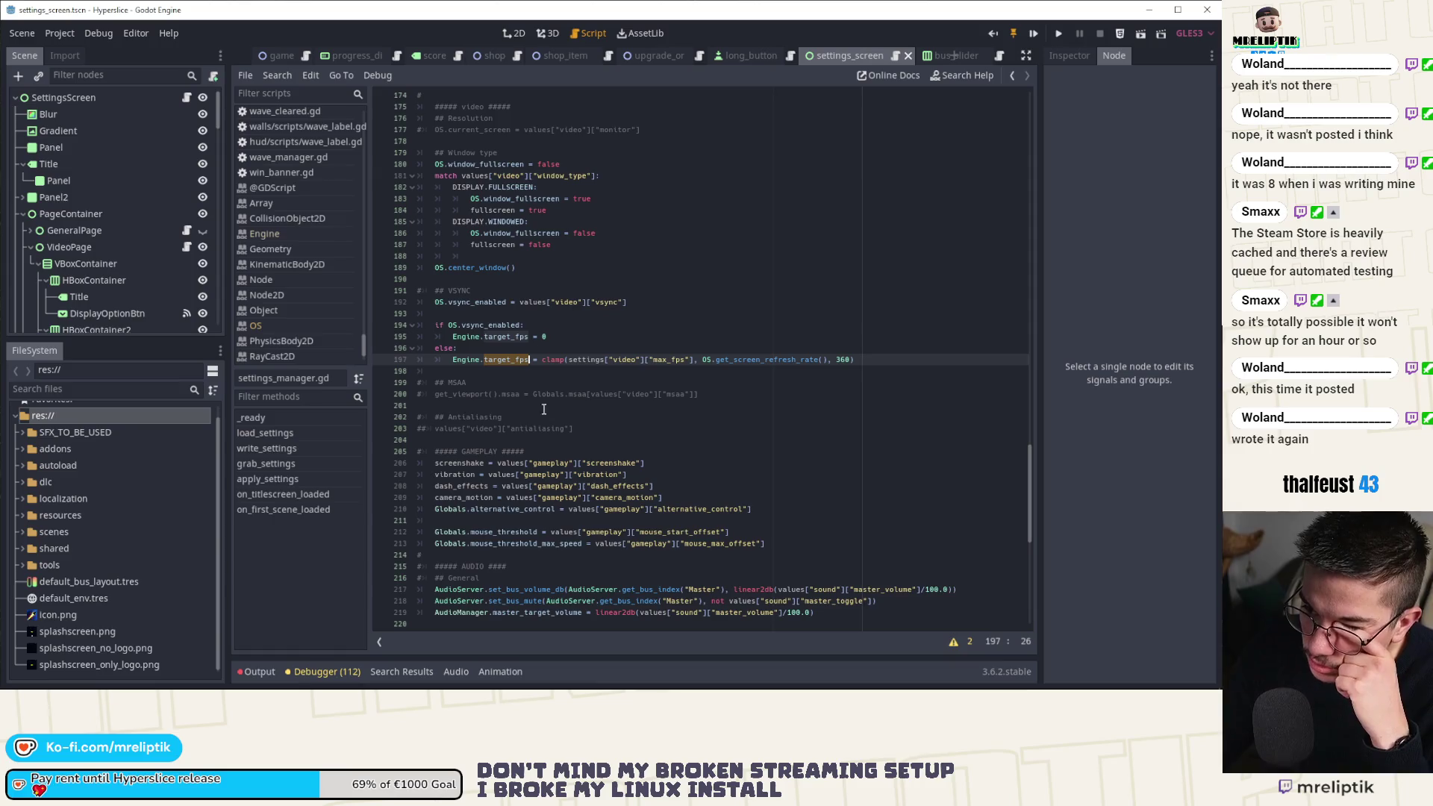
scroll(570, 328, up, 11)
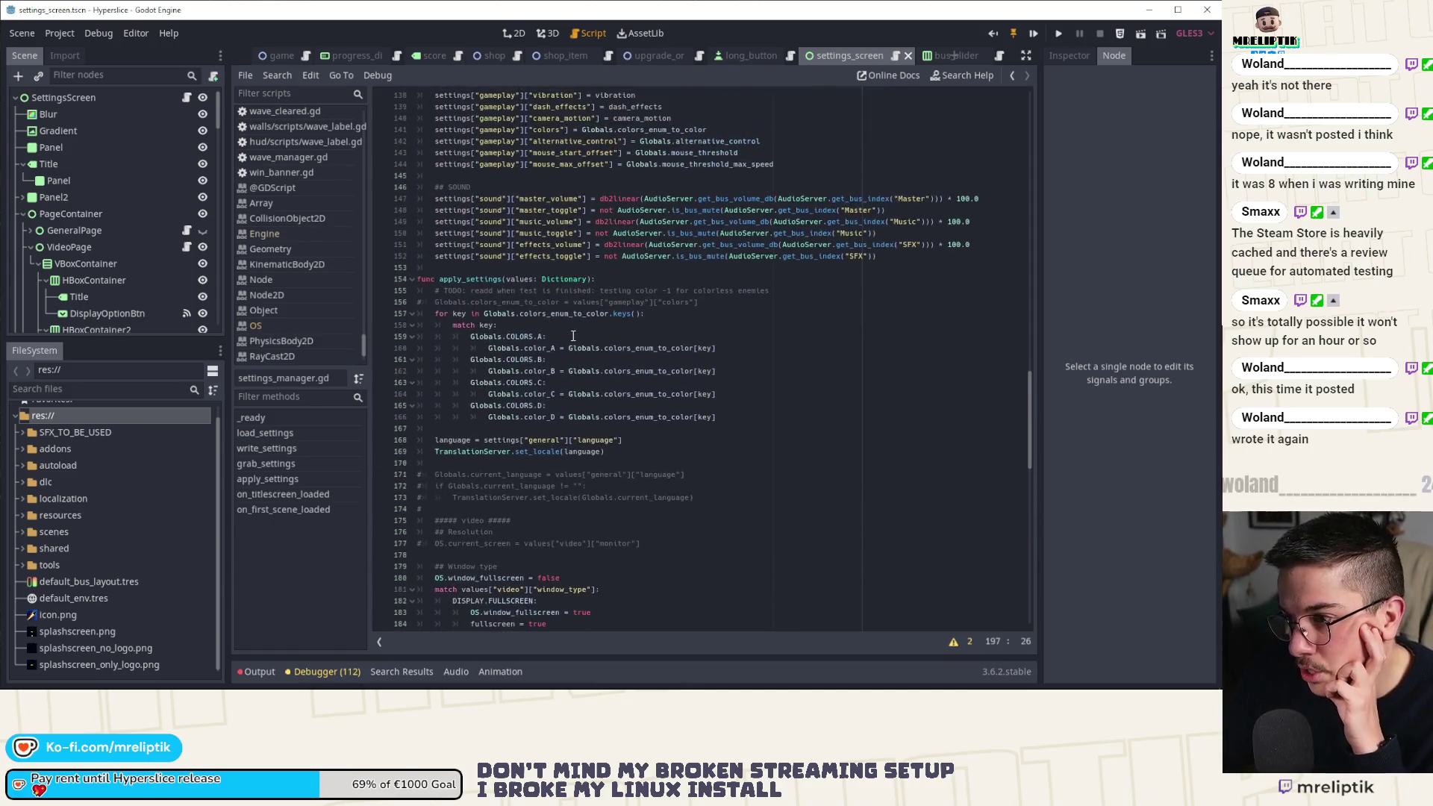
scroll(573, 336, down, 11)
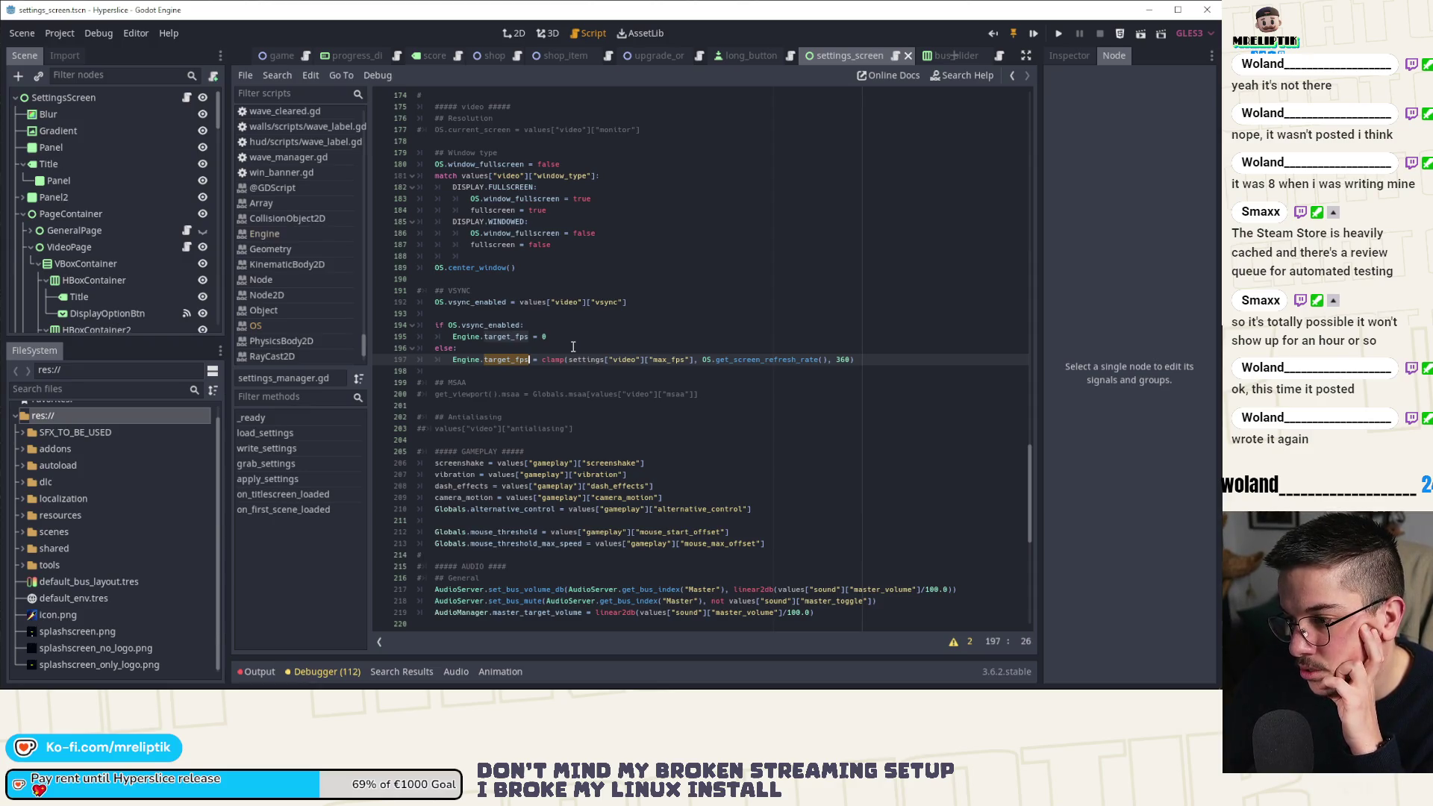
key(Down)
click(762, 361)
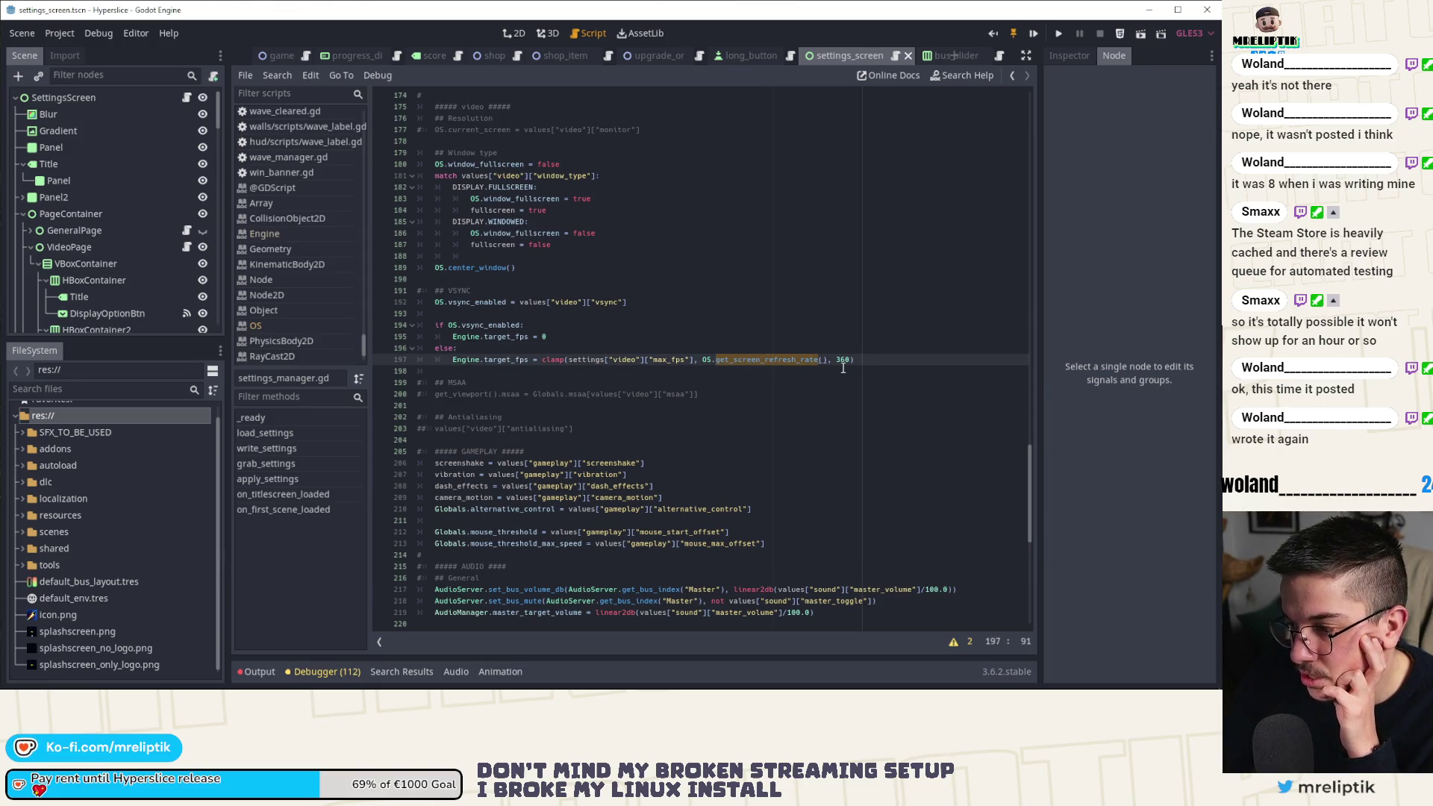
double_click(780, 361)
click(770, 340)
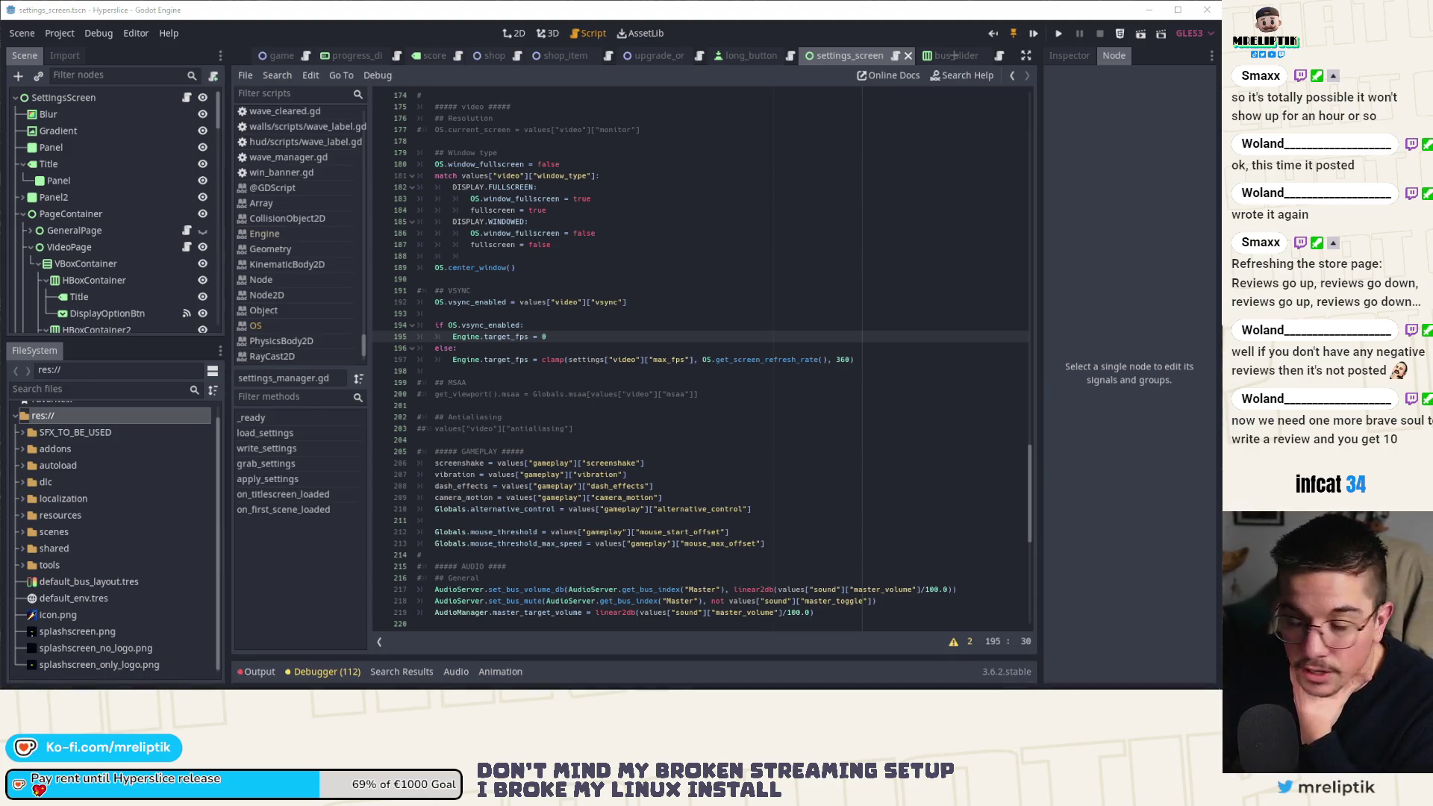
click(674, 320)
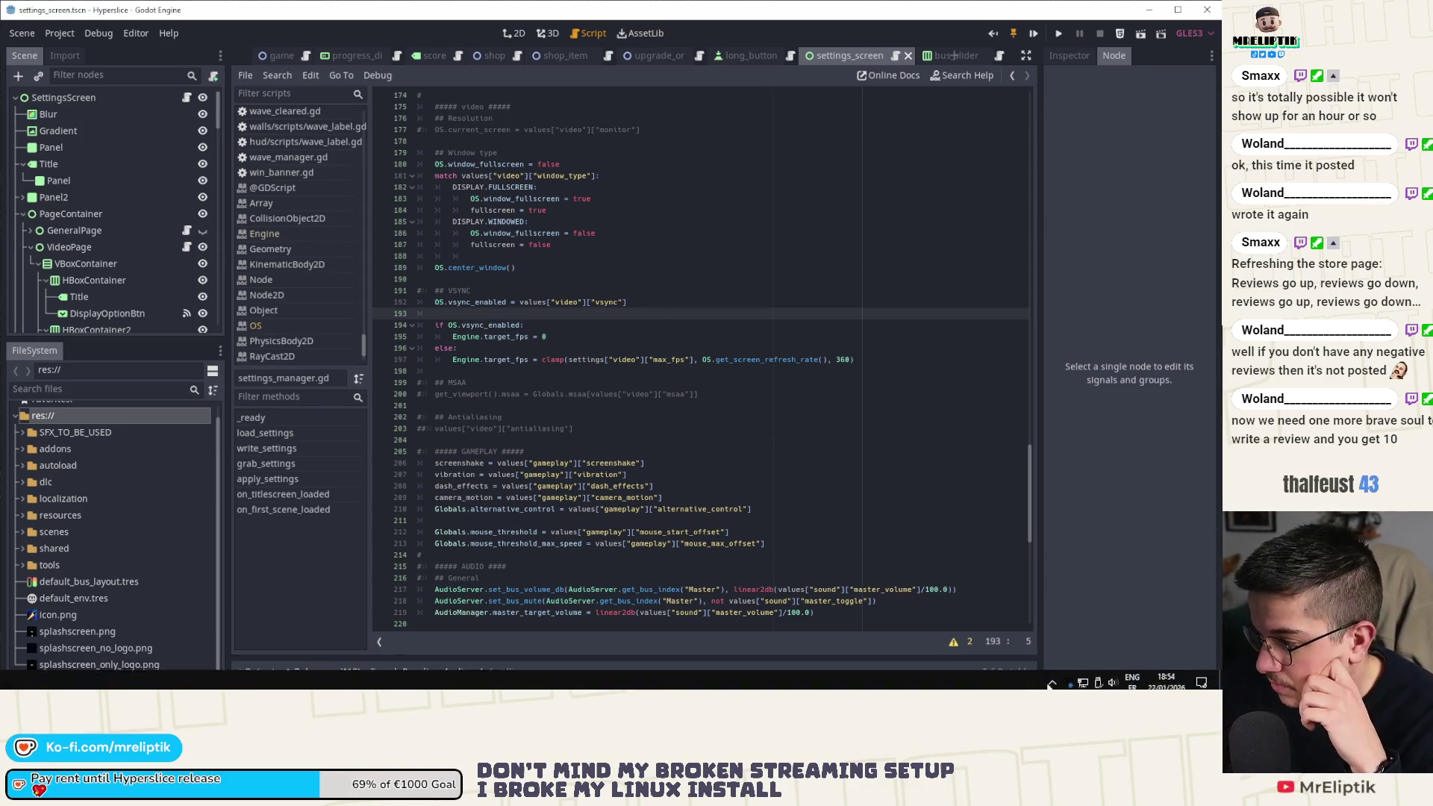
click(1052, 677)
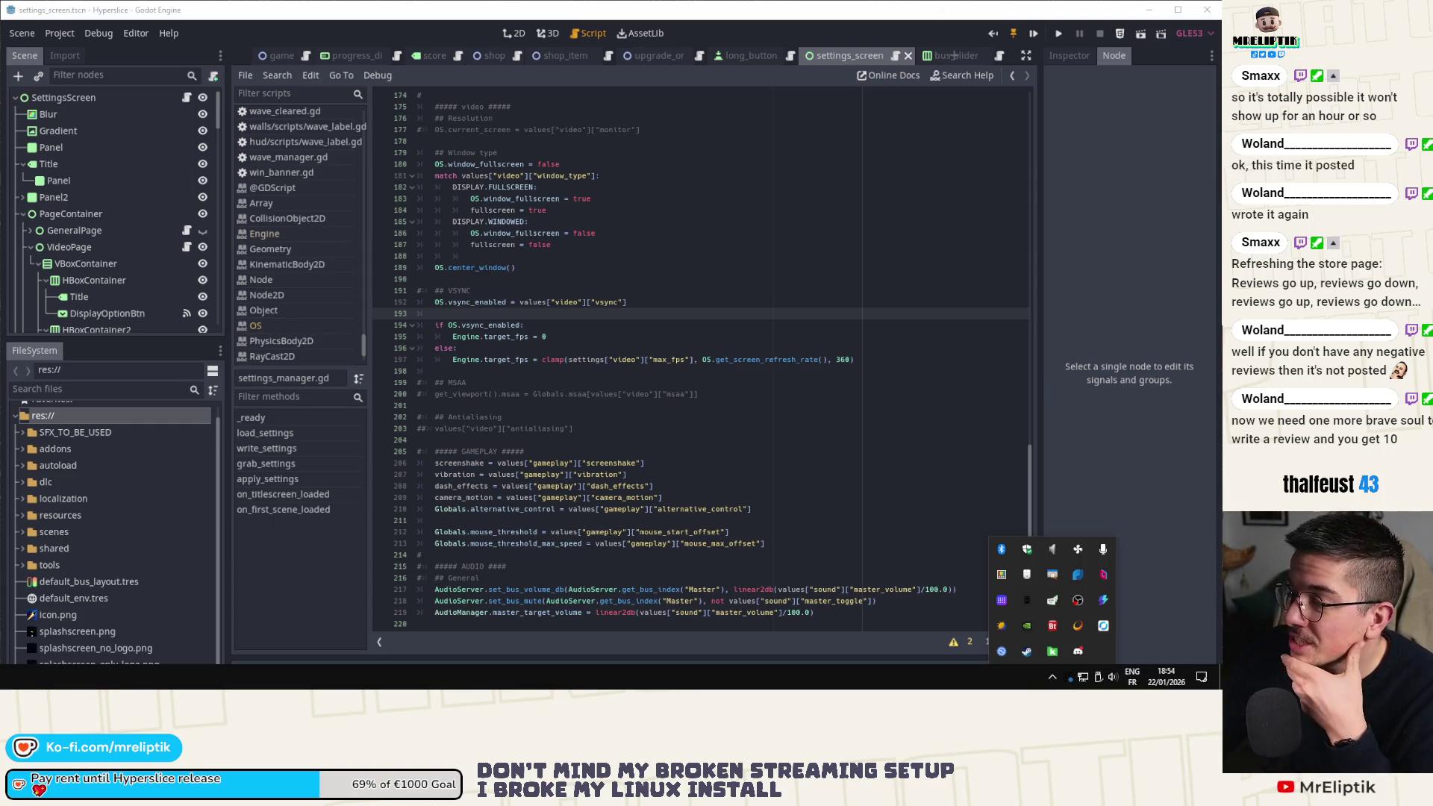
key(Escape)
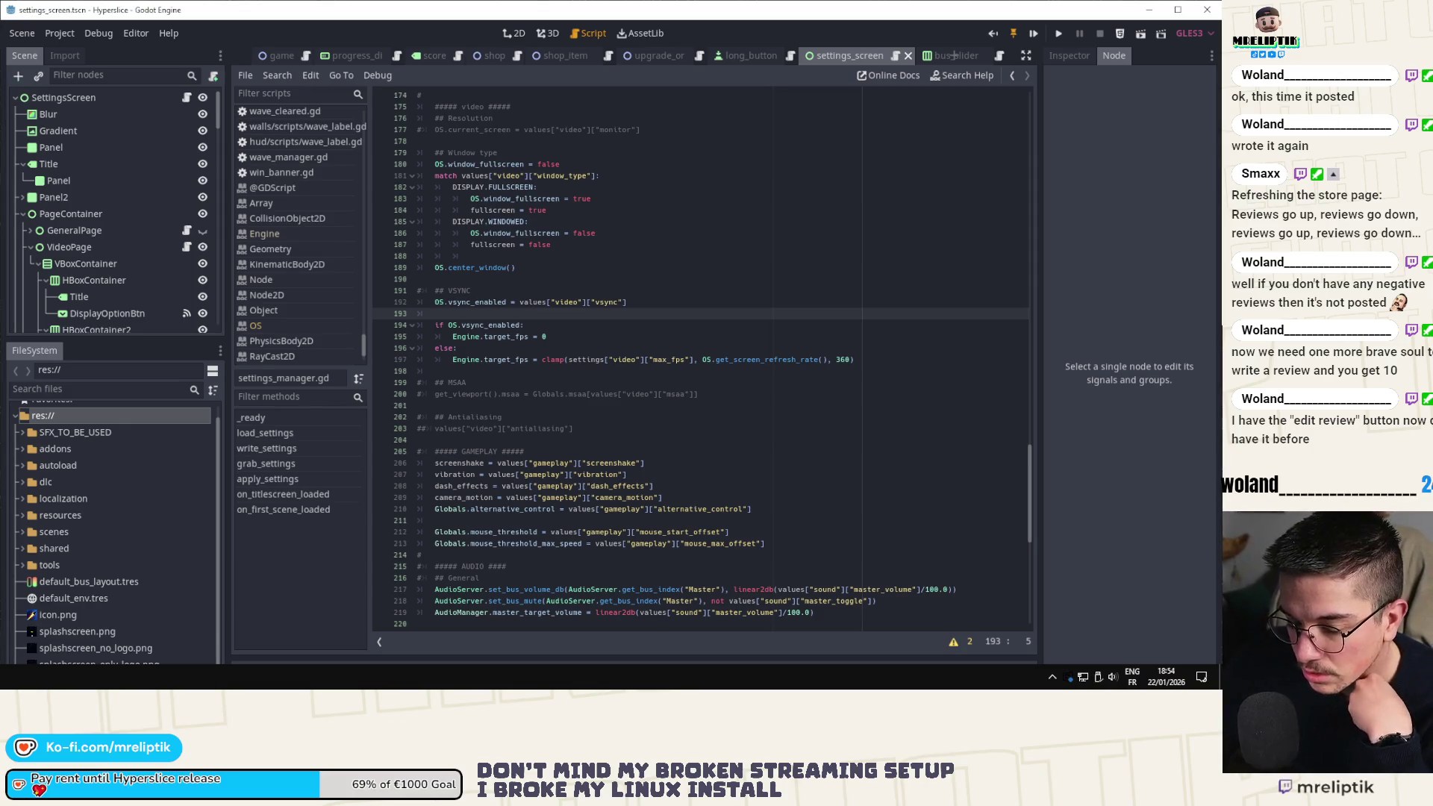
key(alt+Tab)
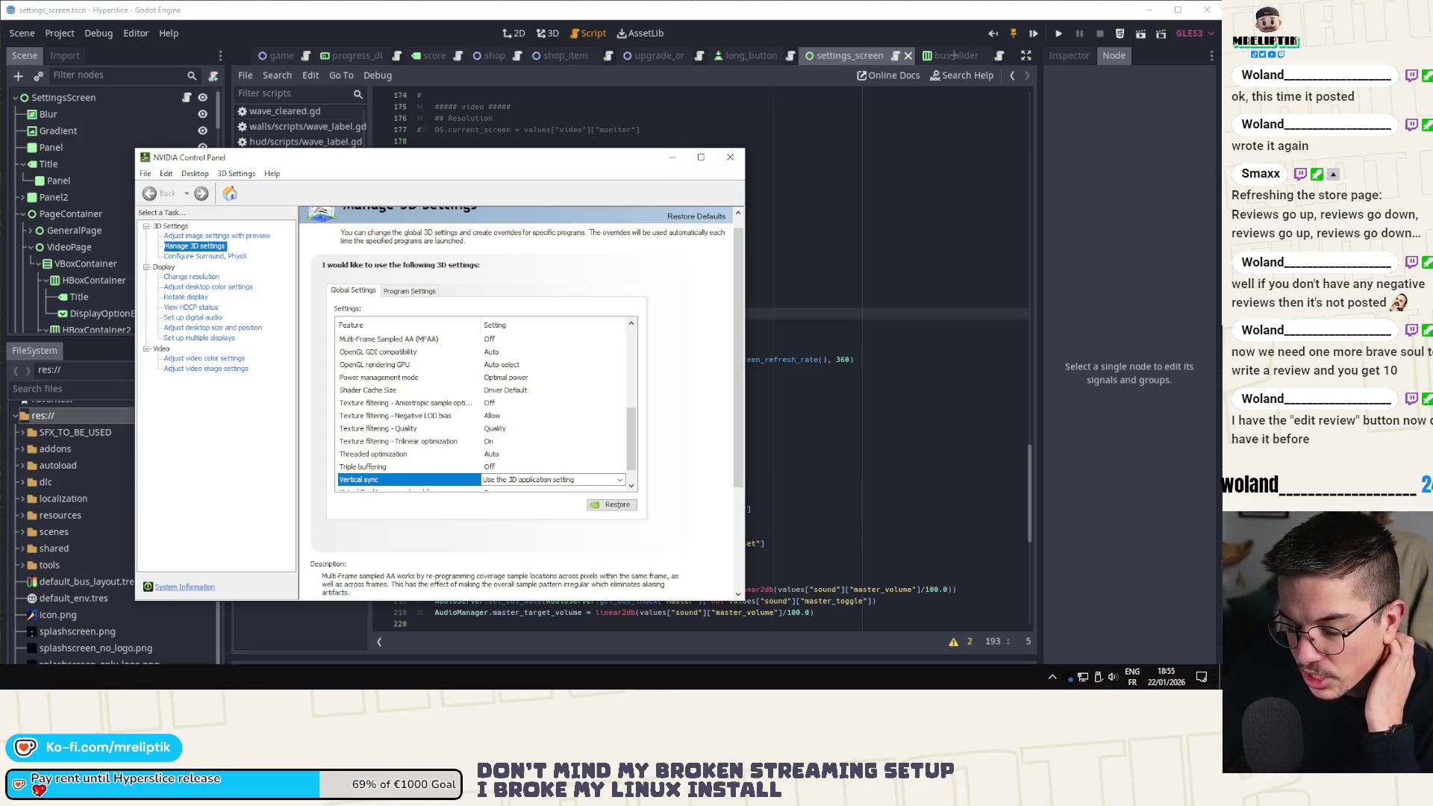
click(671, 156)
click(1052, 676)
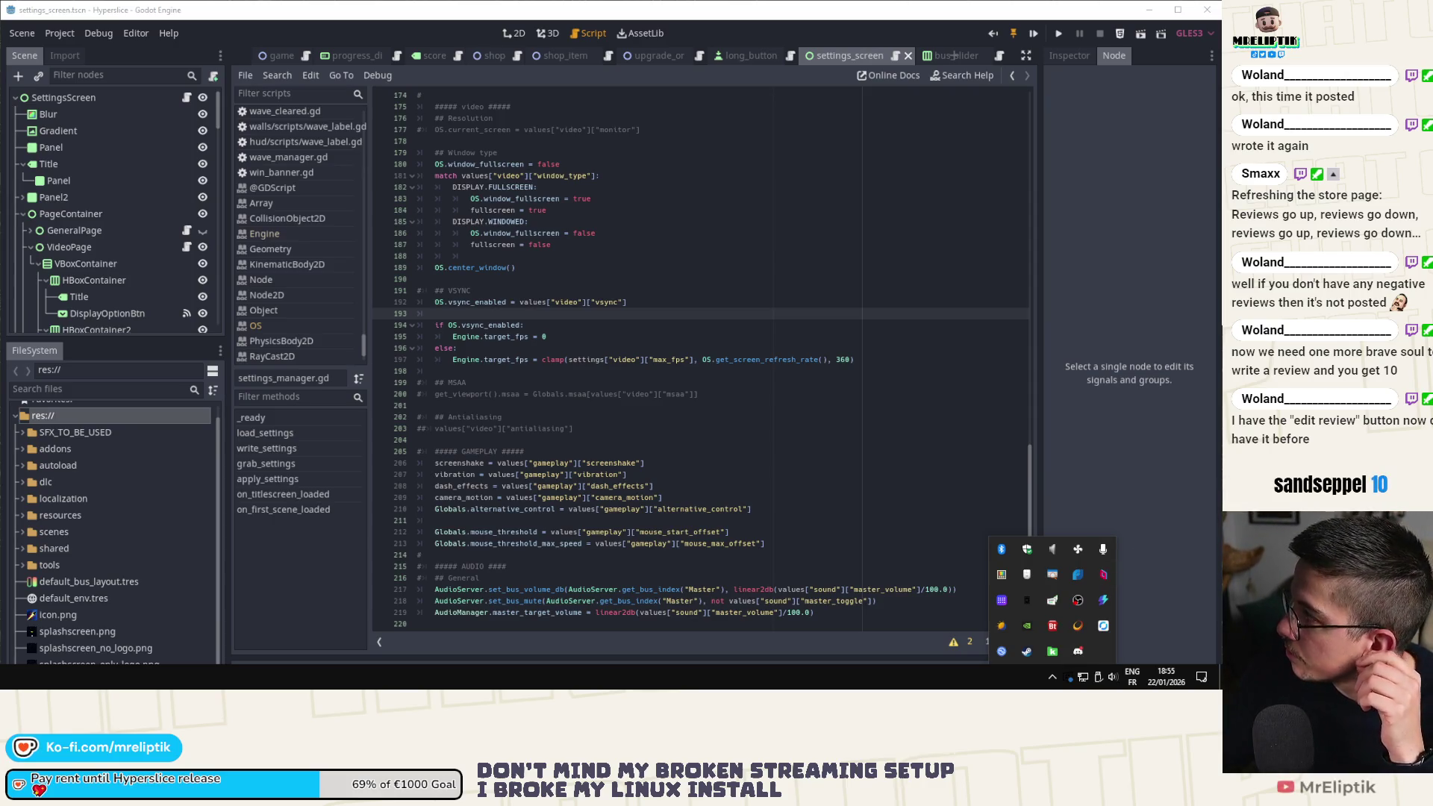
click(588, 345)
double_click(499, 338)
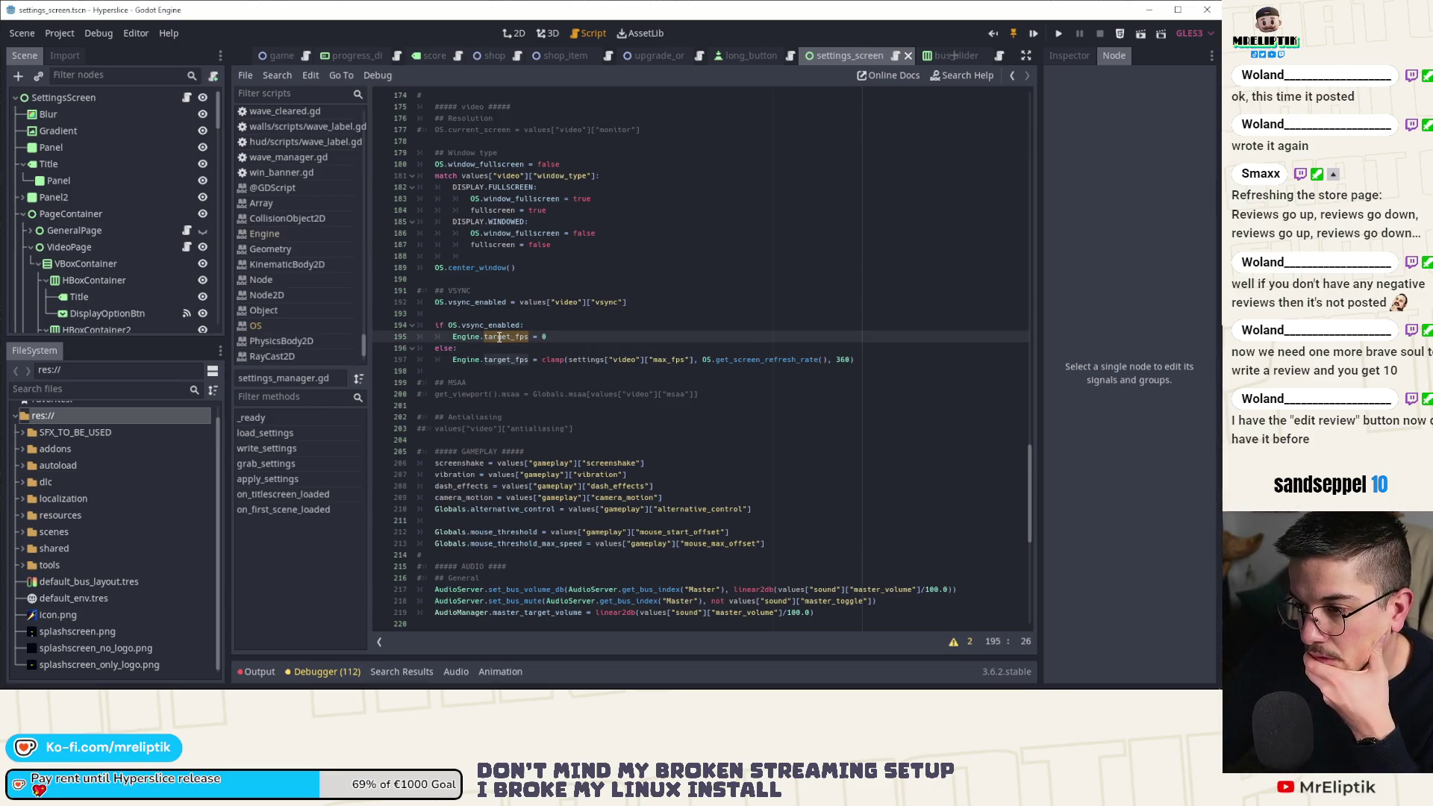
Switch to the 2D layout of settings_screen.tscn and select the VSync toggle.
click(510, 33)
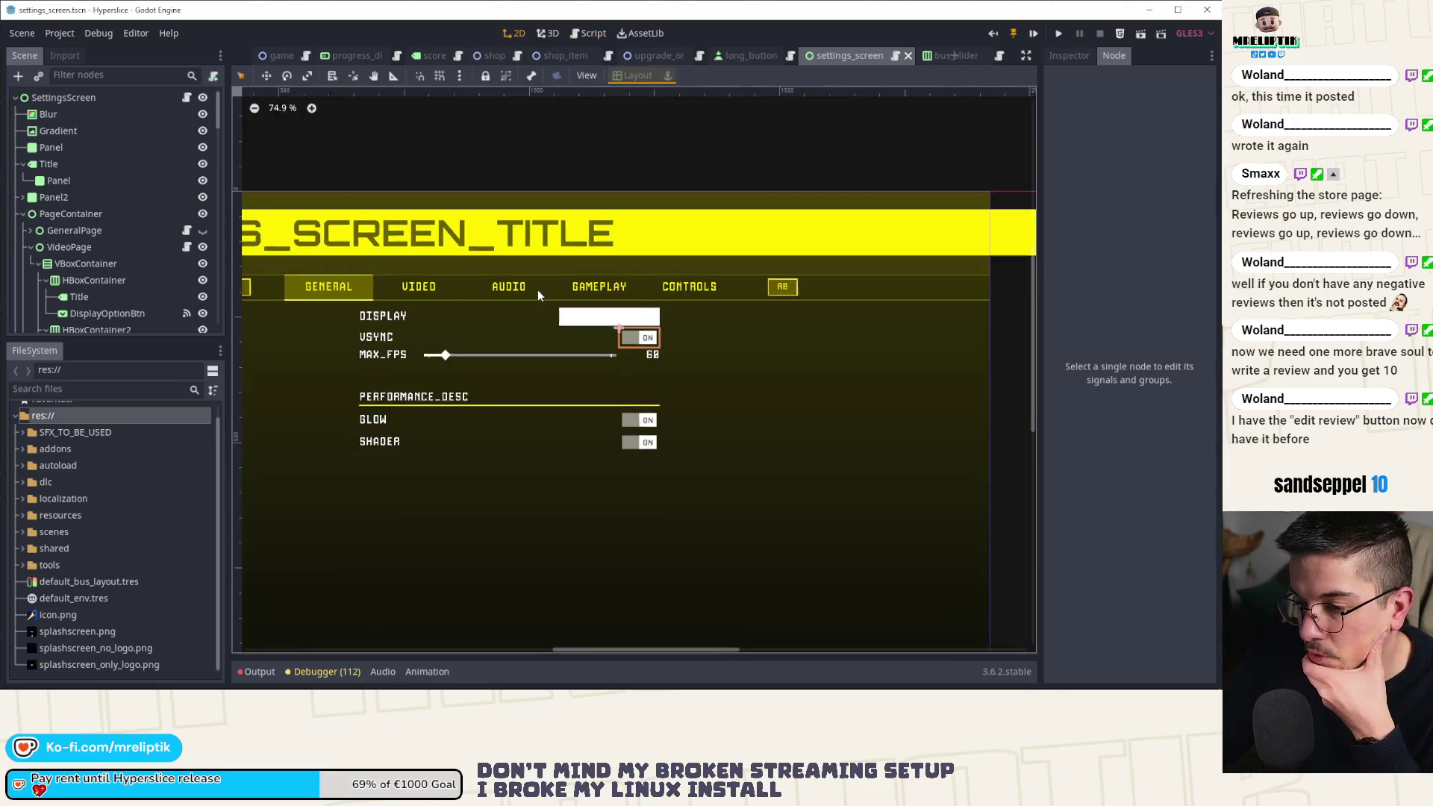
scroll(509, 348, up, 1)
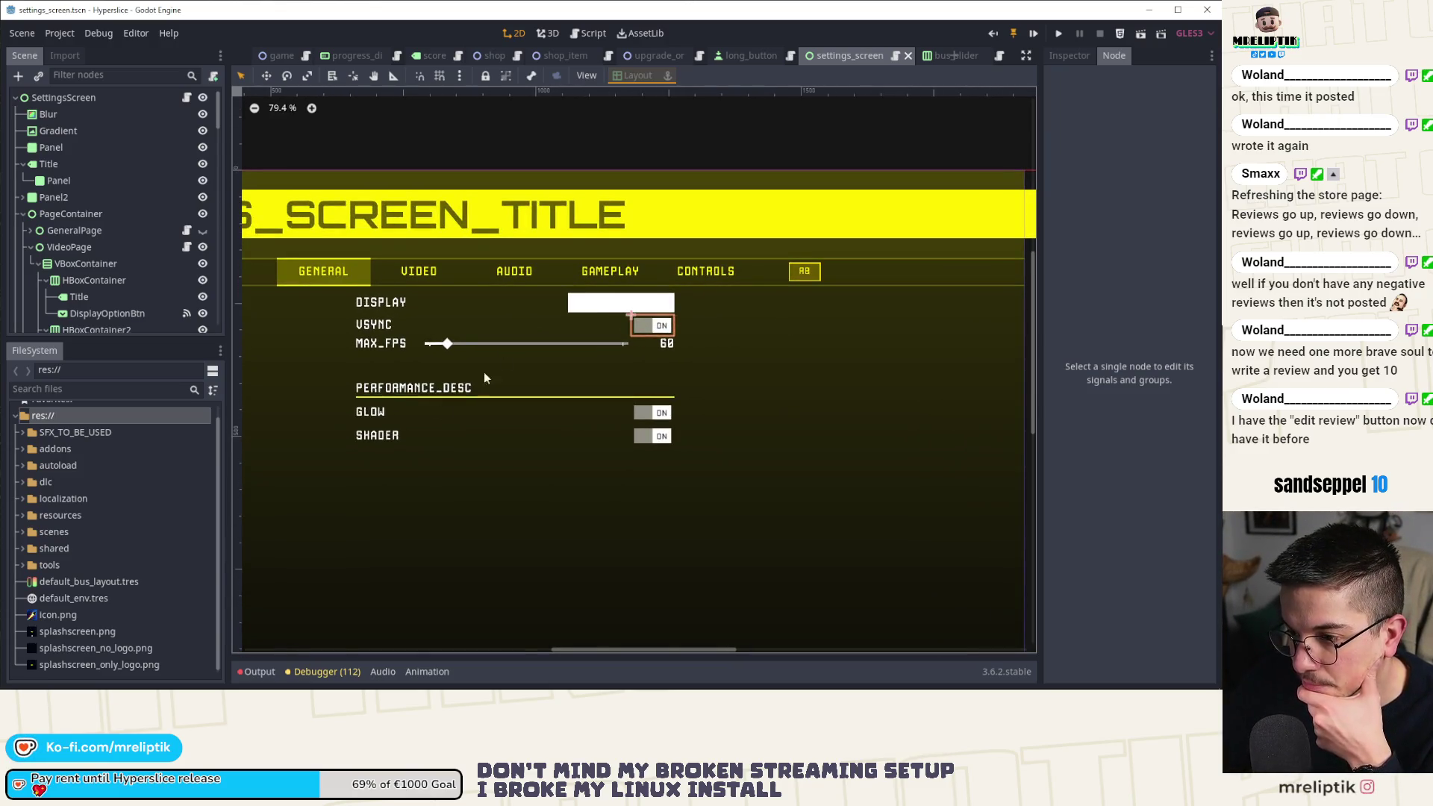
mouse_move(483, 688)
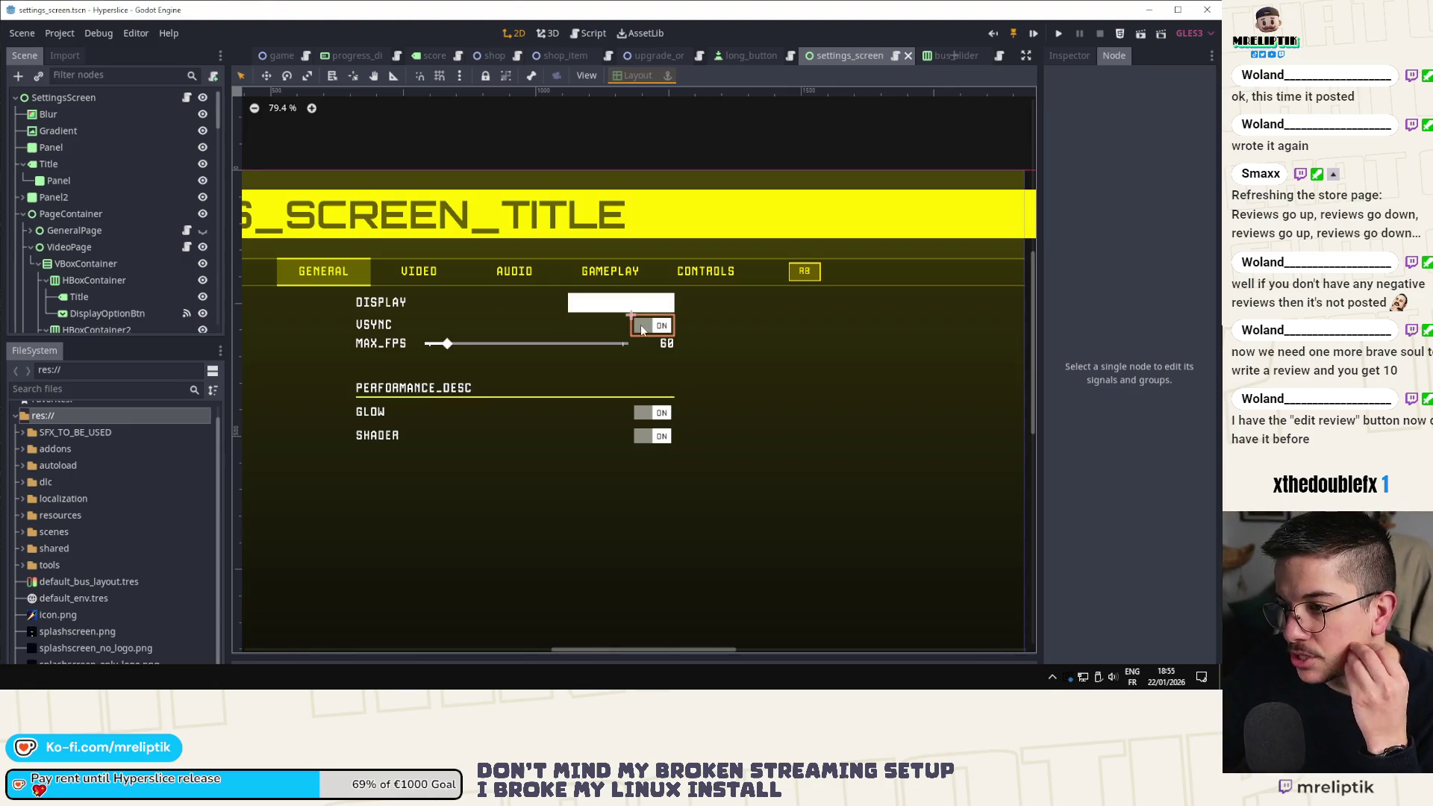
click(577, 346)
click(653, 327)
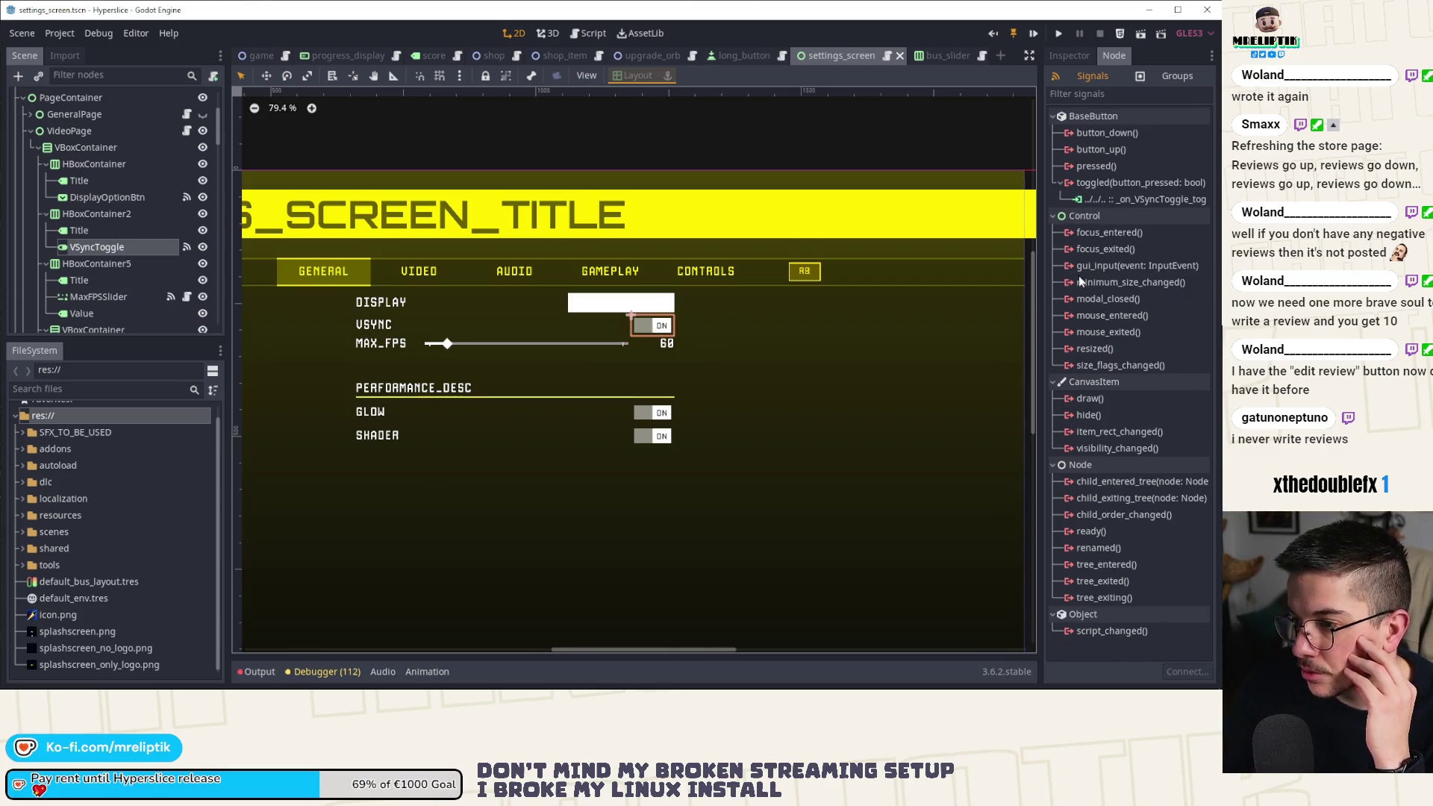
Show the VSync toggle's focus neighbours, DisplayOptionBtn above and GlowToggle below, in a widened Inspector.
click(1084, 58)
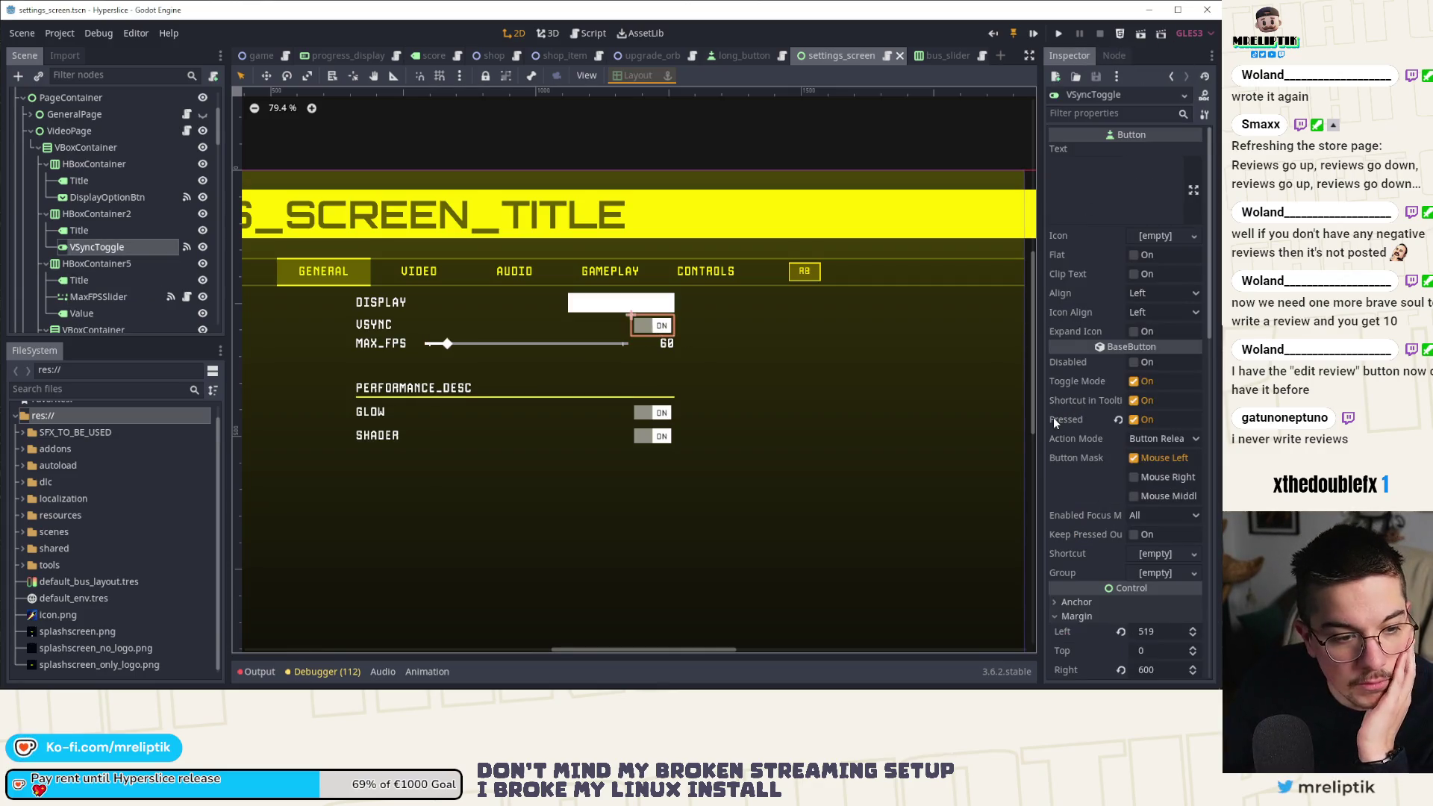
mouse_move(1054, 423)
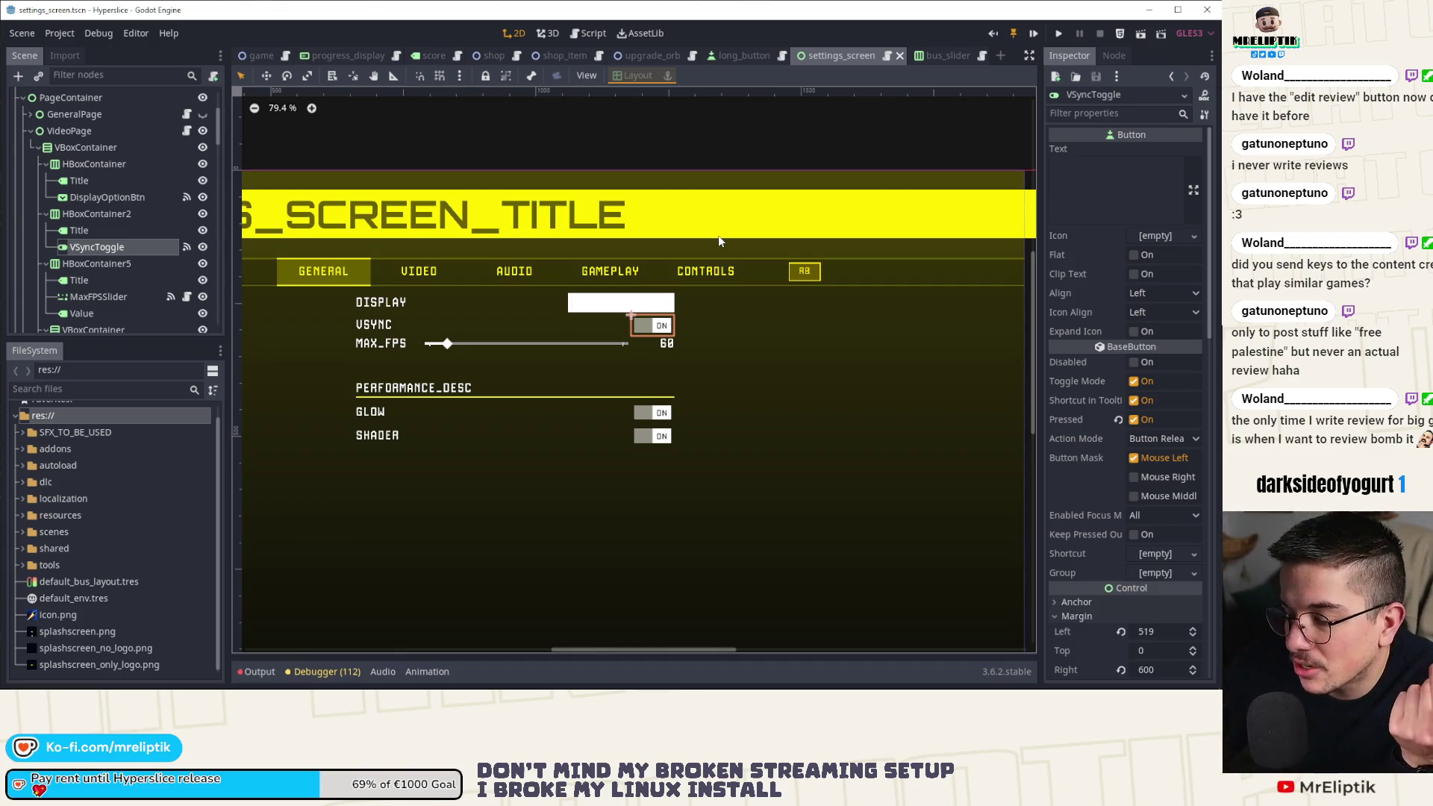
scroll(1188, 441, down, 10)
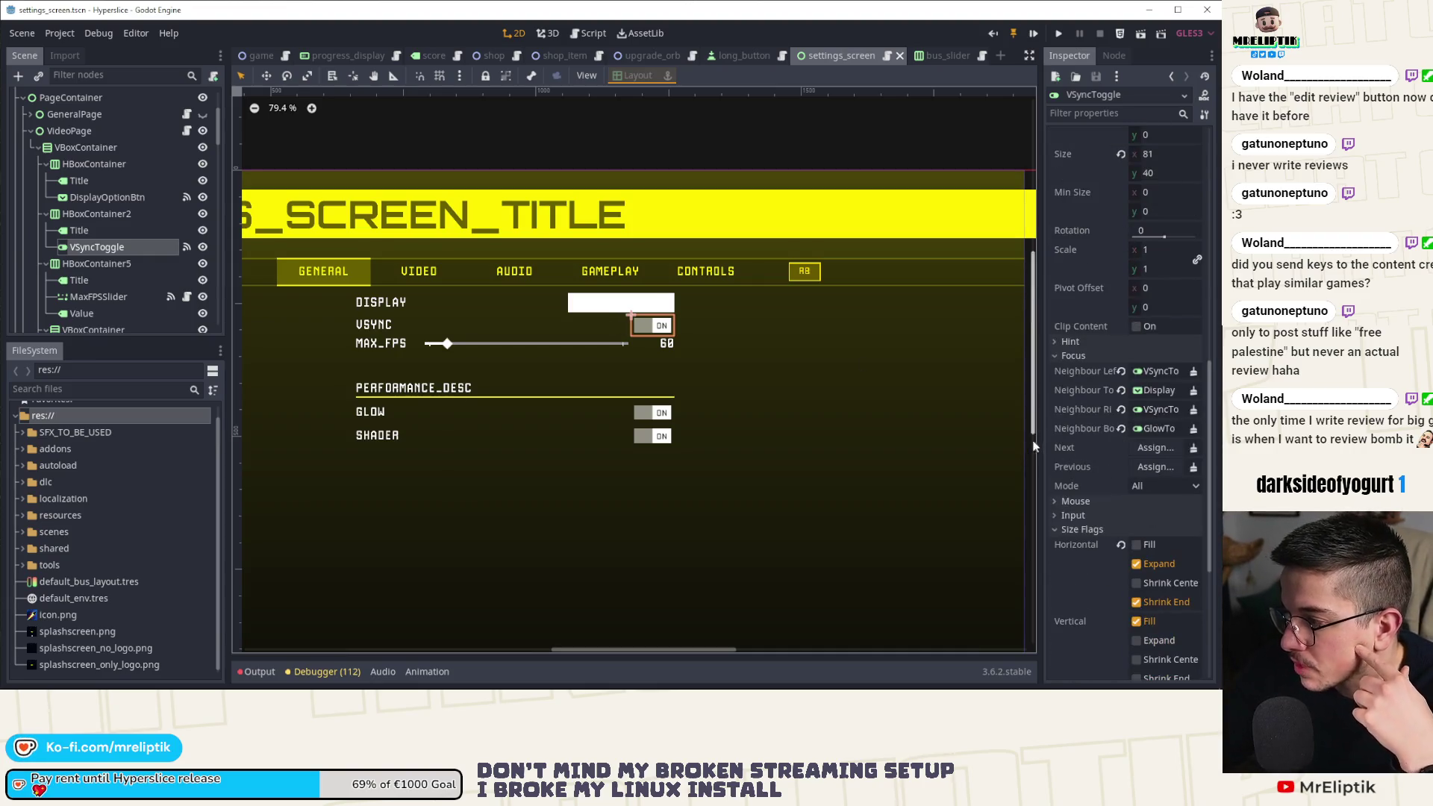
drag(1038, 409, 942, 406)
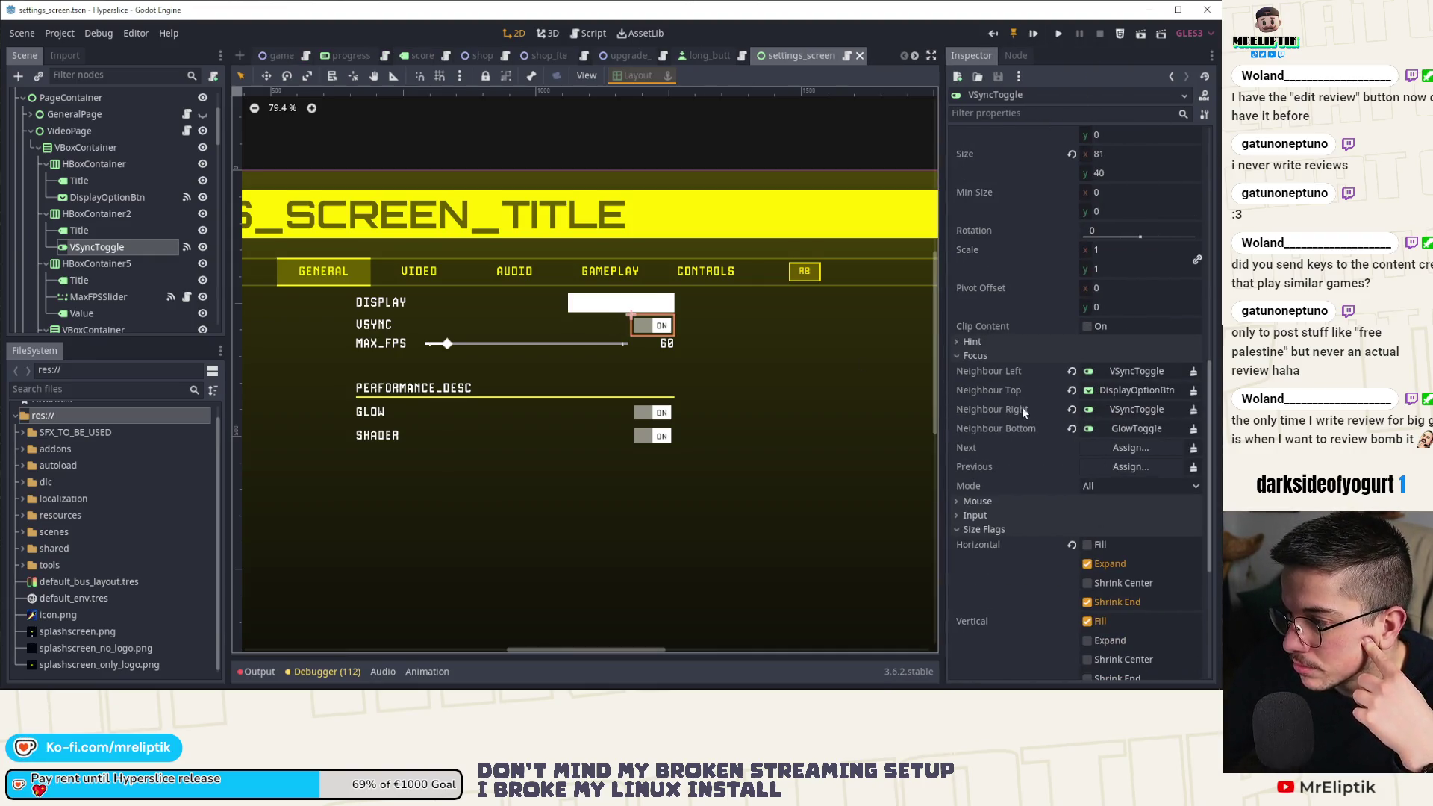
Set the VSync toggle's bottom focus neighbour to MaxFPSSlider.
click(1125, 429)
scroll(223, 314, down, 10)
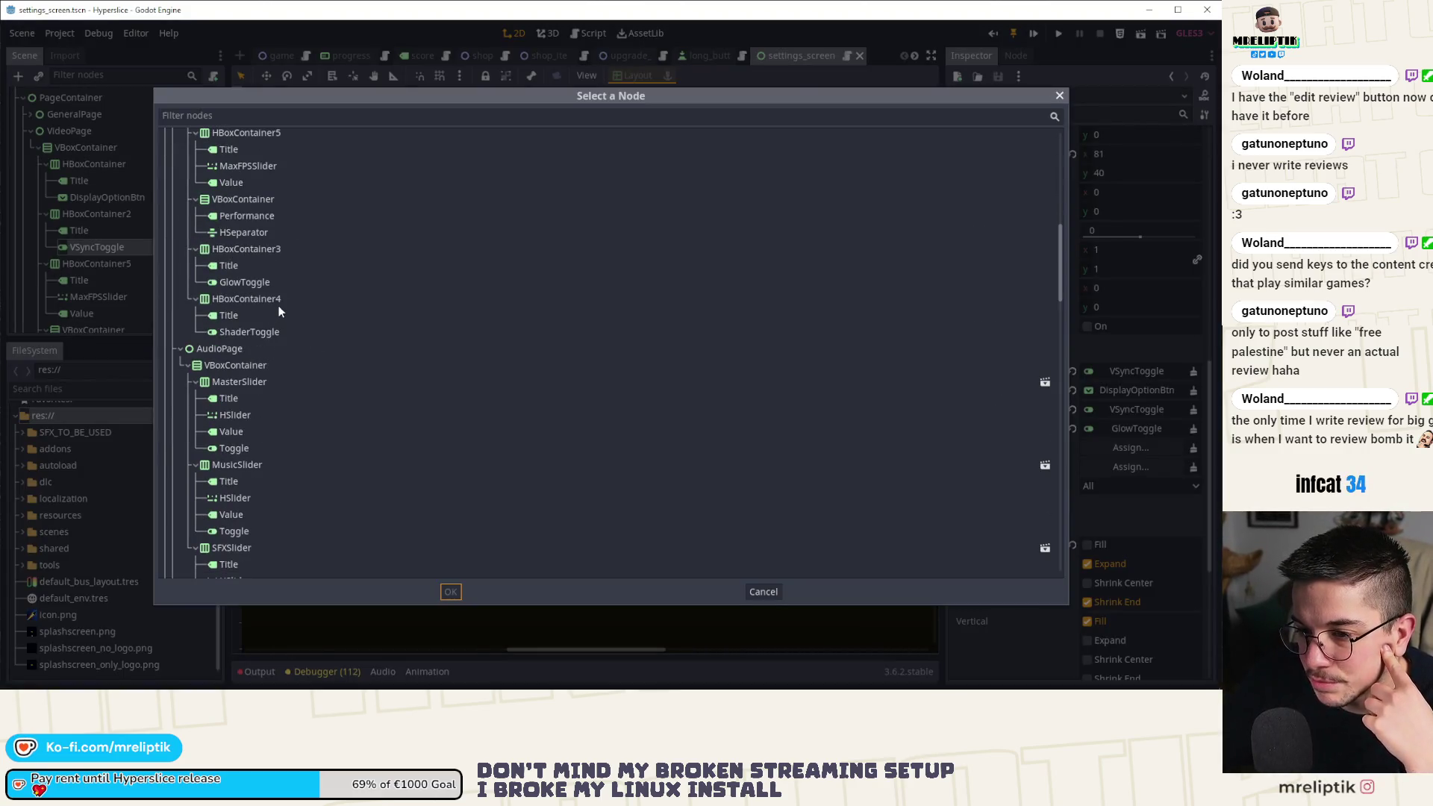
scroll(269, 311, down, 3)
scroll(267, 314, up, 3)
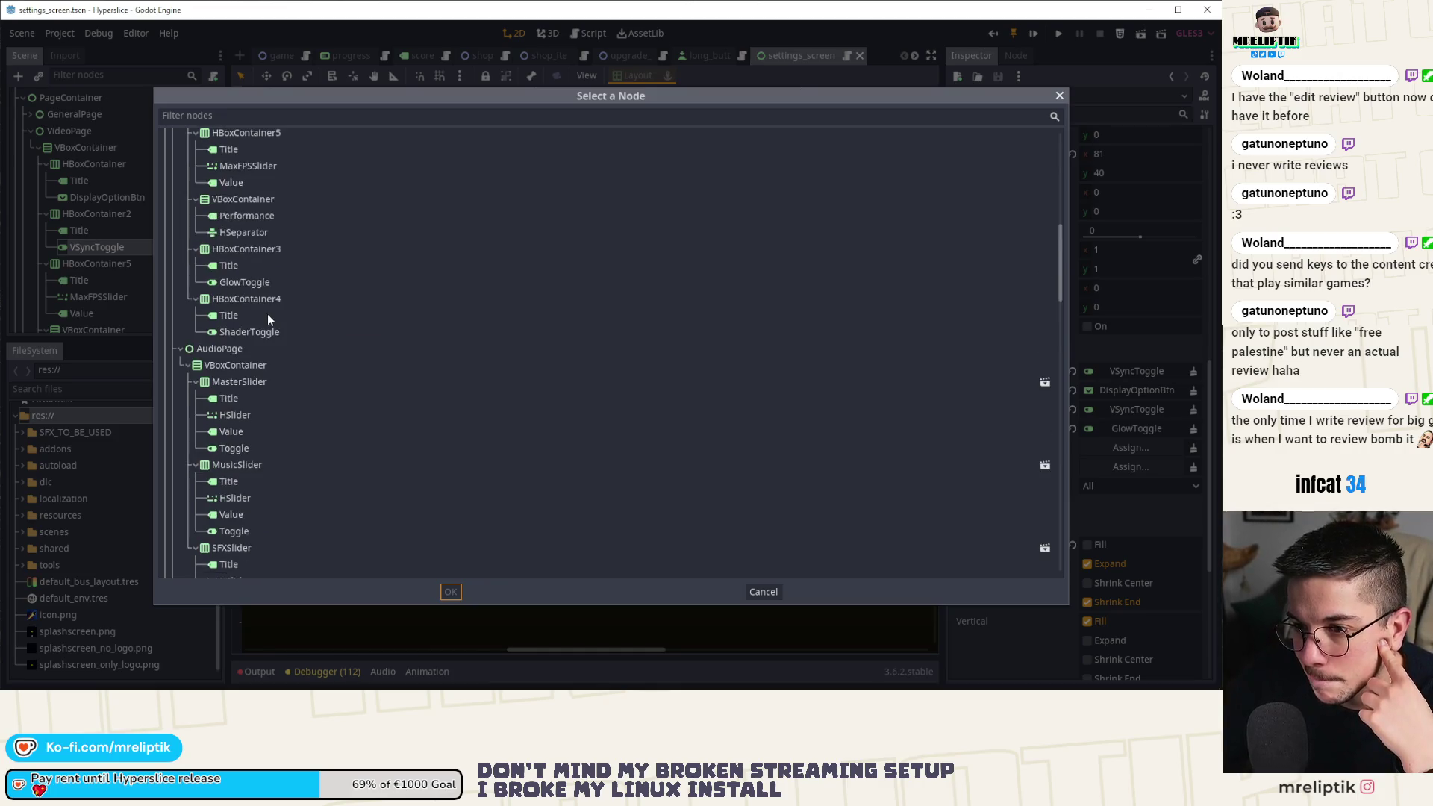
double_click(251, 165)
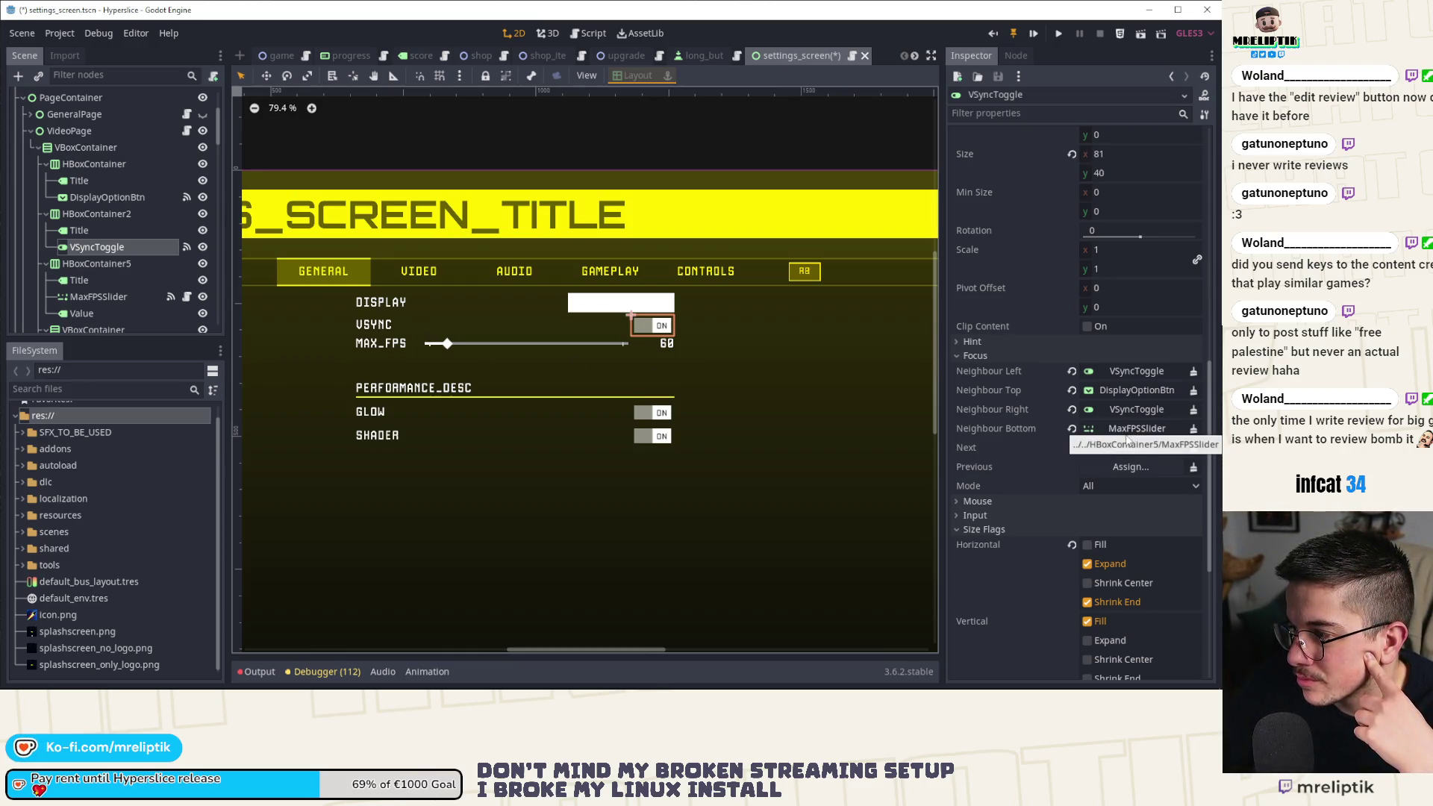
Give MaxFPSSlider focus neighbours VSyncToggle above and GlowToggle below.
click(544, 339)
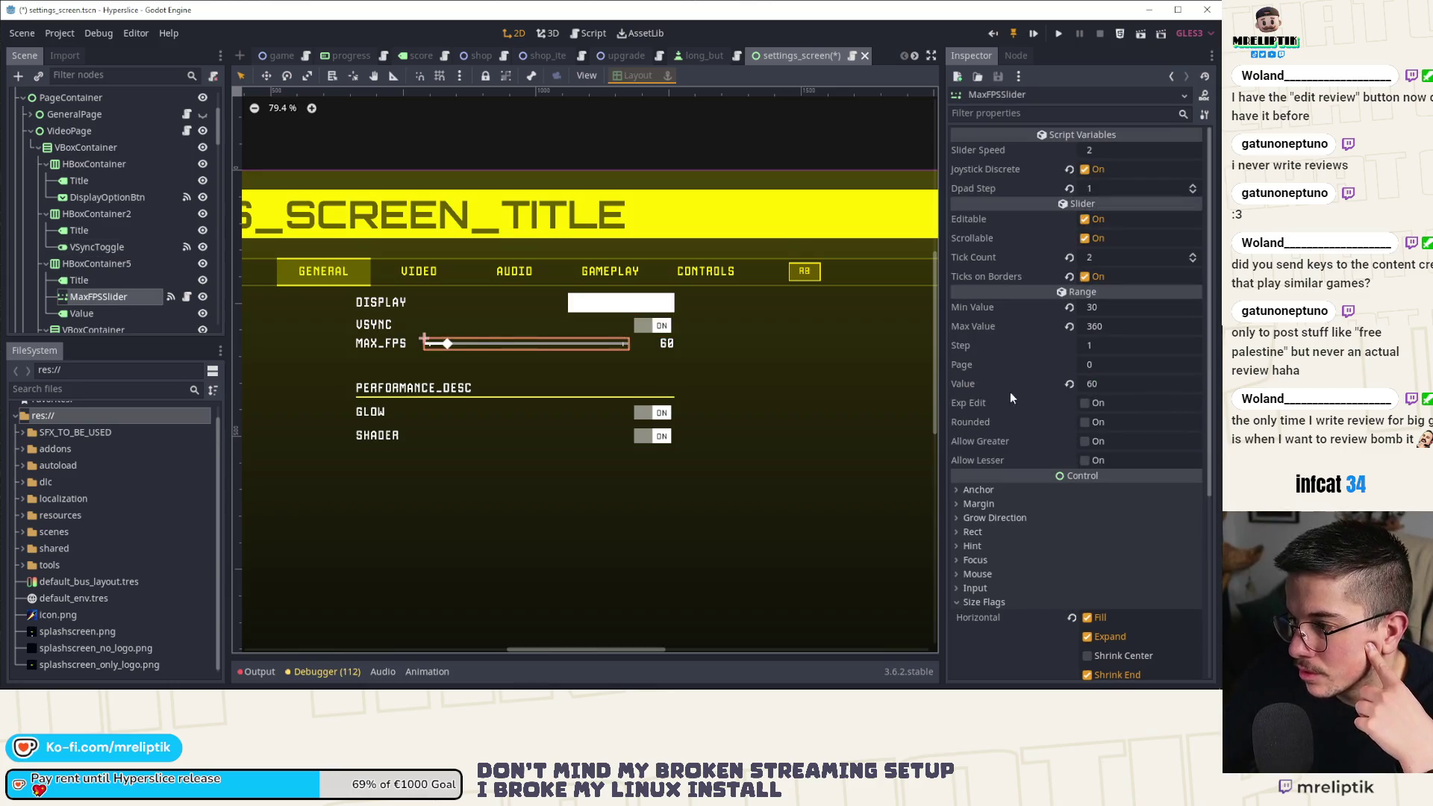
scroll(1015, 403, down, 3)
click(976, 286)
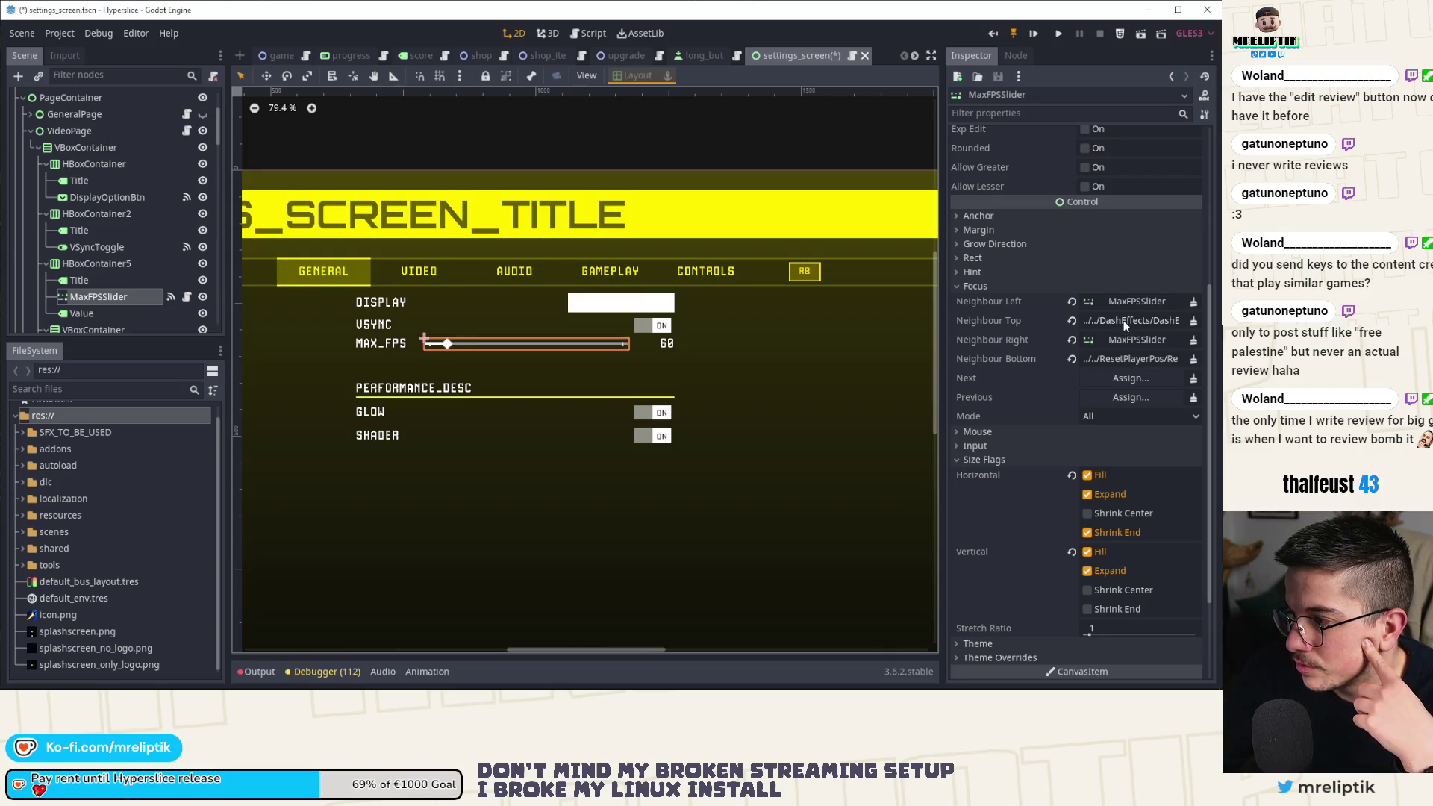
click(1122, 320)
scroll(279, 336, down, 5)
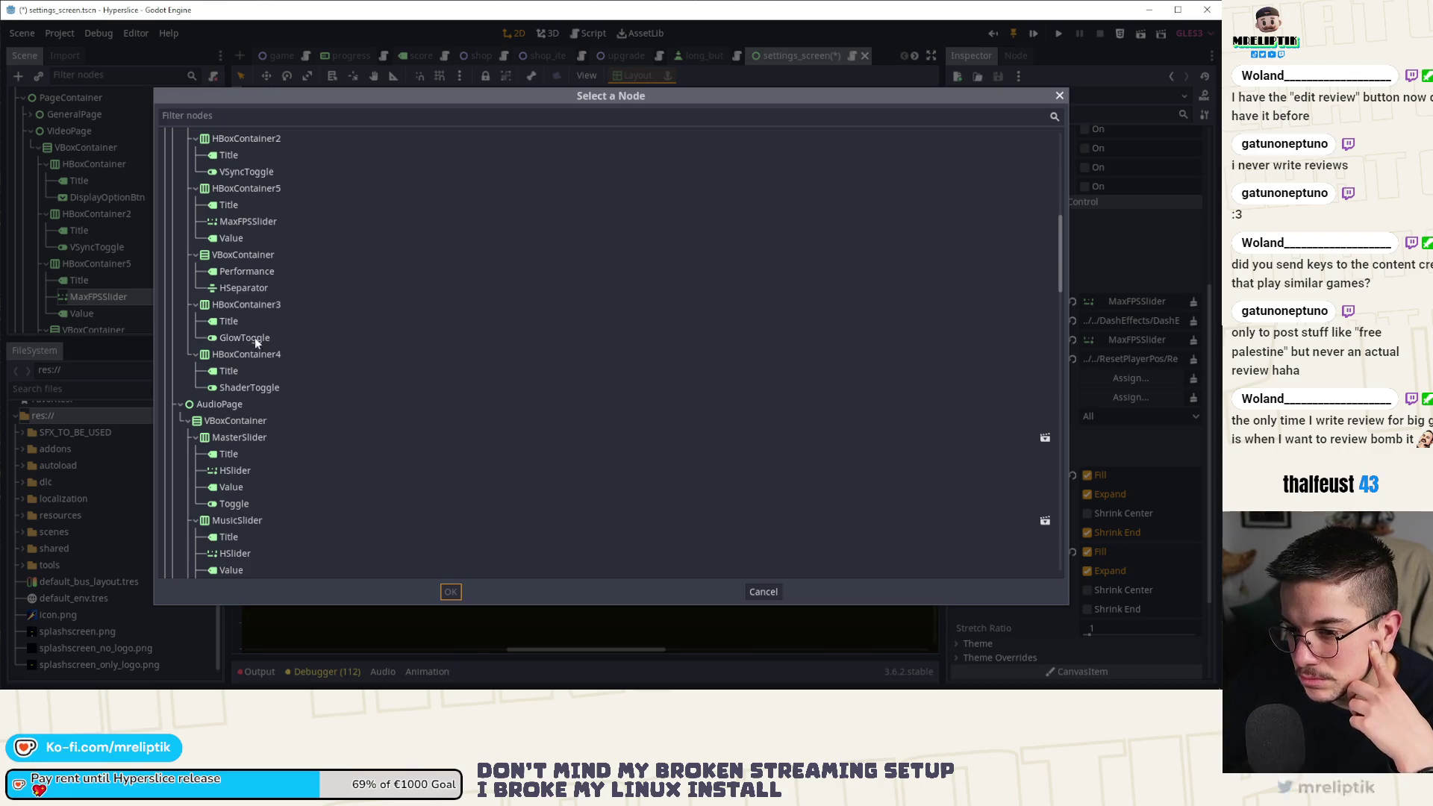
double_click(248, 172)
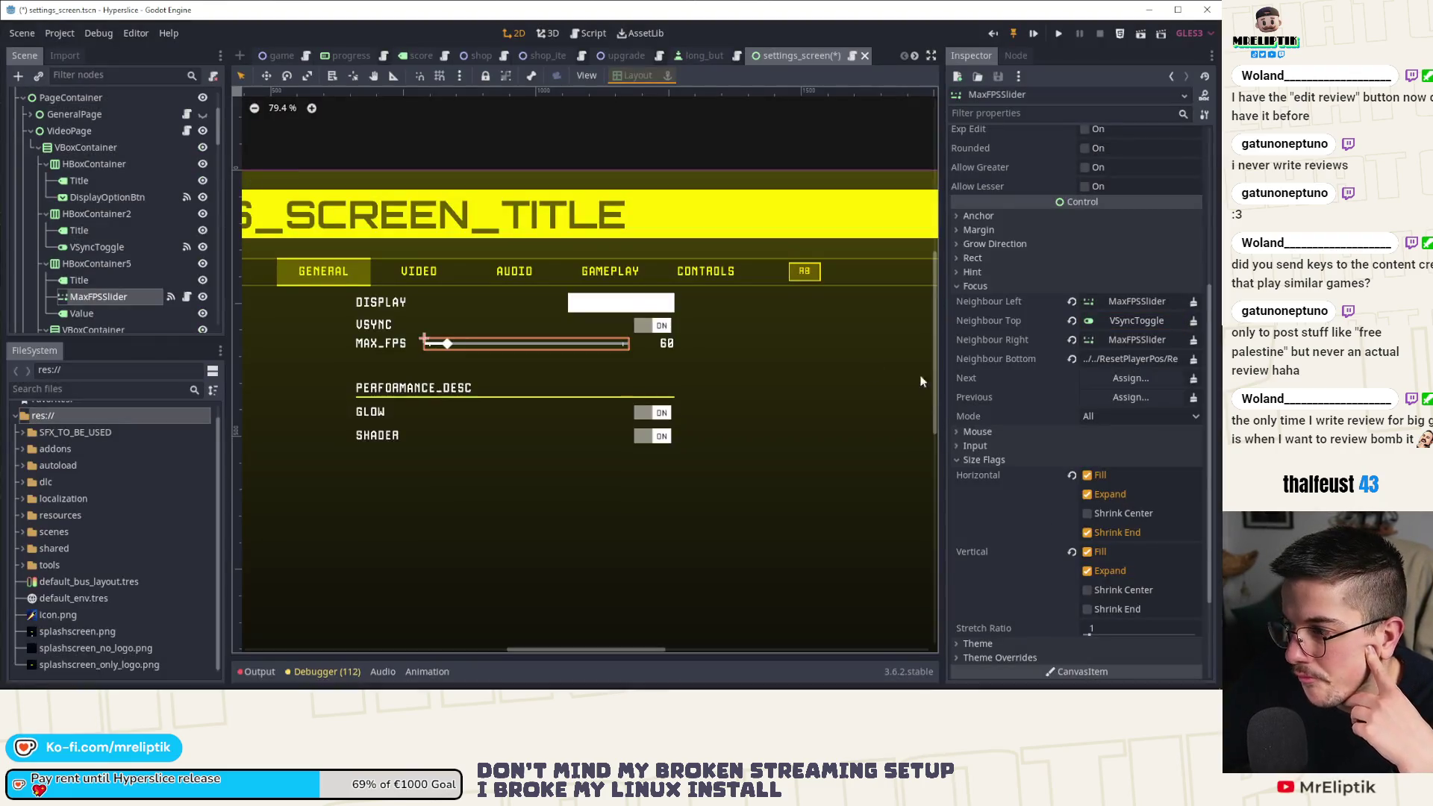
click(1121, 357)
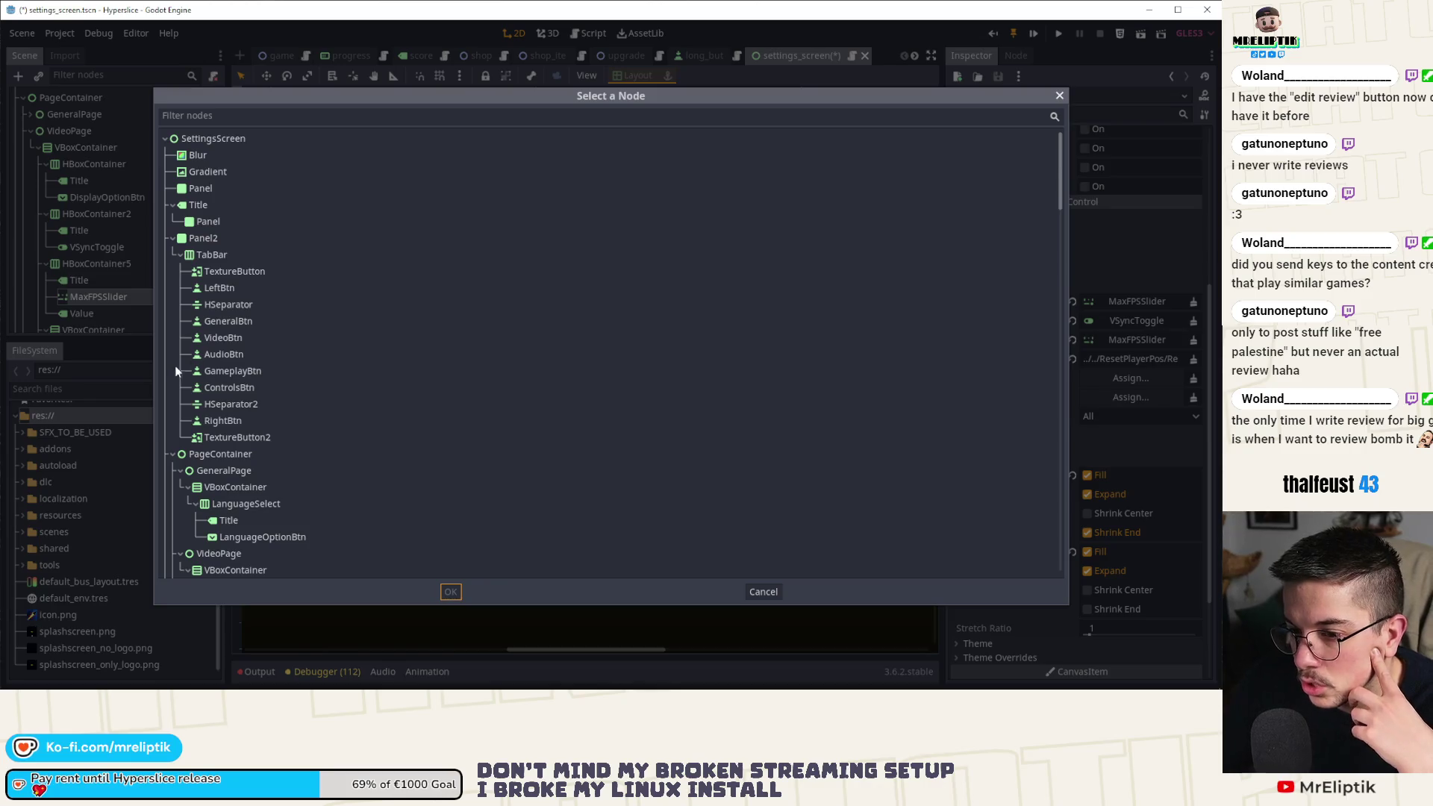
scroll(197, 378, down, 5)
scroll(287, 373, down, 3)
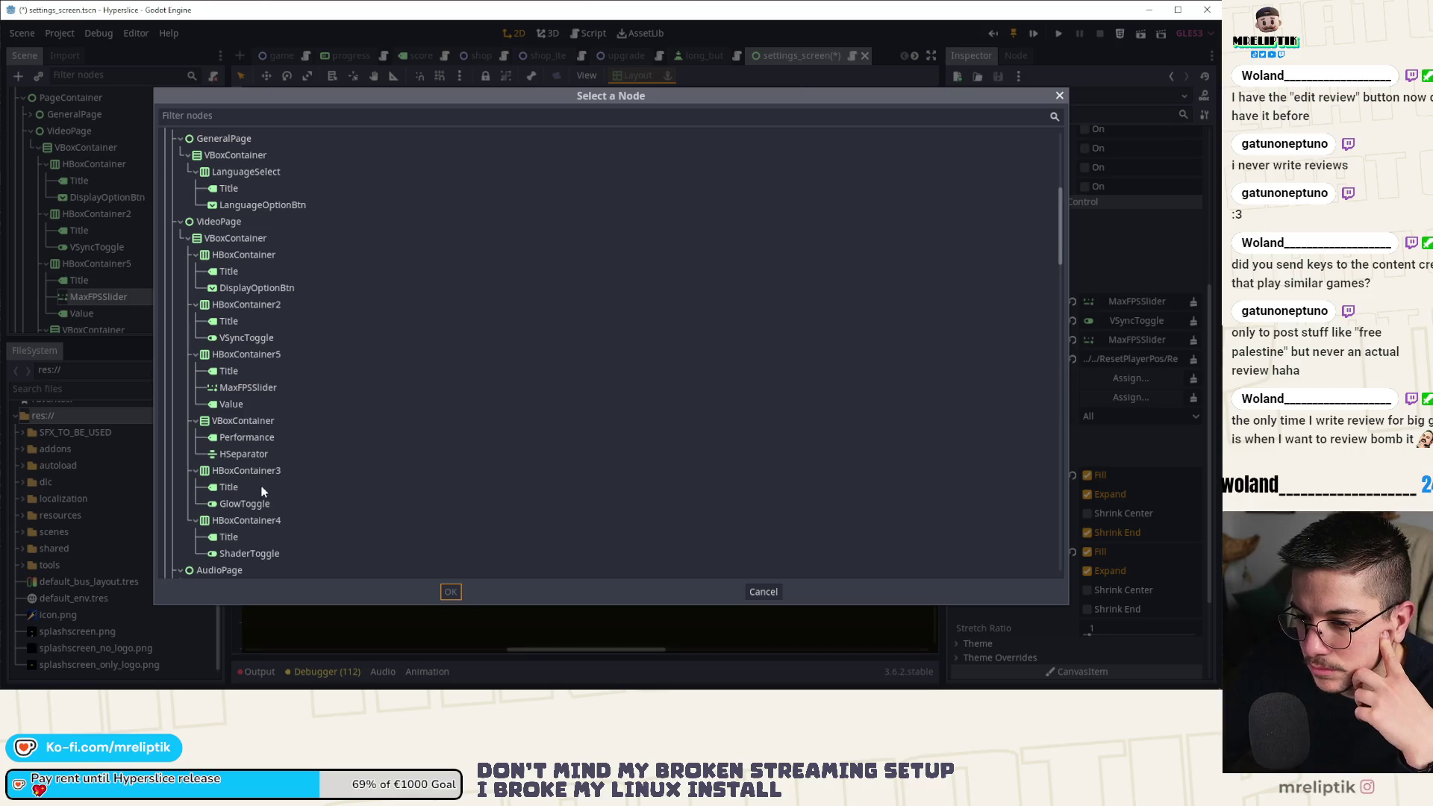
double_click(245, 503)
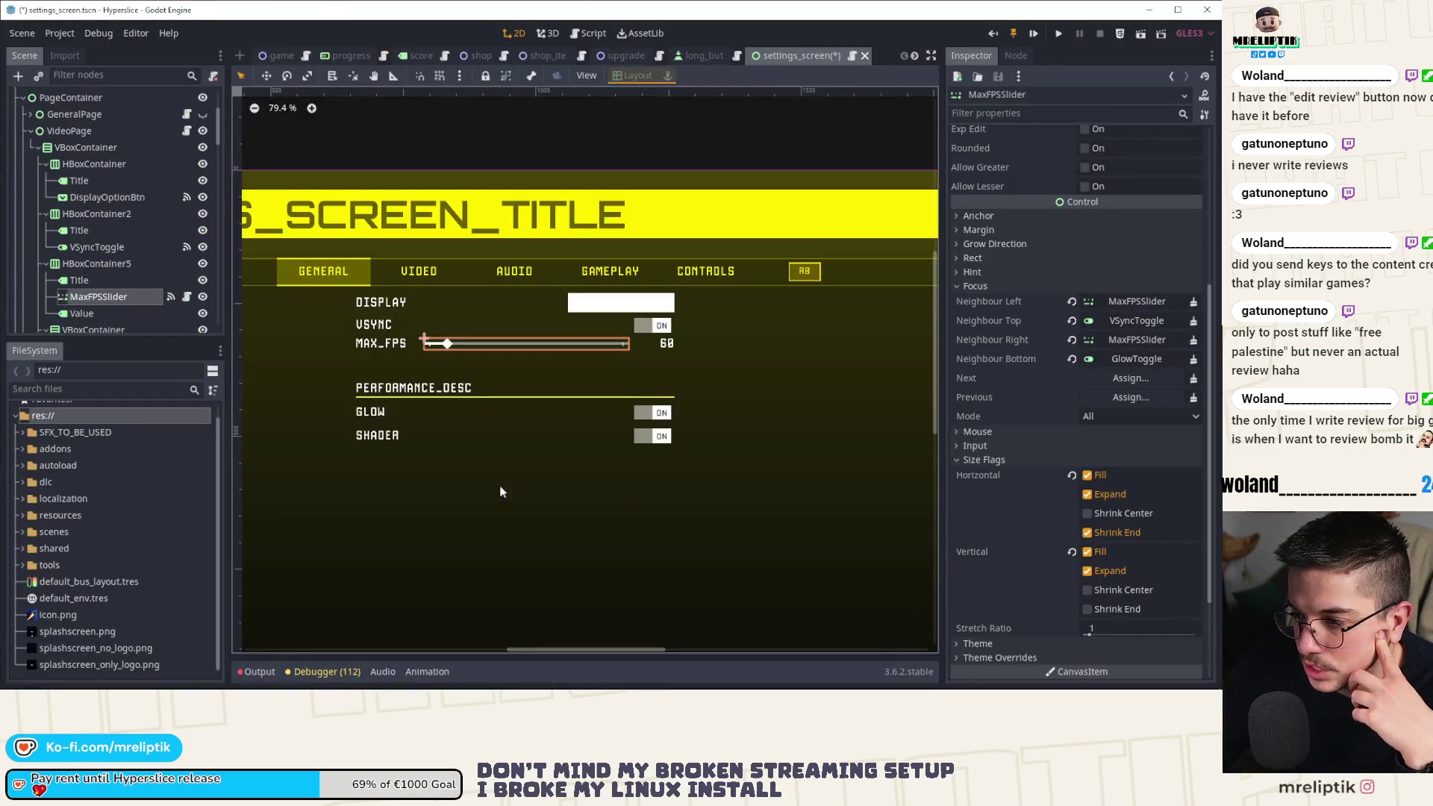
Set GlowToggle's top focus neighbour to MaxFPSSlider and save the scene.
click(657, 421)
scroll(1028, 382, down, 5)
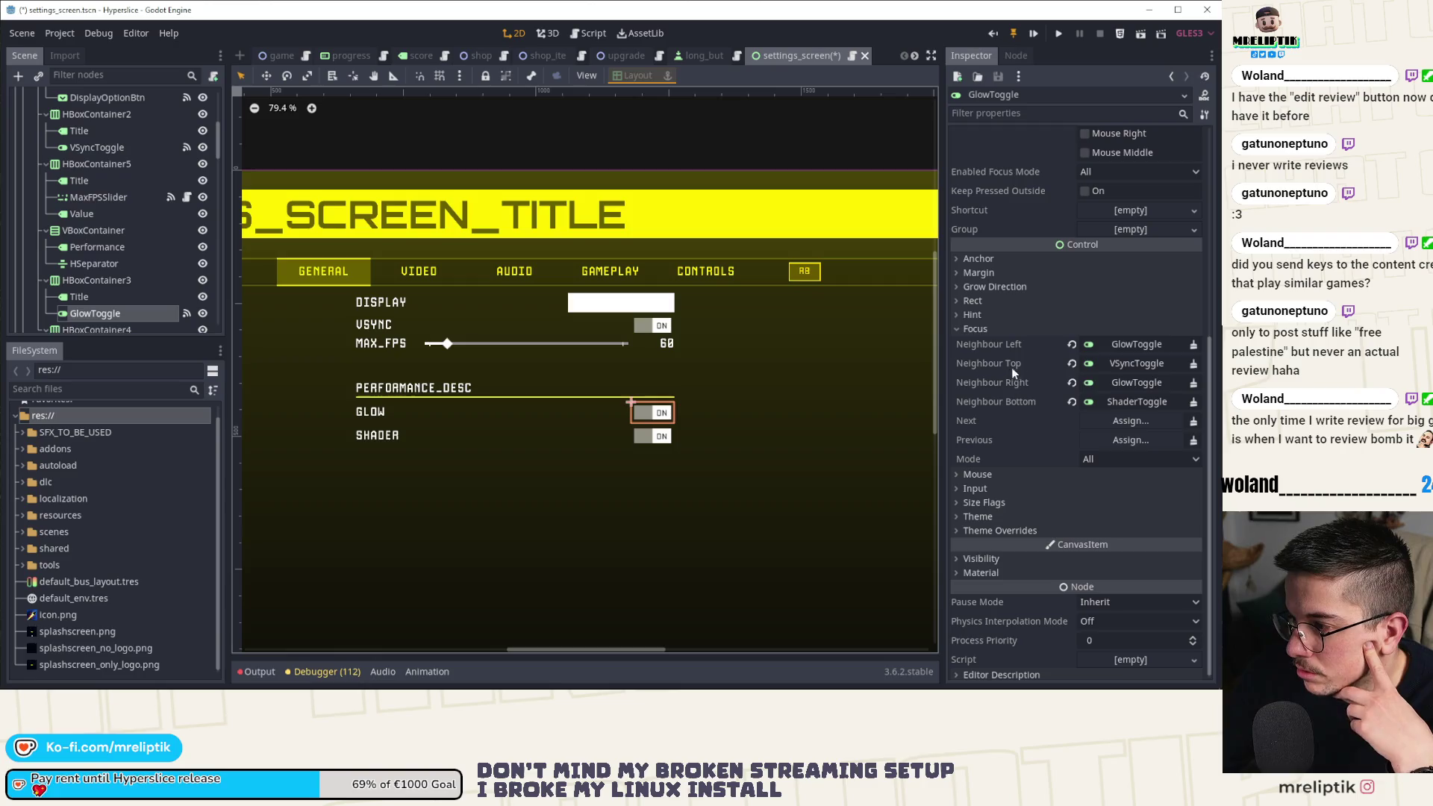
click(1121, 362)
scroll(269, 388, down, 5)
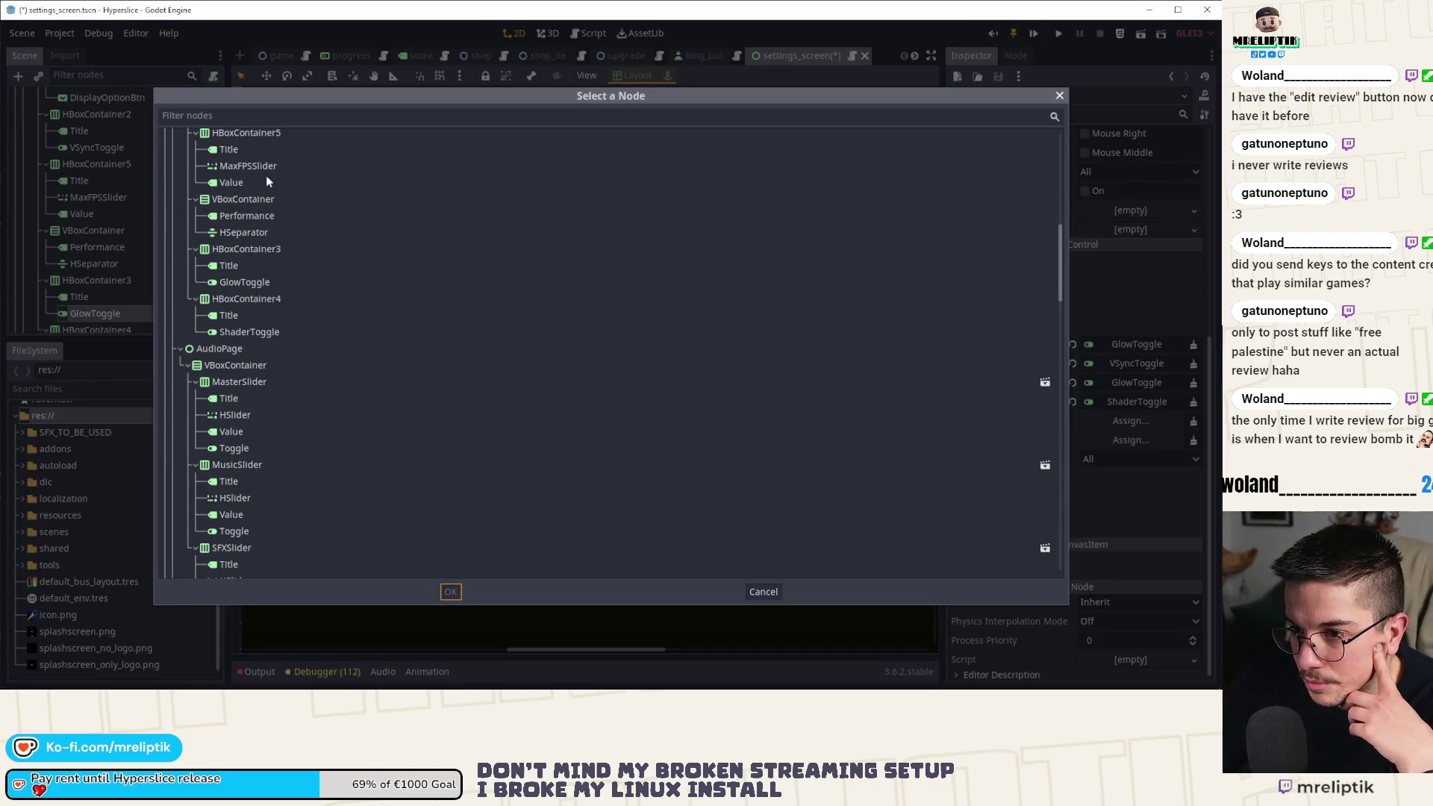
double_click(263, 165)
key(ctrl+s)
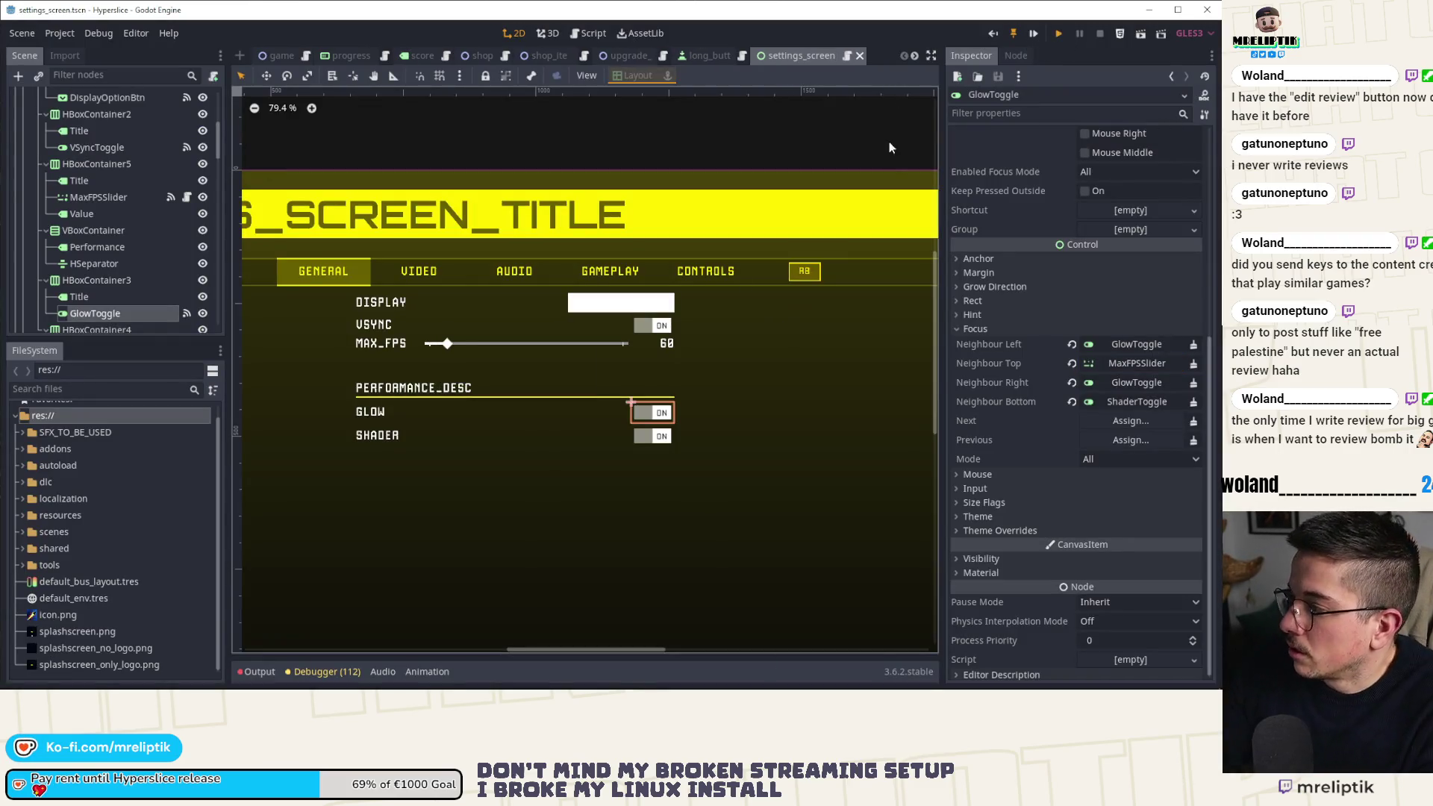
key(F6)
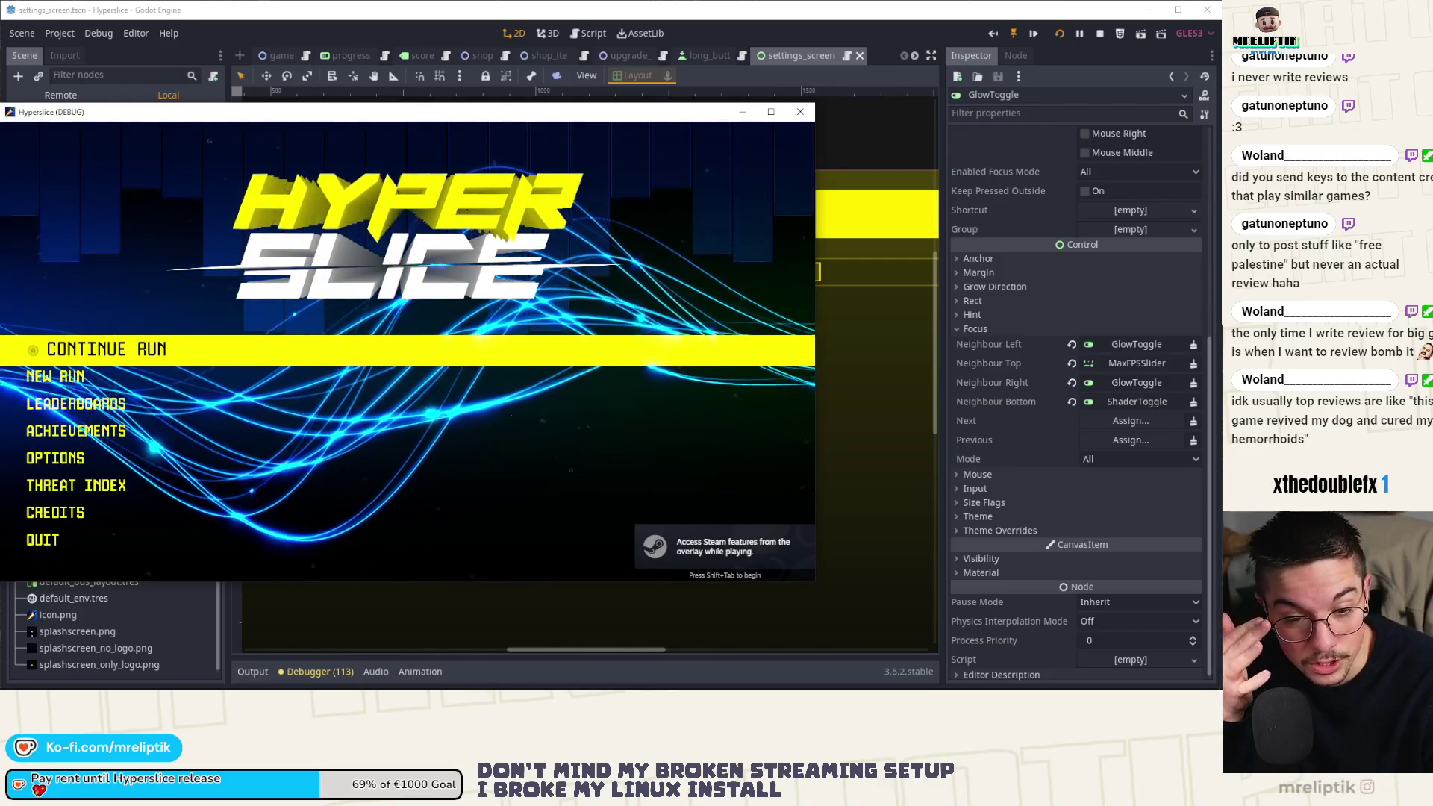
Open Options from the game's main menu and reach the Video tab using the tab keys.
key(Down)
key(Down)
key(Down)
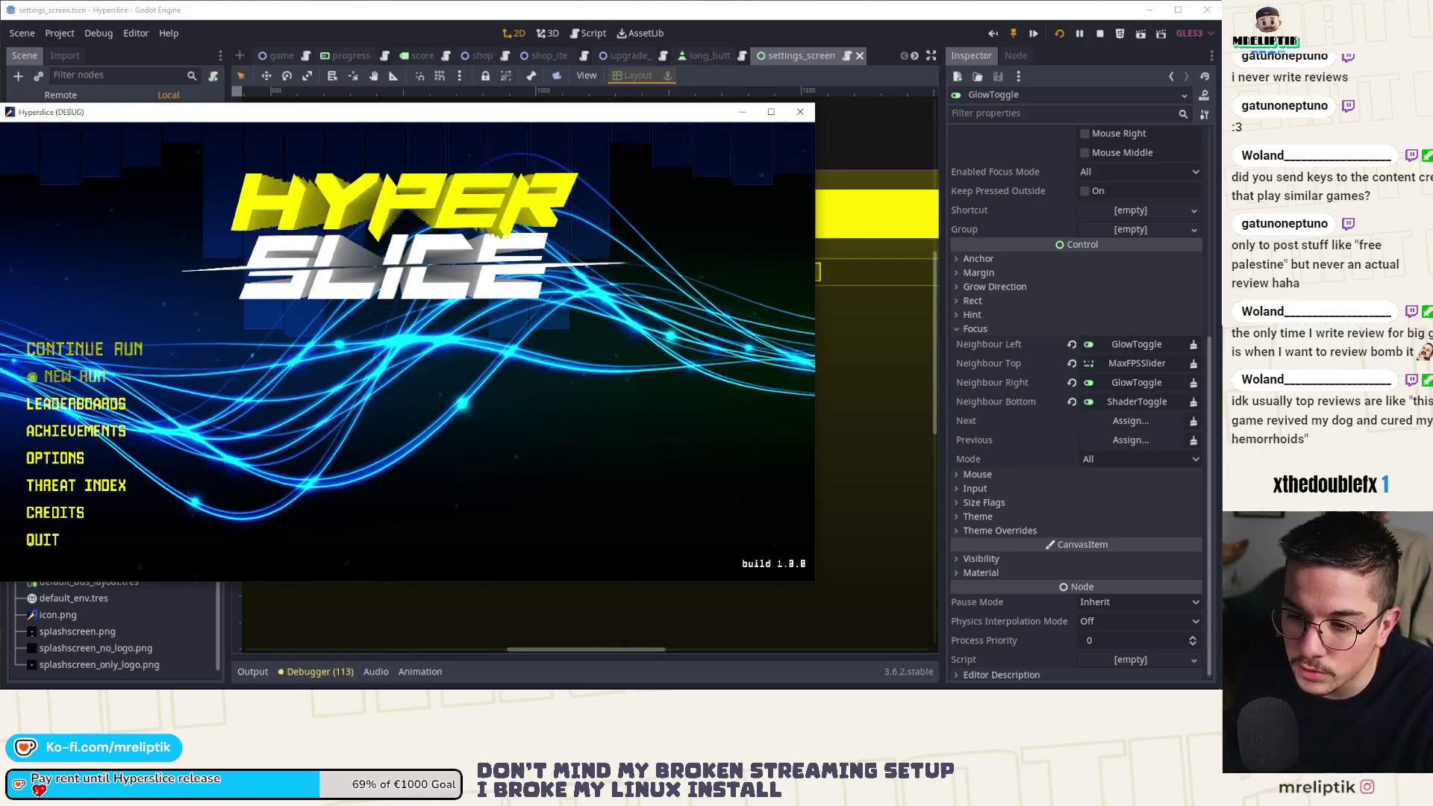
key(Return)
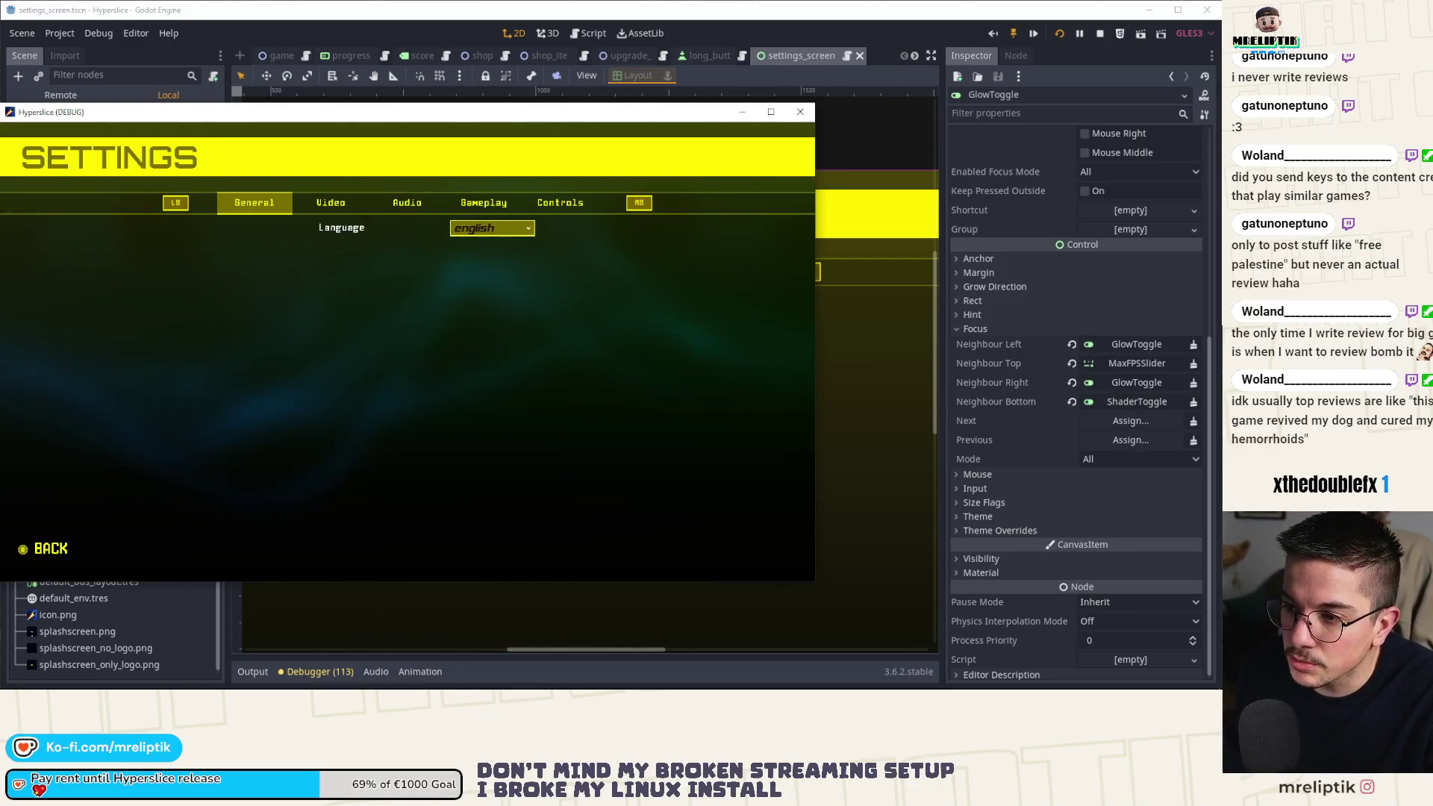
key(e)
key(e)
key(q)
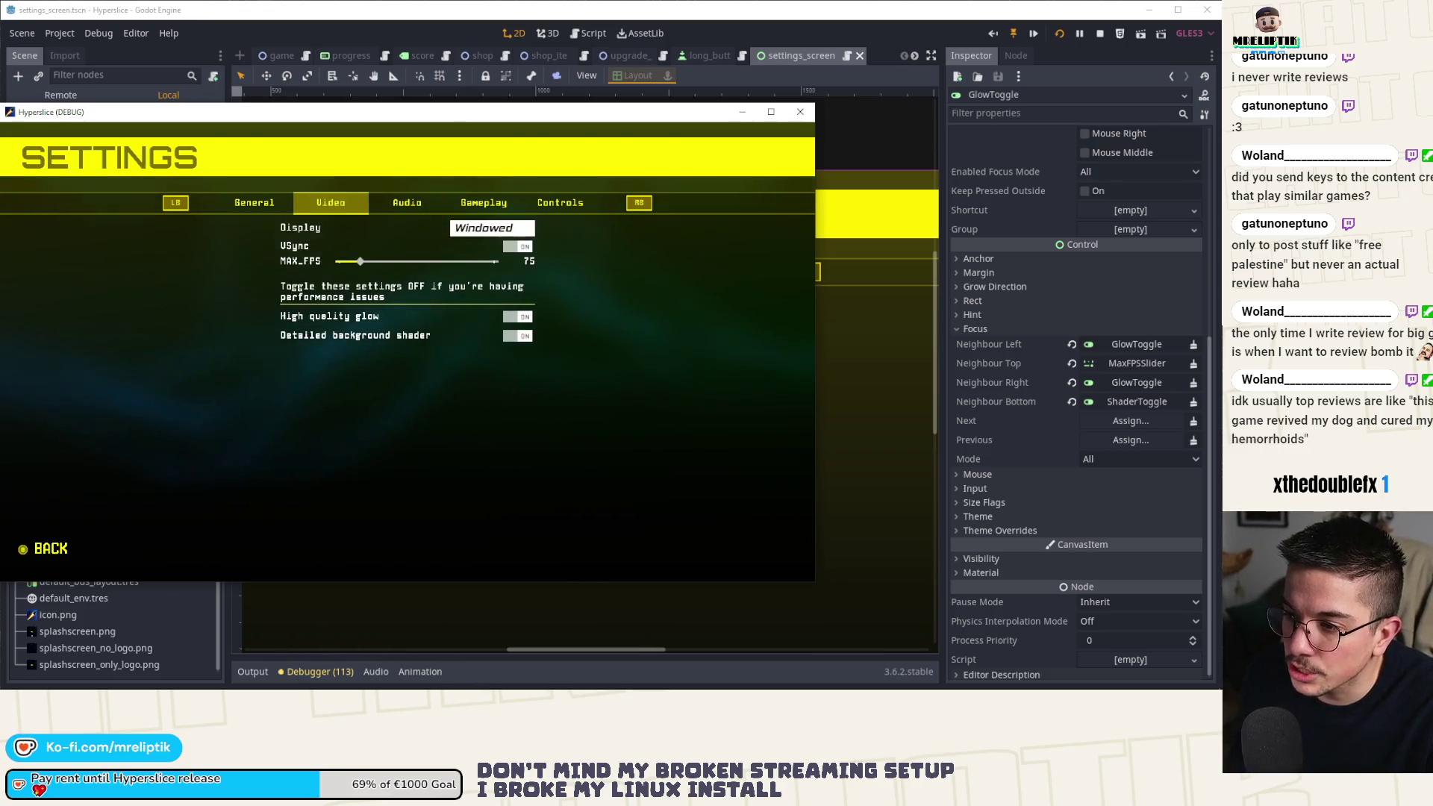
Turn VSync off, lower MAX_FPS to 74, turn VSync back on, and close the game.
key(Down)
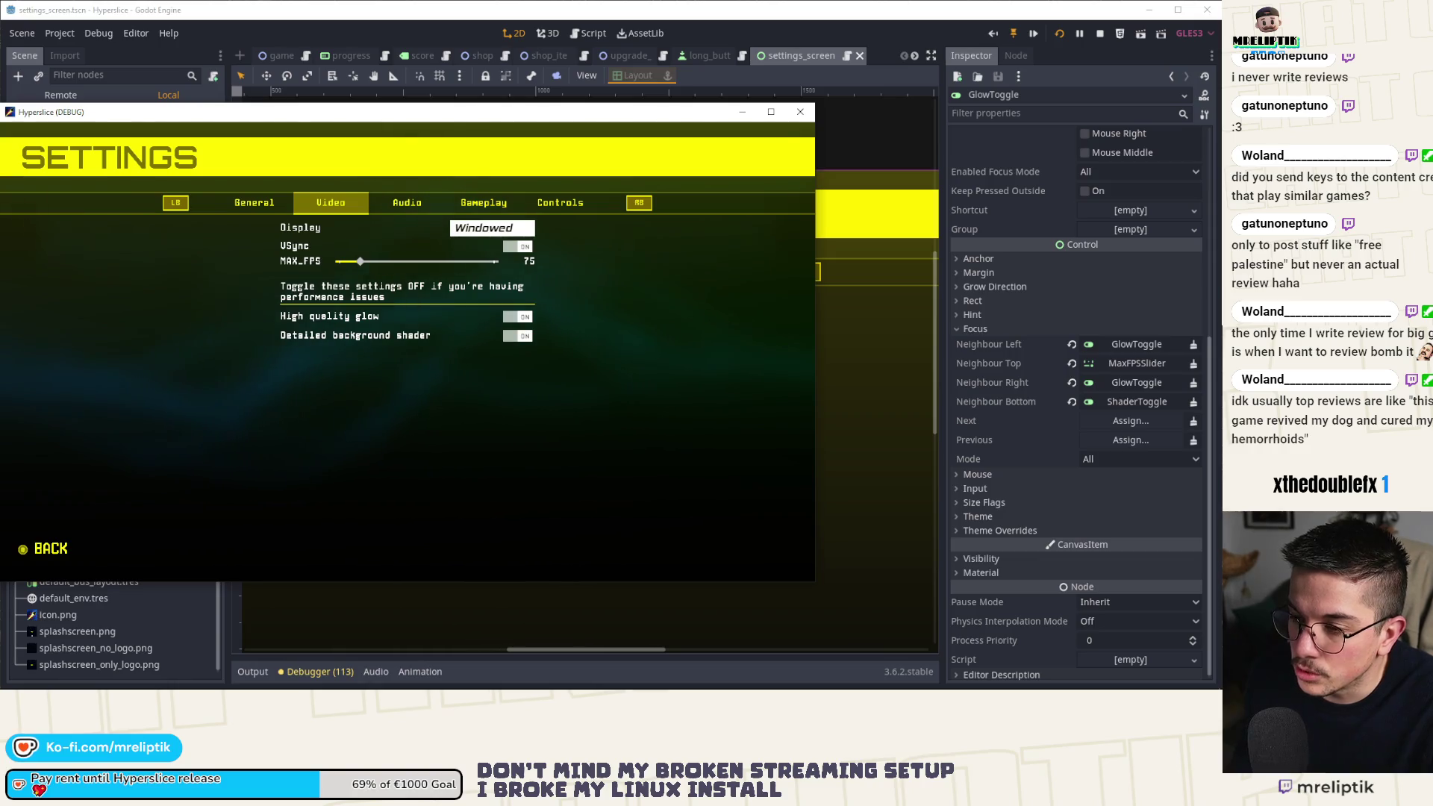
key(Return)
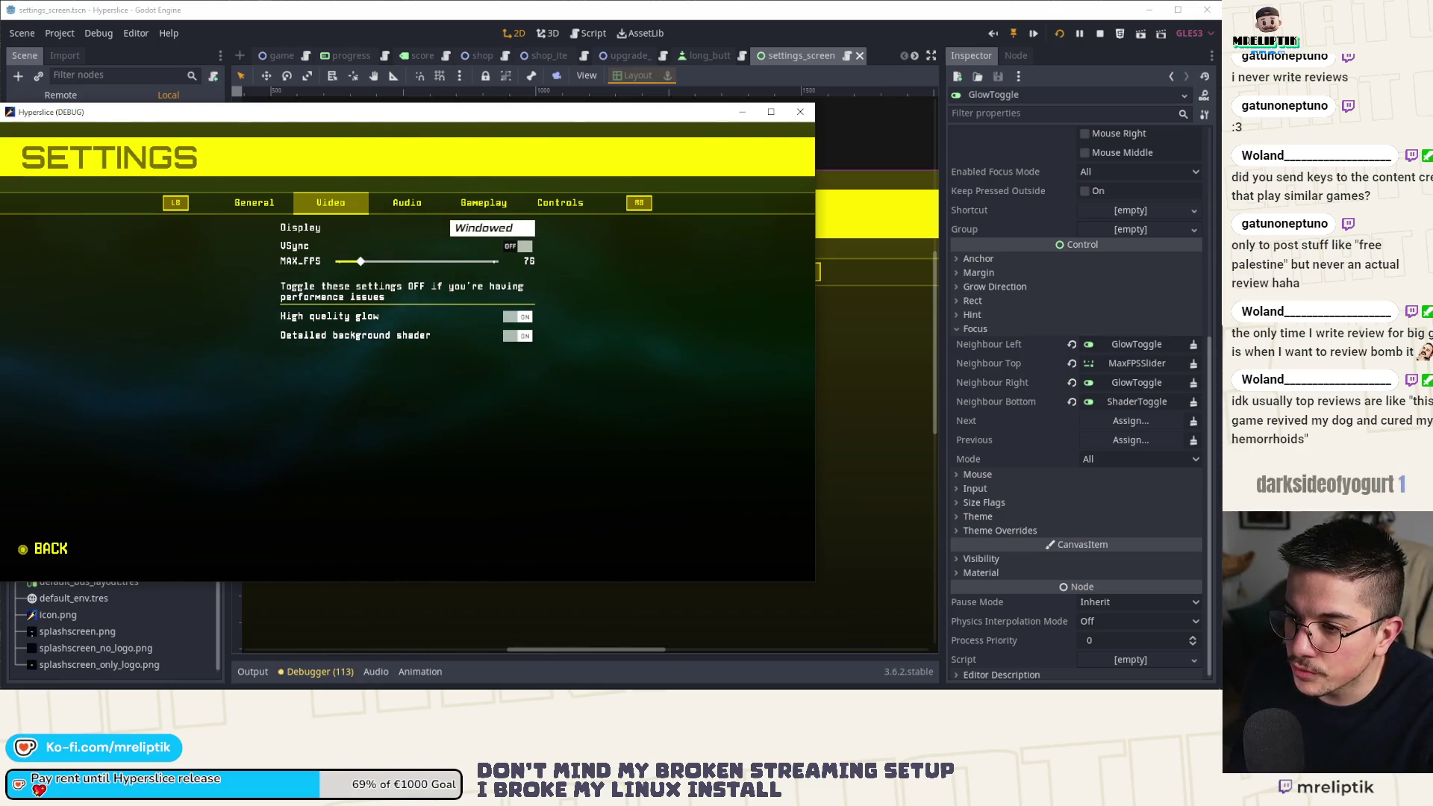
key(Left)
key(Left)
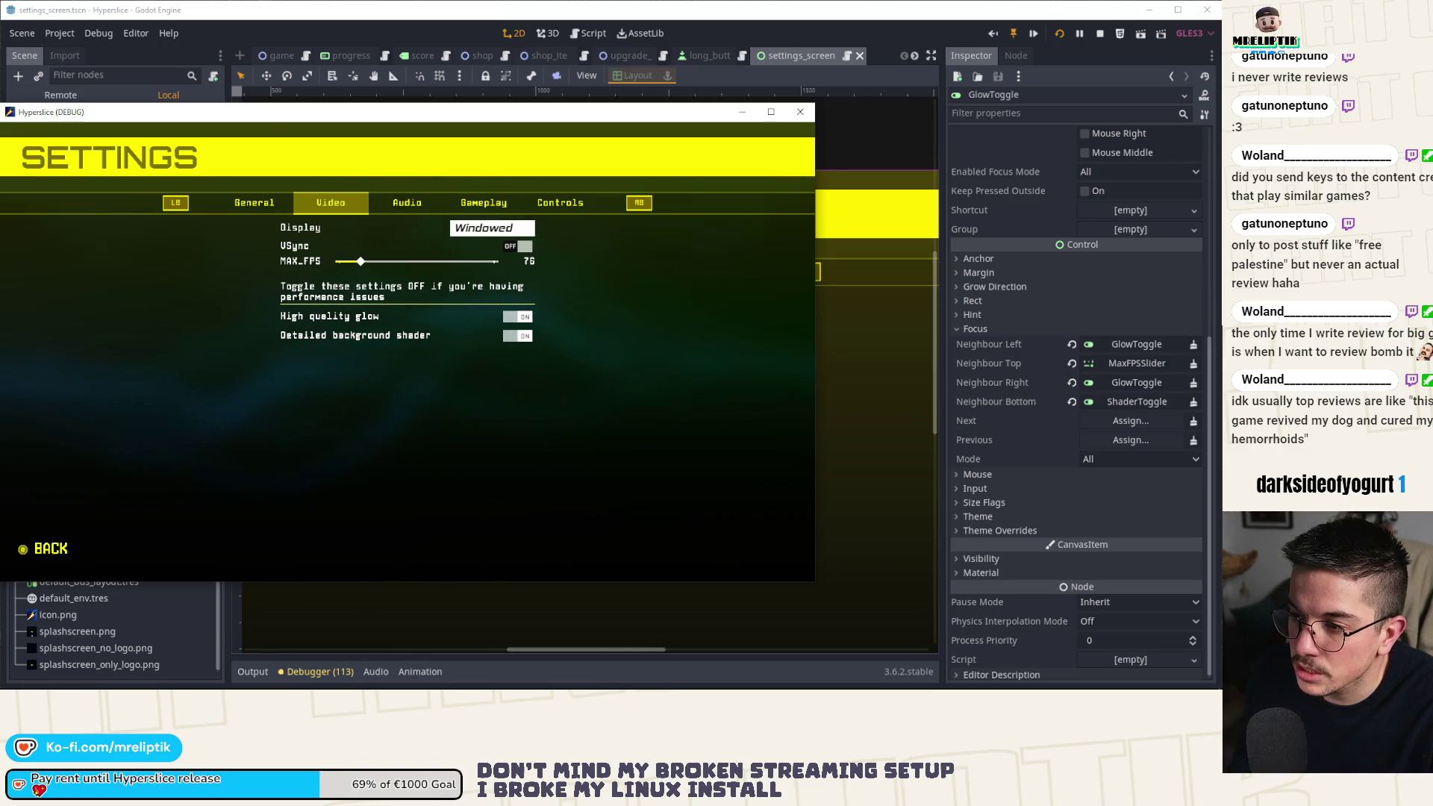
key(Left)
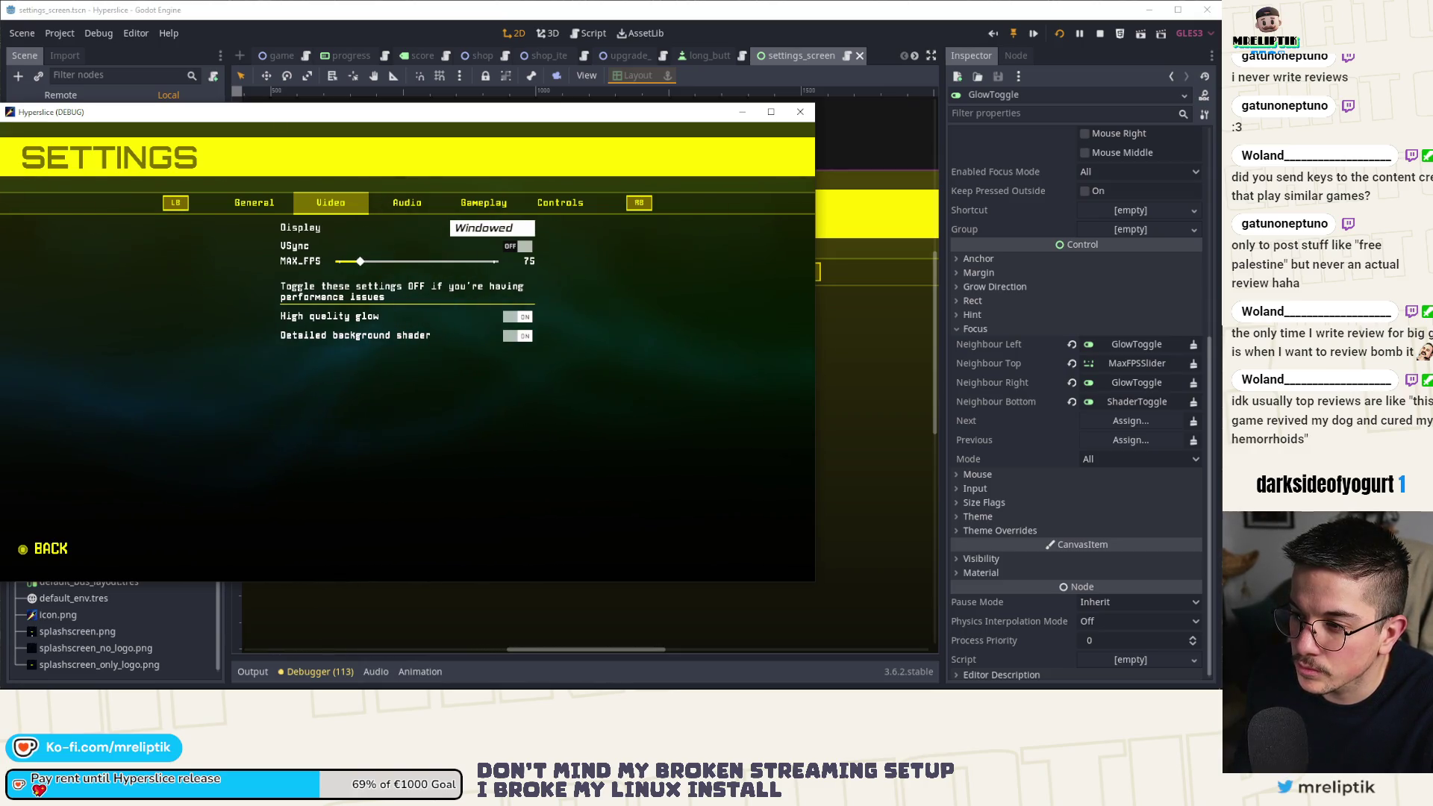
key(Return)
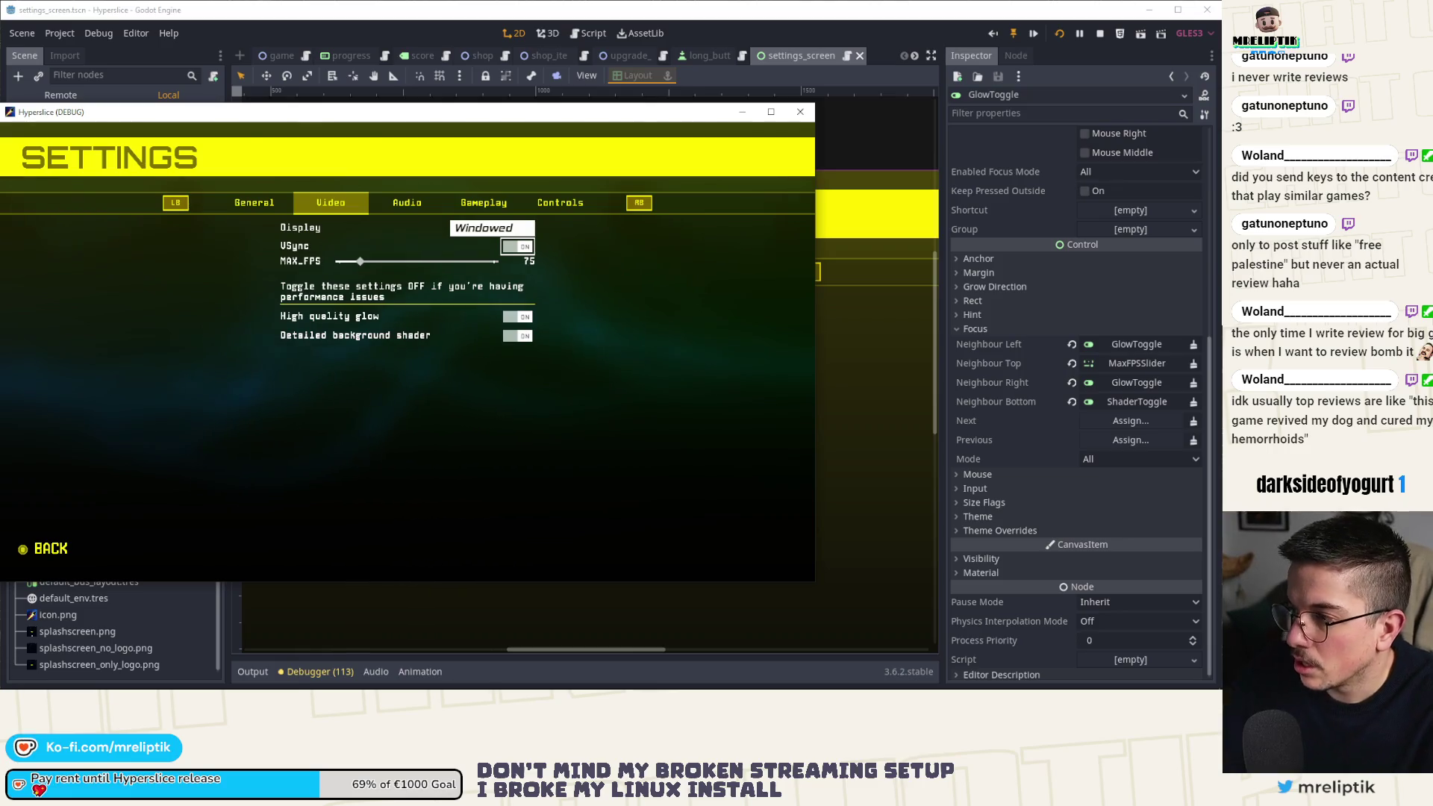
click(776, 50)
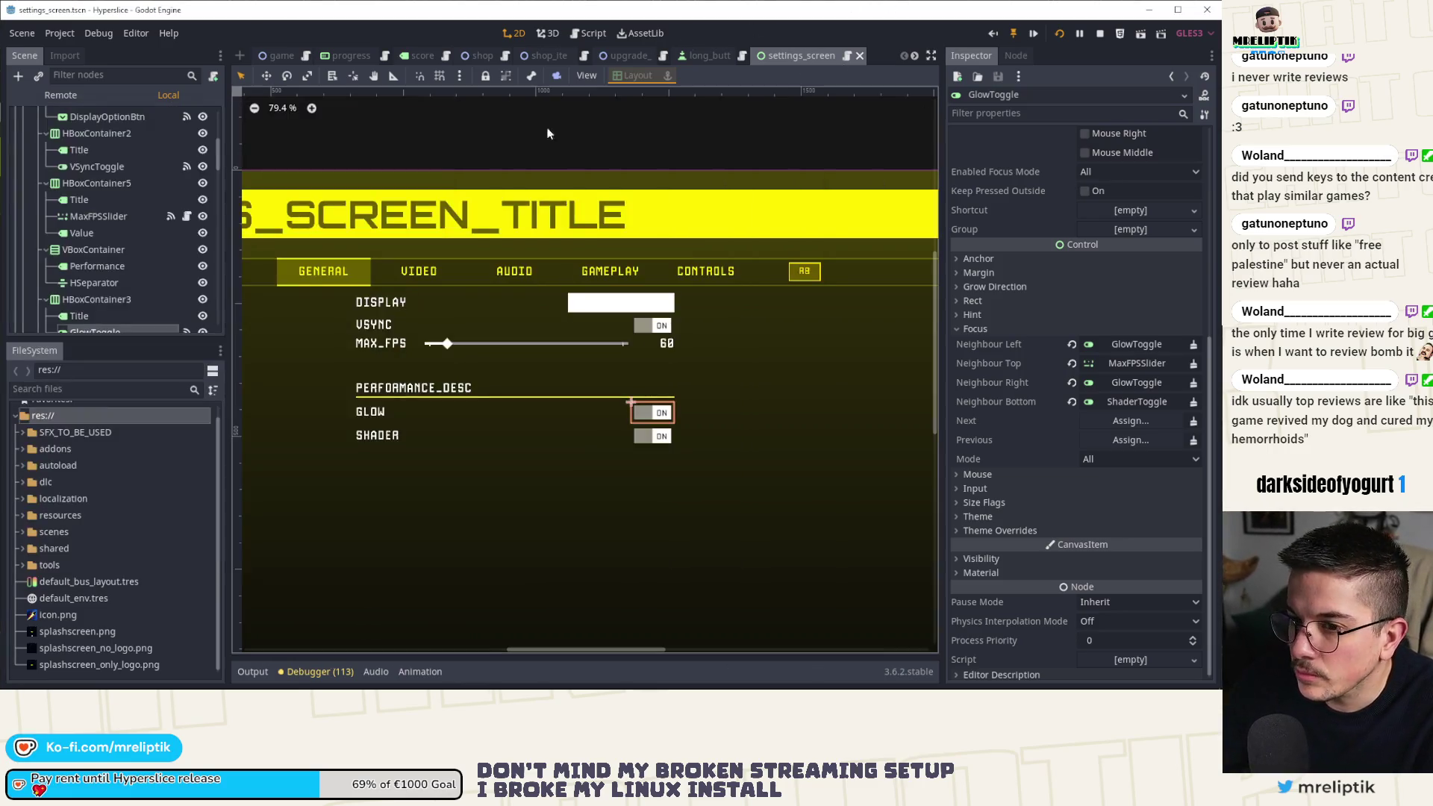
Uncheck Joystick Discrete on MaxFPSSlider and save the settings scene.
click(97, 216)
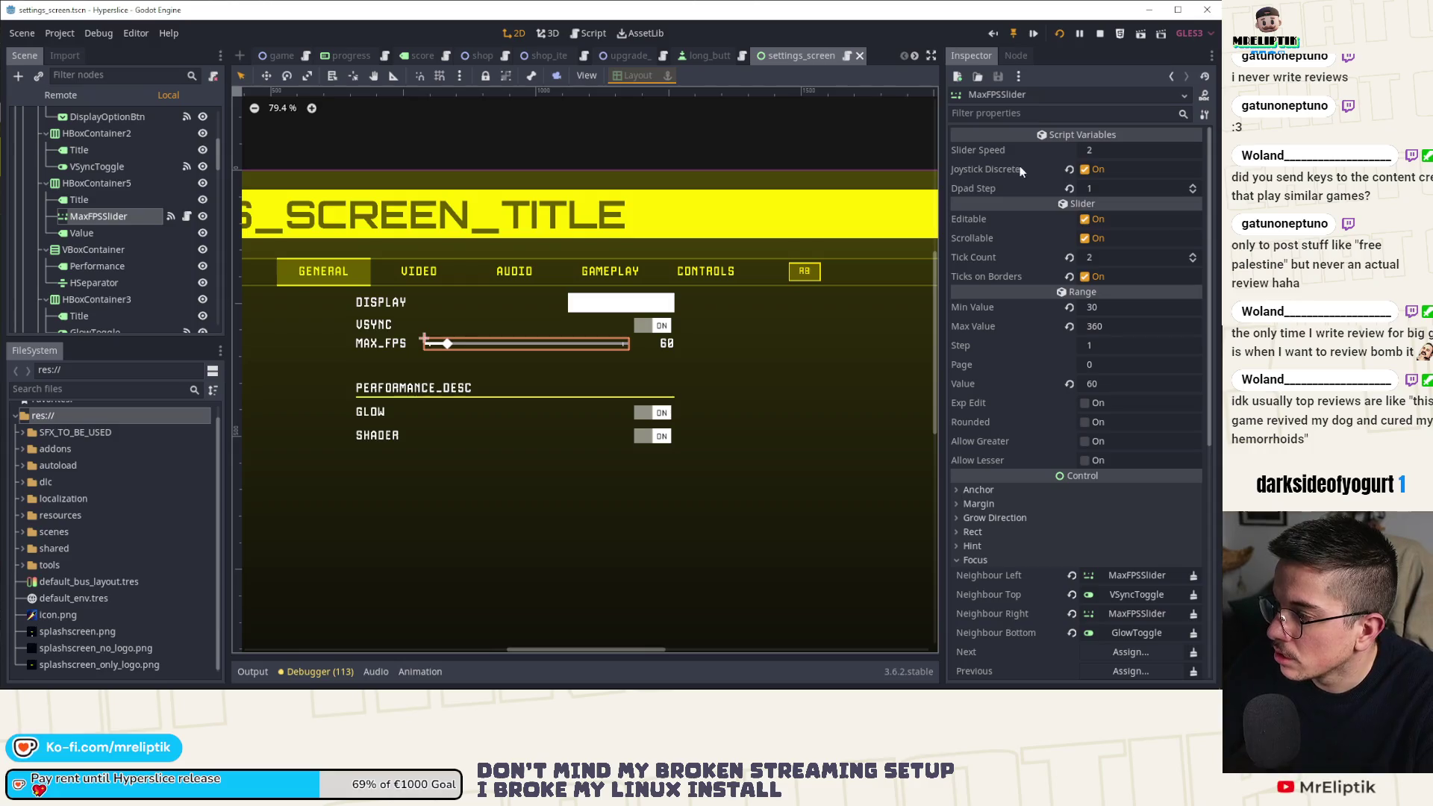
click(1095, 169)
key(ctrl+s)
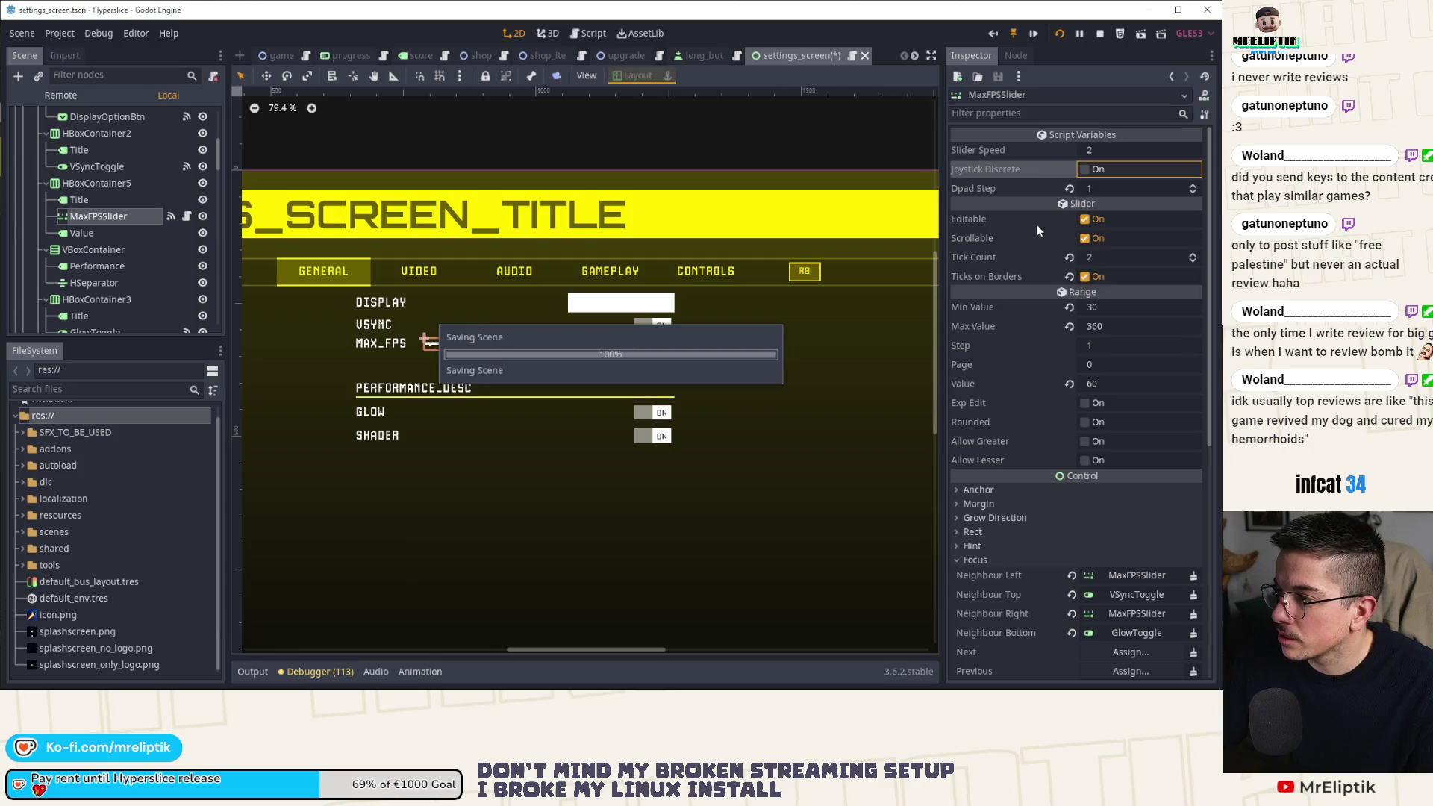
Test the Video tab in-game by lowering MAX_FPS from 76 to 75, then relaunch the game.
key(F6)
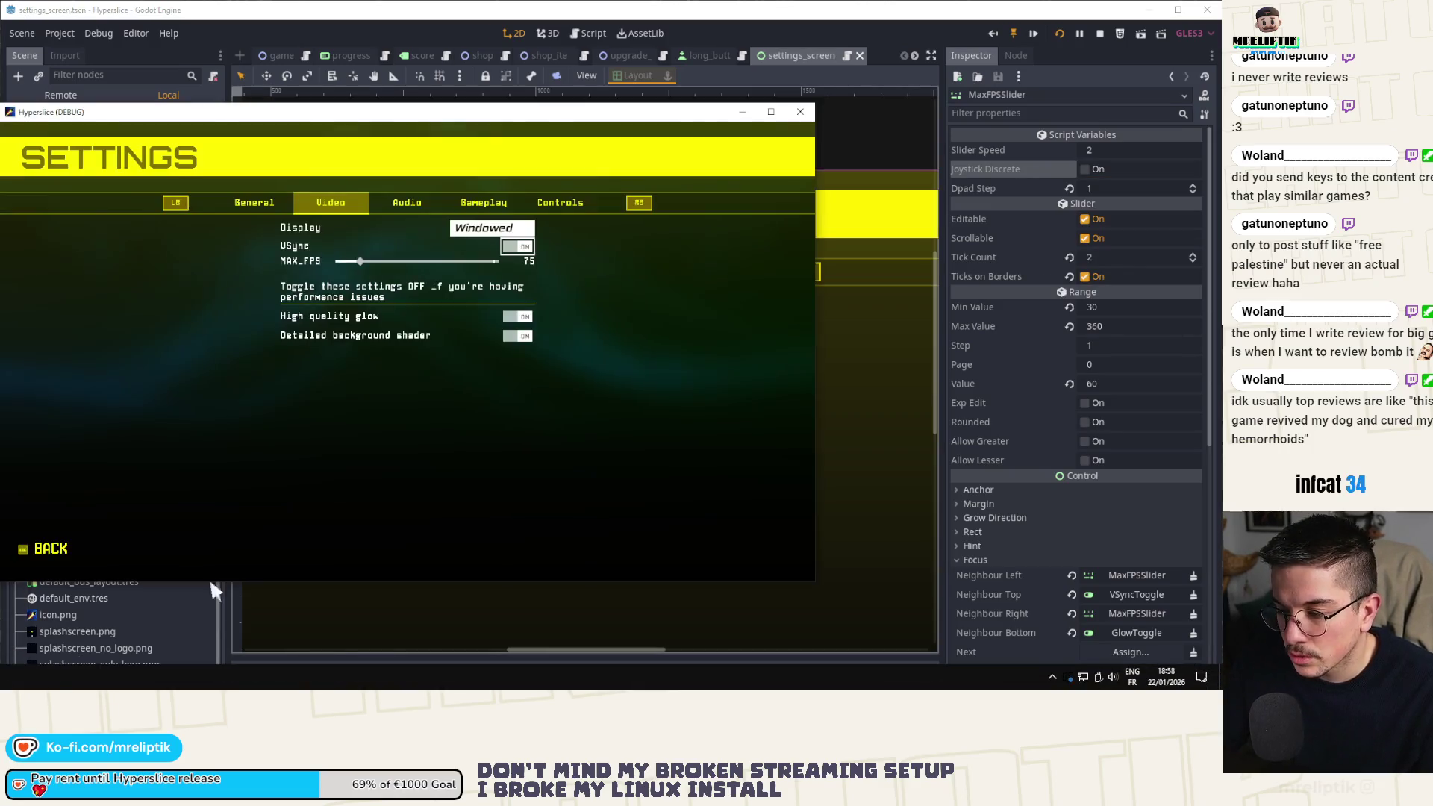
key(Escape)
key(Return)
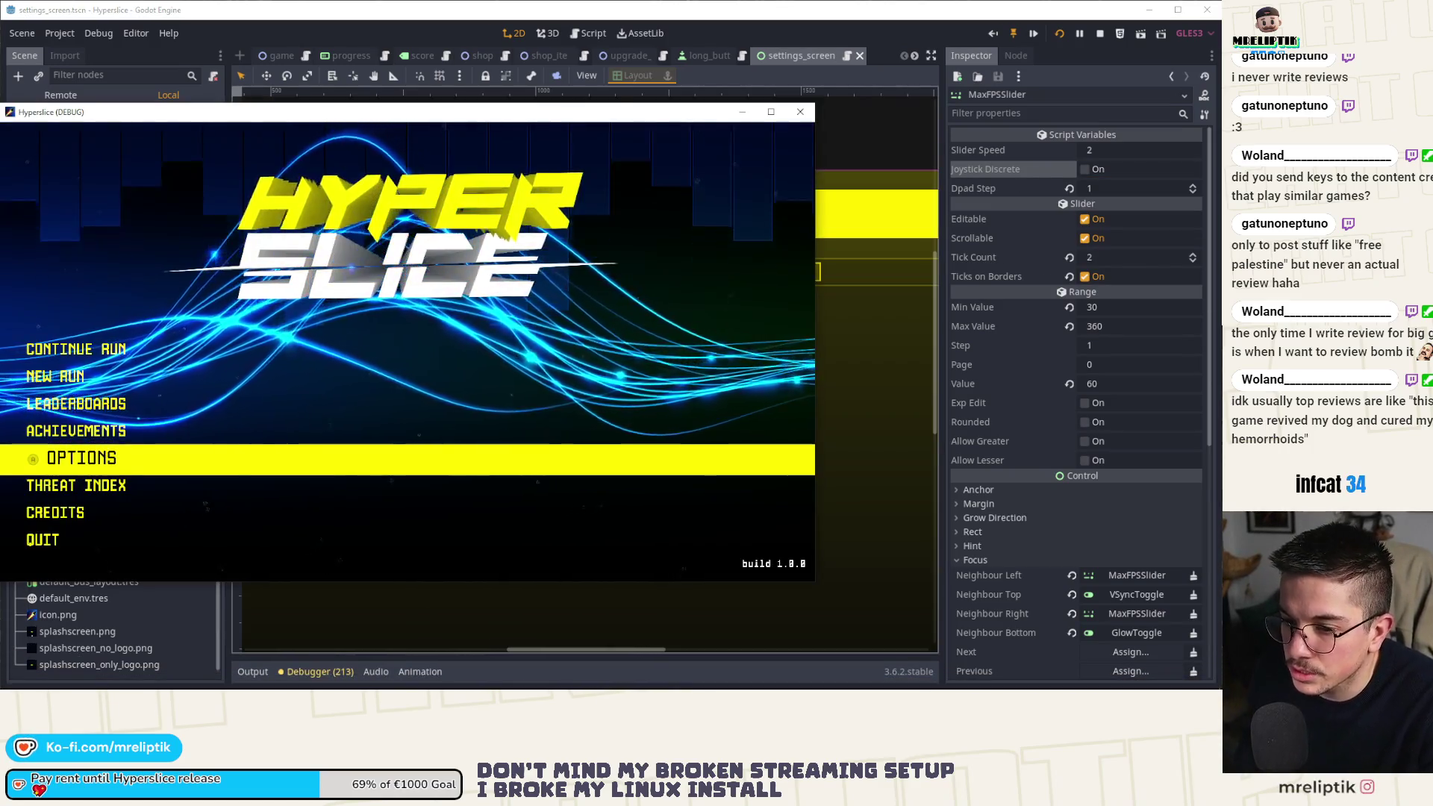
key(e)
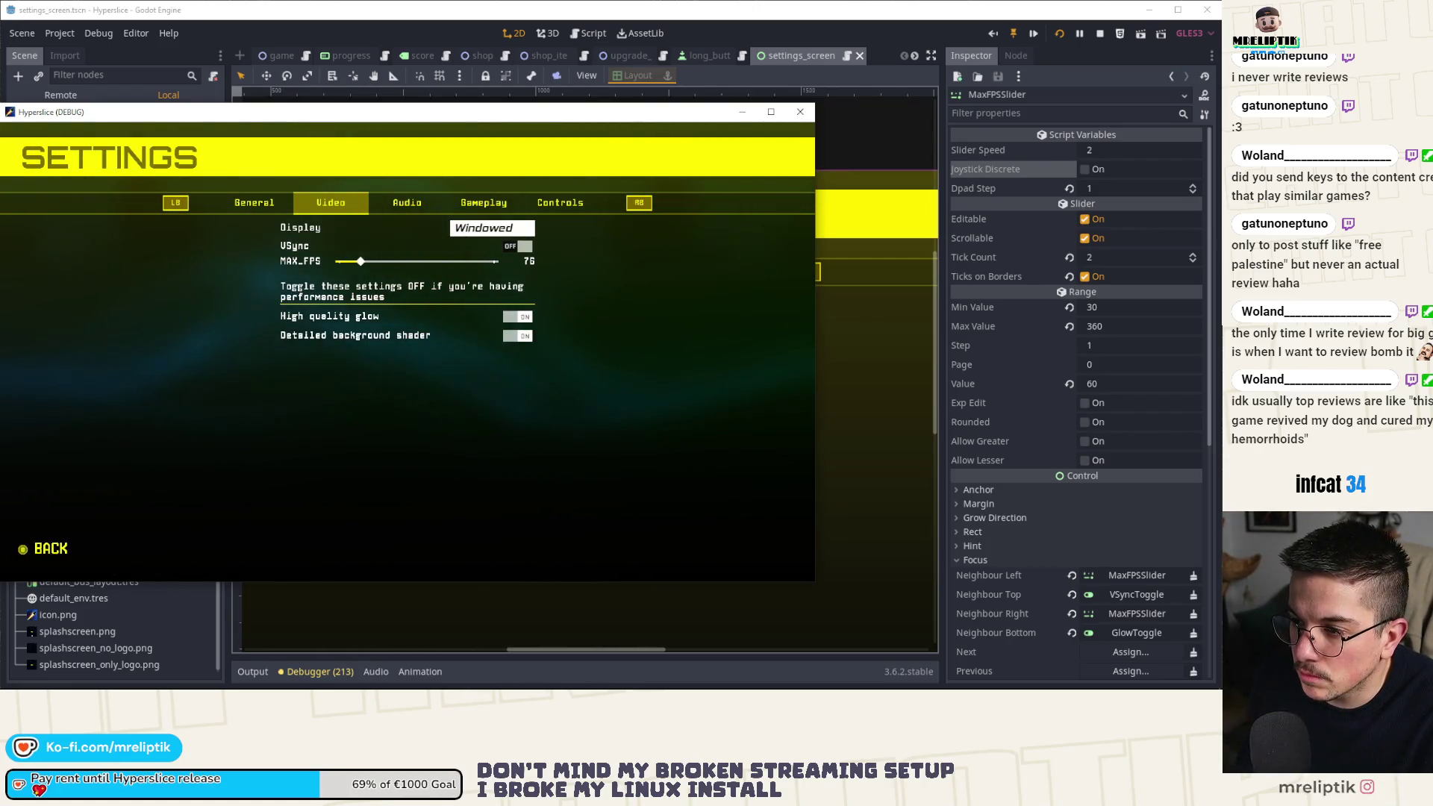
key(Left)
key(Left)
key(Left)
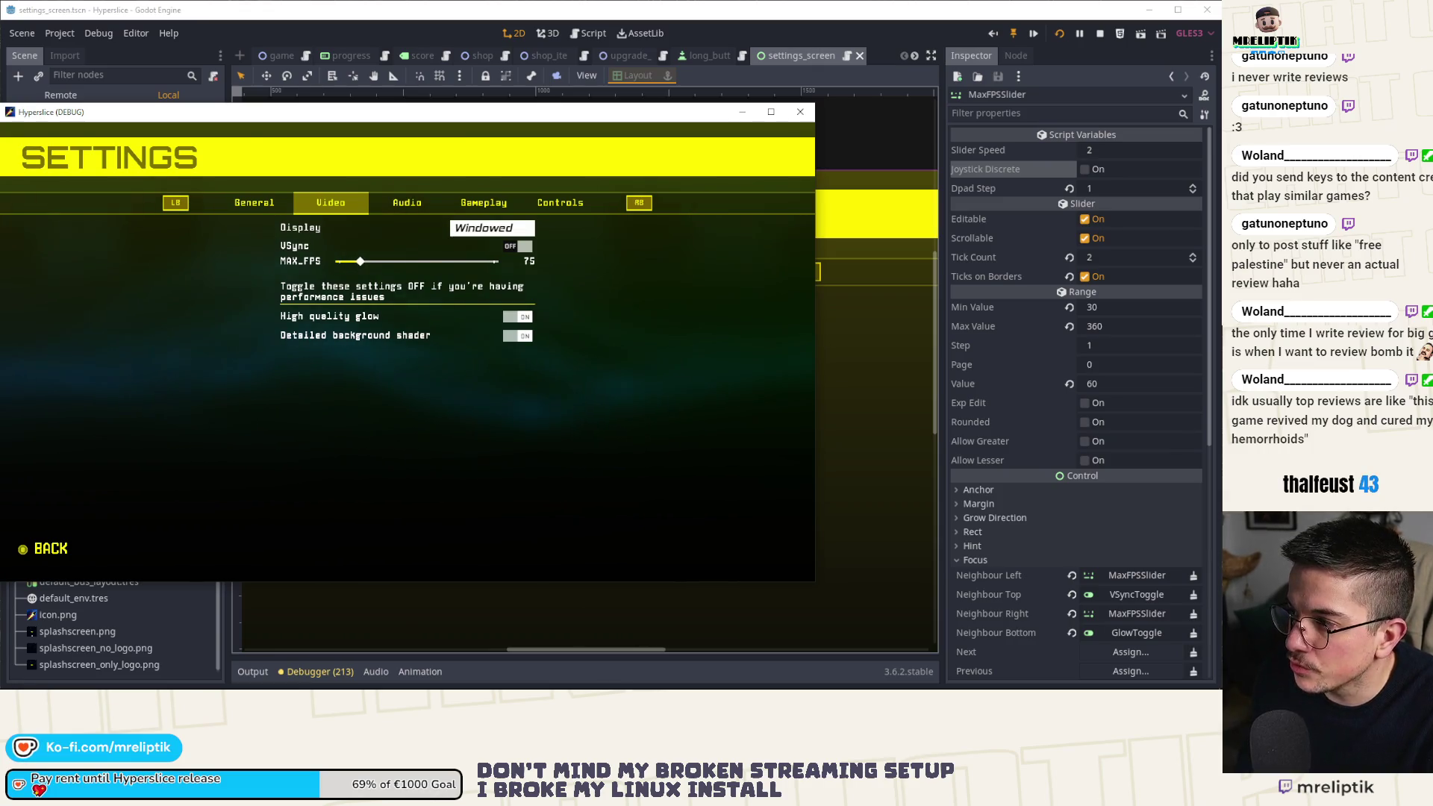
click(800, 112)
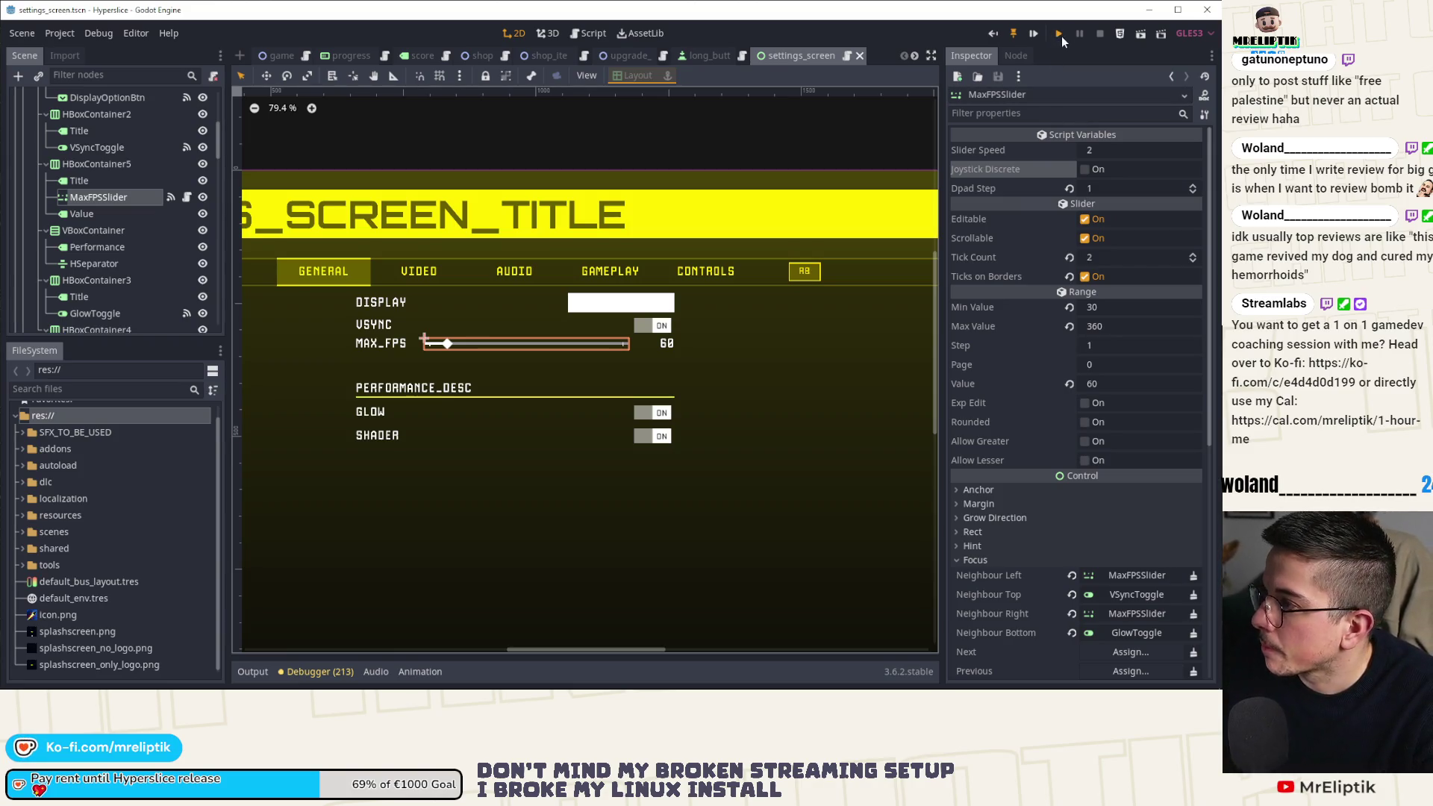
key(F5)
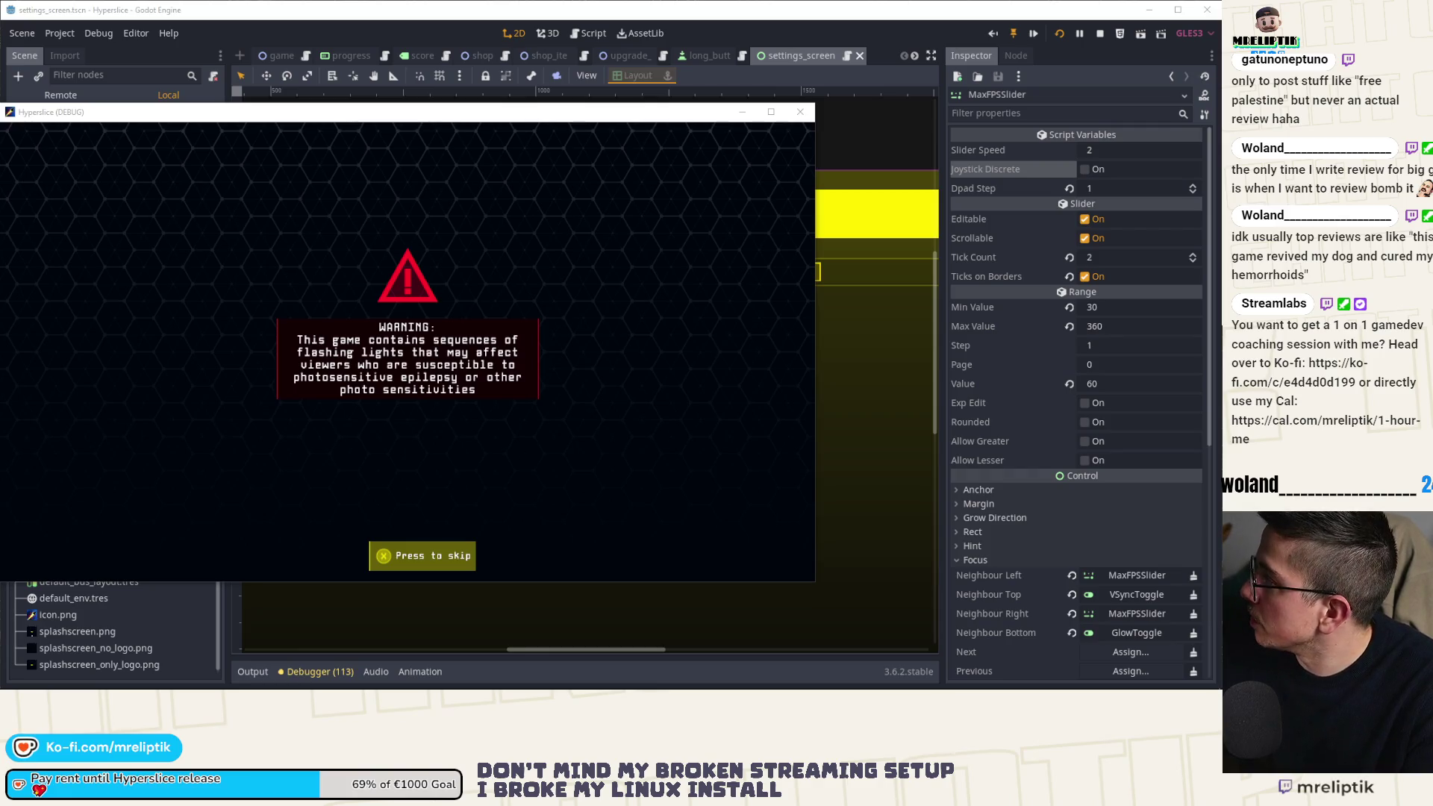
key(super+1)
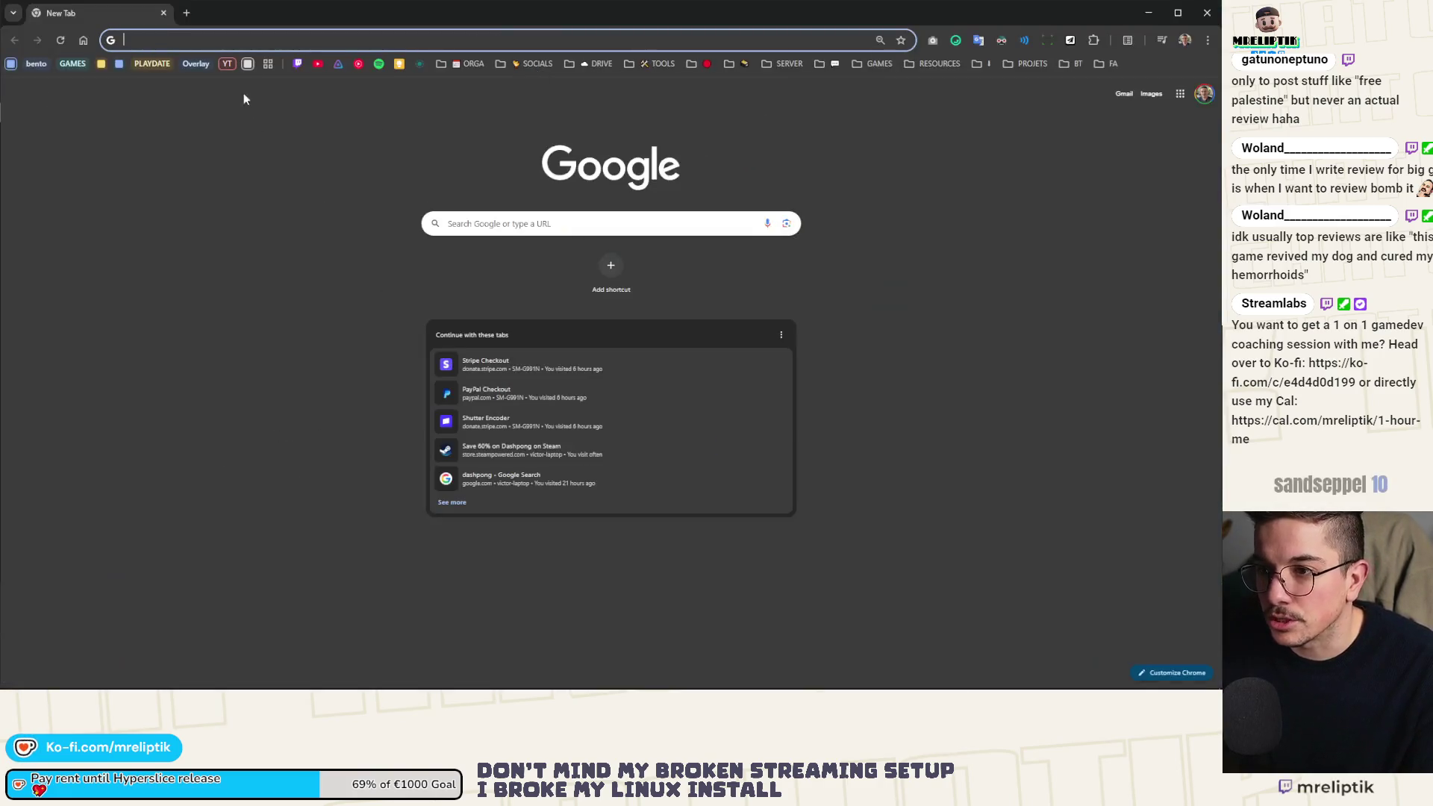
Open X from the SOCIALS bookmarks, with Bluesky in a background tab, and scroll the profile.
click(519, 63)
middle_click(520, 106)
click(515, 91)
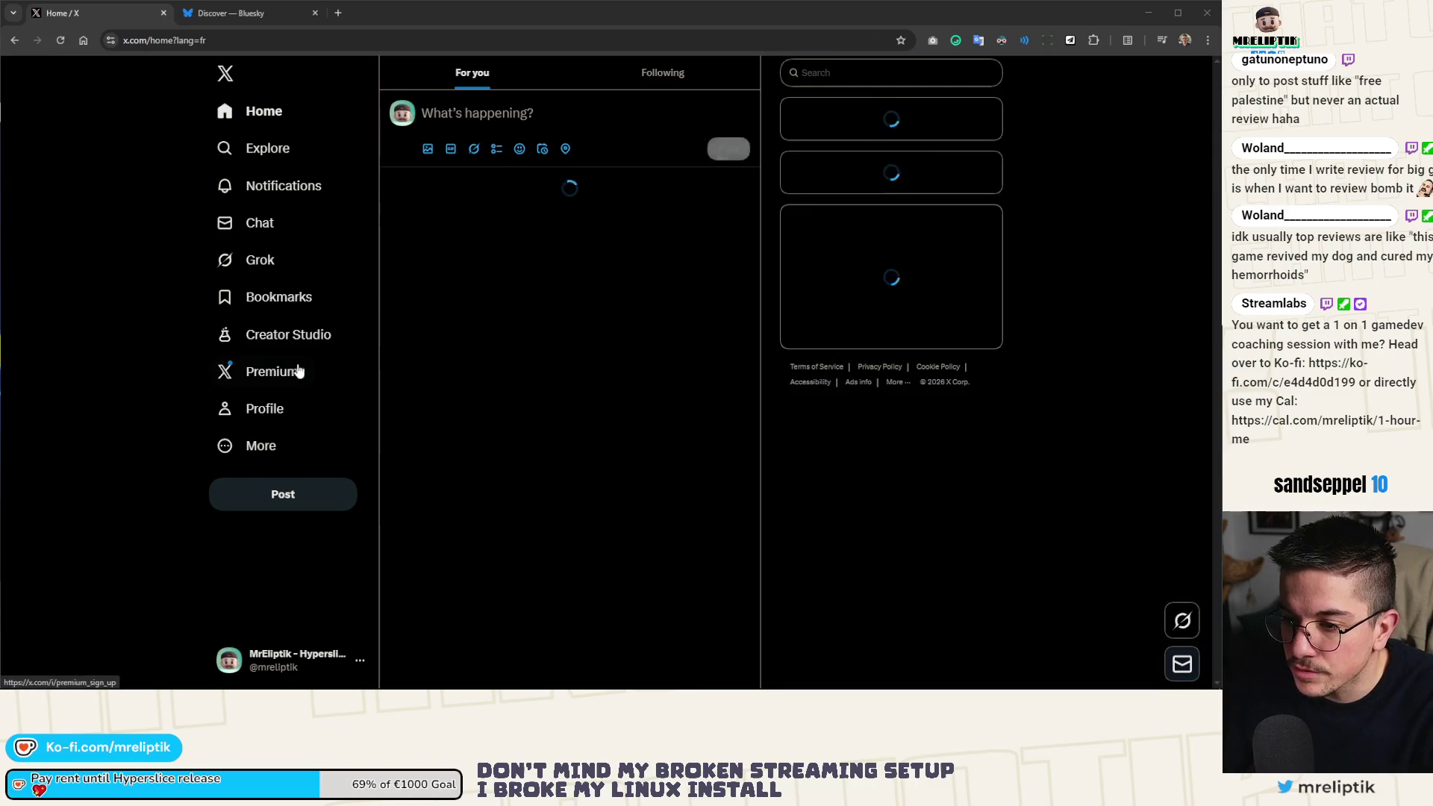
click(282, 412)
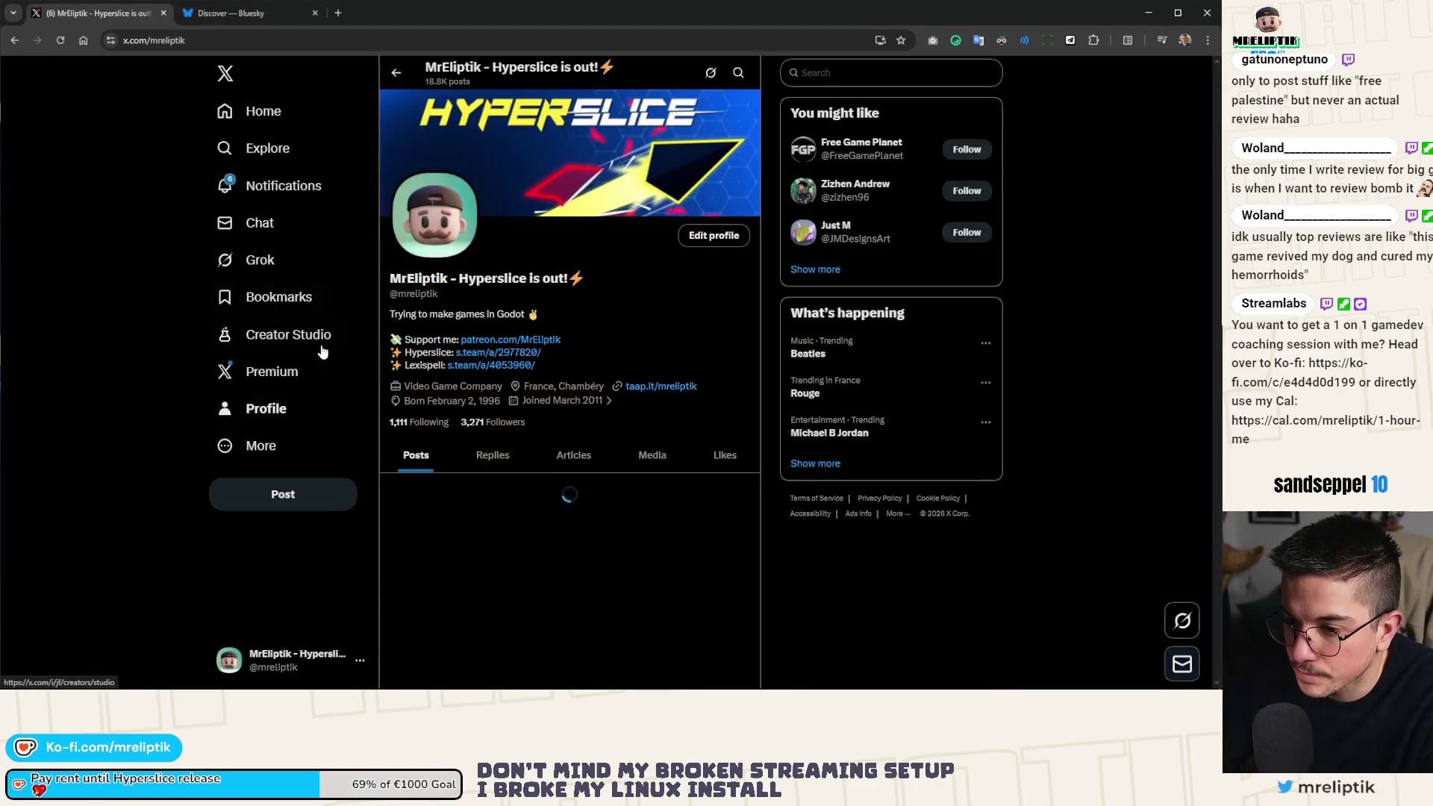
scroll(419, 384, down, 10)
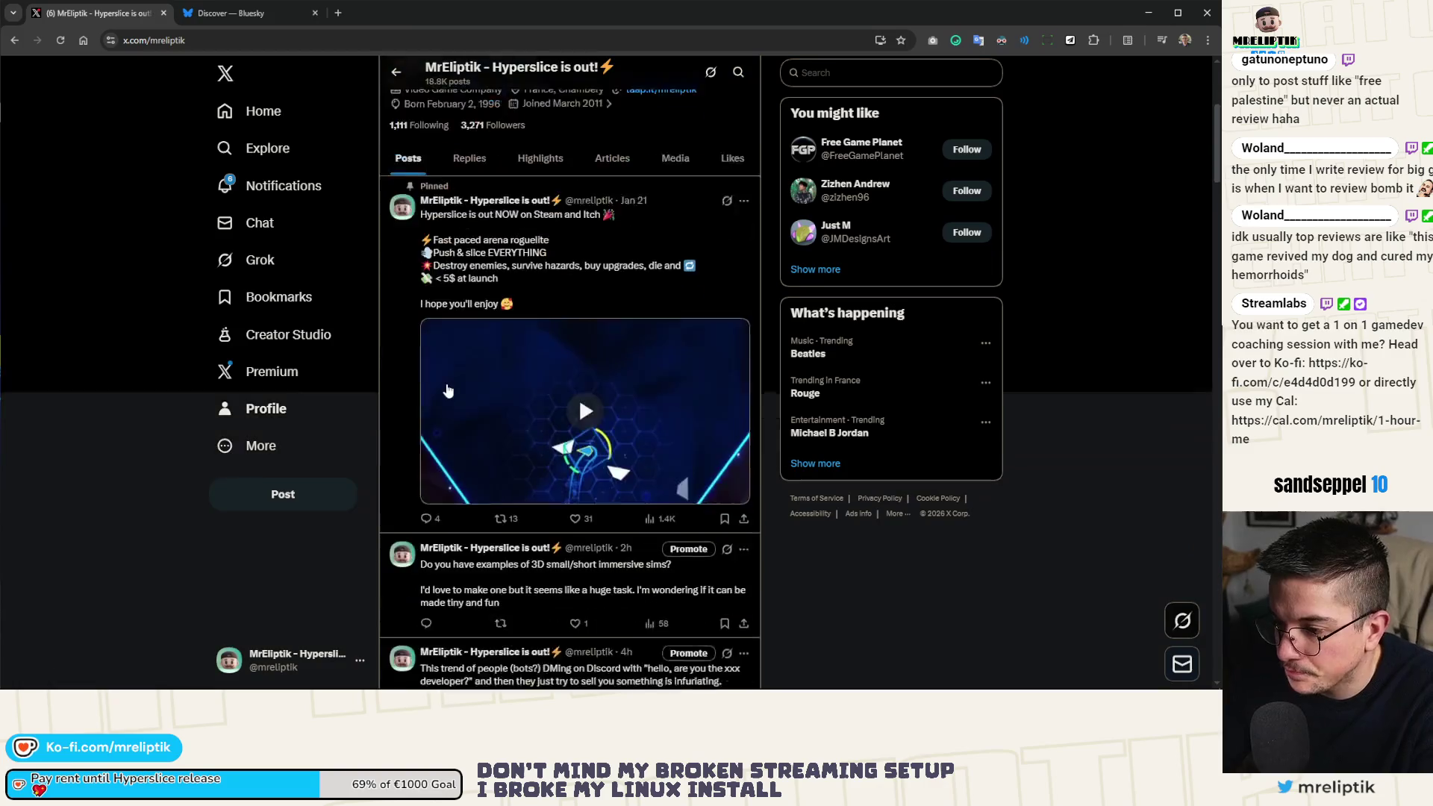
scroll(418, 391, down, 5)
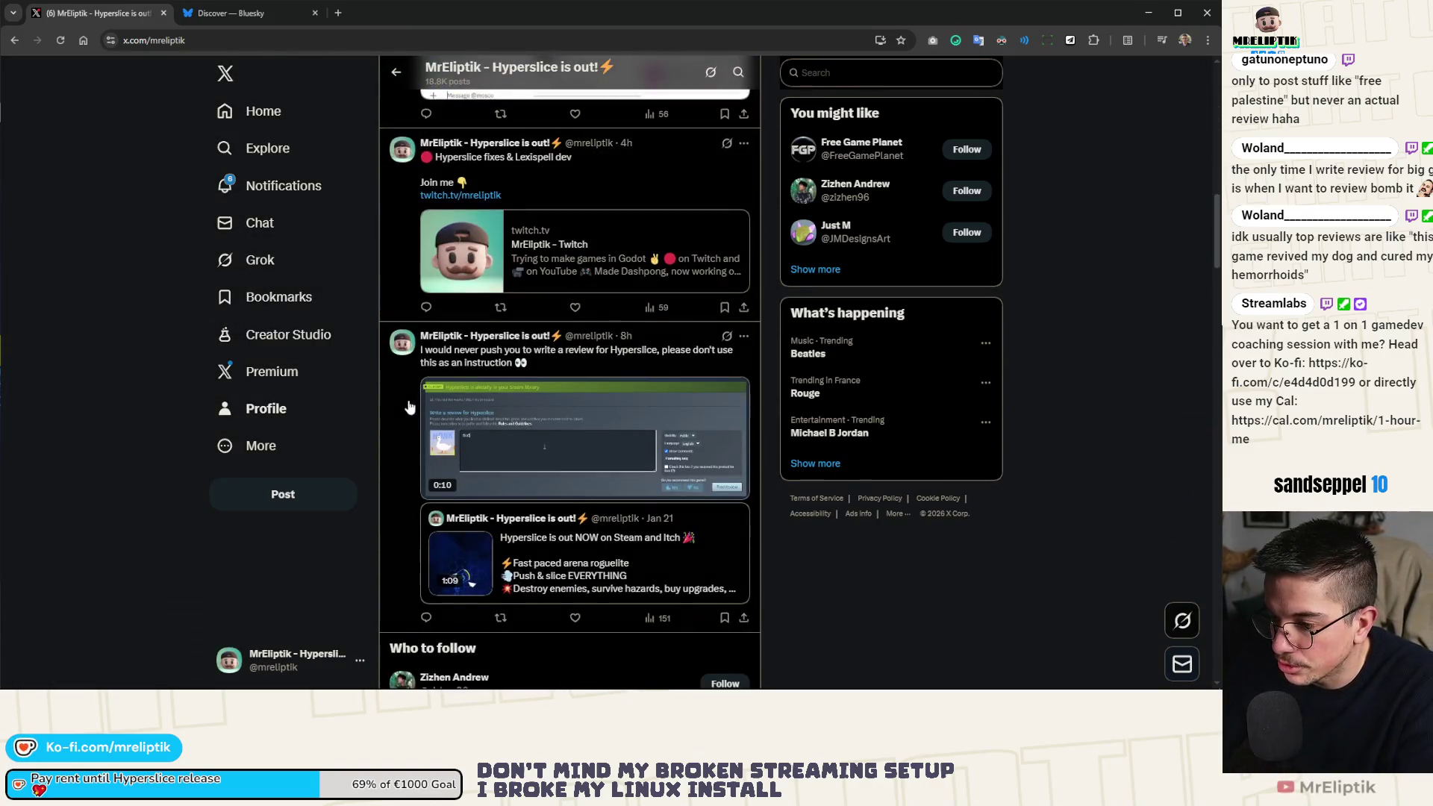
Open the Hyperslice review post and play its Steam review video full screen.
click(581, 365)
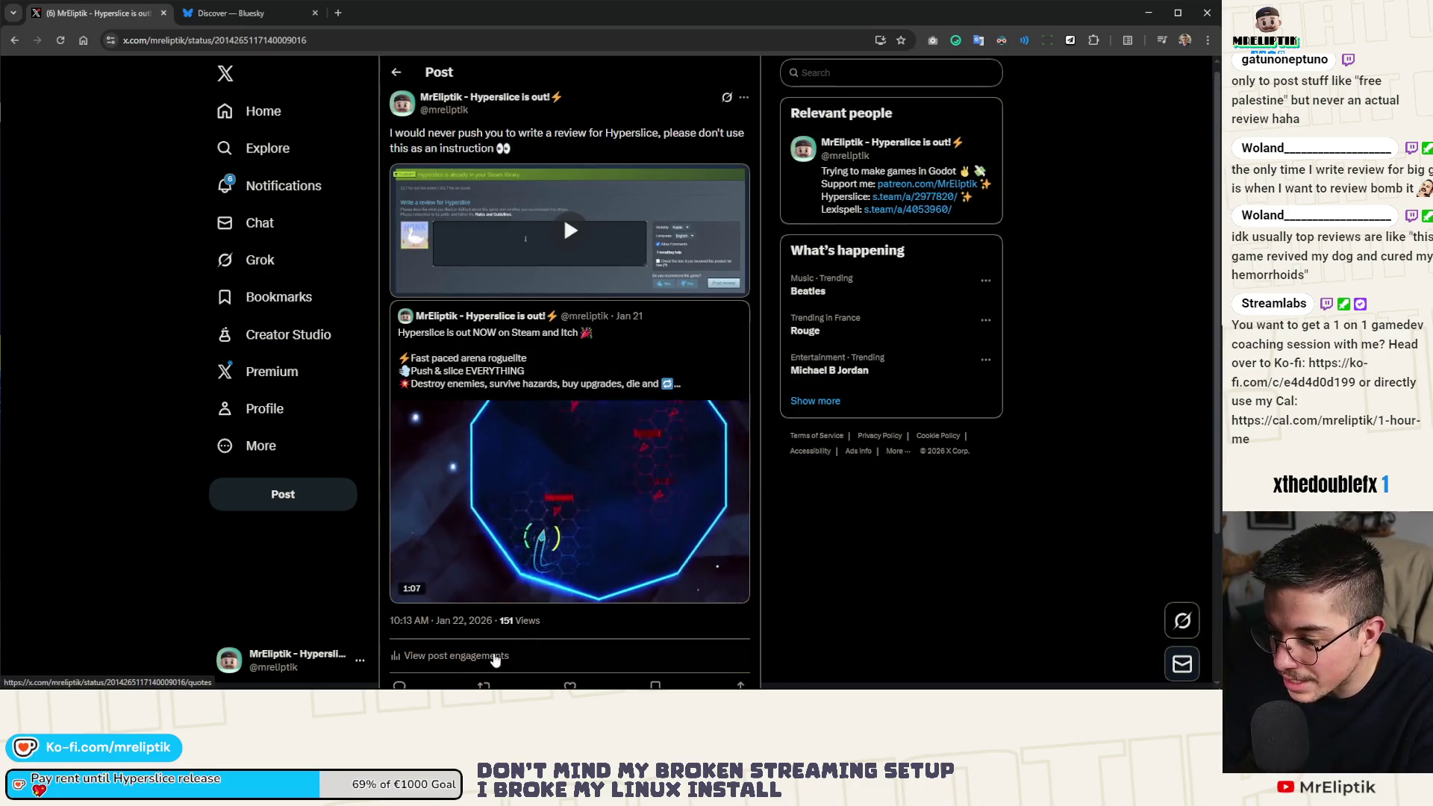
click(635, 267)
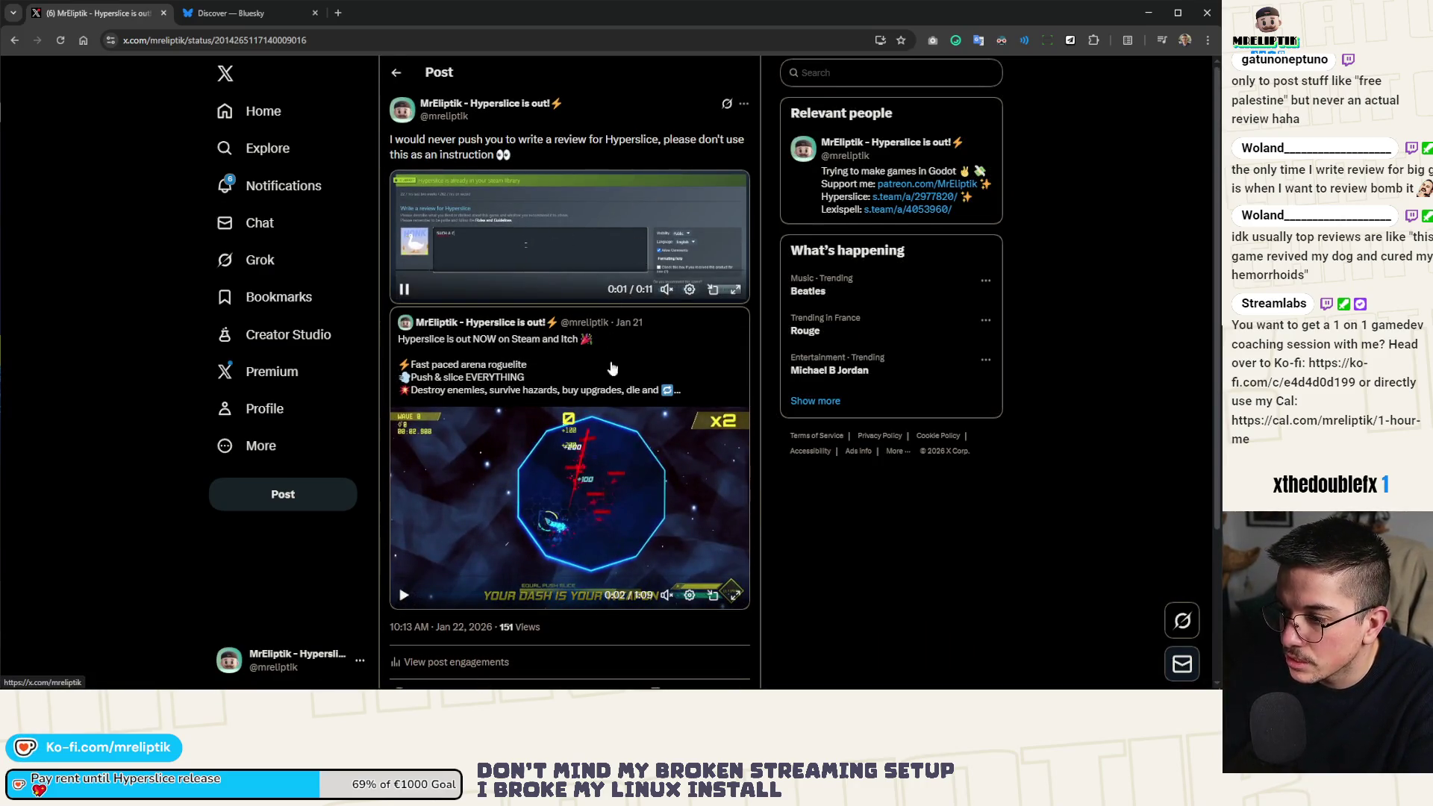
click(731, 289)
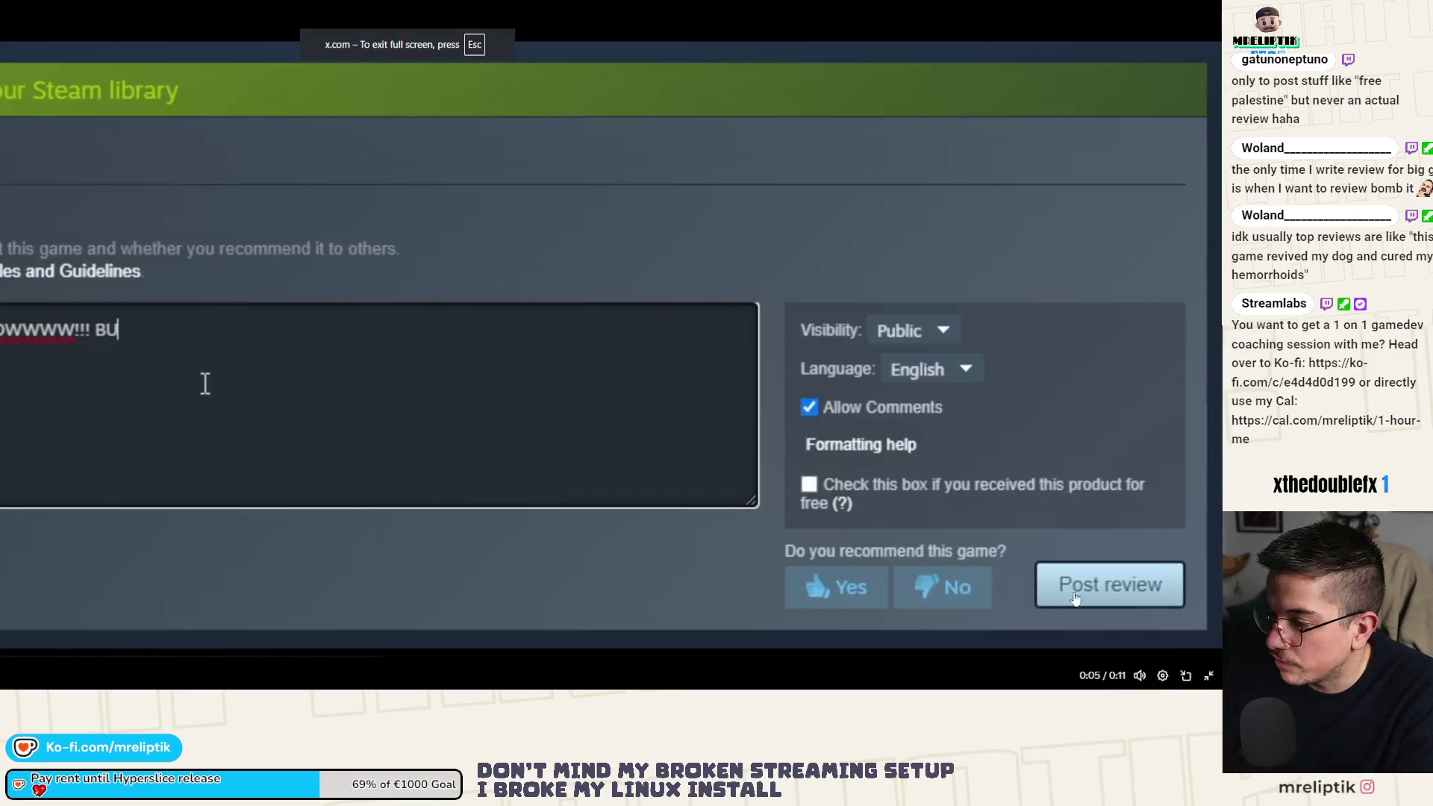
click(1210, 678)
scroll(418, 347, up, 7)
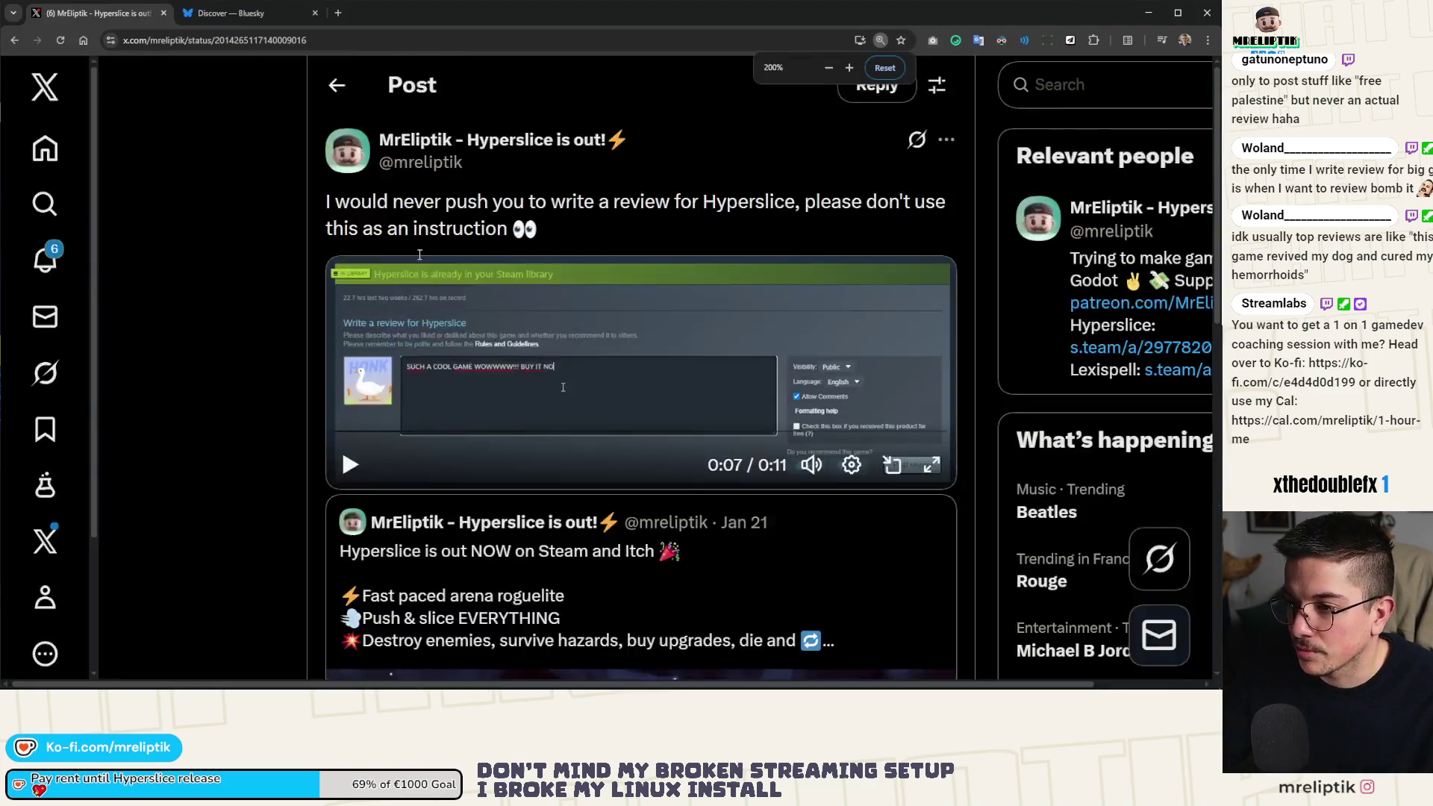
scroll(418, 348, down, 3)
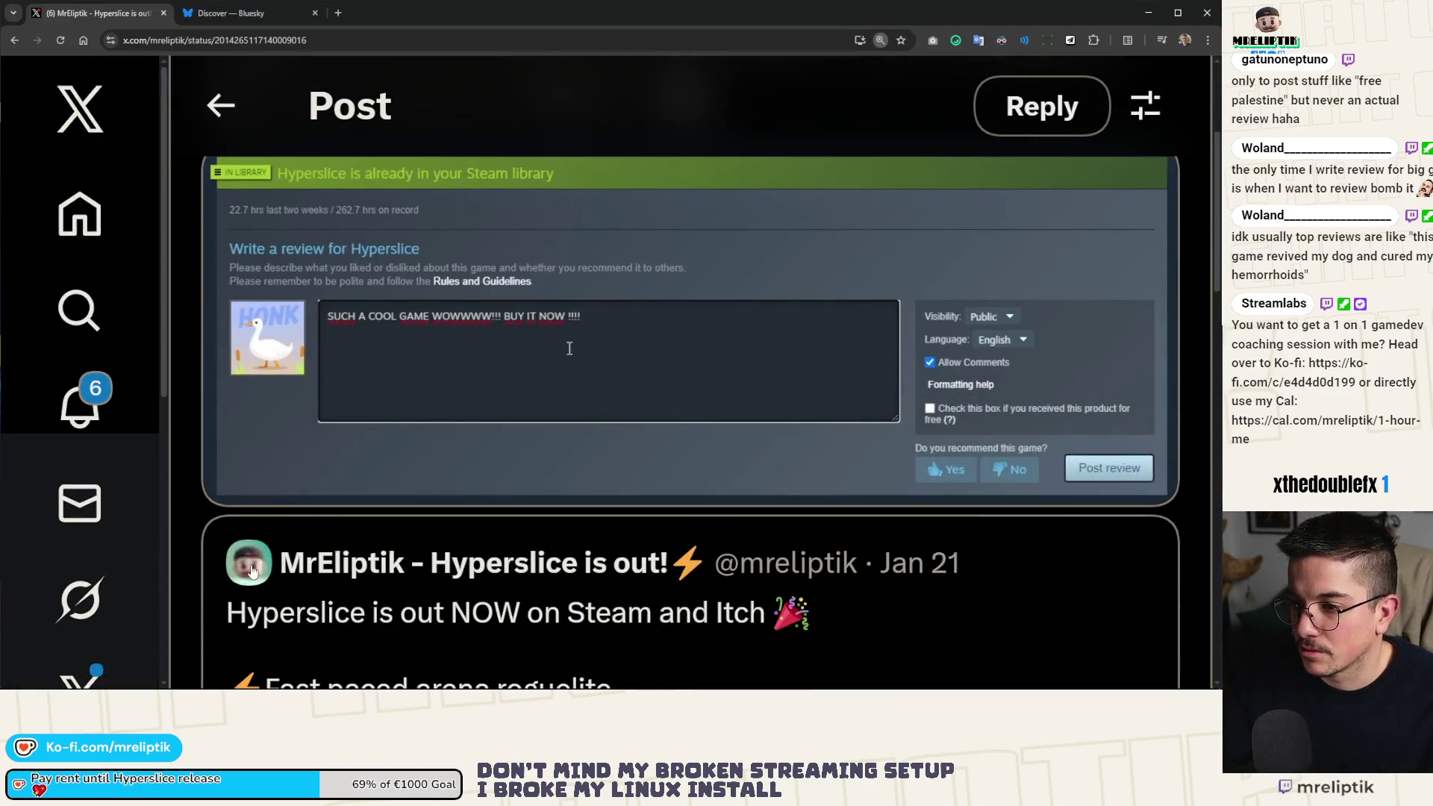
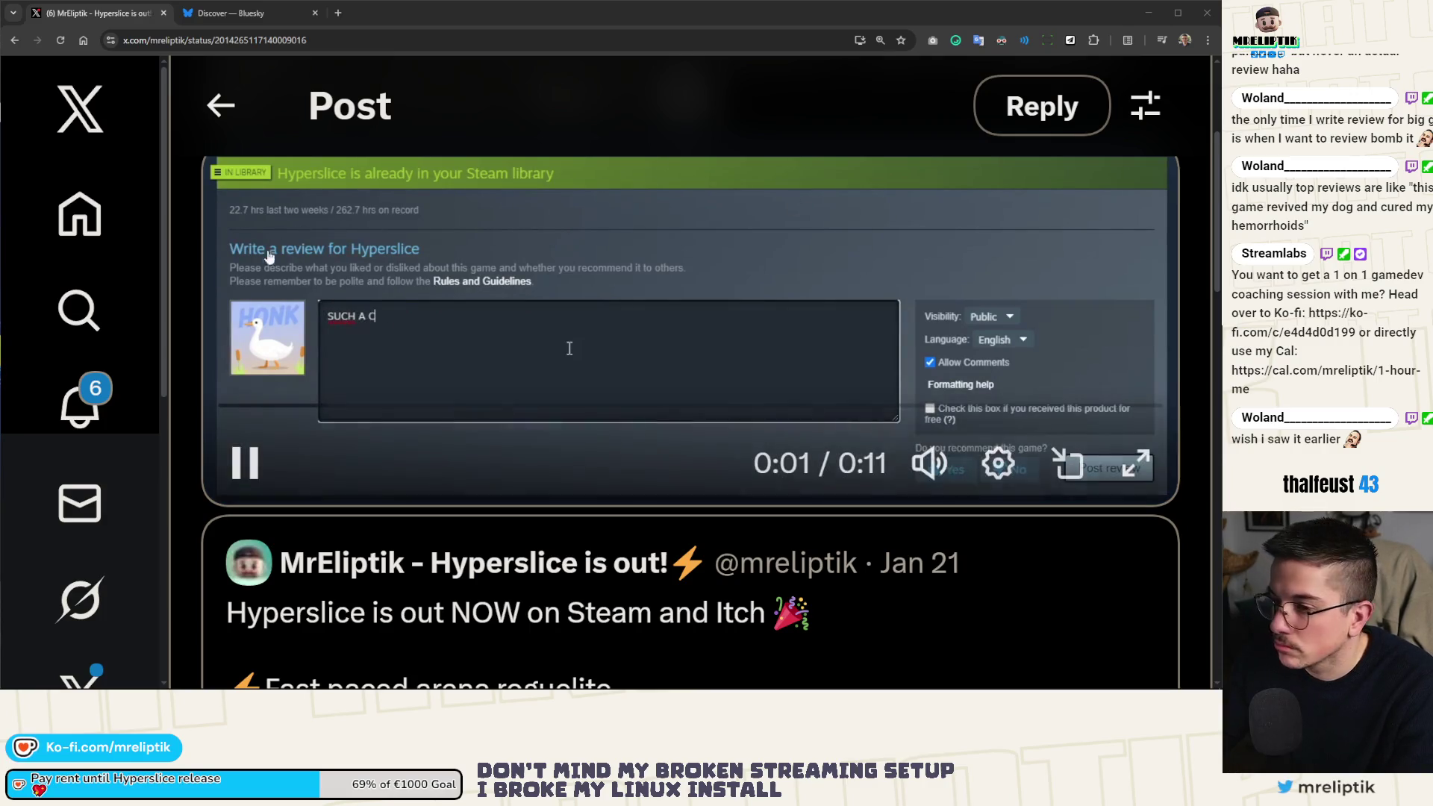
Zoom the X page out and repost the Hyperslice launch post.
key(ctrl+minus)
key(ctrl+minus)
key(ctrl+minus)
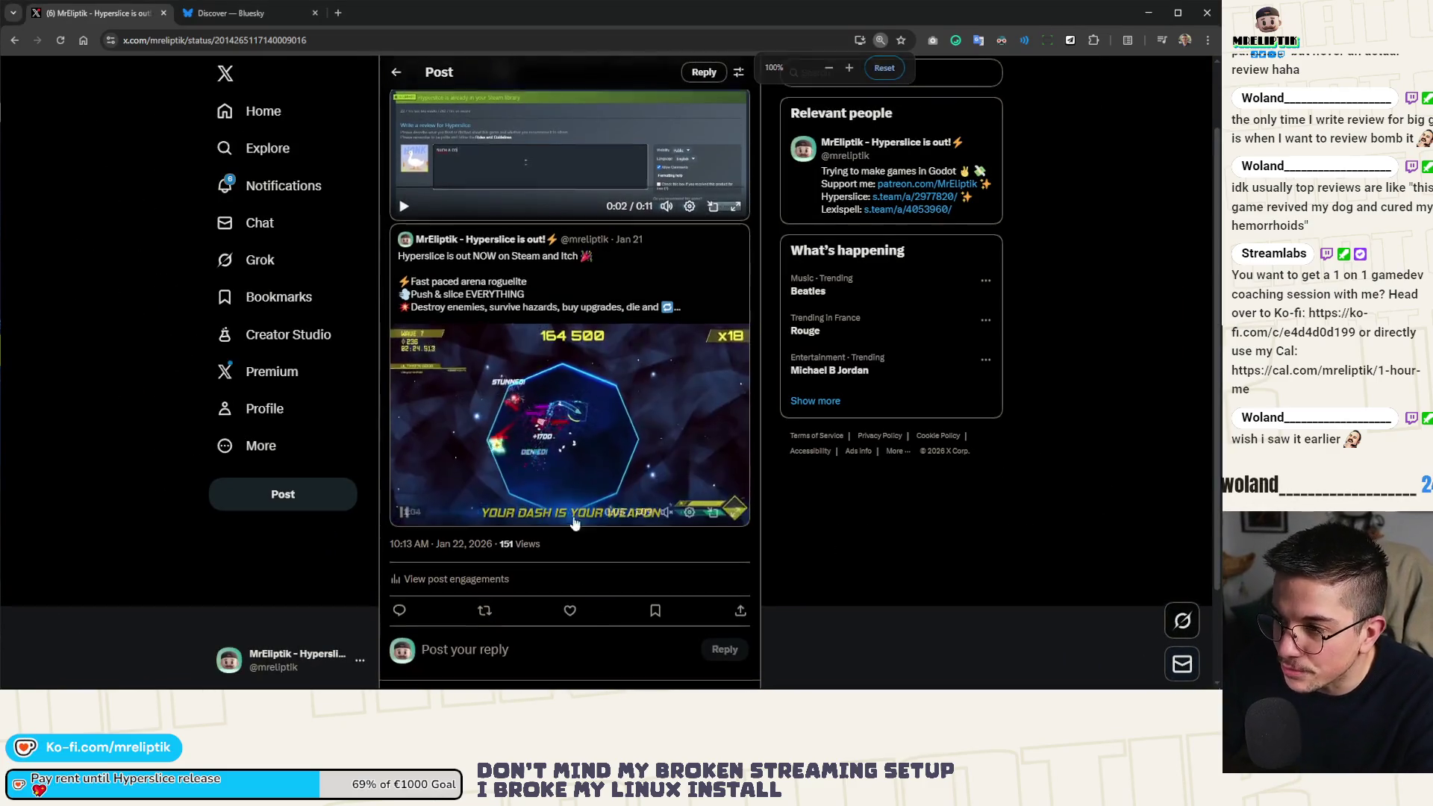
scroll(579, 641, down, 3)
click(485, 503)
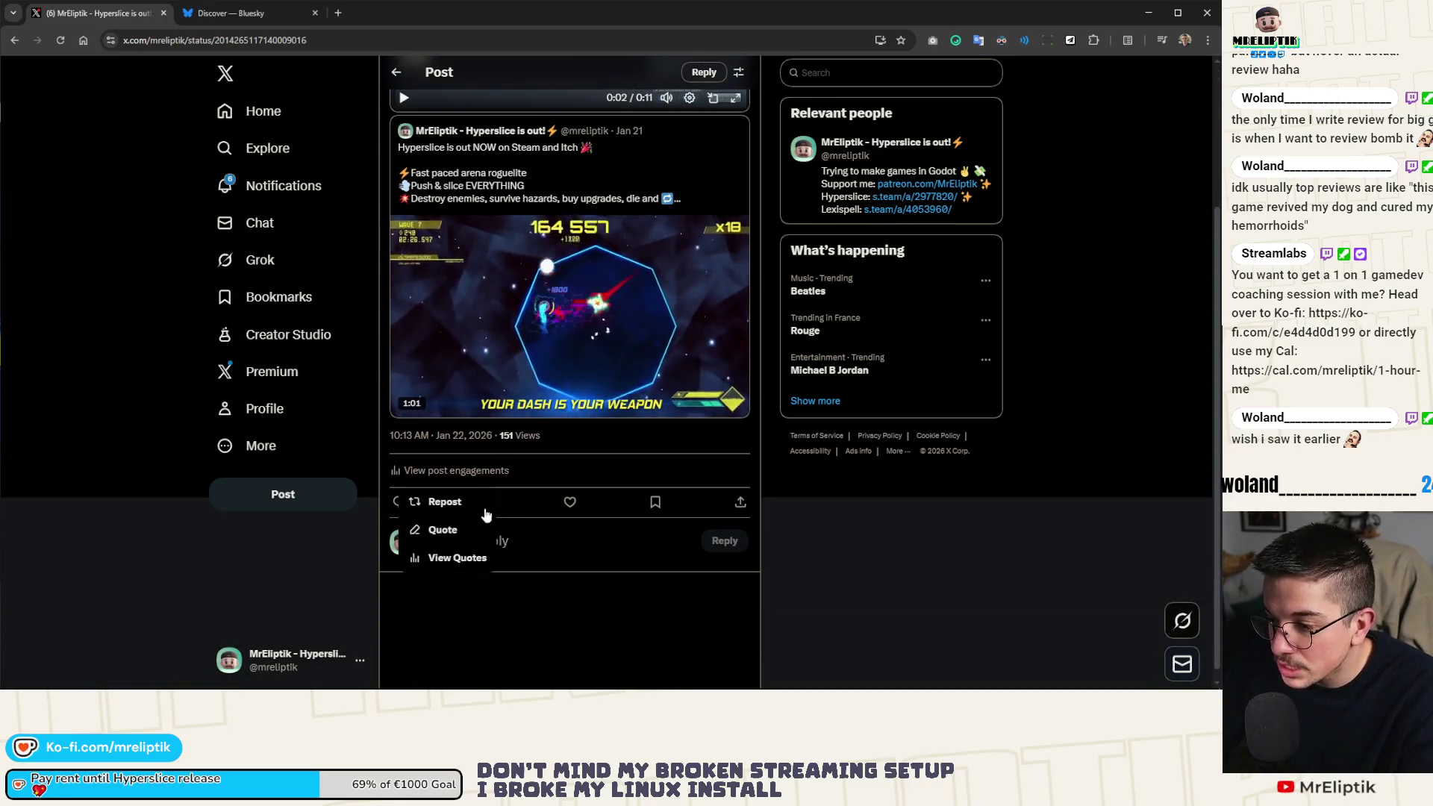
click(477, 500)
Like the 'Let's go! Best feeling ever. GOOD LUCK!' reply in Notifications, view it, then return.
scroll(462, 441, up, 2)
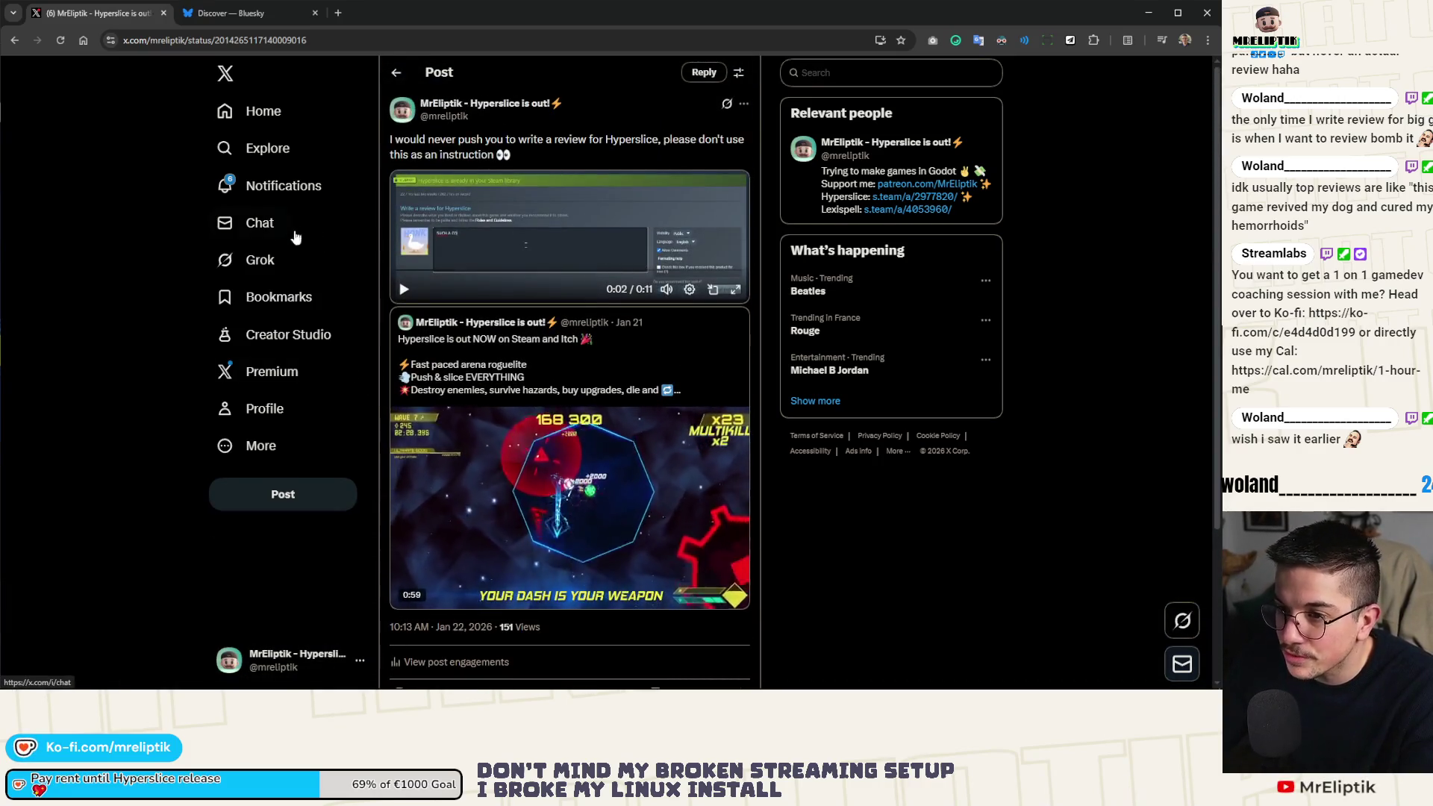
click(279, 196)
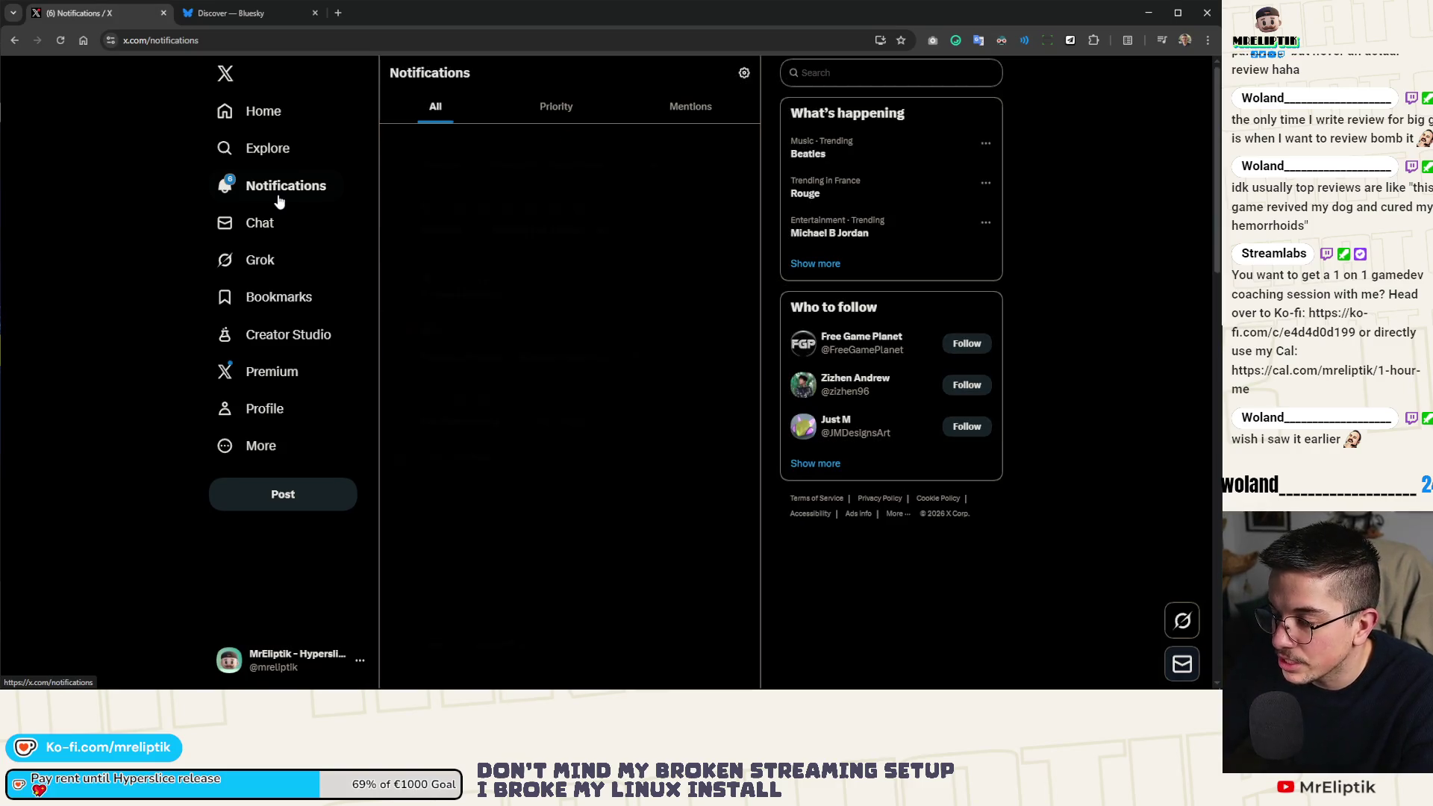
scroll(439, 466, down, 3)
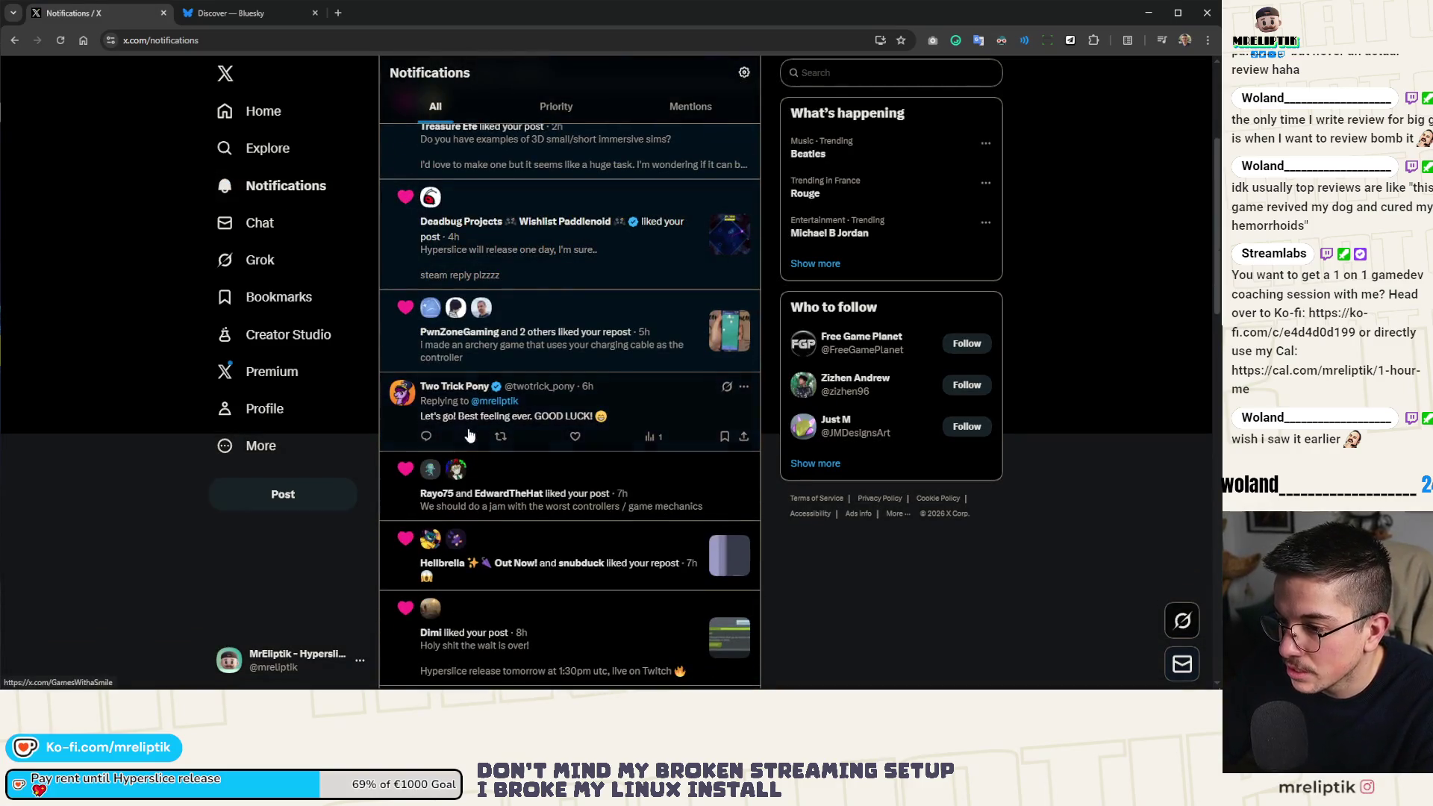
click(573, 438)
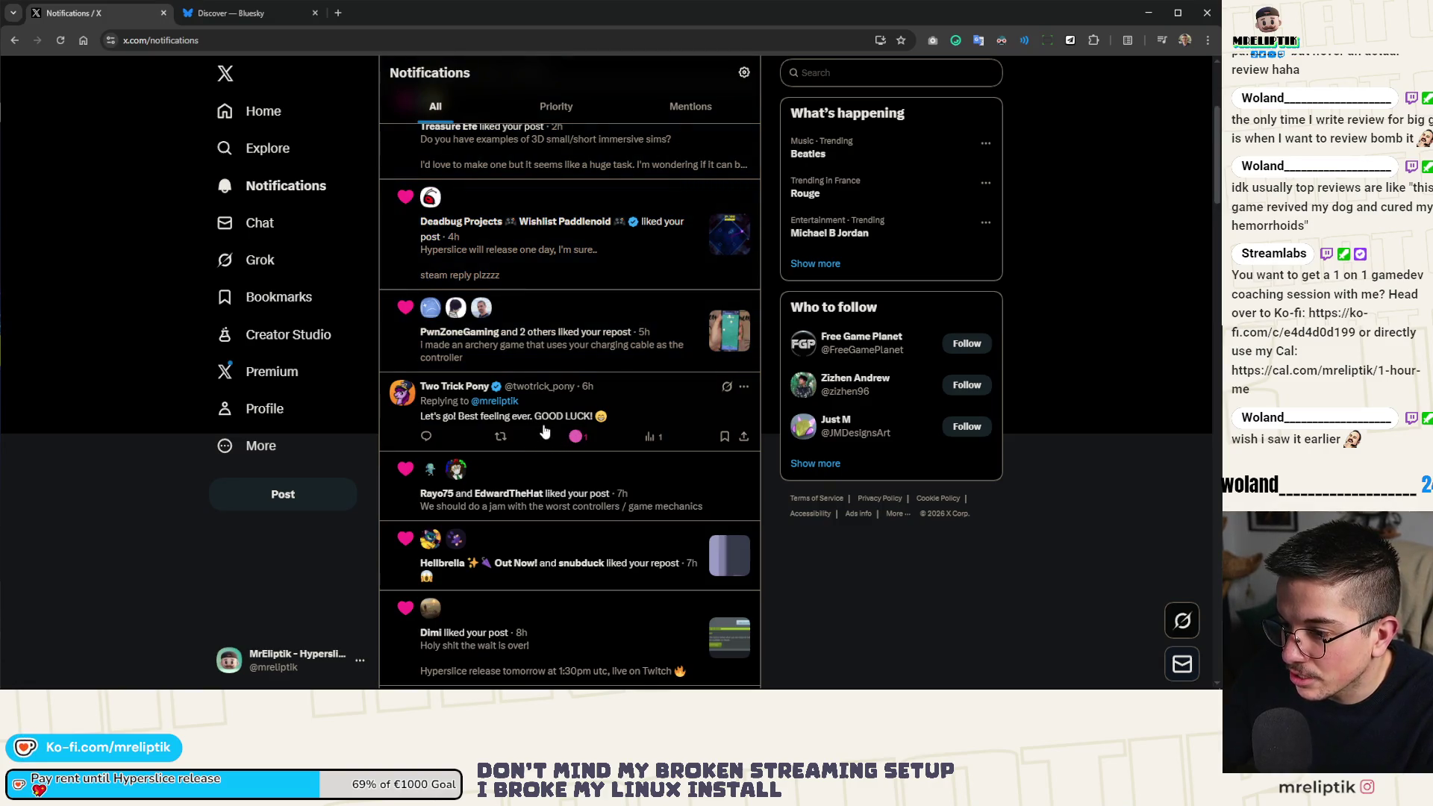
click(543, 431)
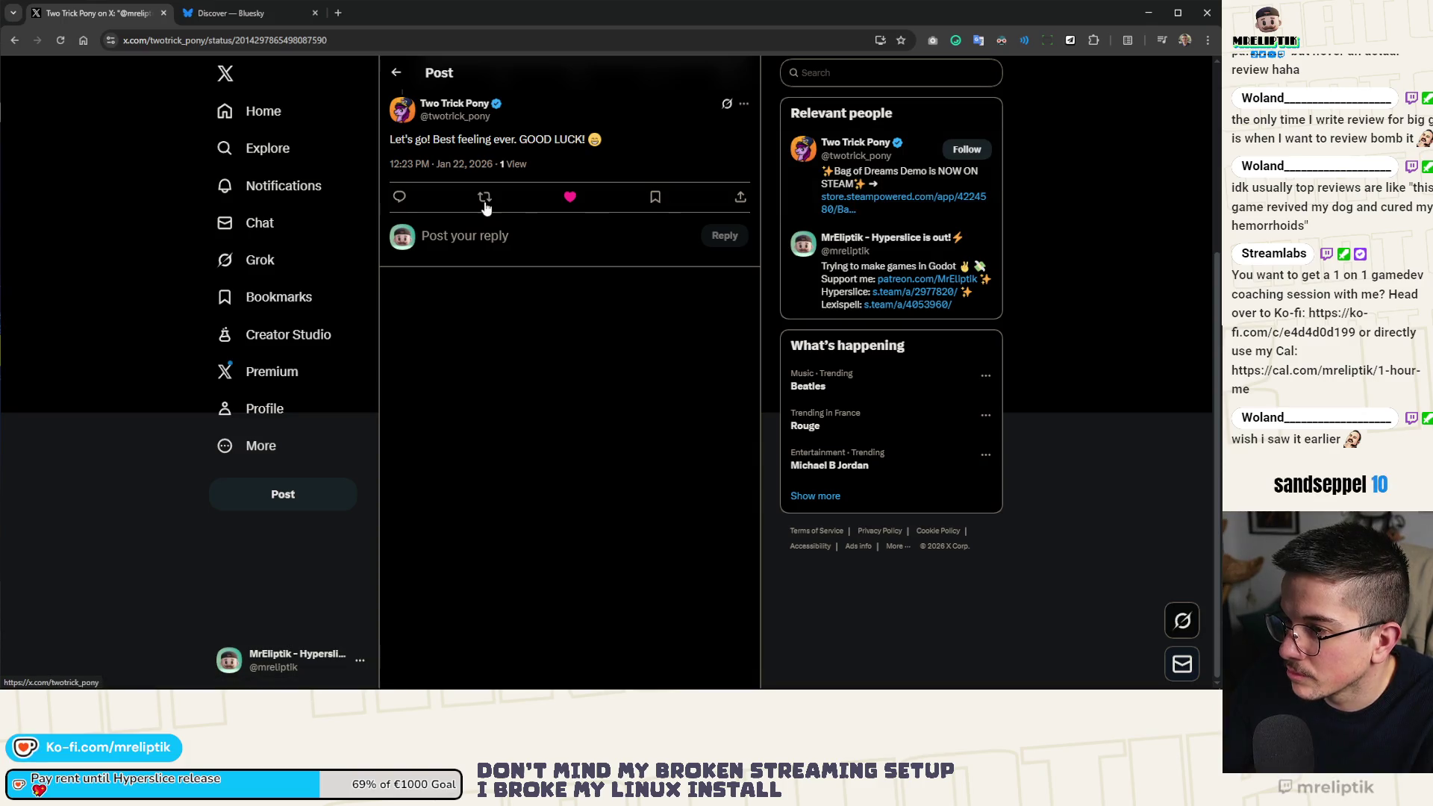
click(396, 72)
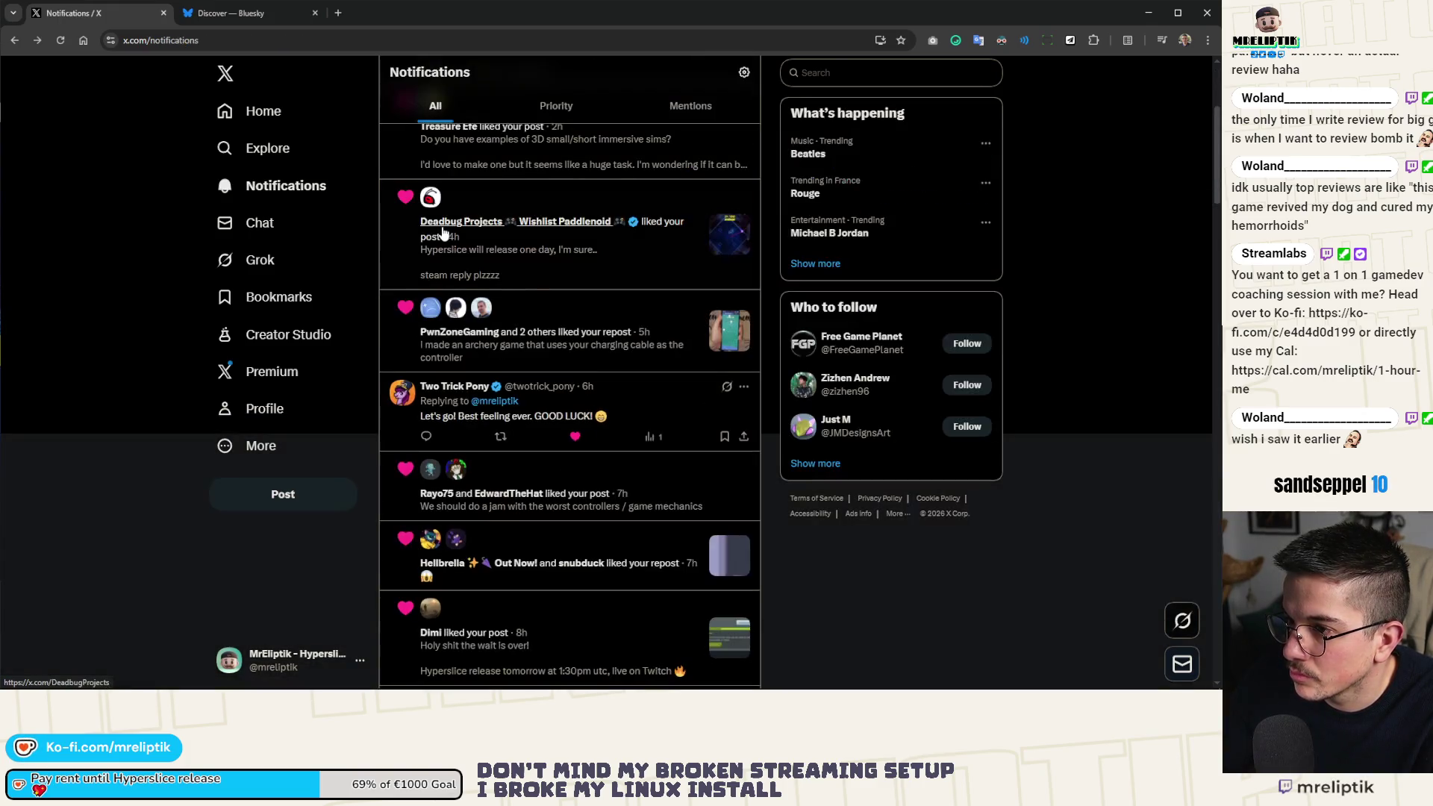
scroll(531, 291, up, 3)
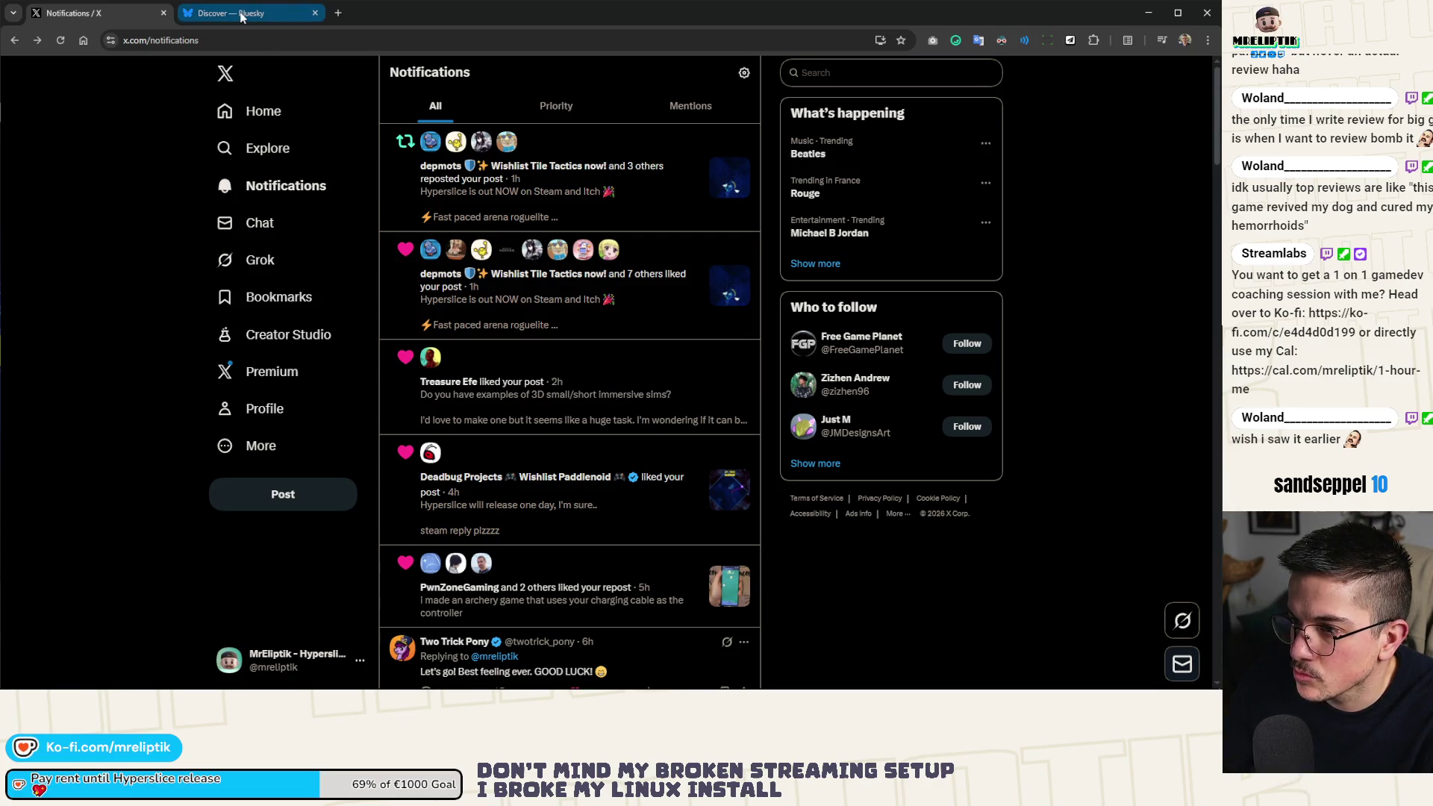
Like the Bluesky reply about instablocking scam messages in Notifications.
click(240, 16)
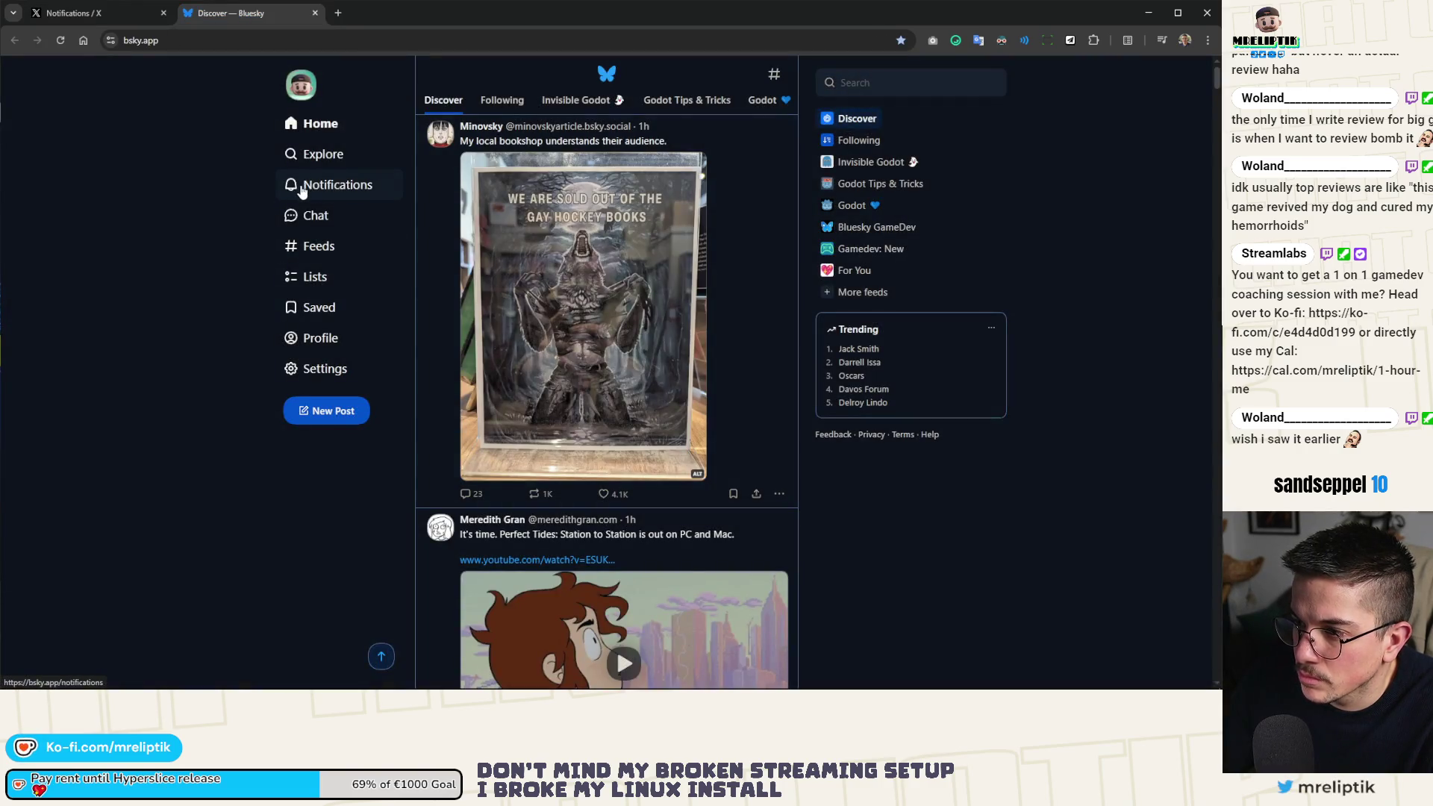
click(302, 191)
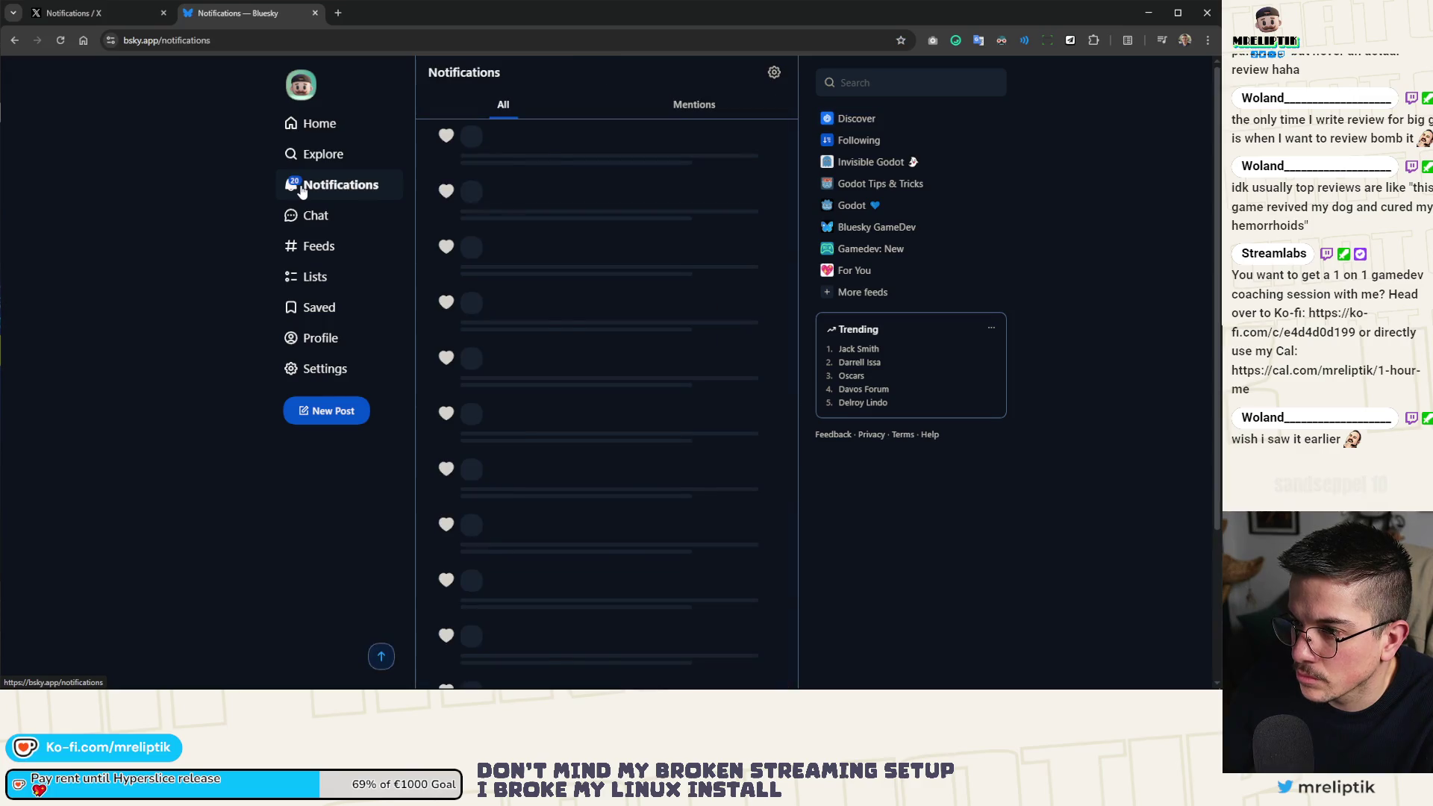
scroll(444, 331, down, 10)
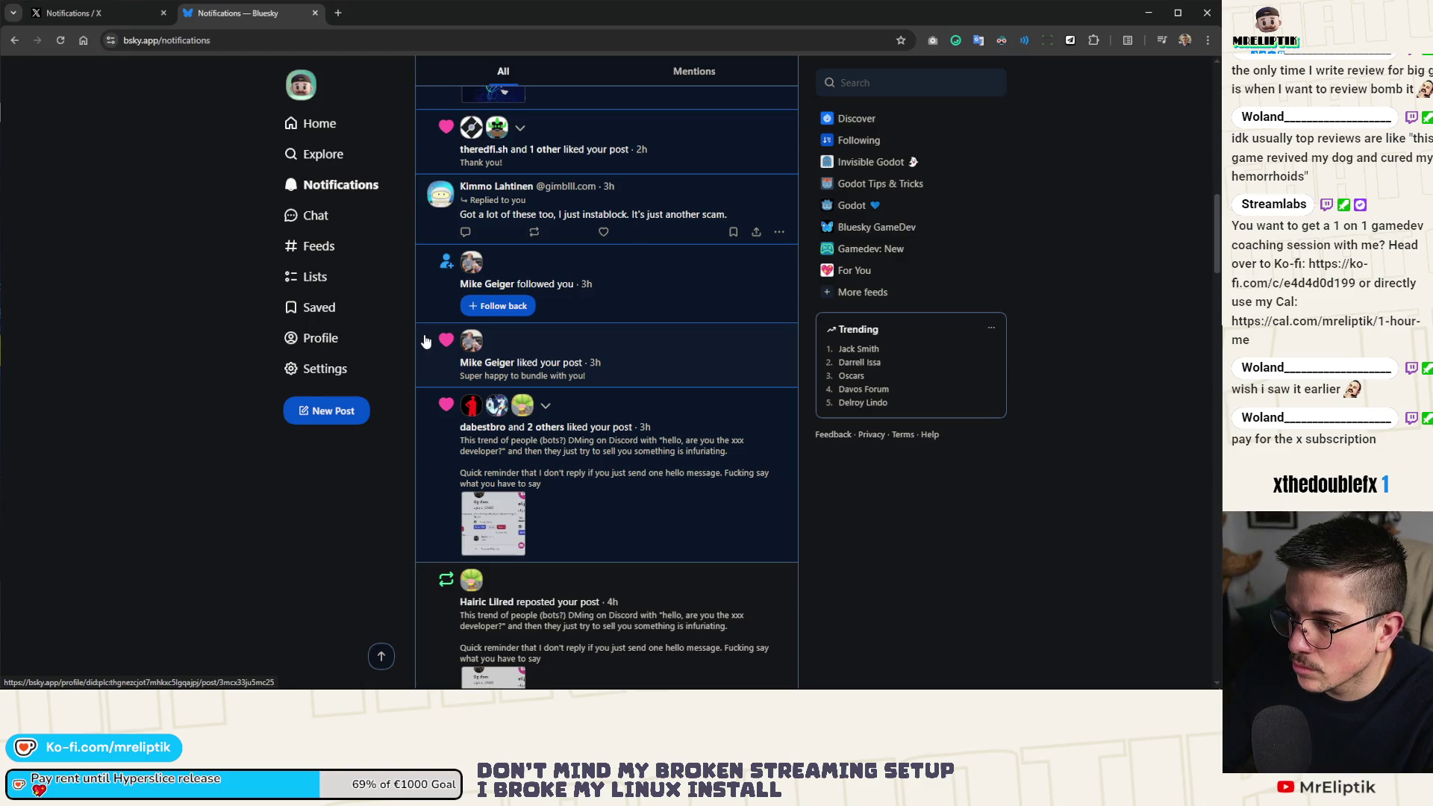
click(604, 232)
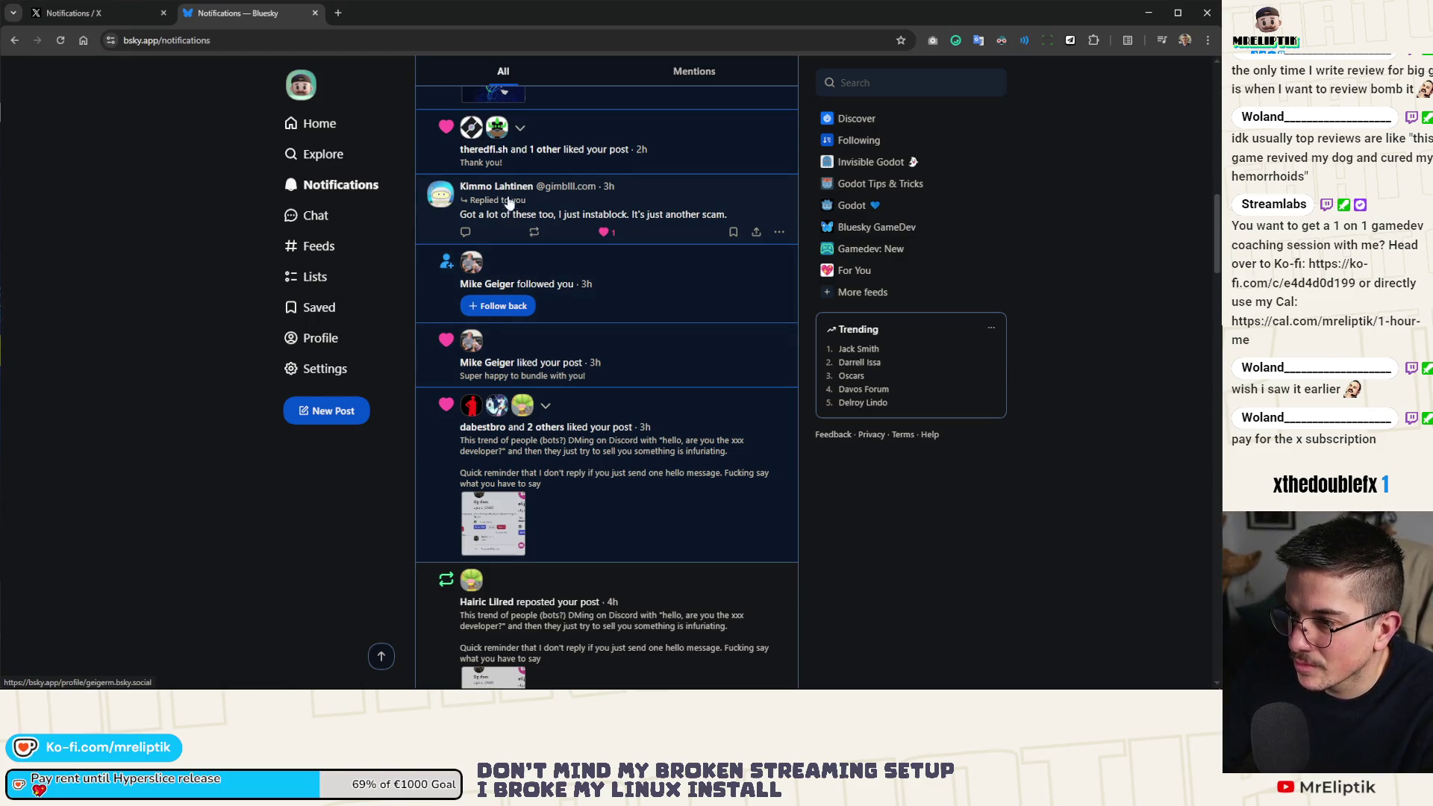
Return to the Bluesky Discover feed and bring the Godot editor with the running game forward.
scroll(463, 339, up, 2)
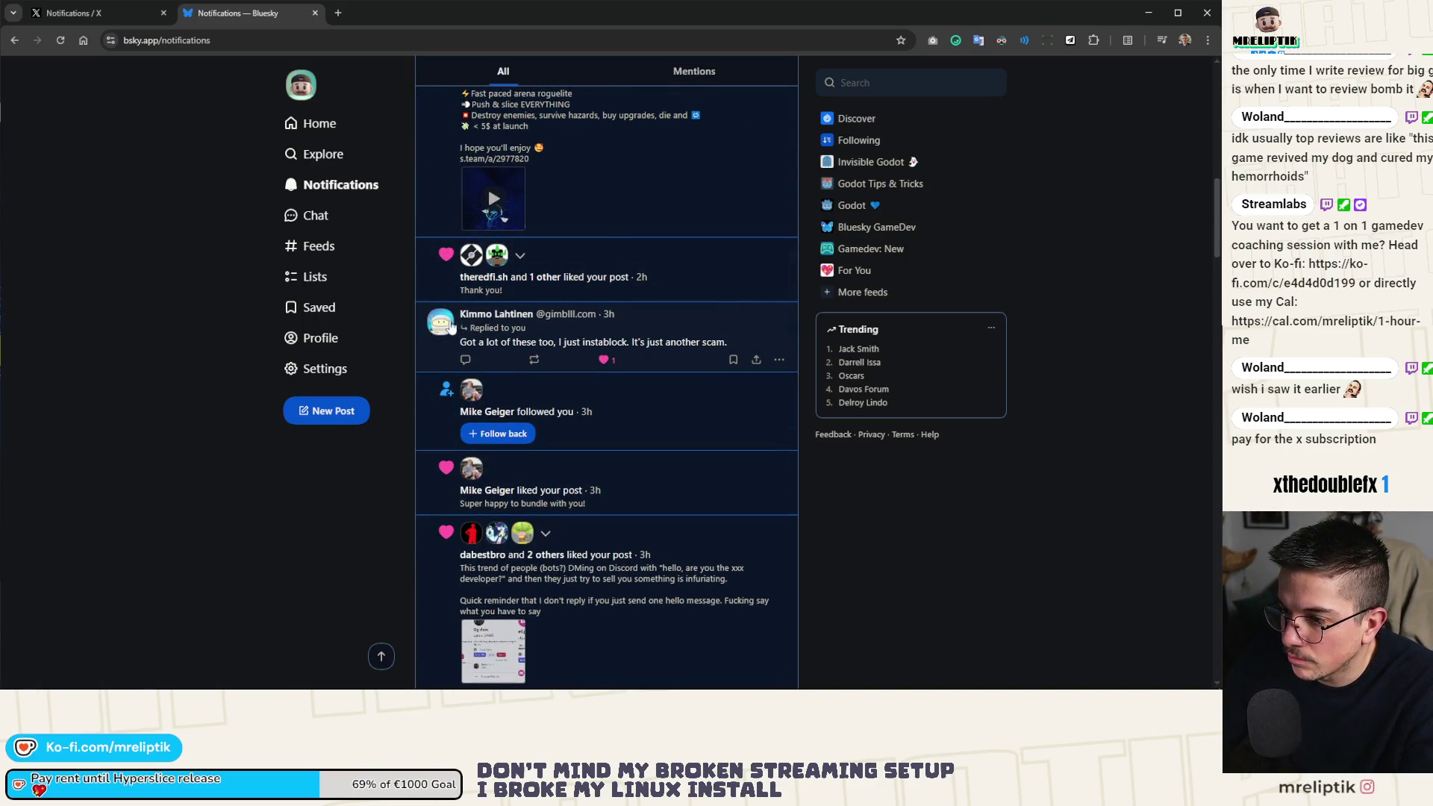
scroll(485, 336, up, 5)
scroll(513, 330, up, 5)
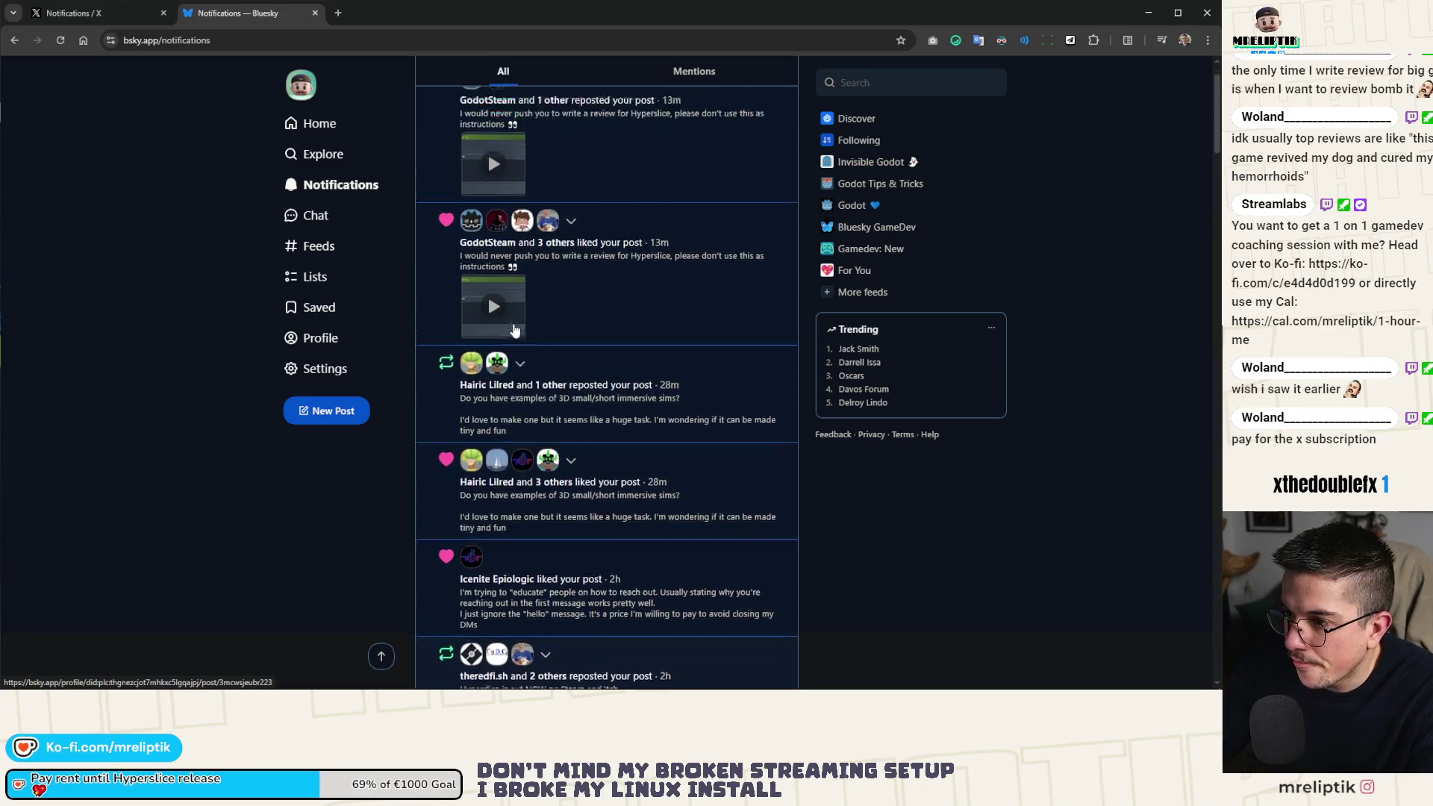
click(313, 123)
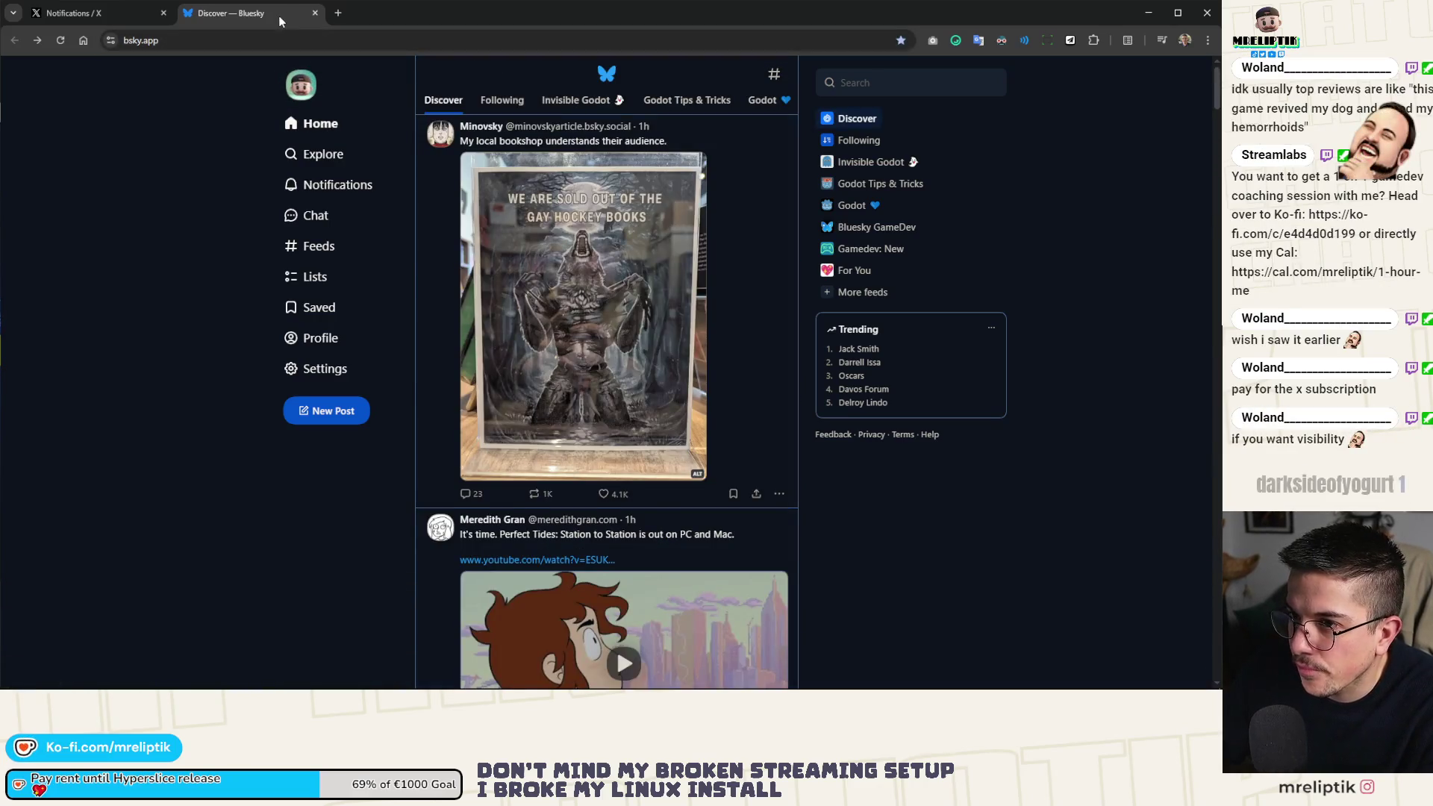
click(89, 12)
key(alt+Tab)
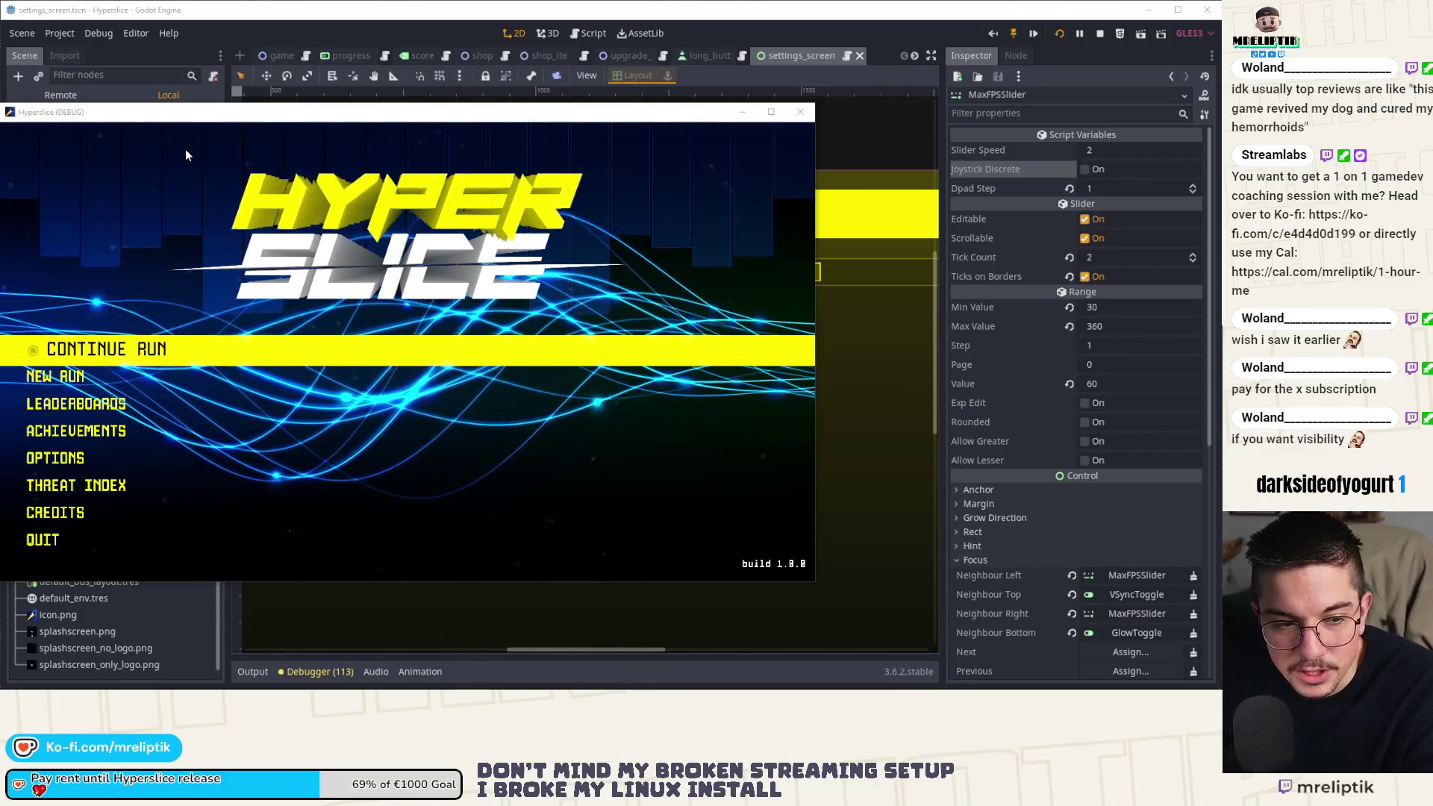
Open the game's Options video settings and turn VSync off.
click(216, 258)
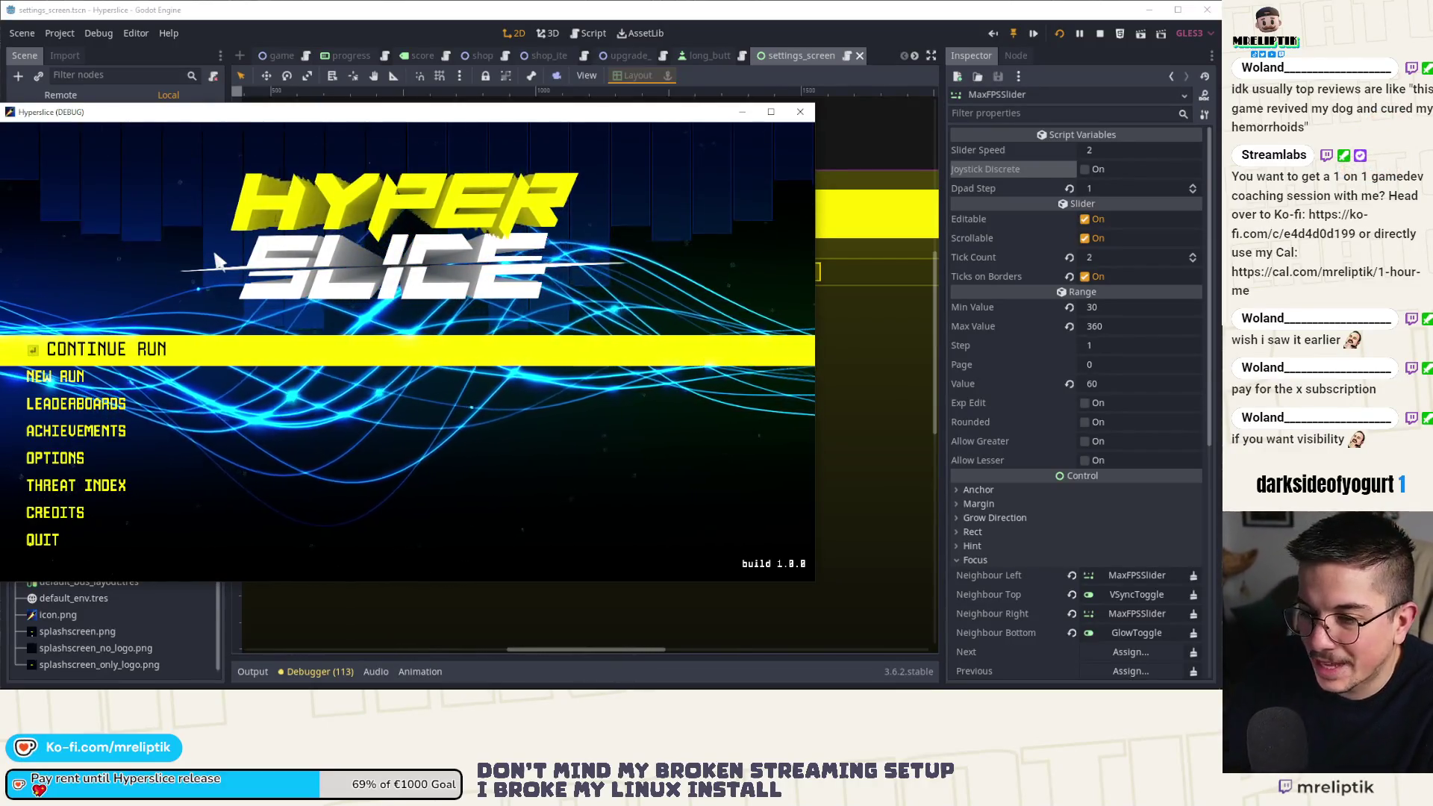
key(Down)
key(Down)
key(Down)
key(Return)
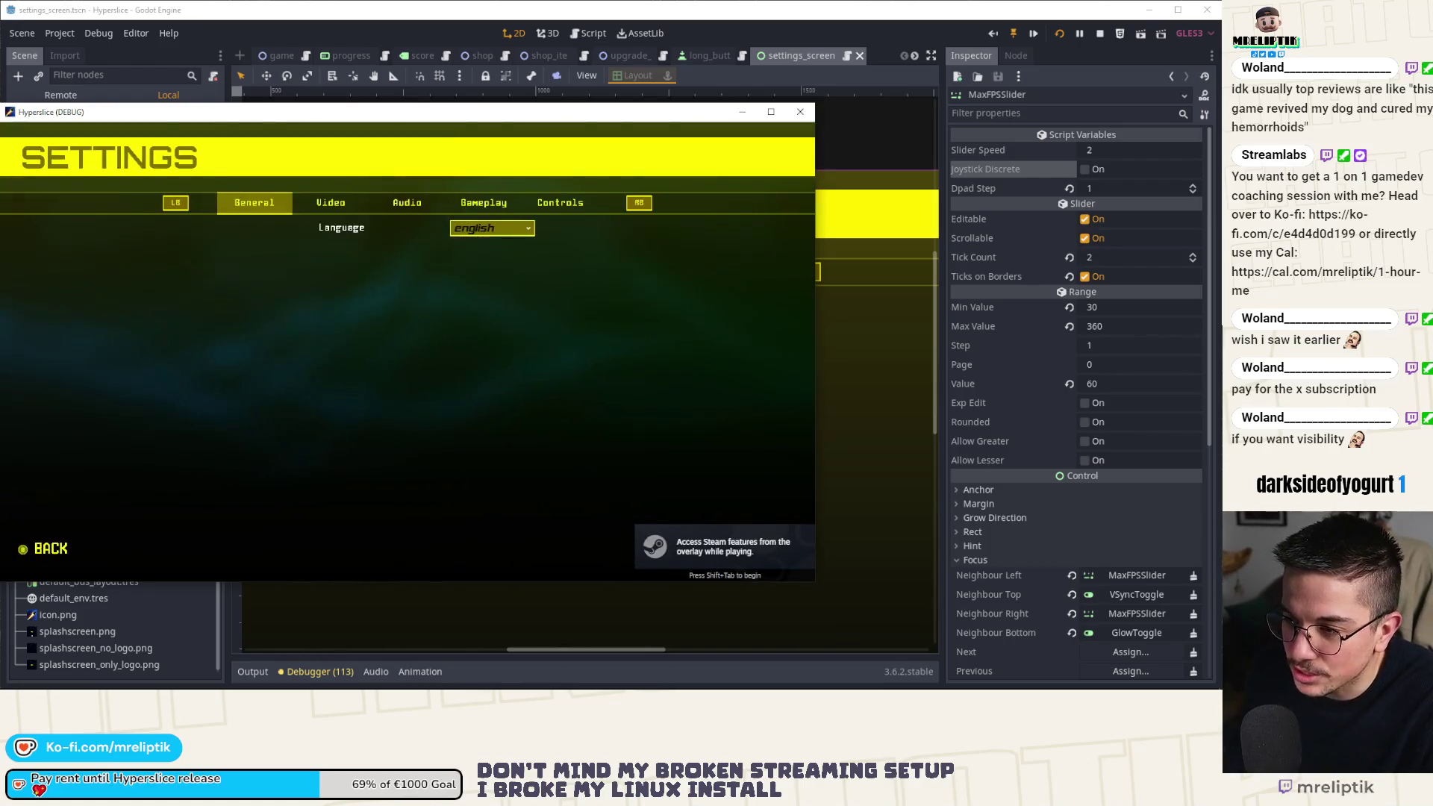
key(Down)
key(Return)
Adjust MAX_FPS to 75, toggle VSync back on, and close the game window.
key(Right)
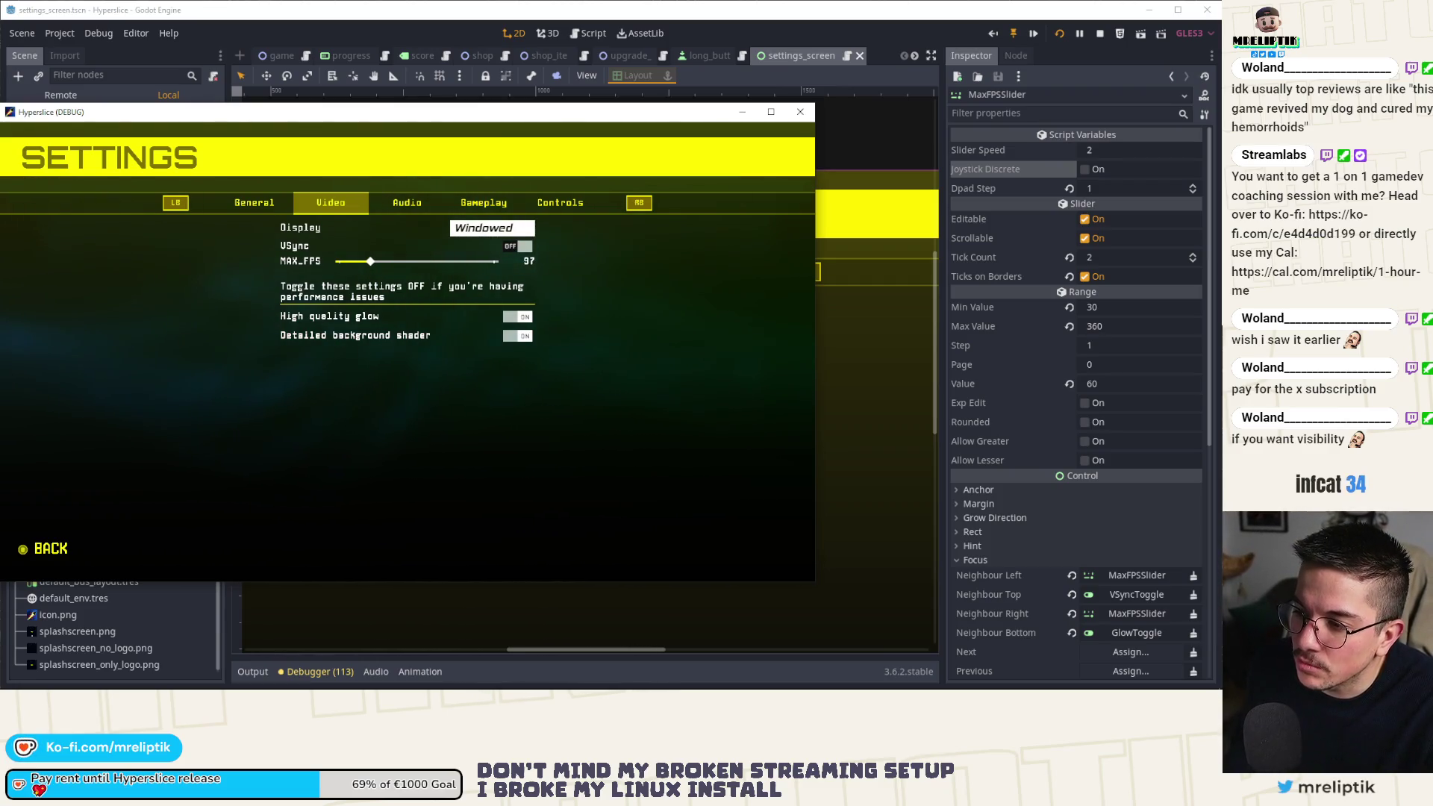
key(Left)
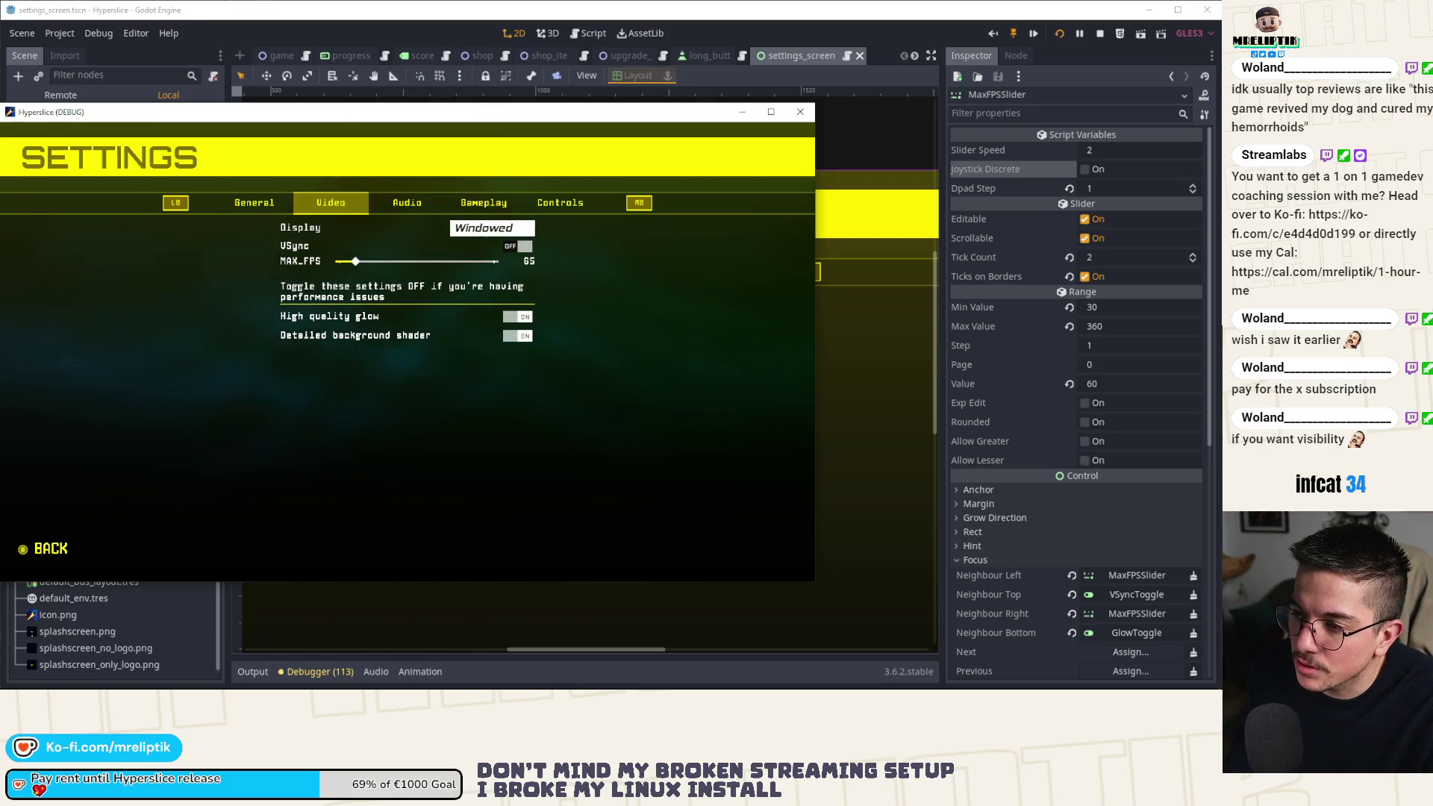
key(Left)
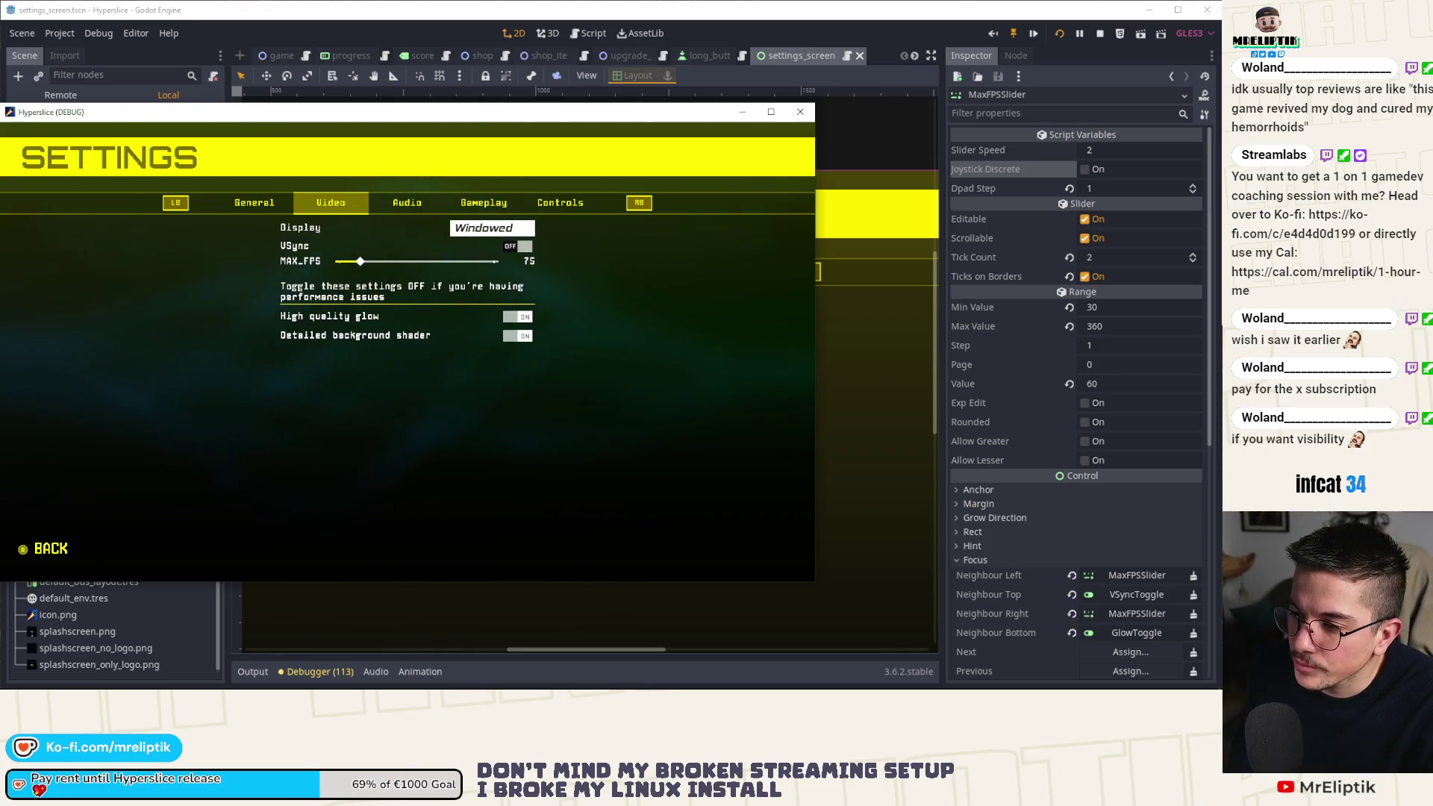
key(Up)
key(Return)
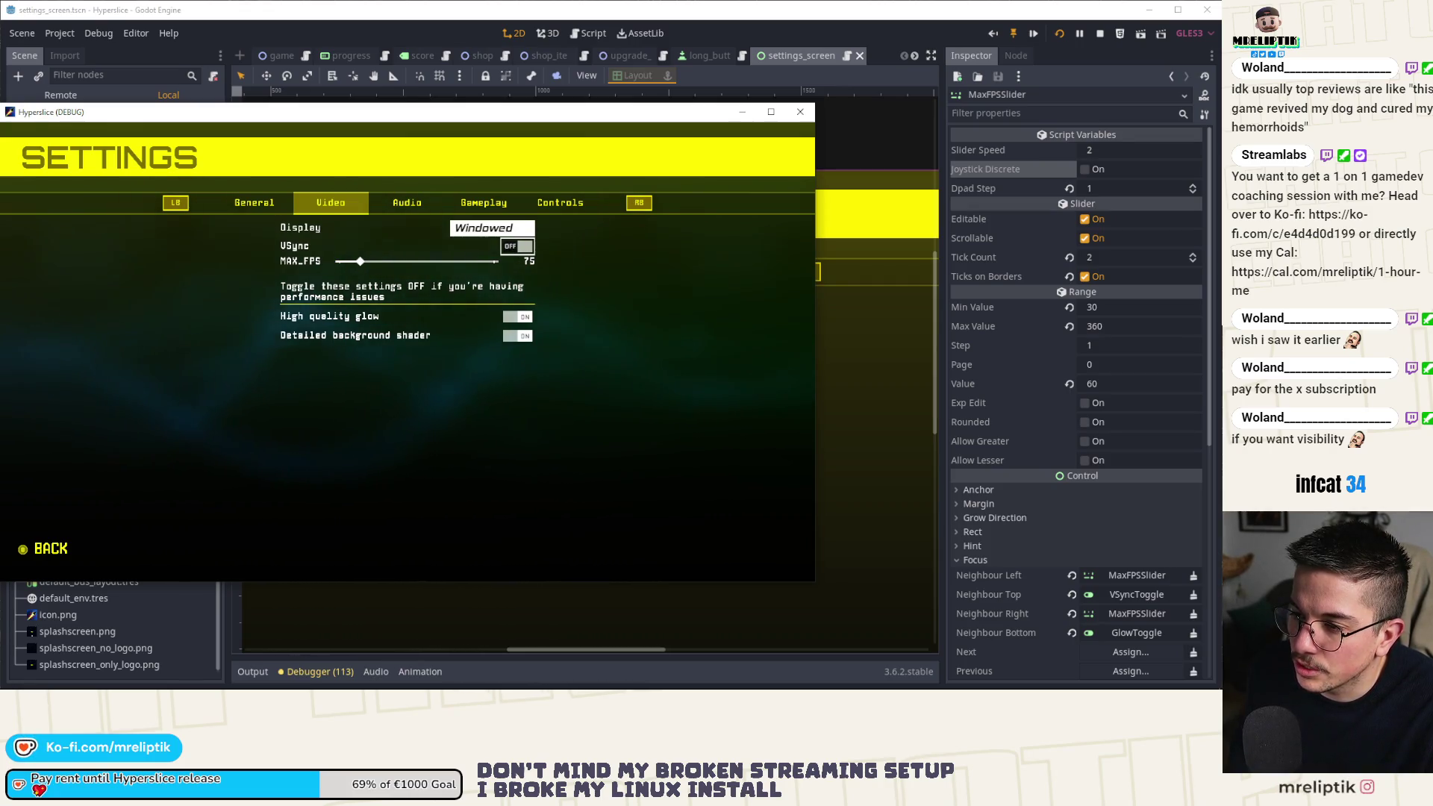
key(Up)
key(Return)
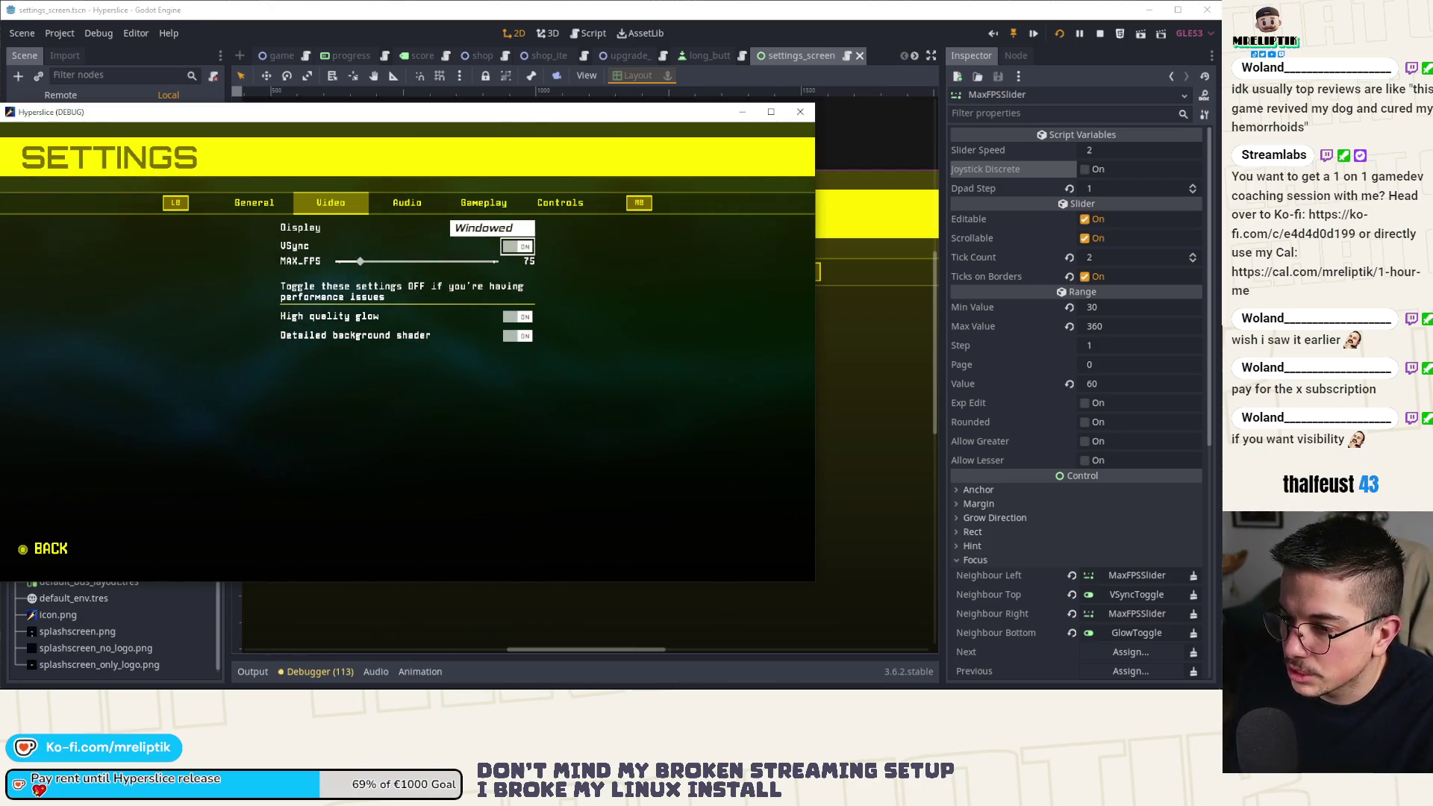
click(800, 112)
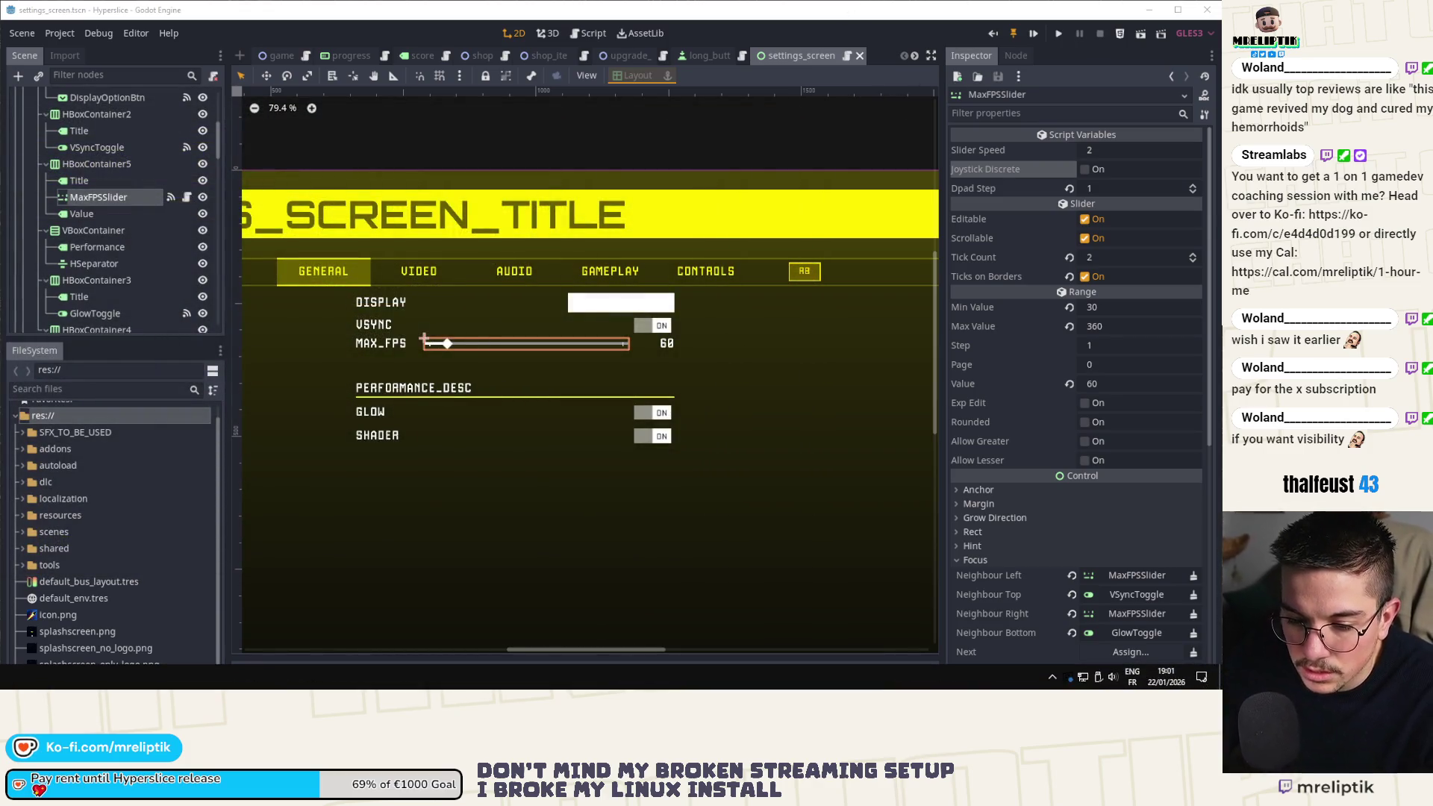
Find the VSYNC row in the localization sheet and insert an empty row below it.
key(alt+Tab)
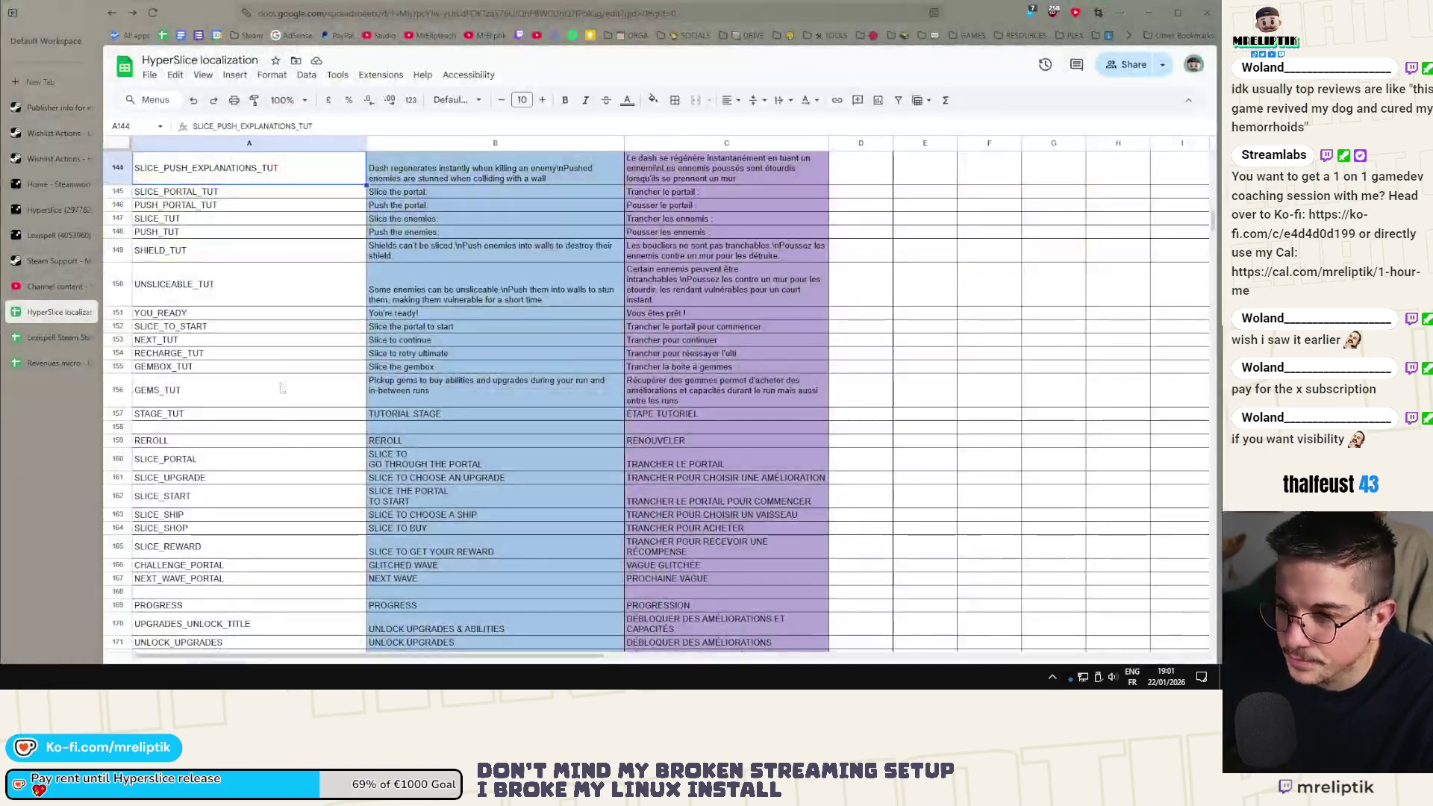
scroll(281, 336, up, 4)
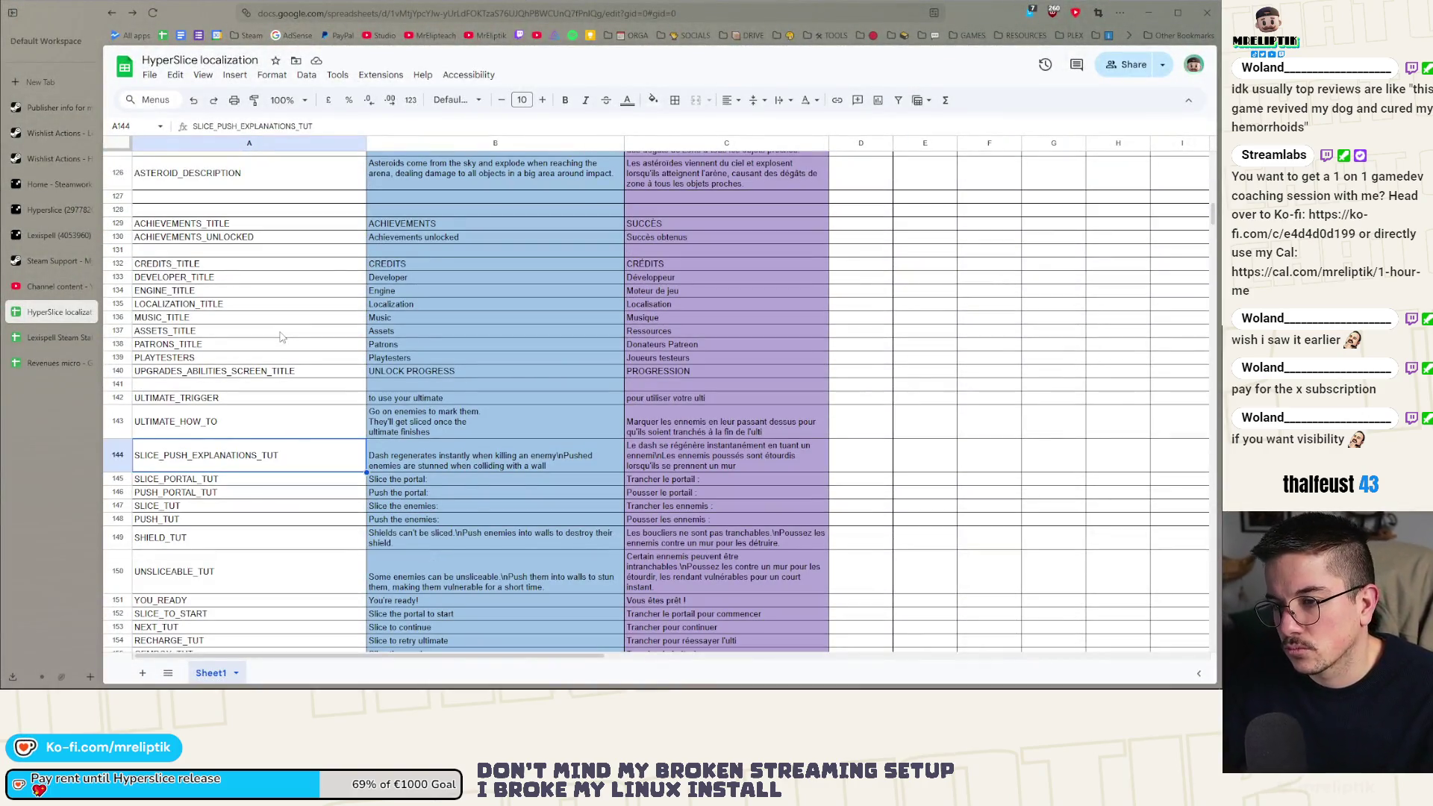
click(282, 337)
key(ctrl+f)
text(vsync)
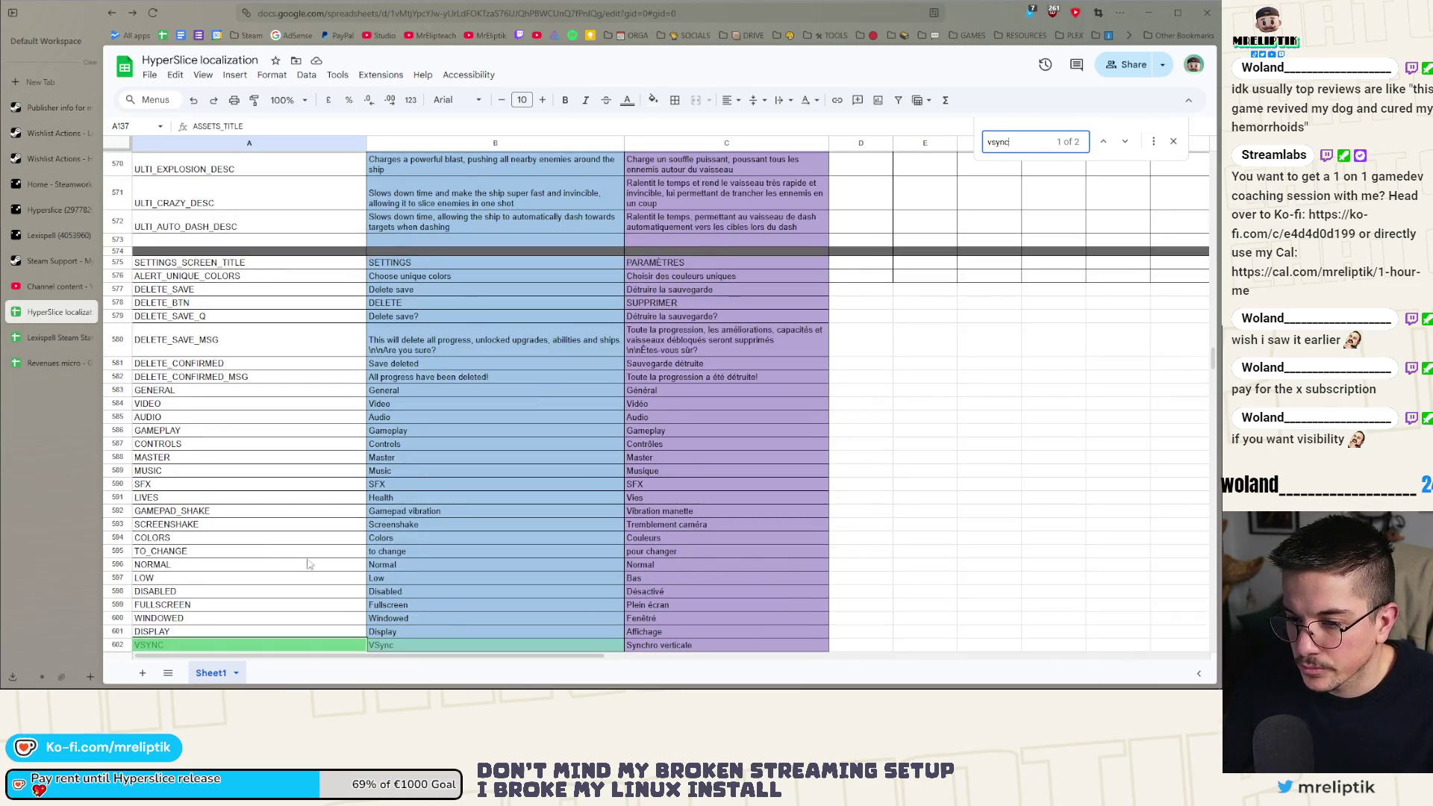
scroll(186, 522, down, 3)
right_click(166, 493)
click(226, 308)
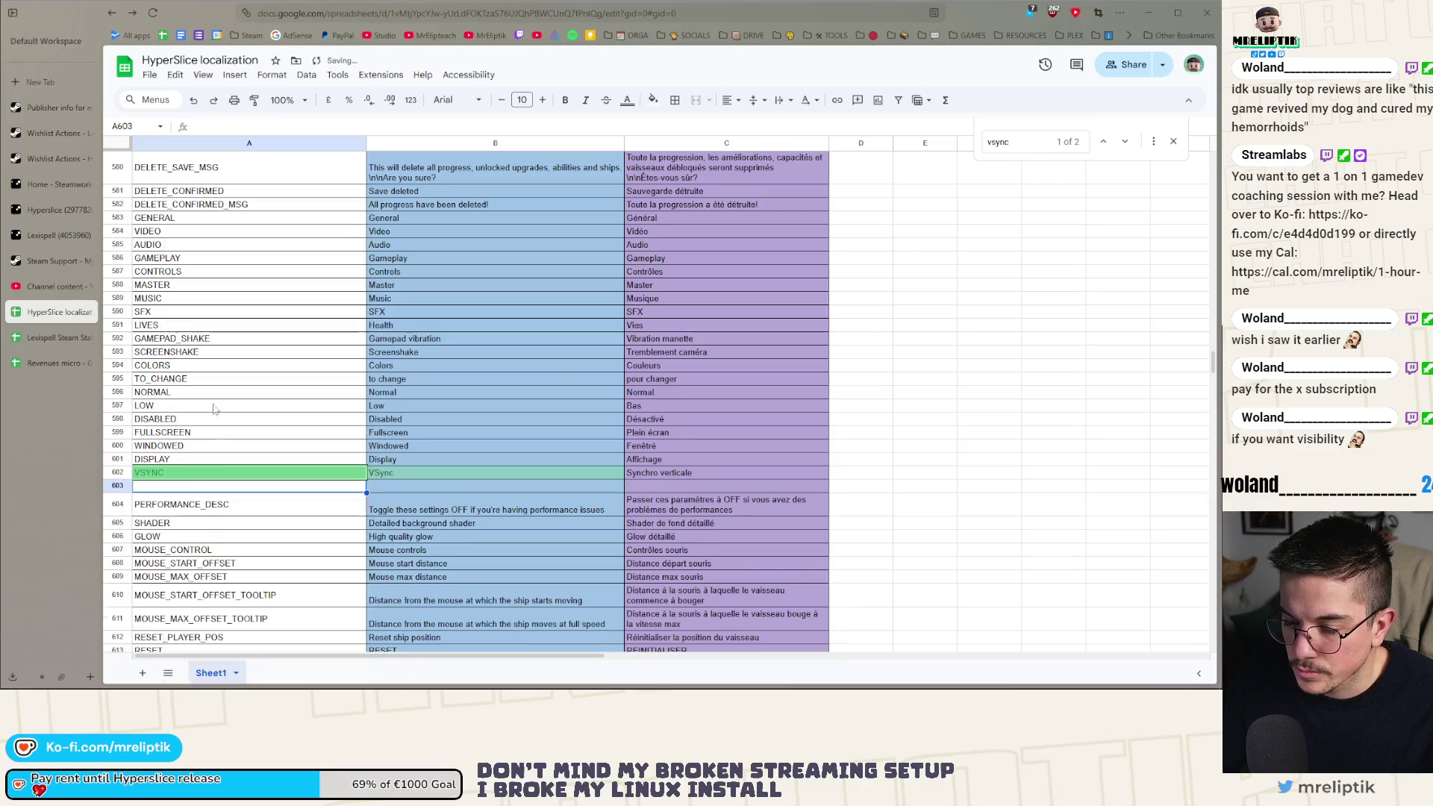
Fill the new row with key MAX_FPS, English 'Max FPS' and French 'FPS maximum'.
double_click(179, 485)
text(MAX_FPS)
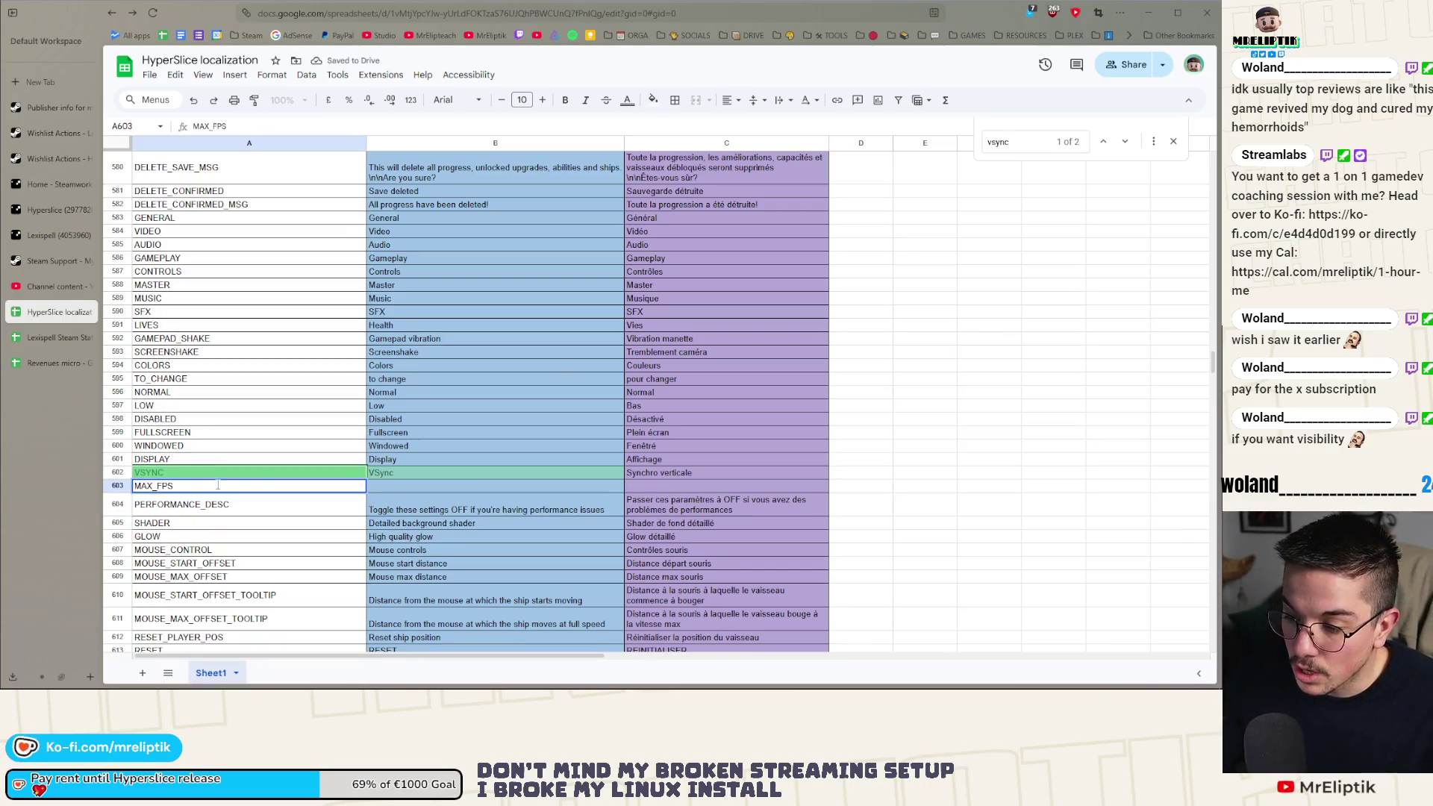
click(409, 485)
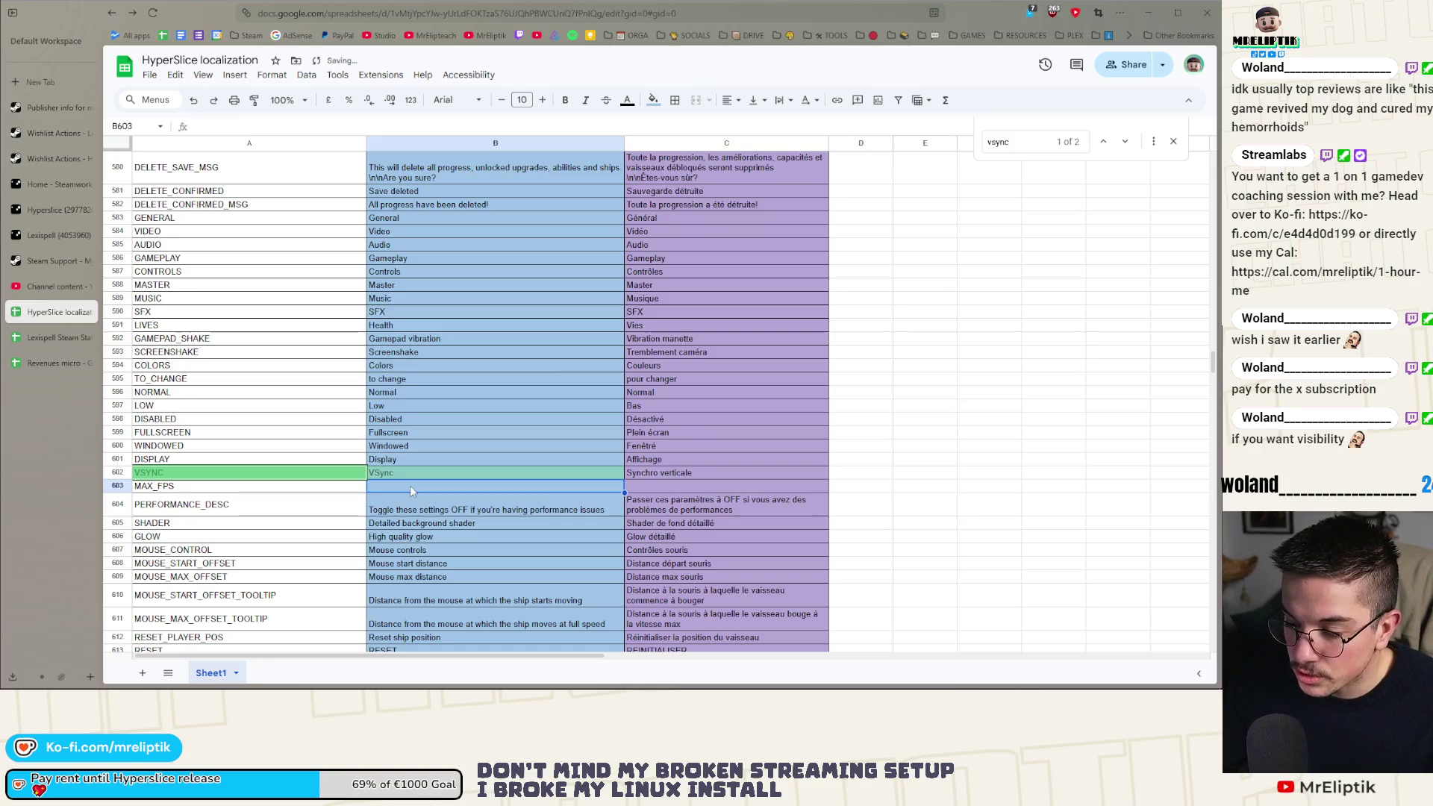
text(Max FPS)
key(Tab)
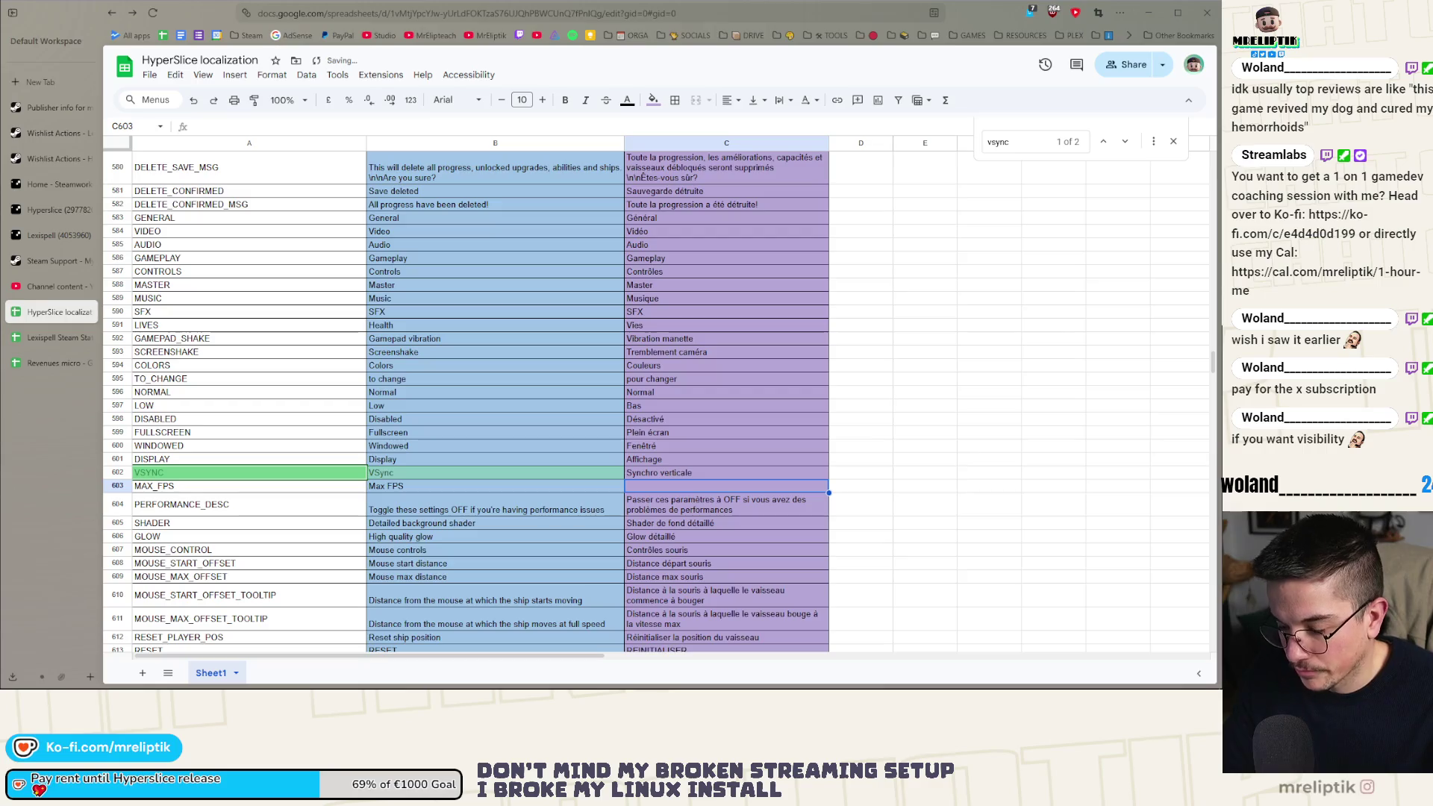
text(FPS maximum)
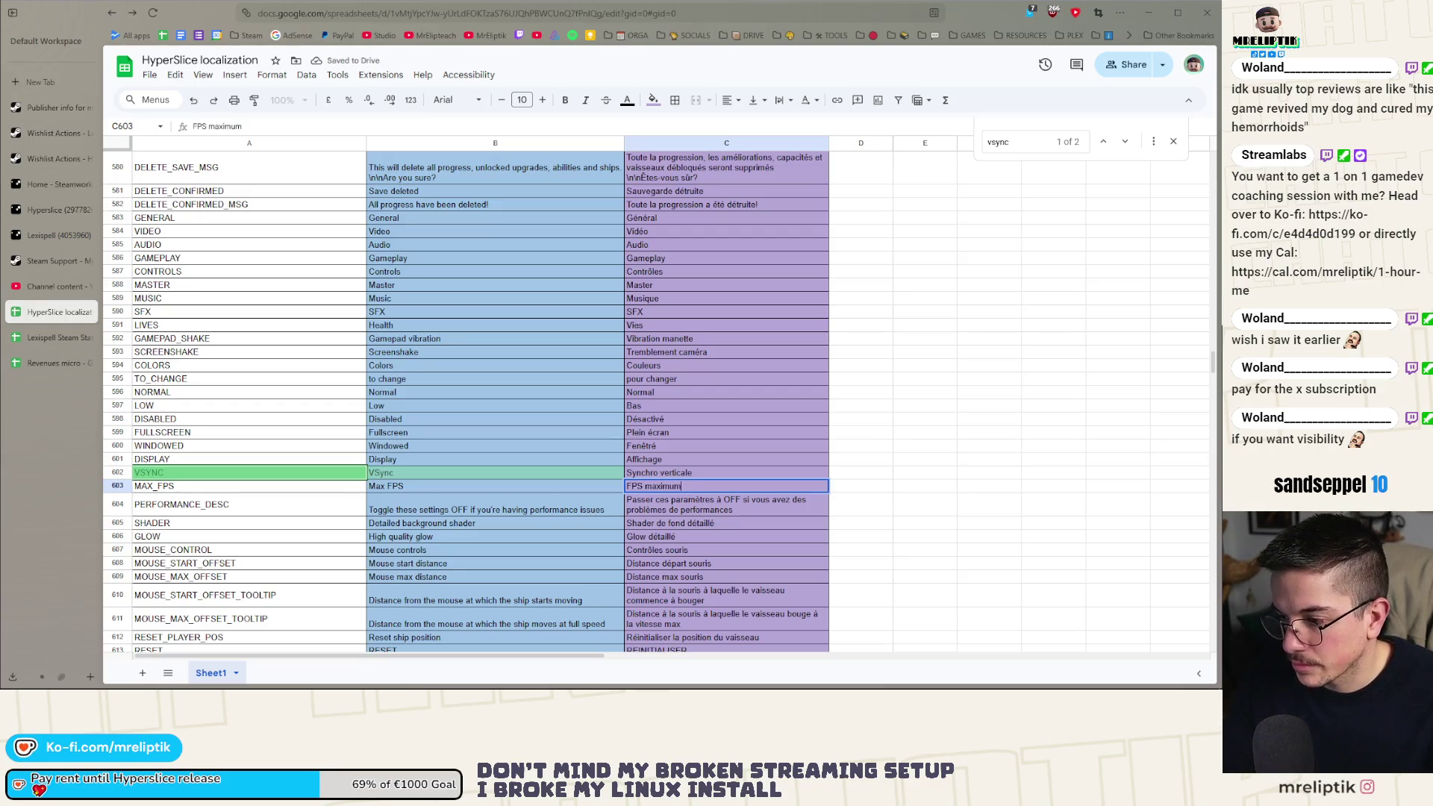
key(Return)
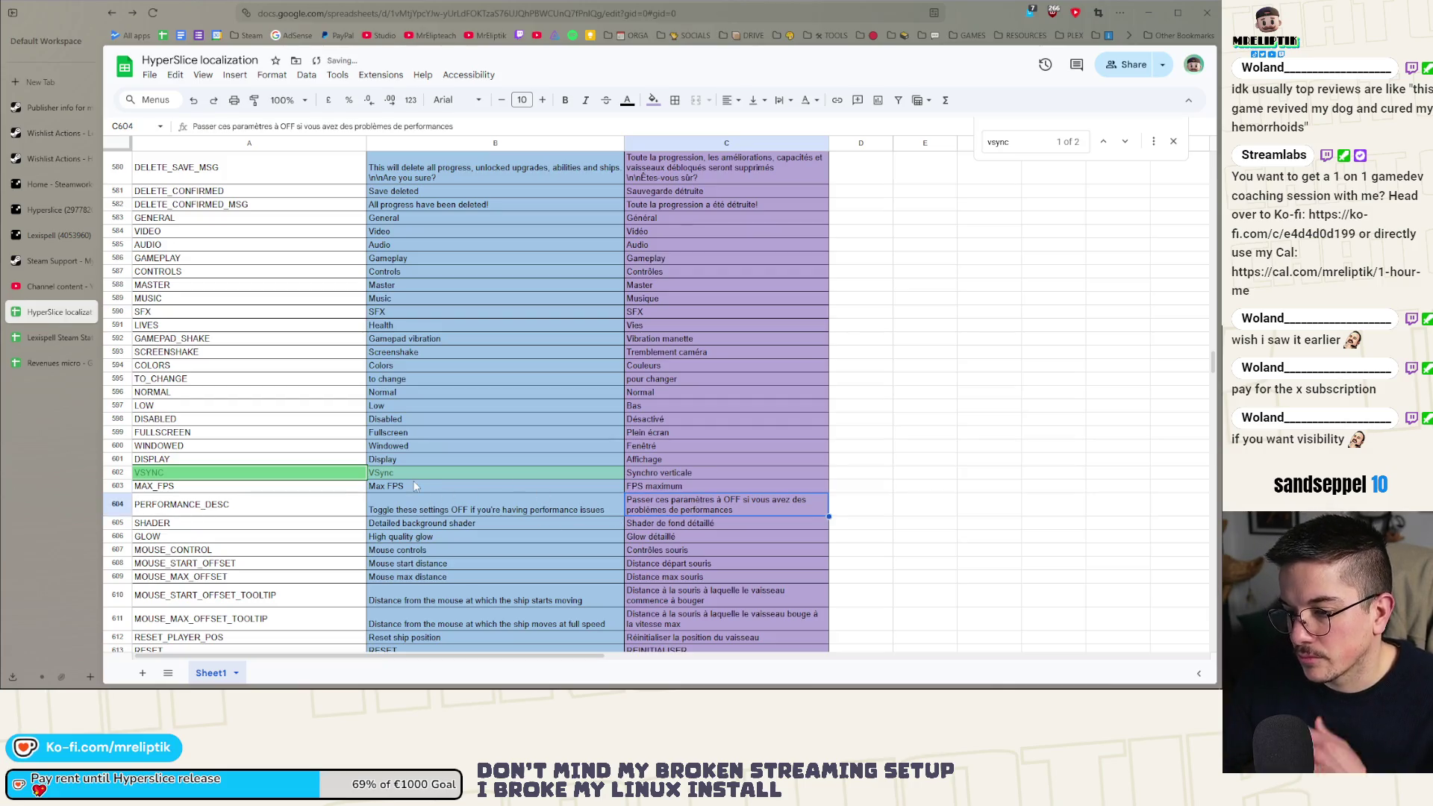
Download the localization sheet as CSV and return to the Godot editor.
click(149, 75)
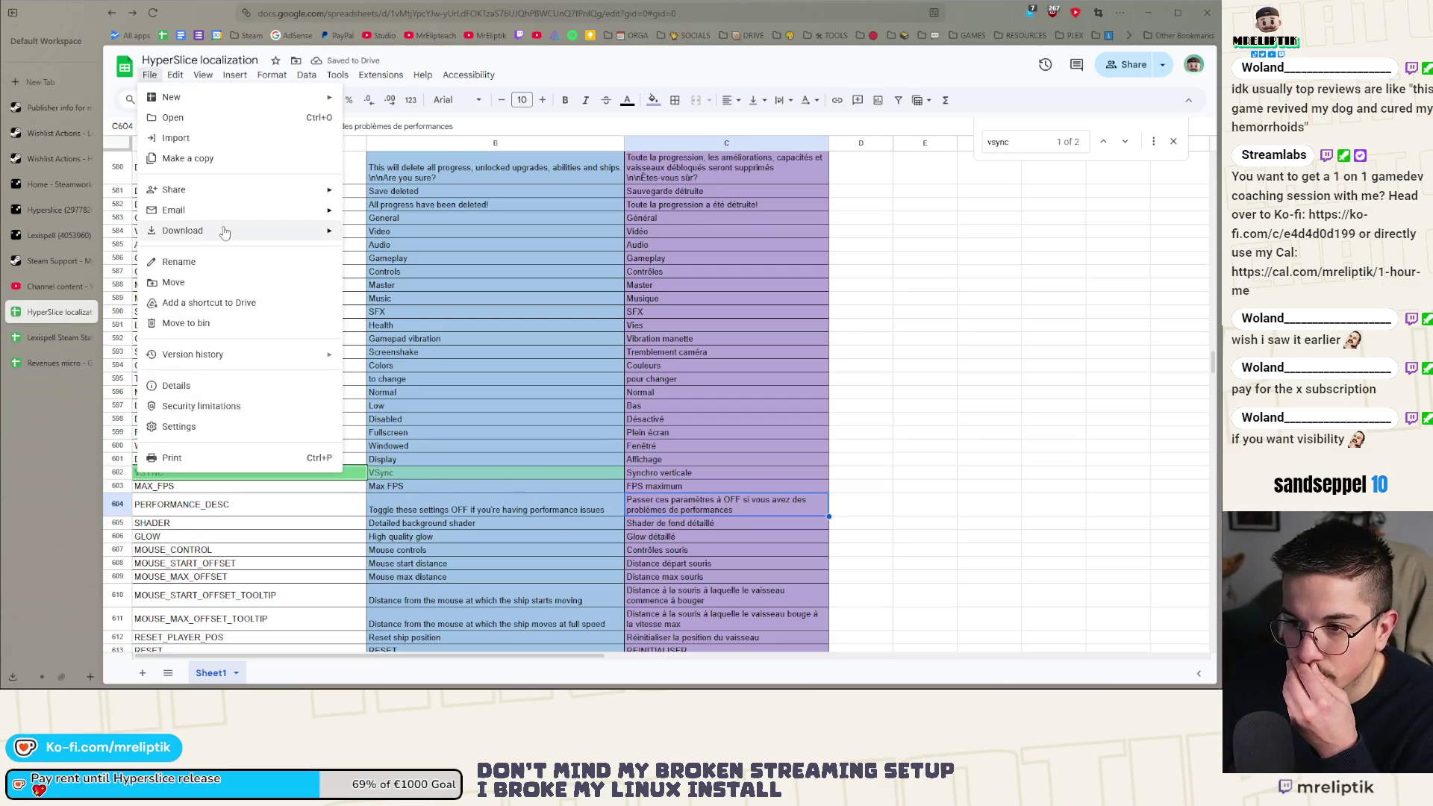
mouse_move(225, 233)
click(445, 316)
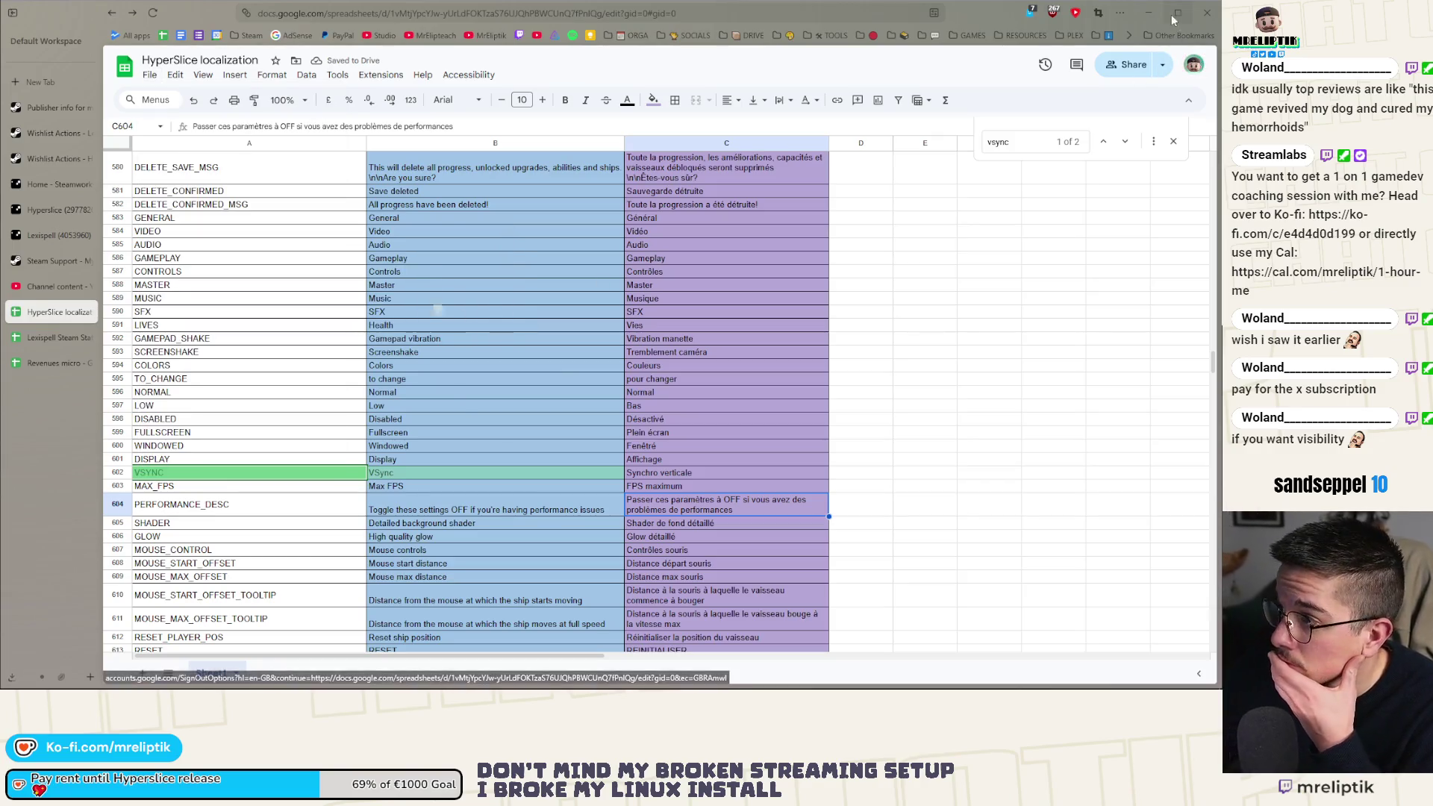
click(1149, 12)
mouse_move(153, 686)
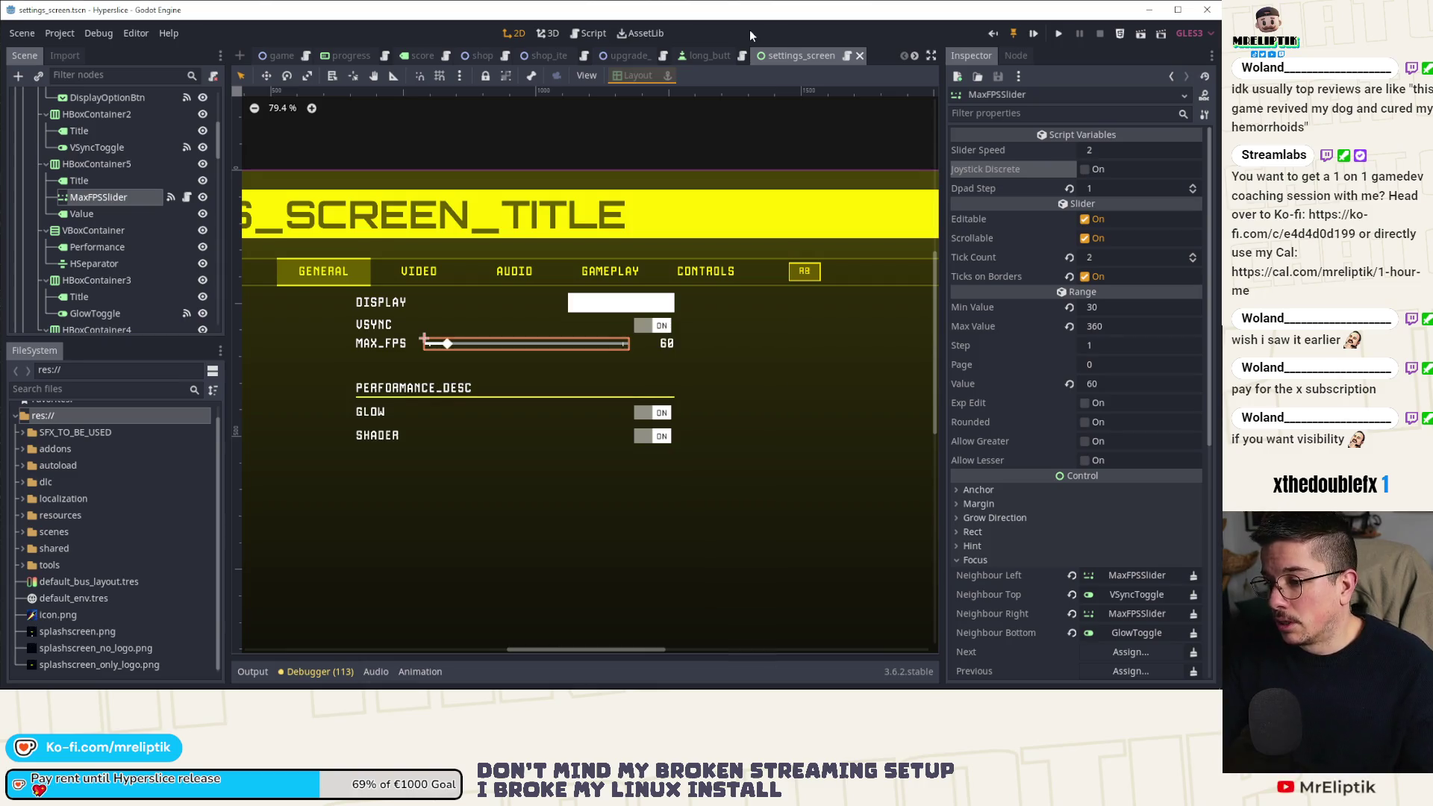
Select the MAX_FPS row's Title label, then view project.godot's pending diff in VS Code.
click(398, 348)
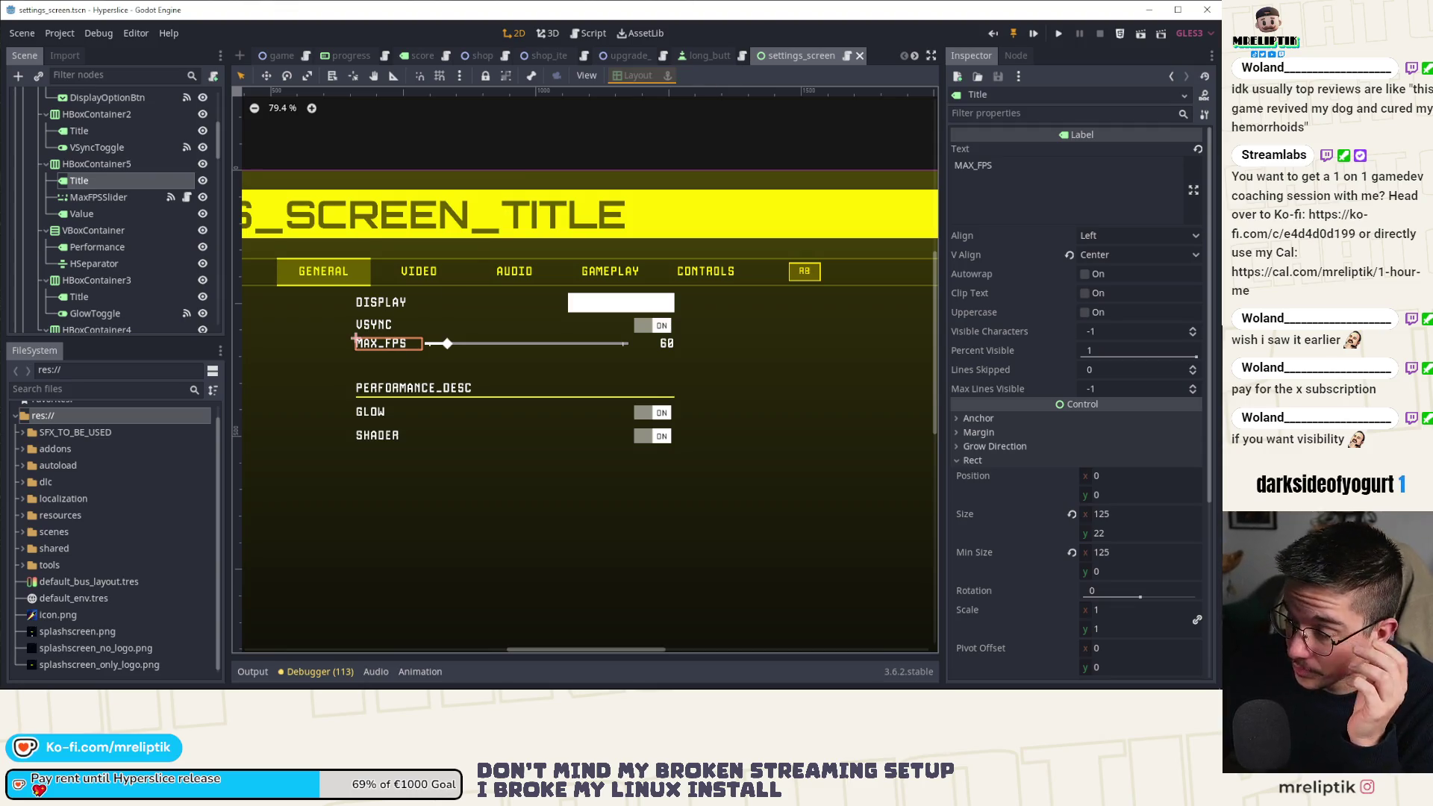
key(super)
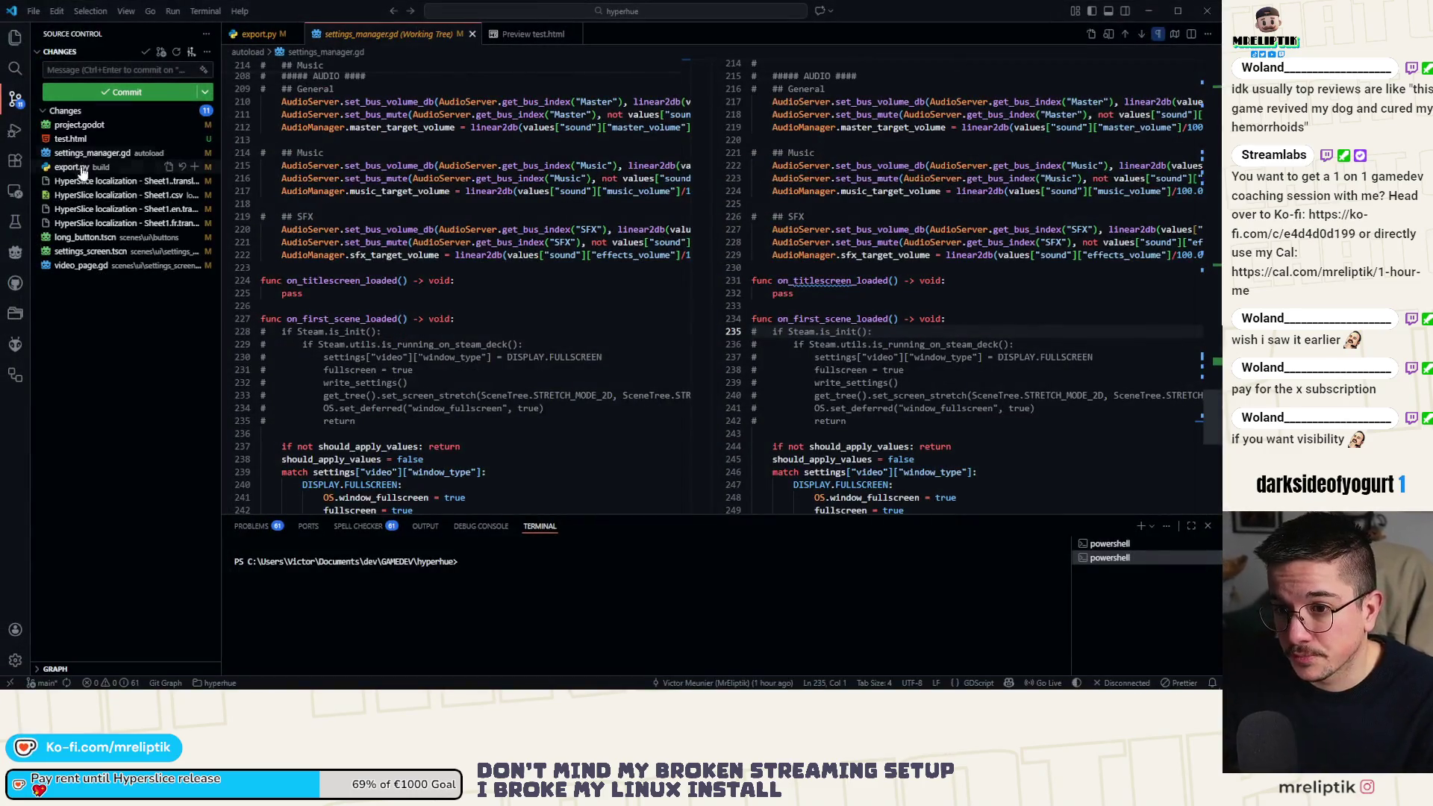
click(91, 127)
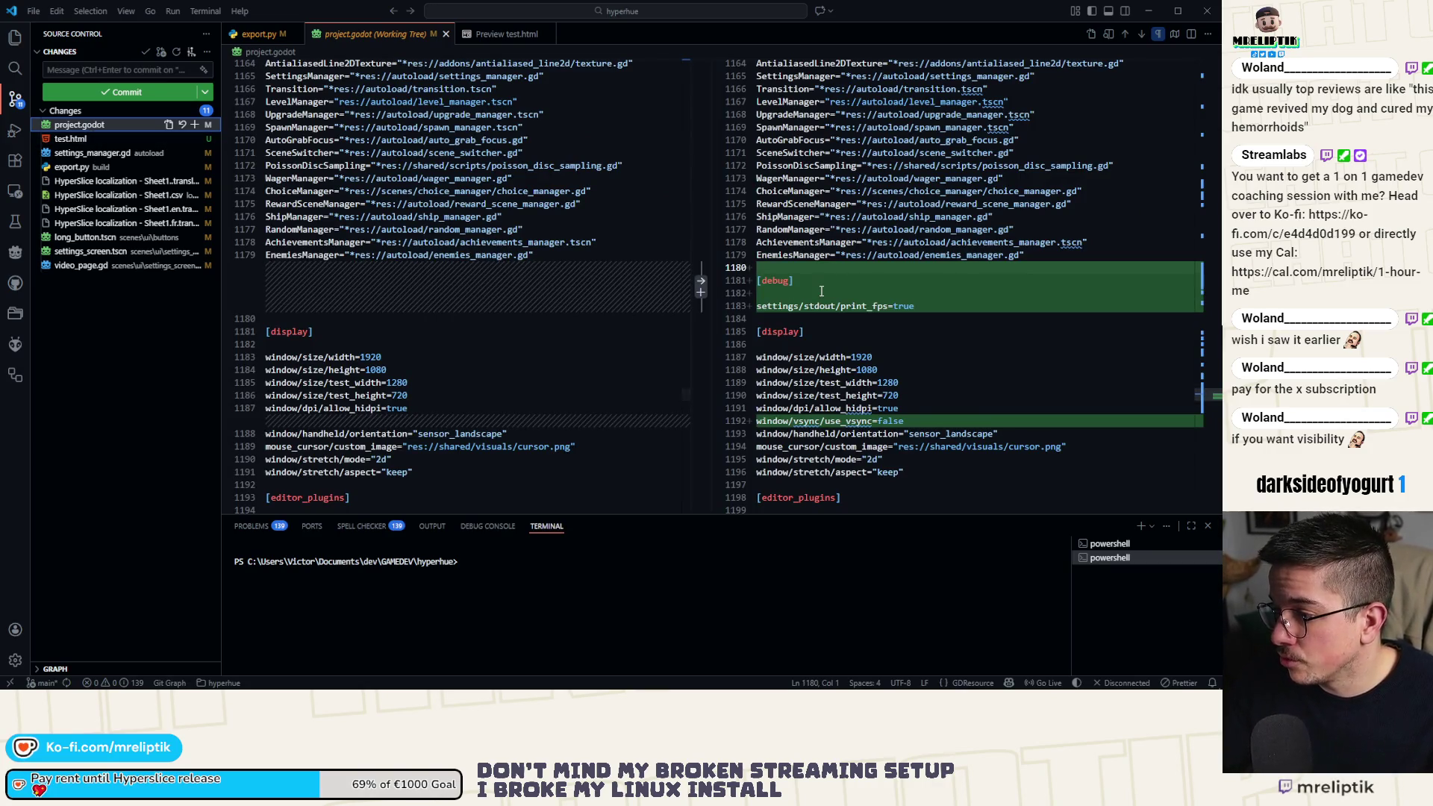
Discard the changes to project.godot.
scroll(933, 313, down, 3)
scroll(970, 324, down, 3)
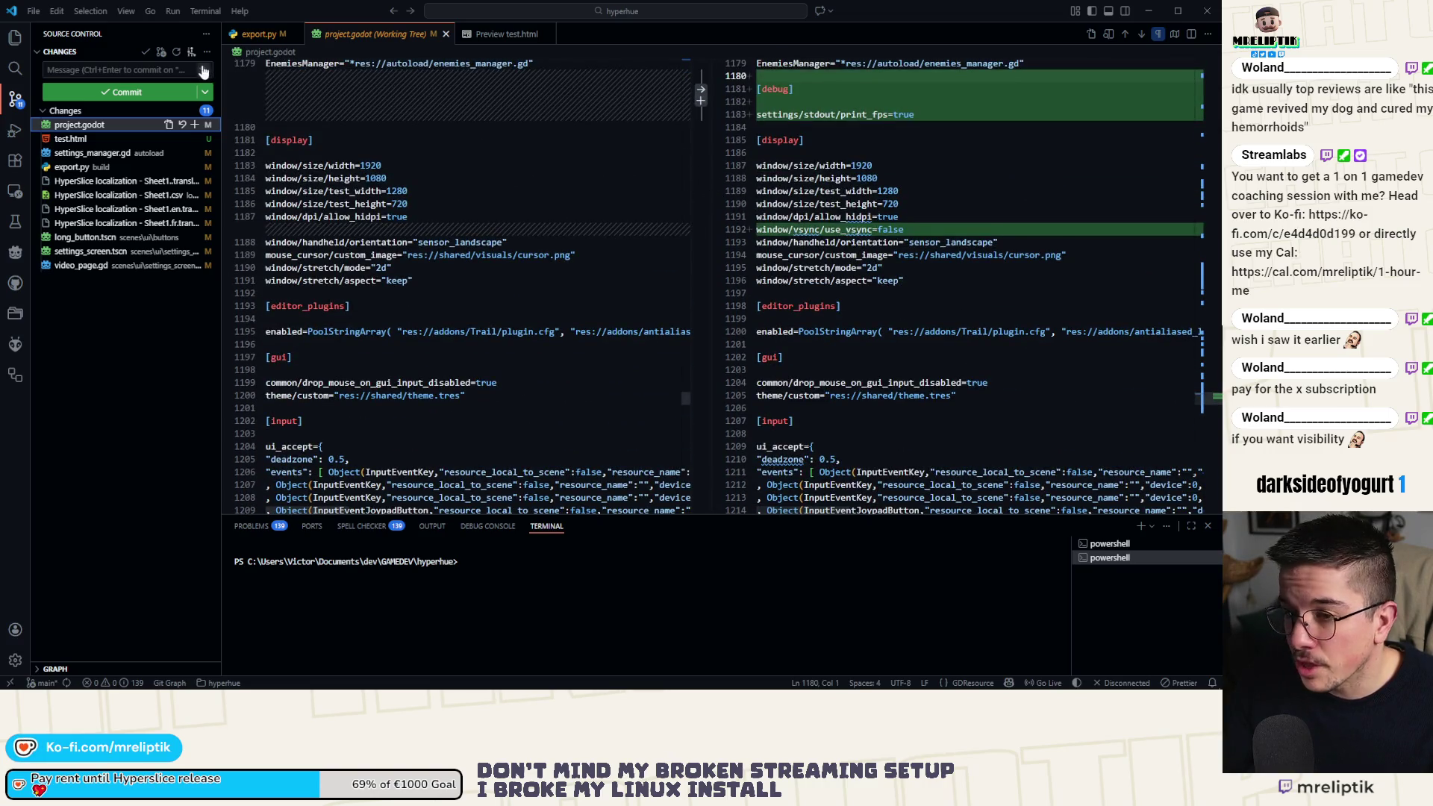
click(182, 125)
click(642, 349)
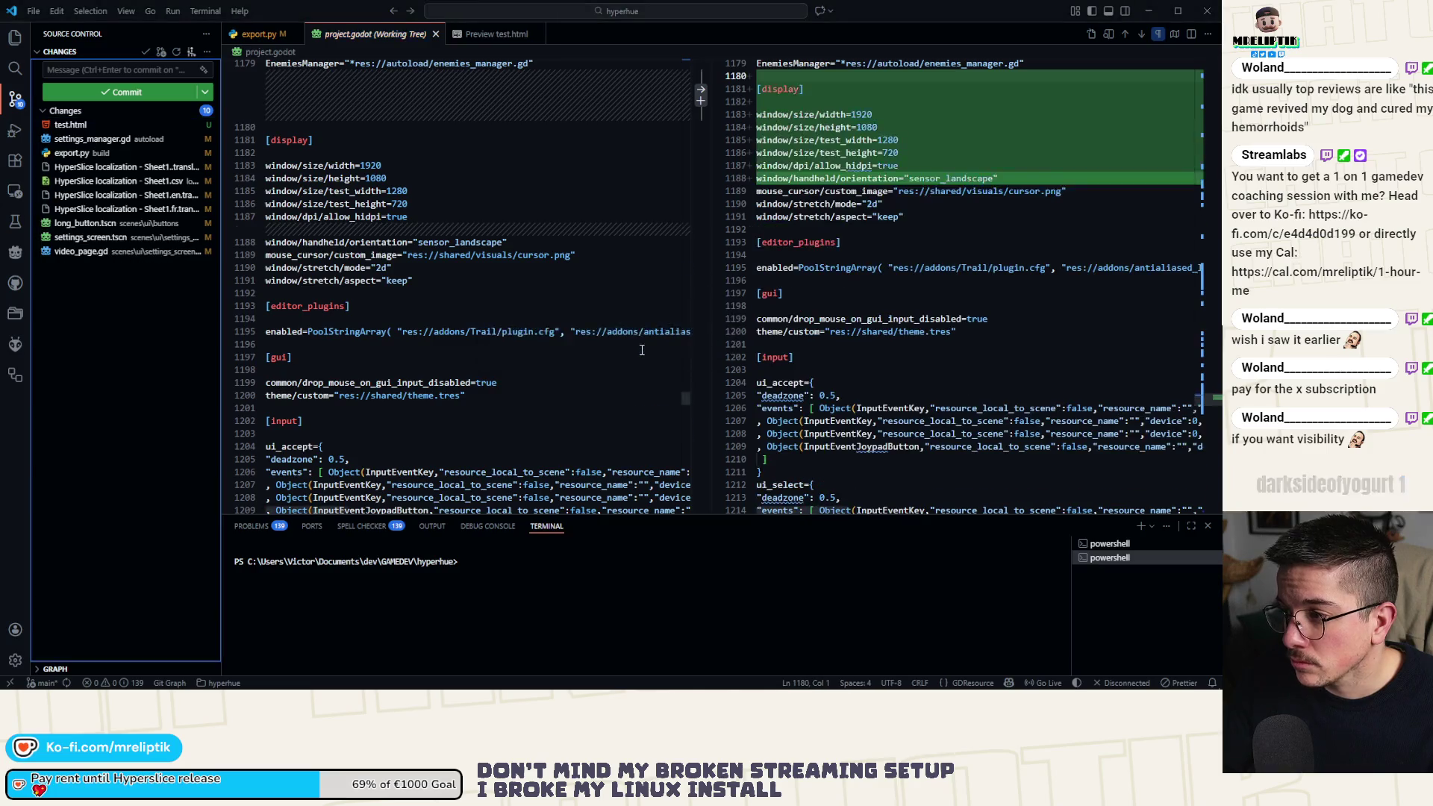
Stage settings_manager.gd together with the HyperSlice localization files.
click(82, 153)
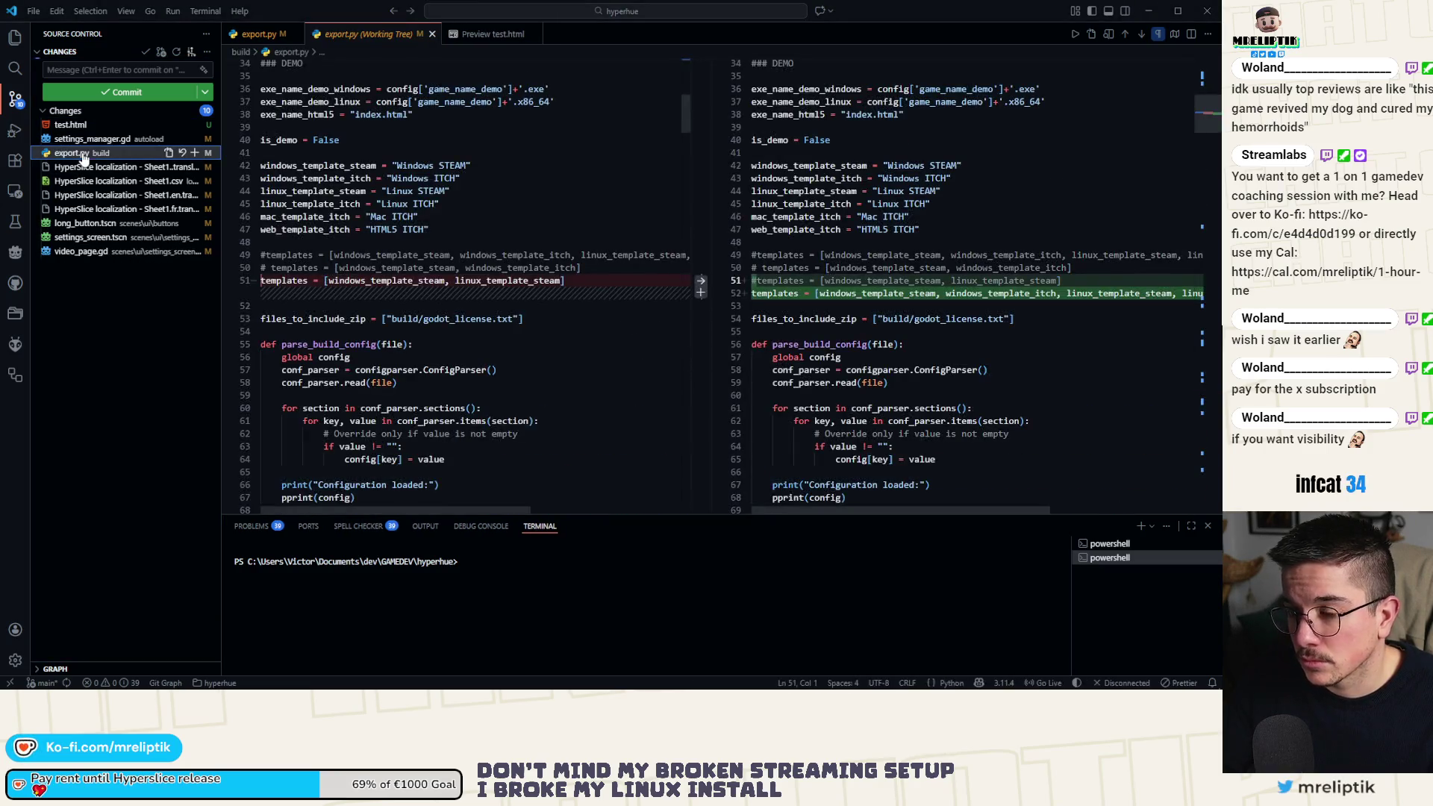
key(Up)
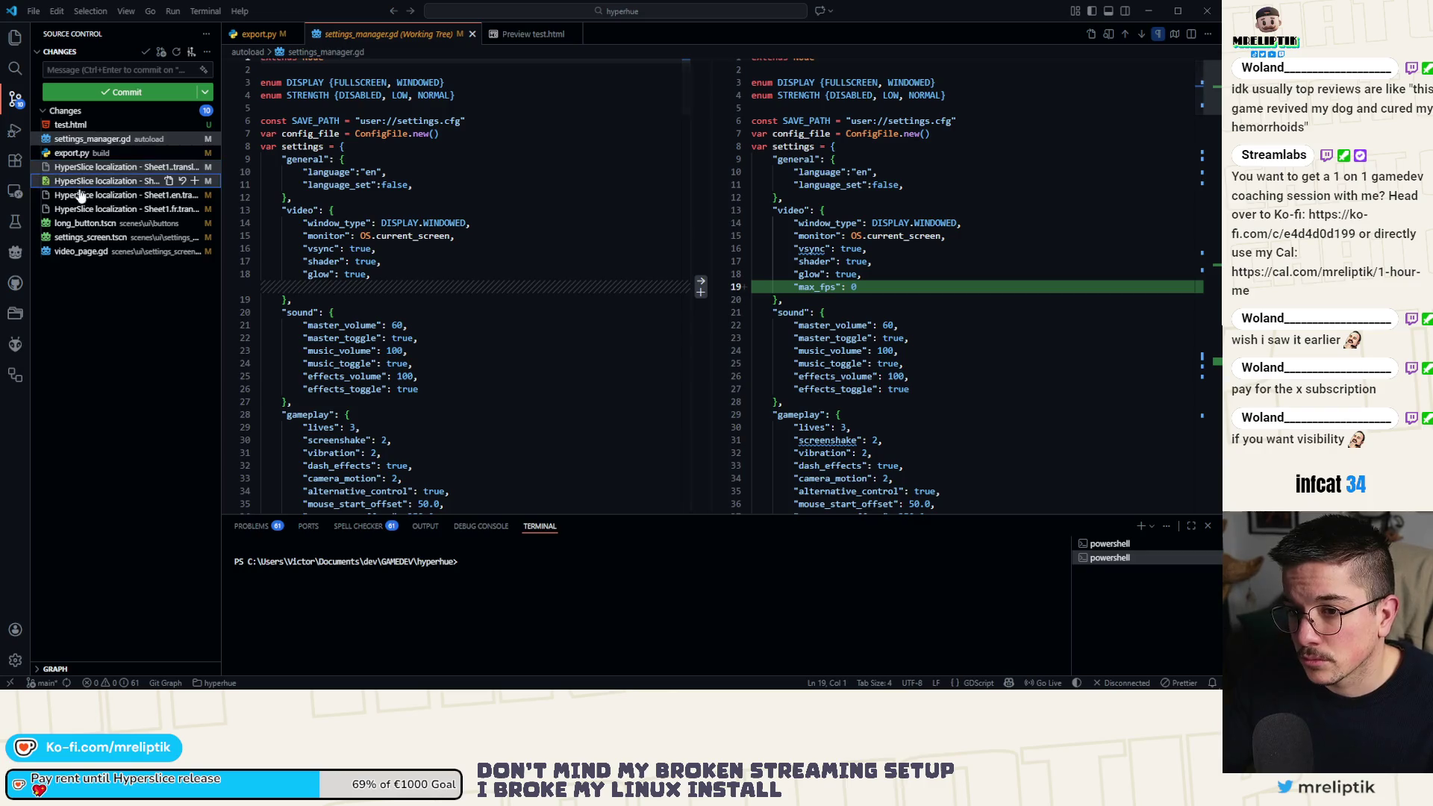
click(97, 209)
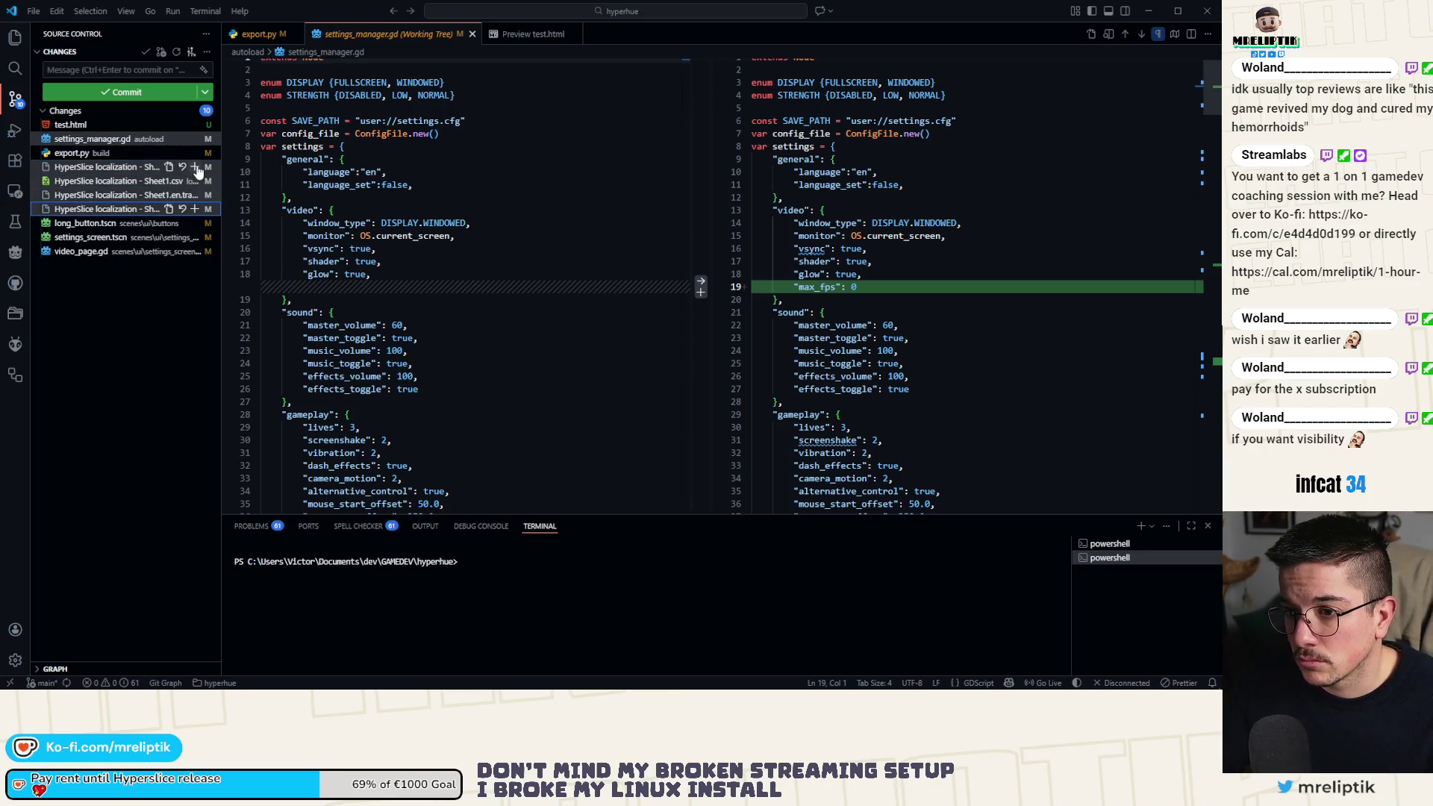
click(195, 167)
Review the long_button.tscn diff, then stage video_page.gd and the next changed file.
click(86, 237)
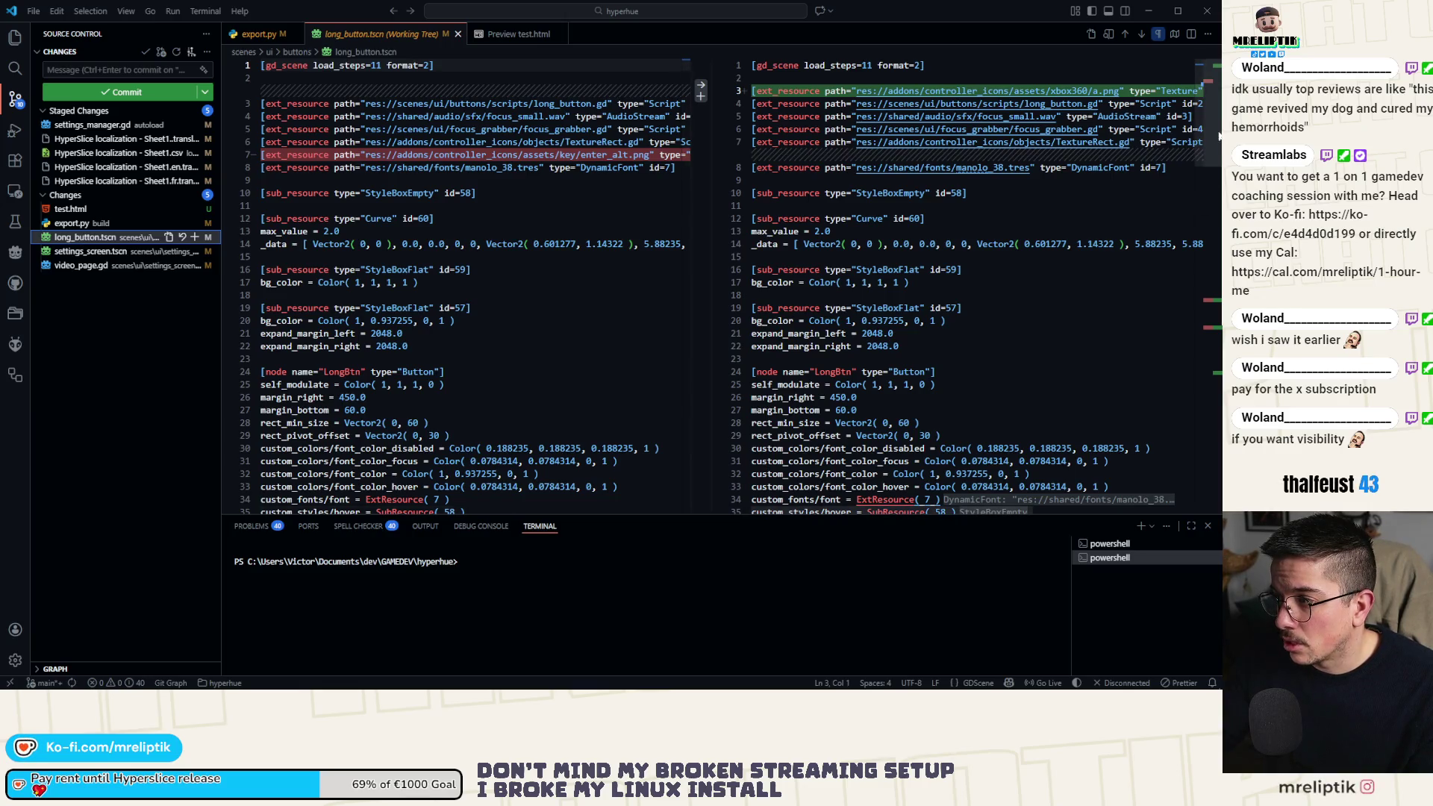
click(1203, 308)
drag(1211, 332, 1211, 371)
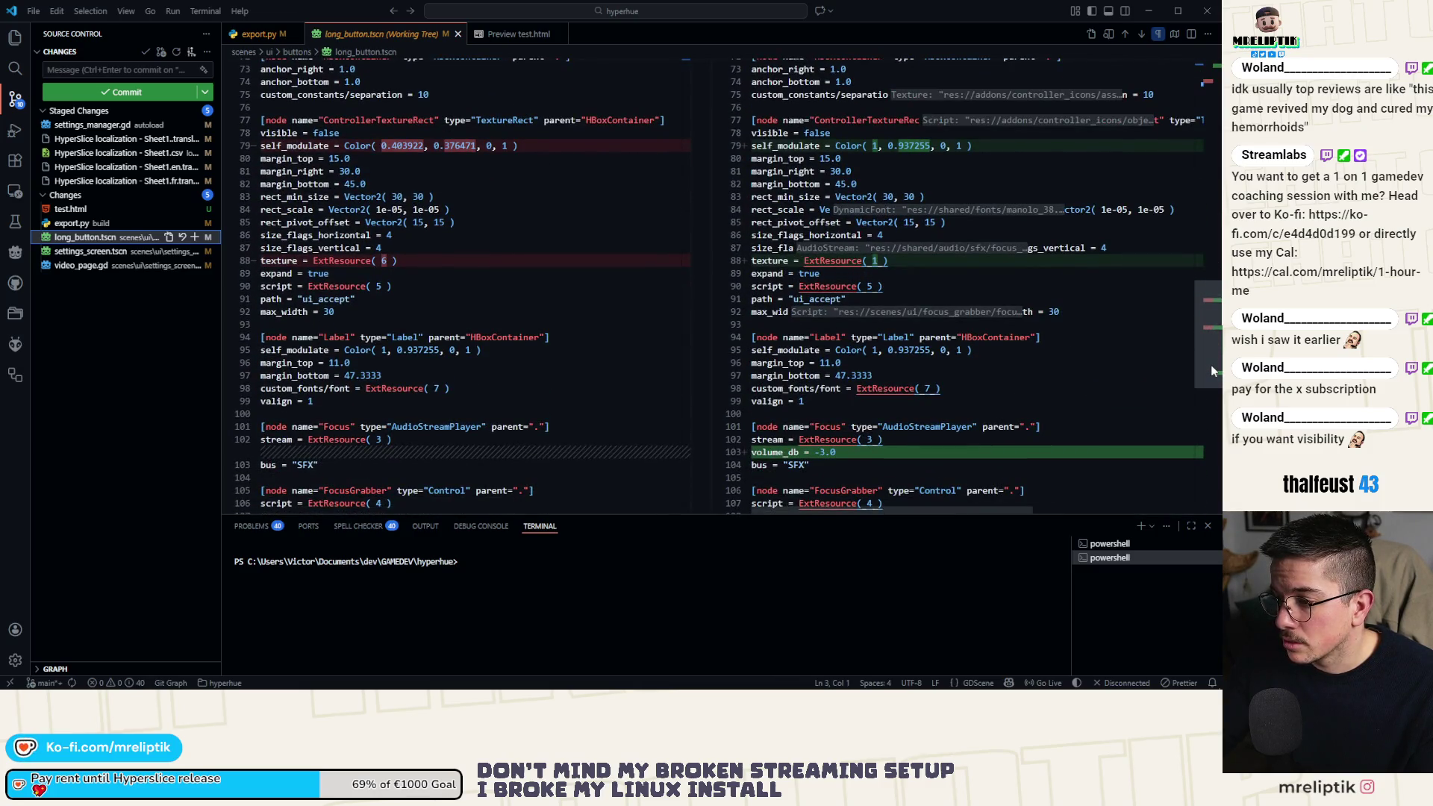
click(71, 265)
click(195, 265)
click(99, 266)
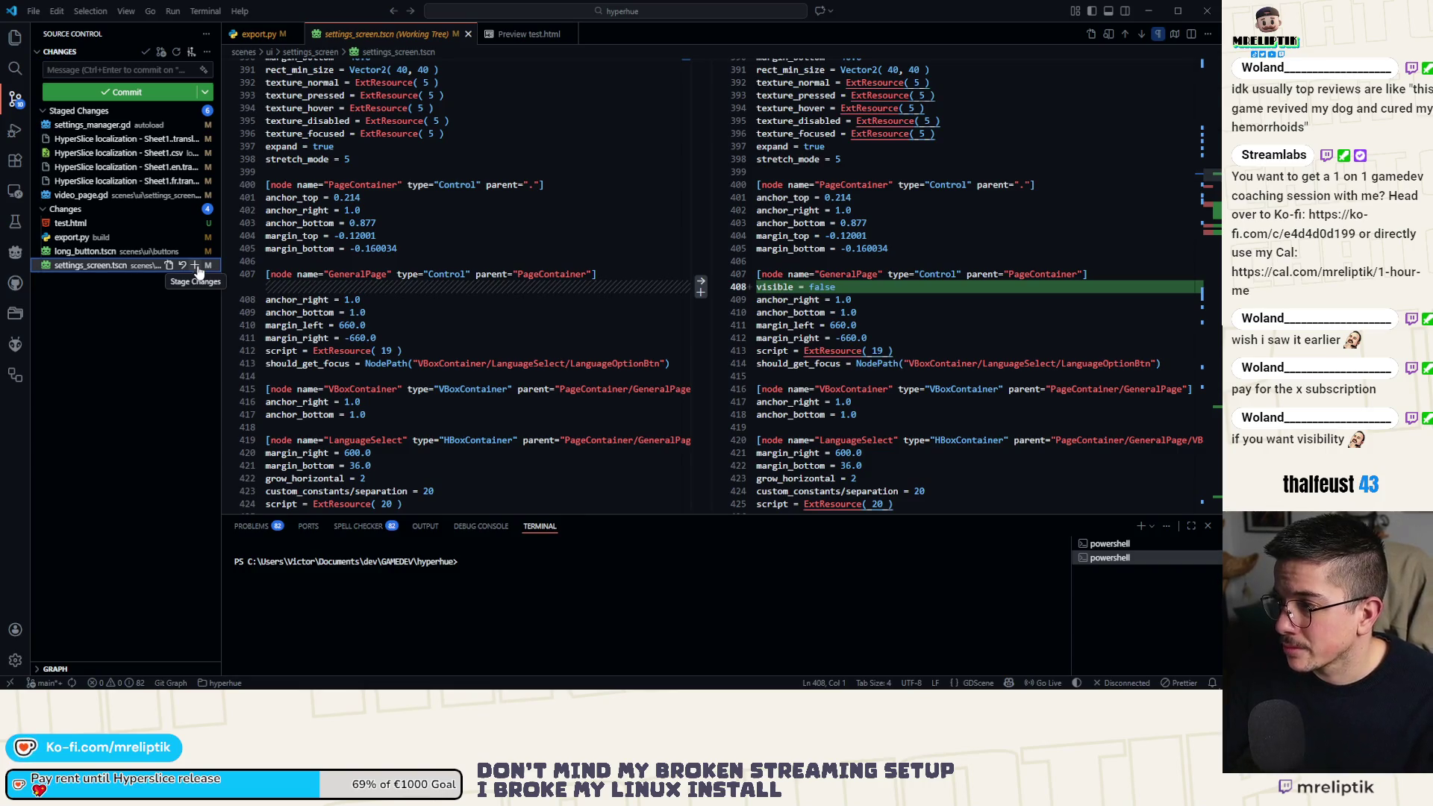
click(195, 265)
key(alt+Tab)
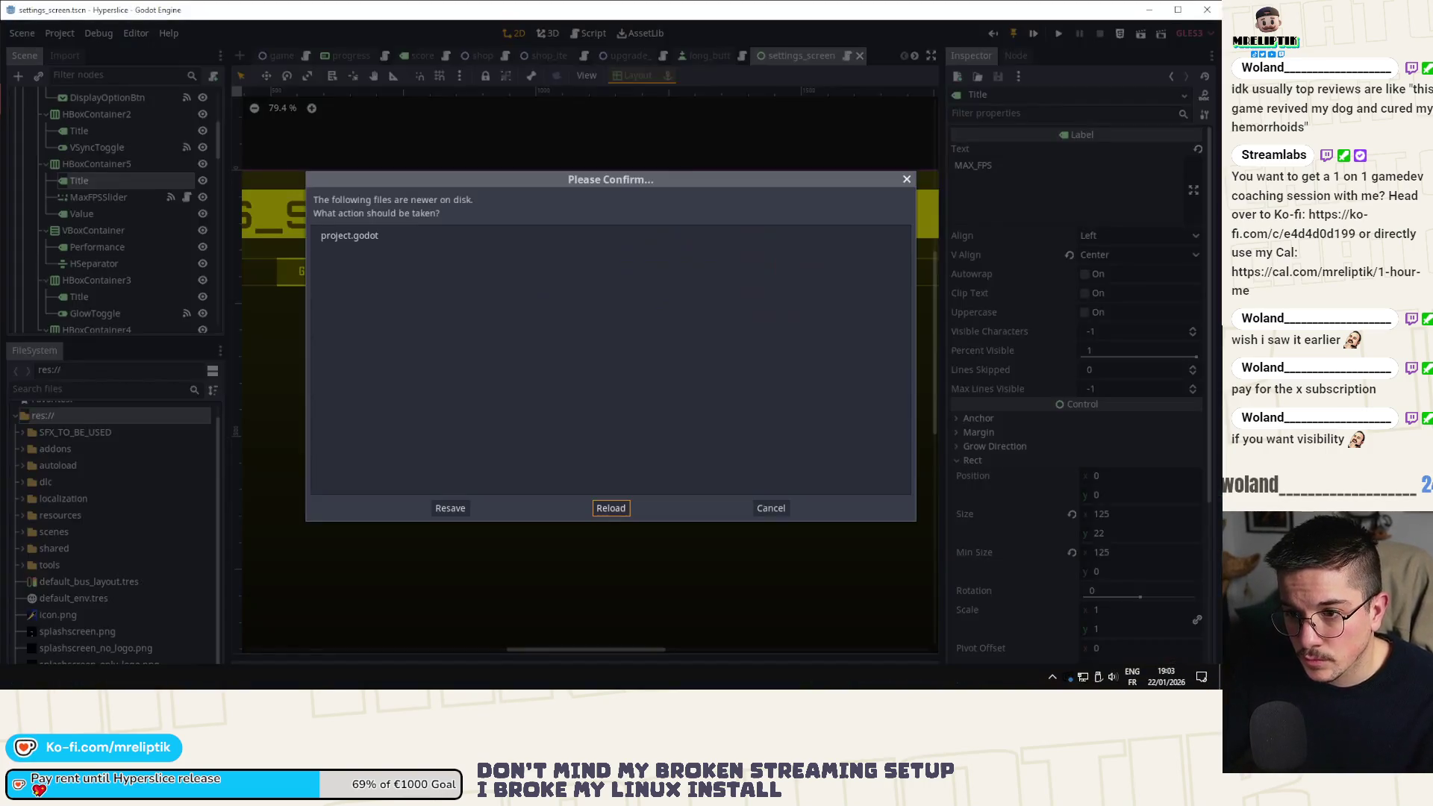
Reload project.godot from disk and hide the VideoPage node in the Scene tree.
click(595, 507)
scroll(153, 214, up, 3)
click(24, 214)
click(24, 214)
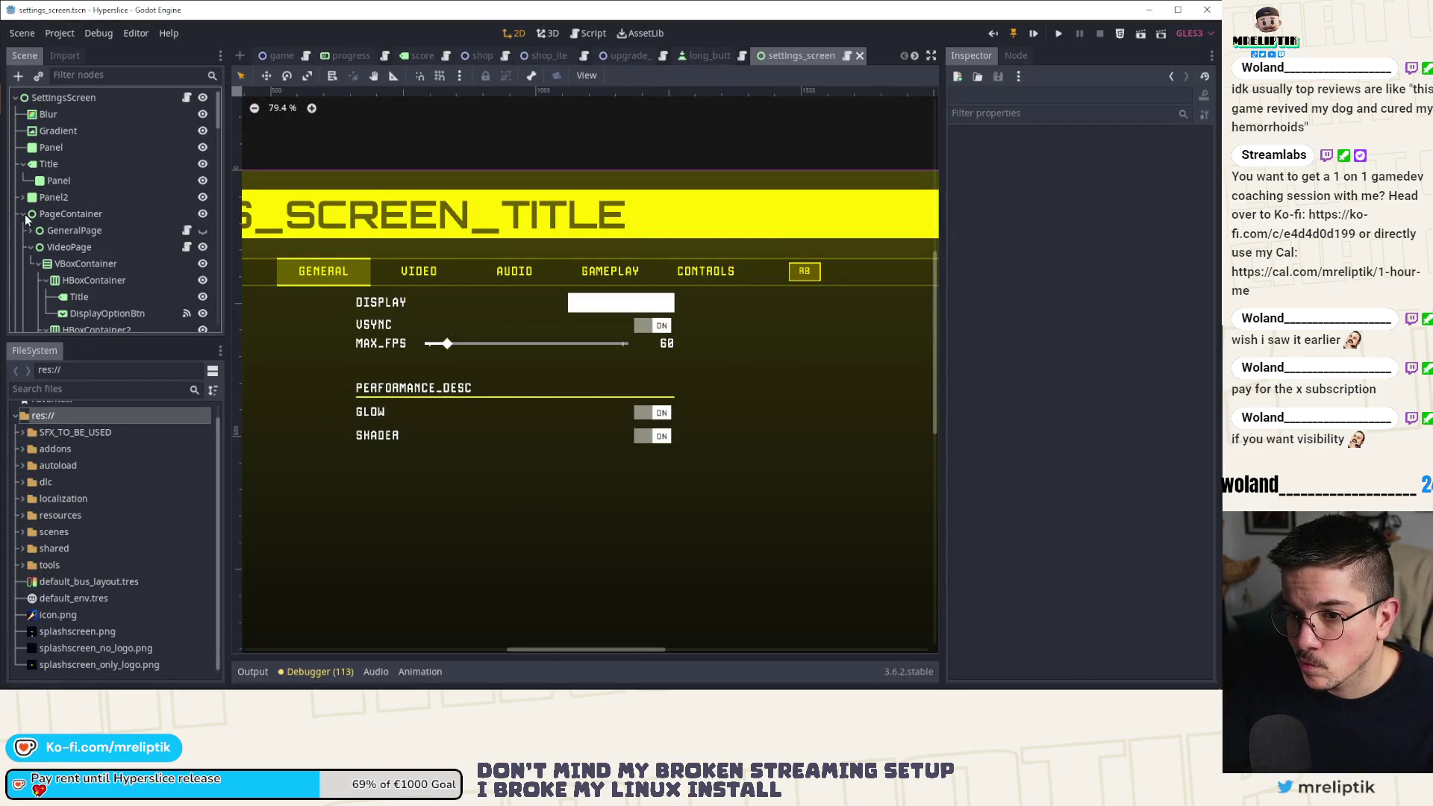
click(30, 247)
click(202, 247)
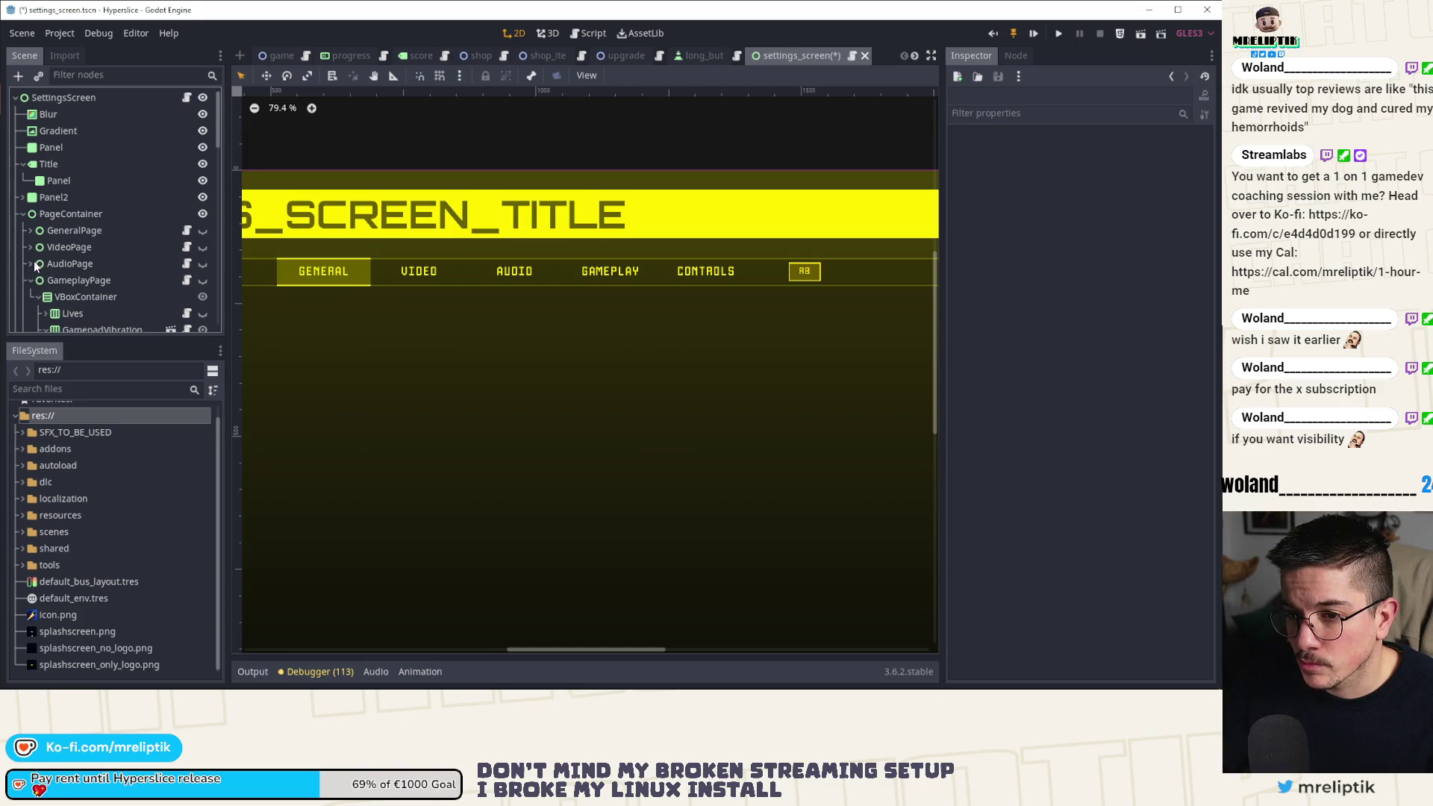
Collapse the GameplayPage branch and return to Visual Studio Code.
scroll(151, 282, down, 2)
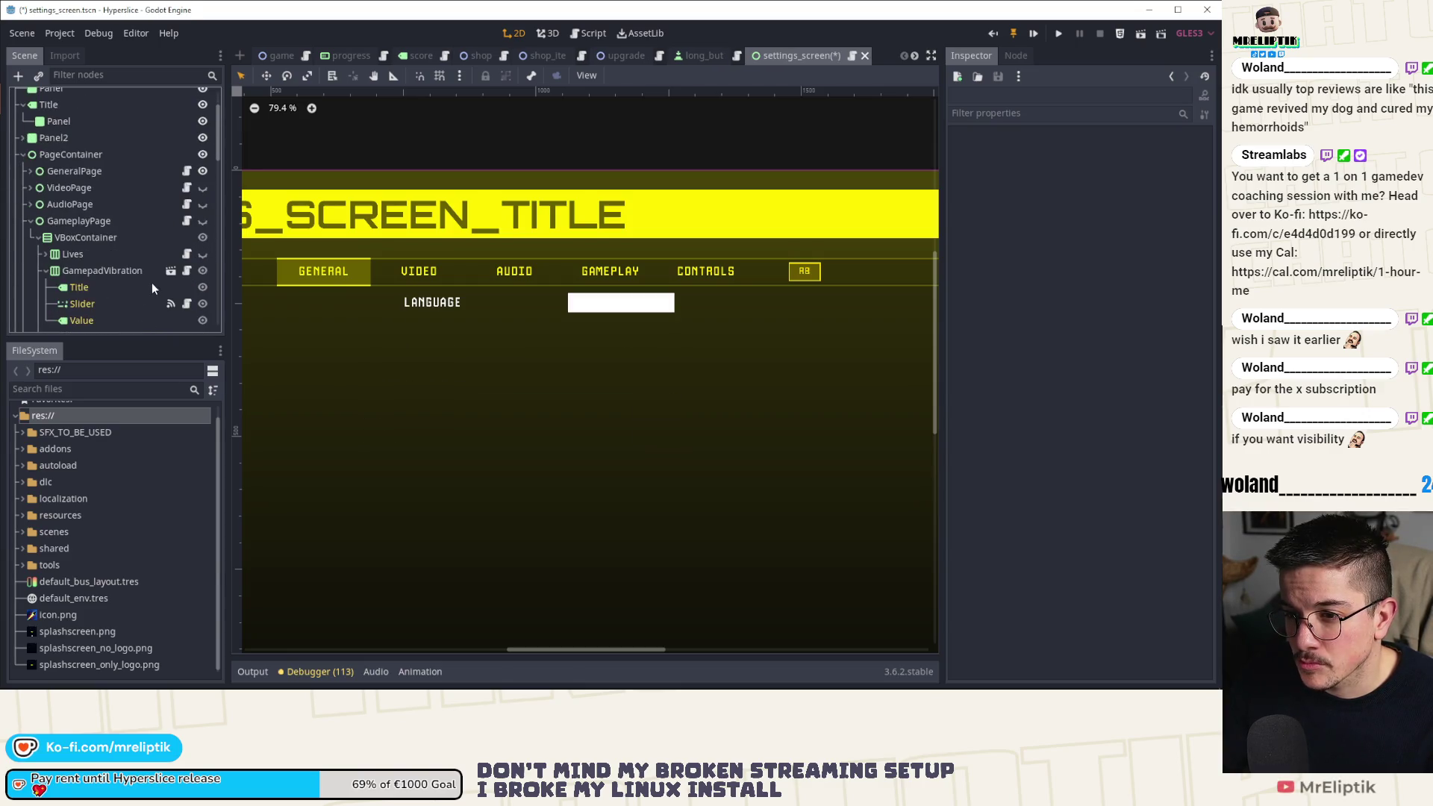
click(45, 221)
click(30, 221)
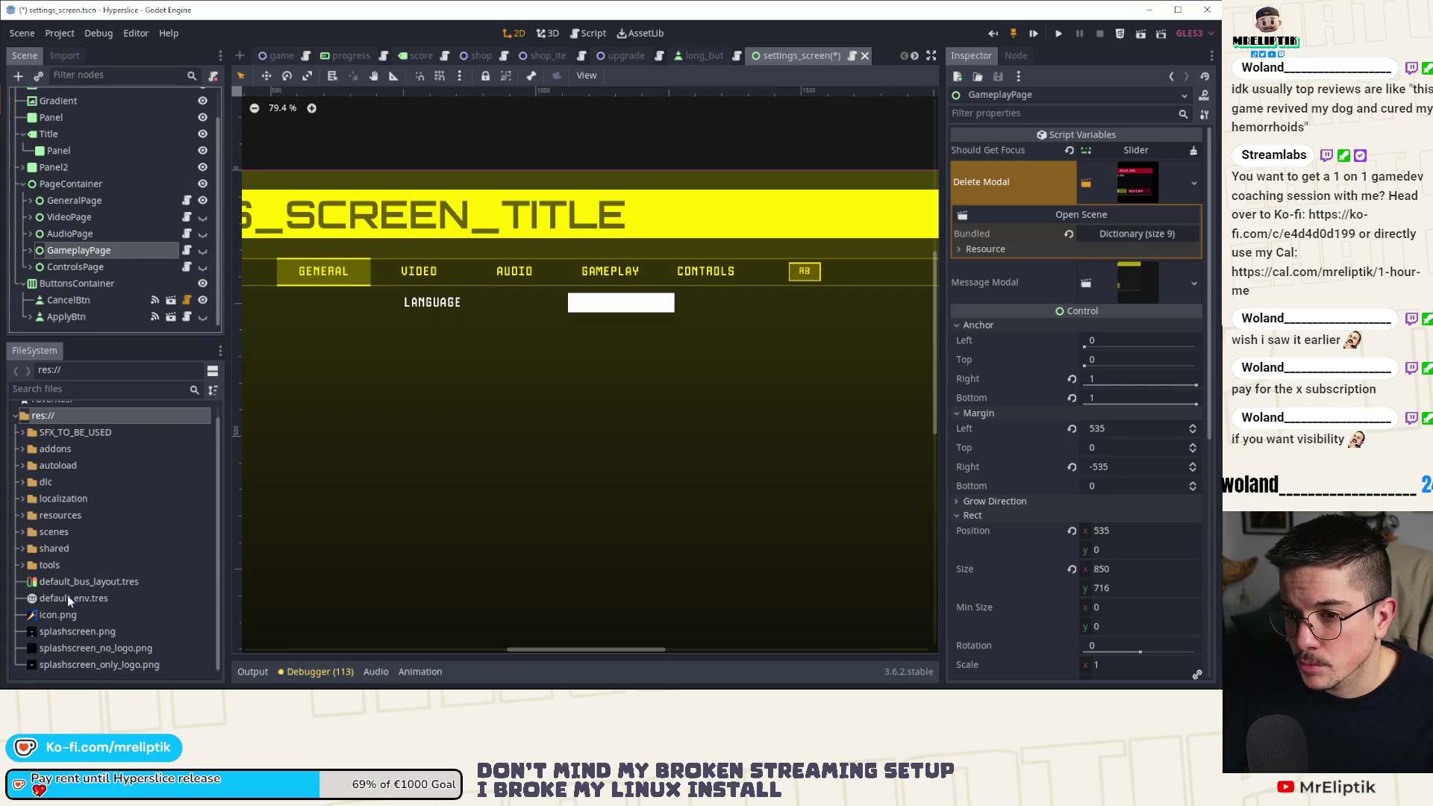
key(alt+Tab)
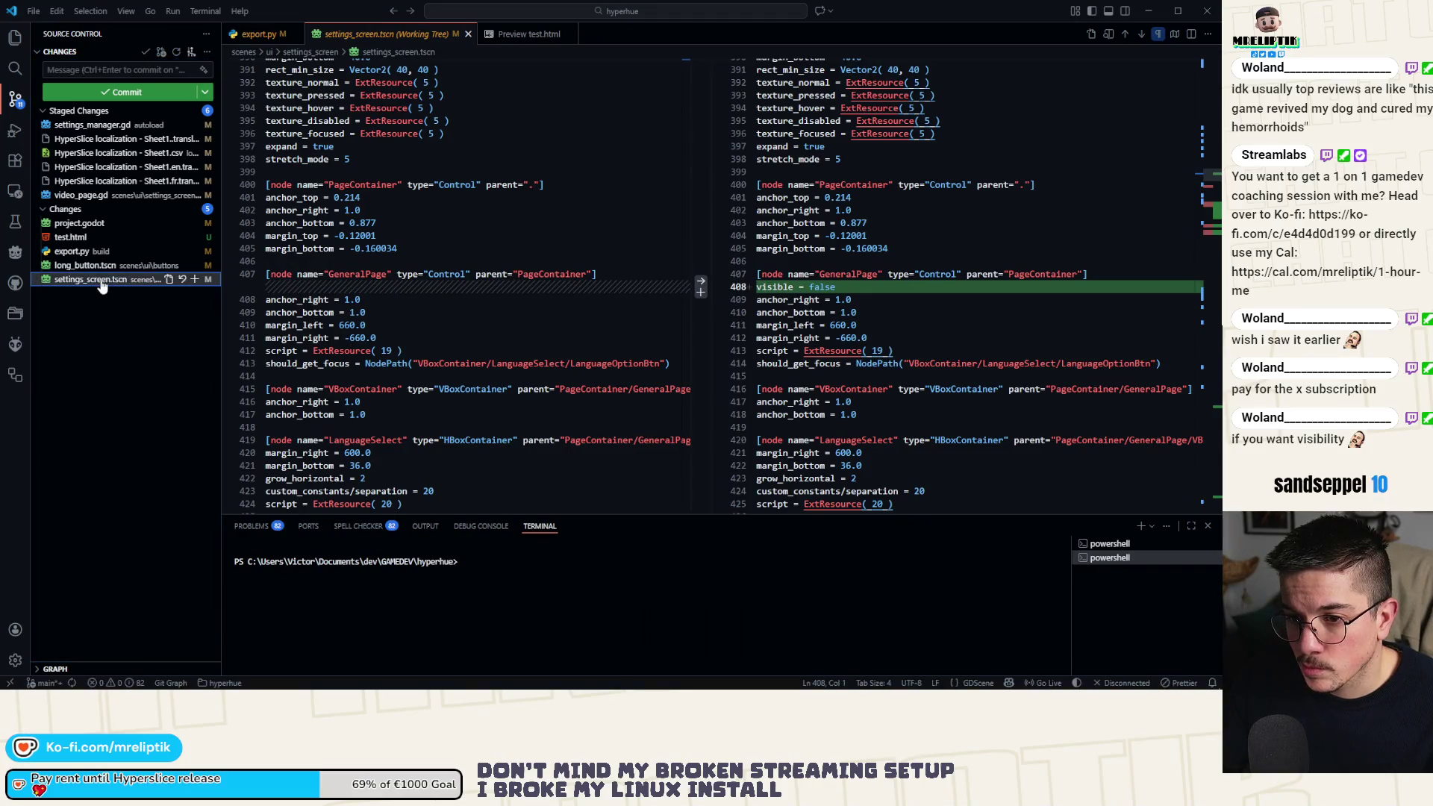
Stage settings_screen.tscn and discard the project.godot changes.
click(194, 279)
click(93, 237)
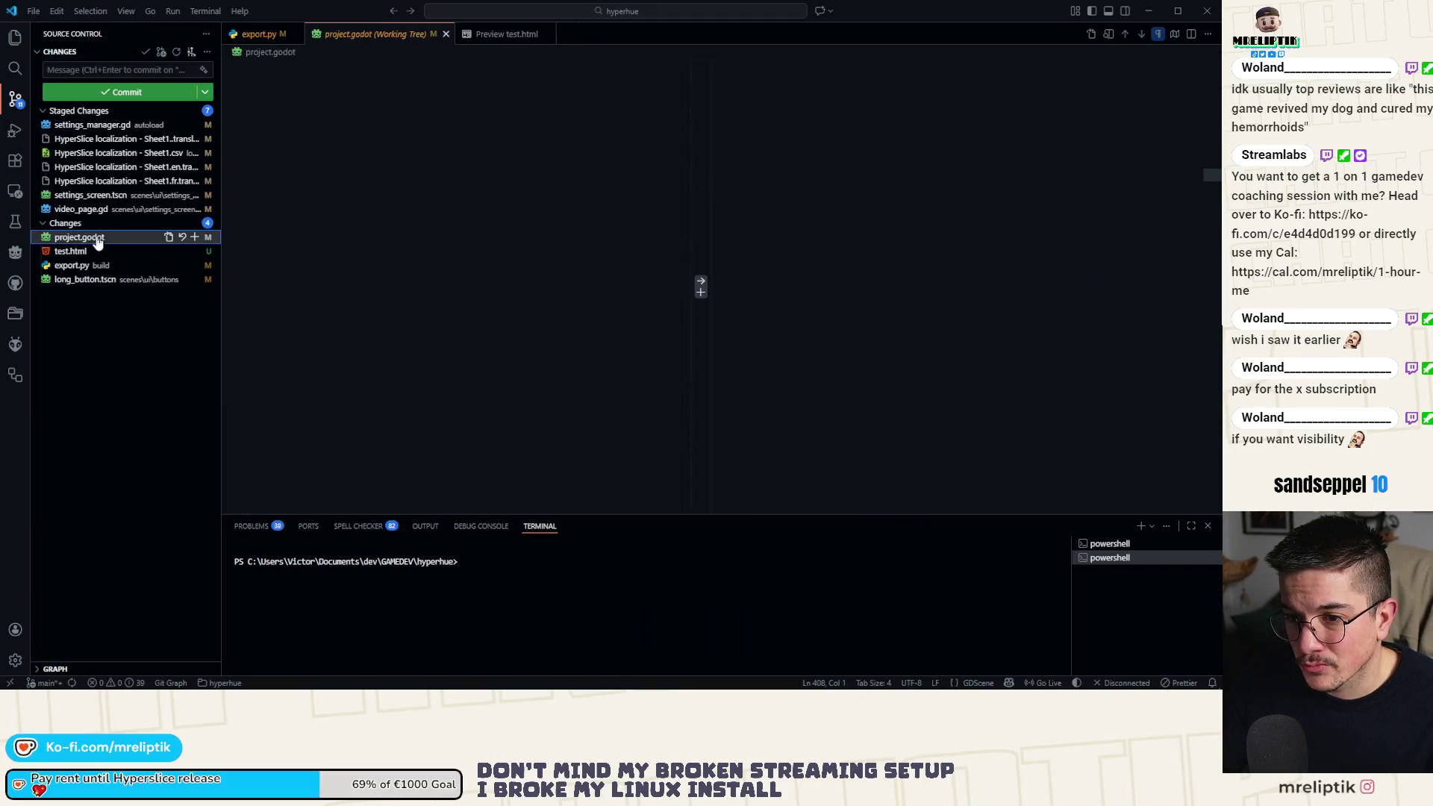
click(183, 237)
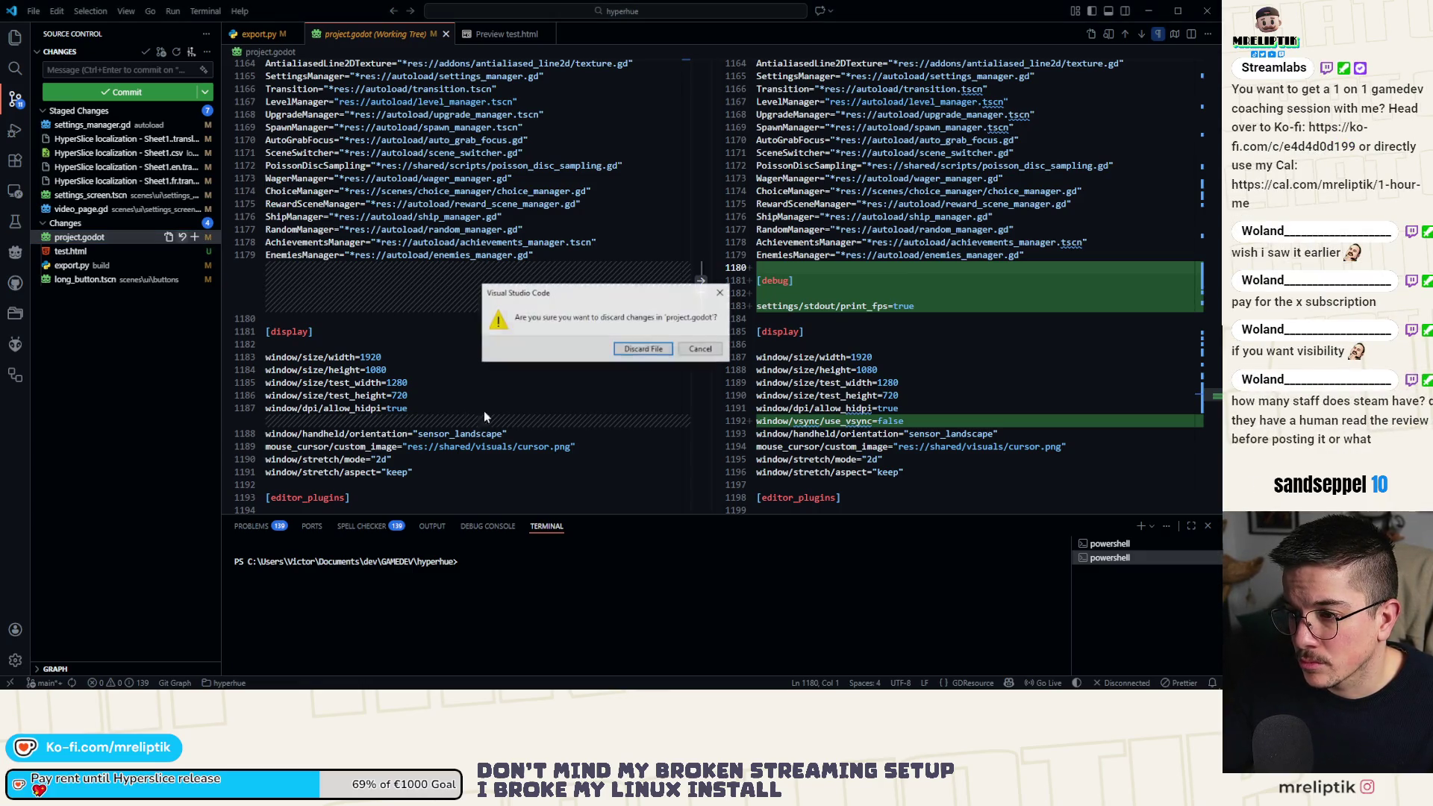
click(640, 352)
Reload project.godot in Godot, then select the project.godot entry in VS Code.
key(alt+Tab)
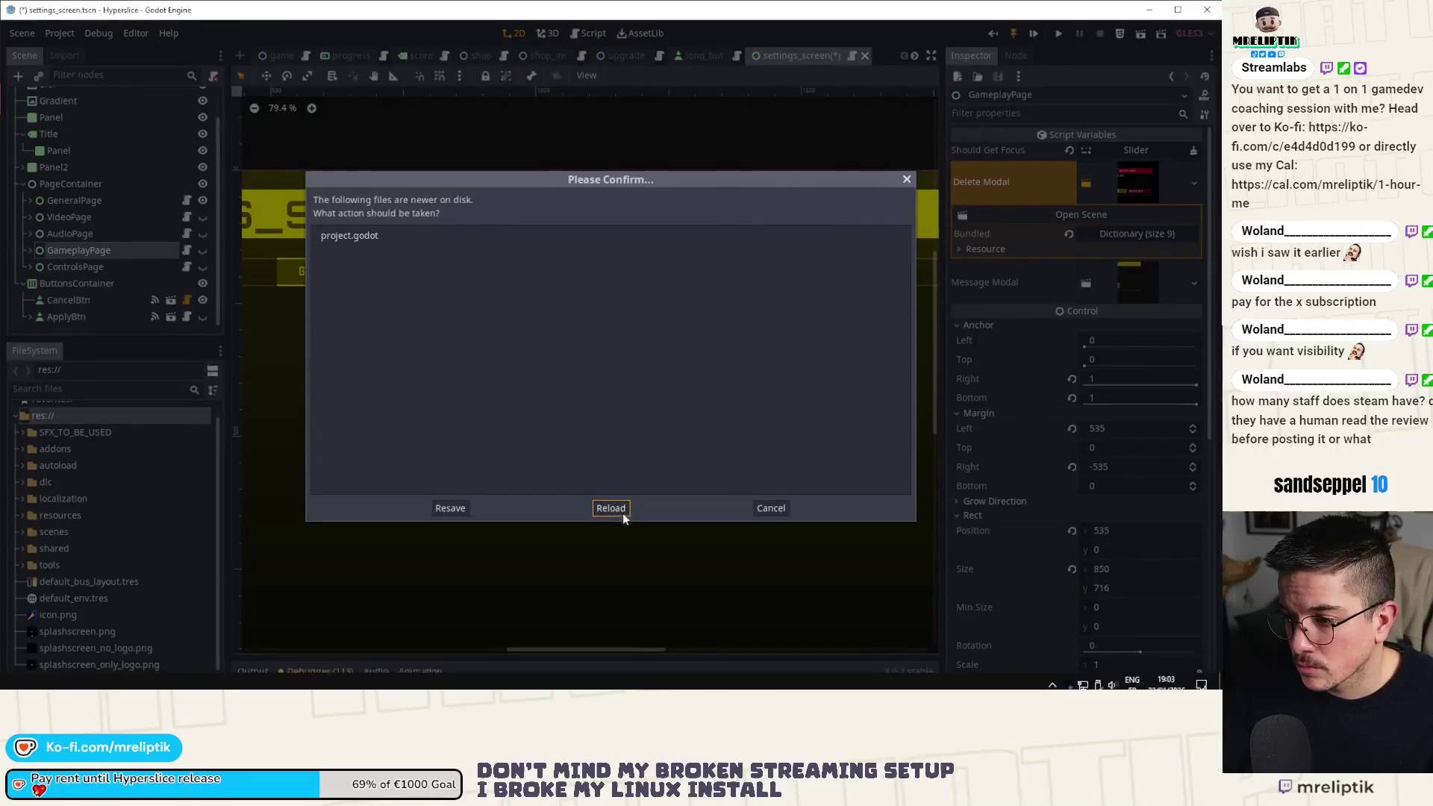
click(611, 507)
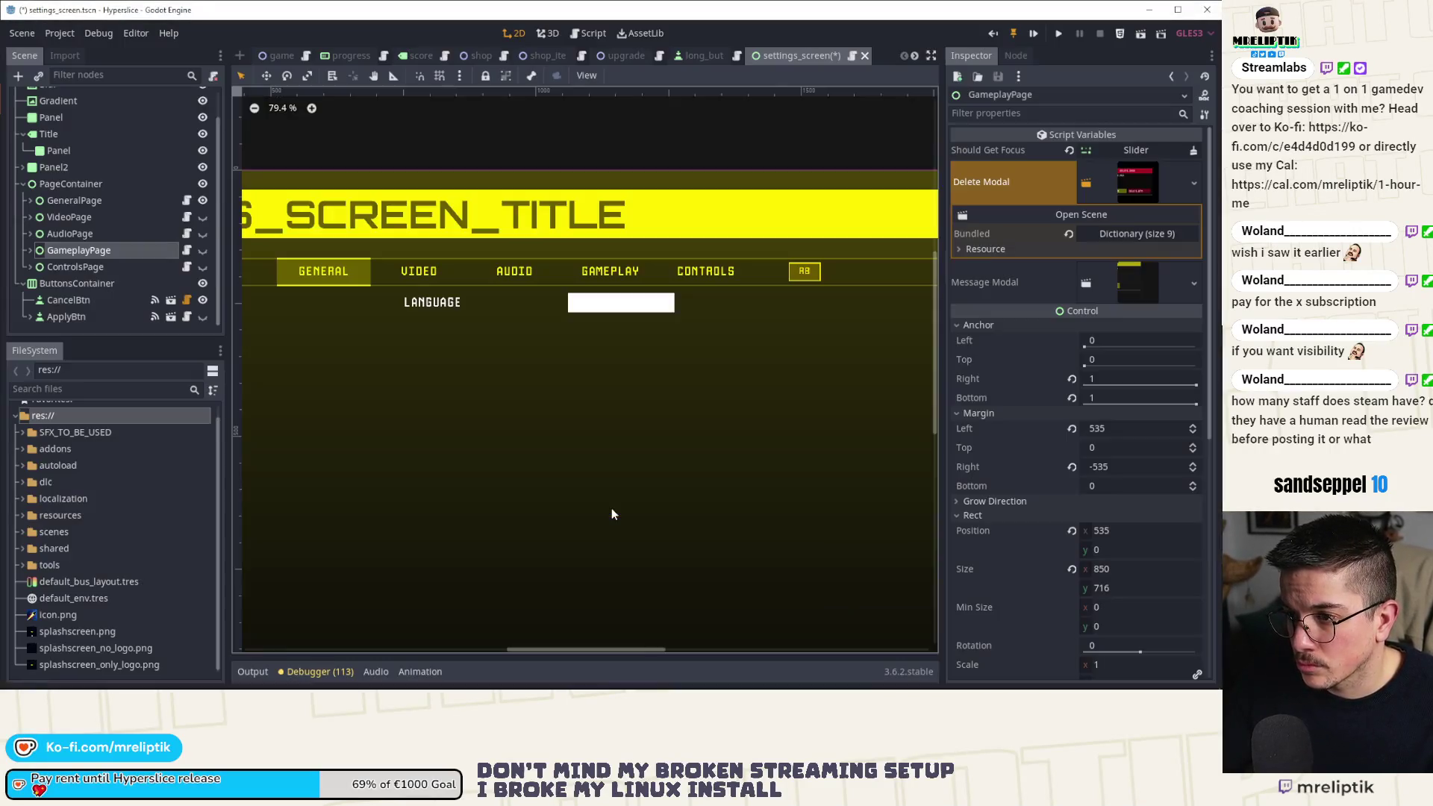
key(alt+Tab)
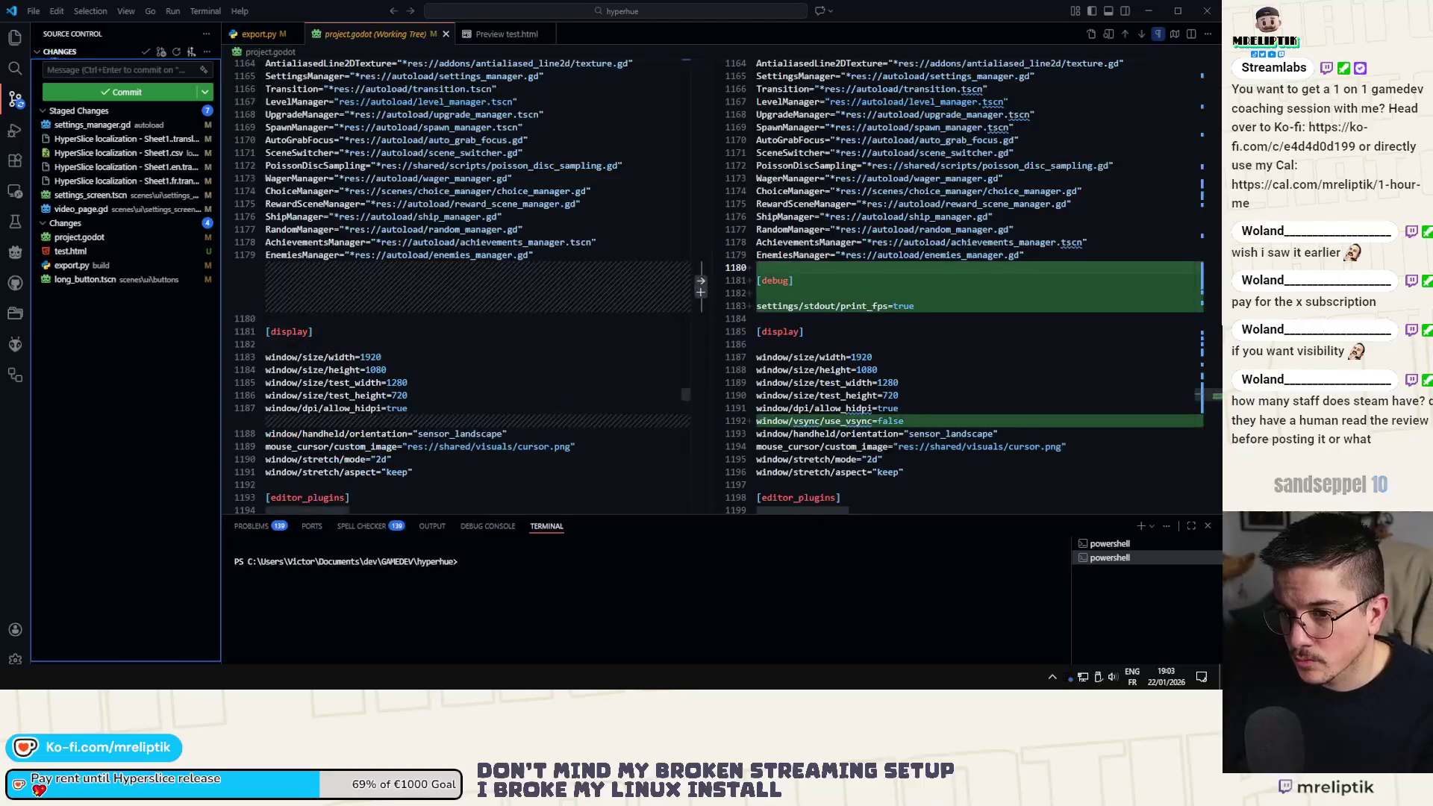
click(98, 239)
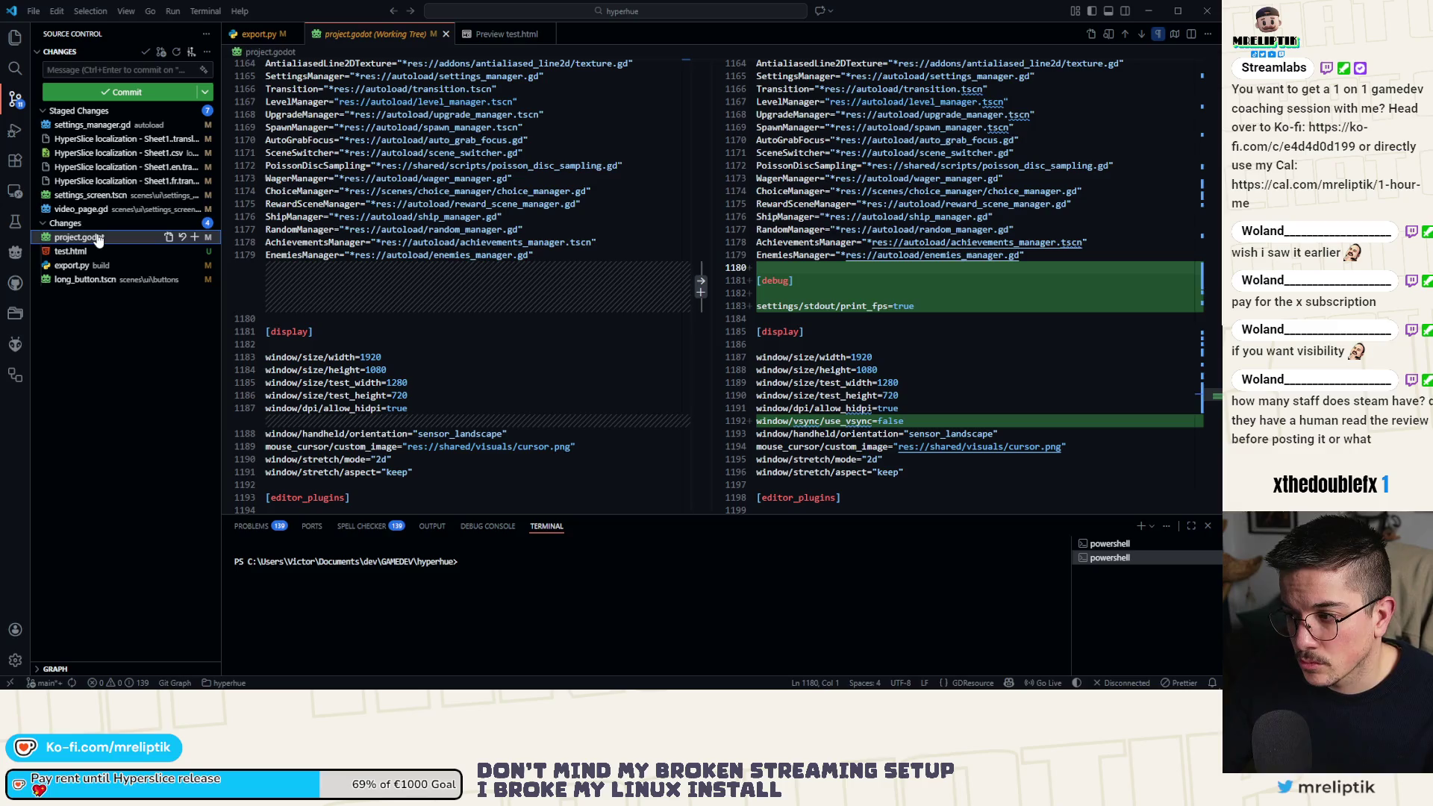
Commit the staged changes with the message 'max fps setting'.
click(79, 89)
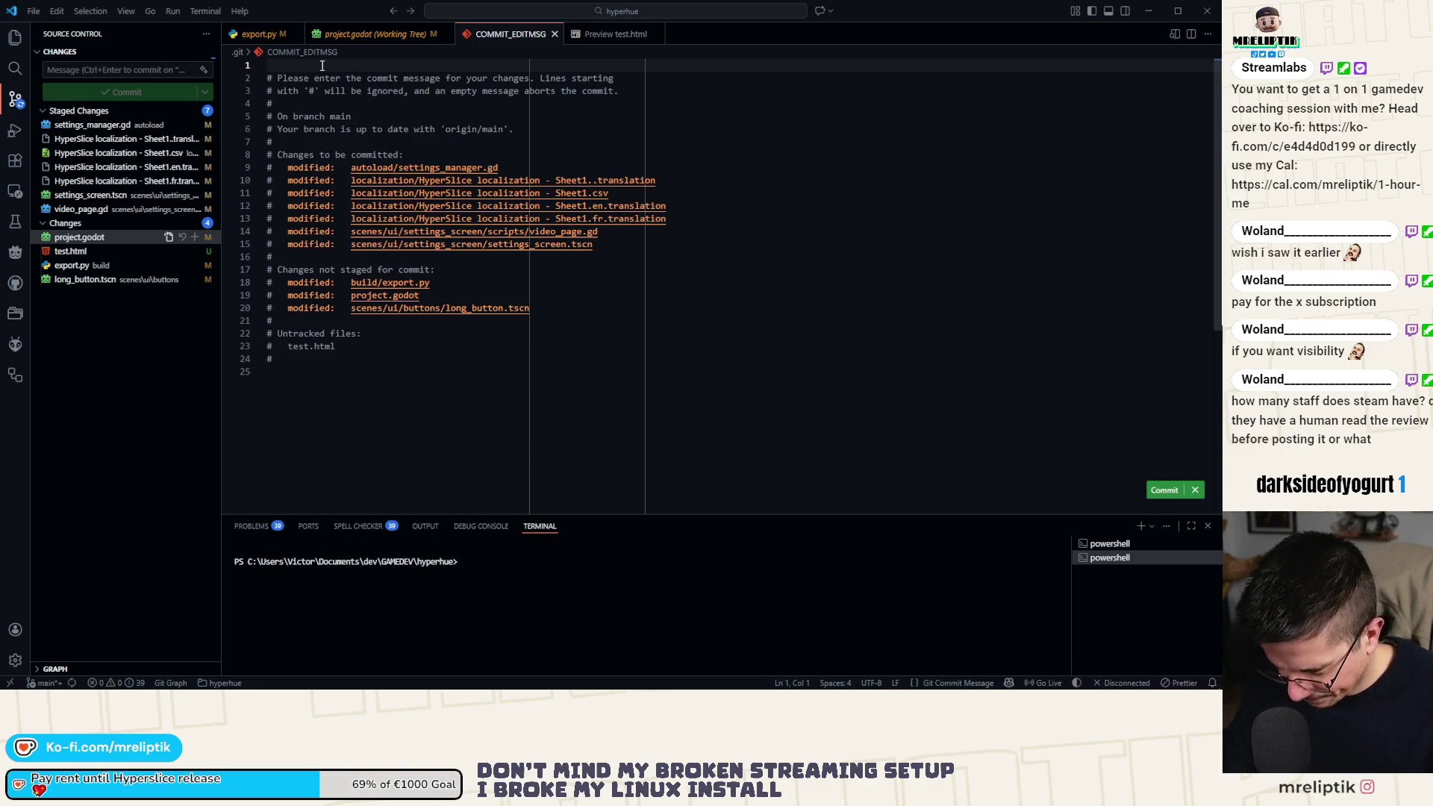
text(max)
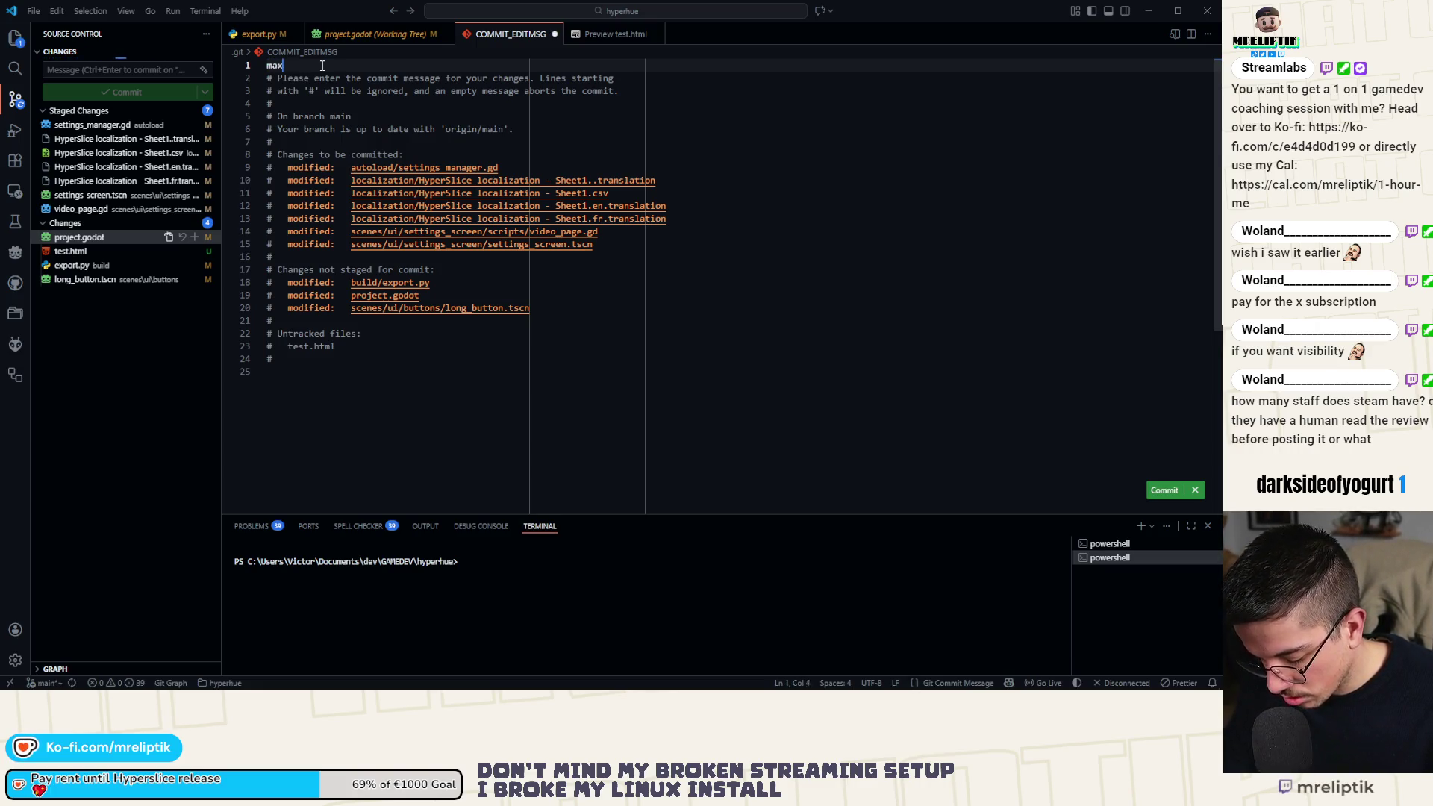
text( fps setting)
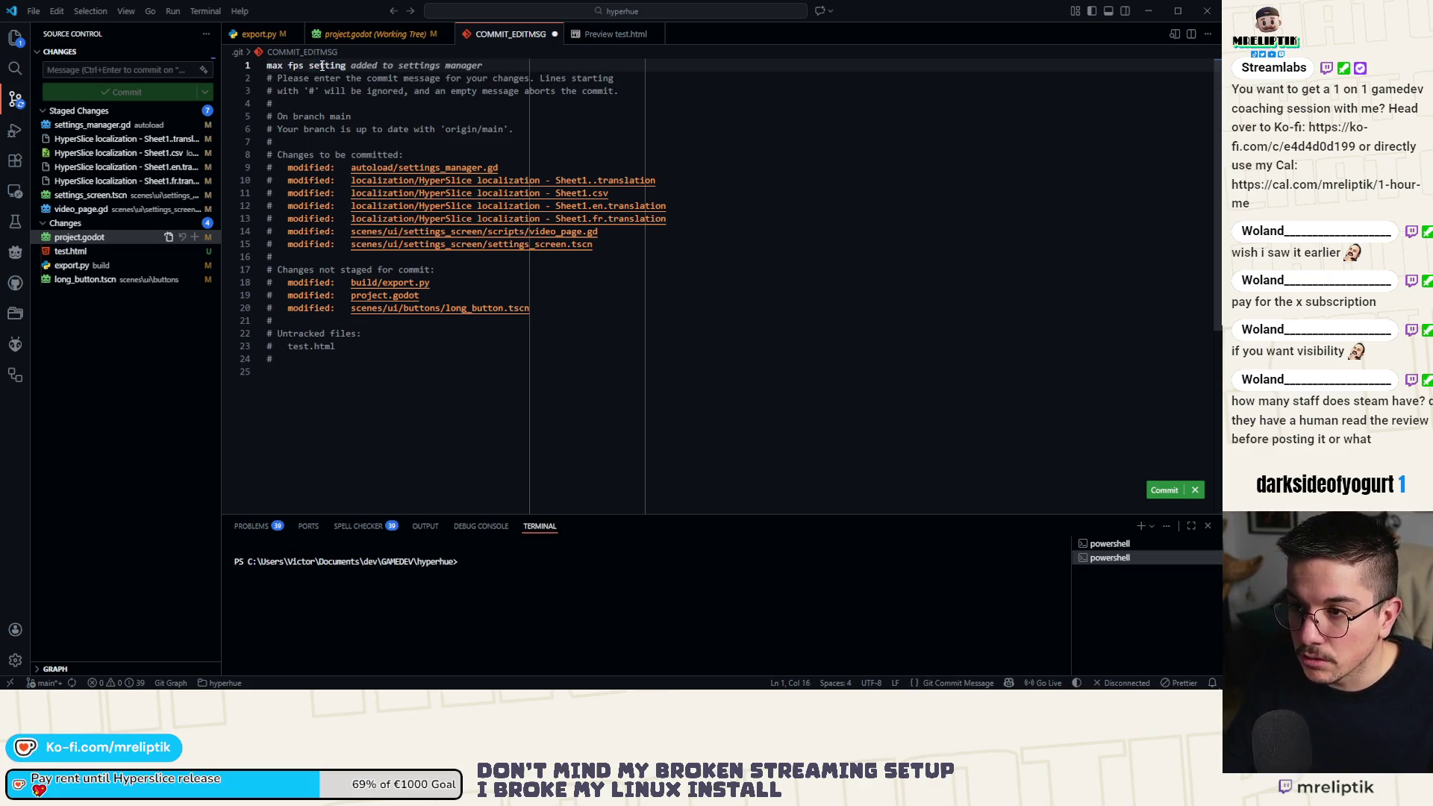
click(555, 34)
Stage long_button.tscn and commit it with the message 'reduce focus volume'.
click(85, 166)
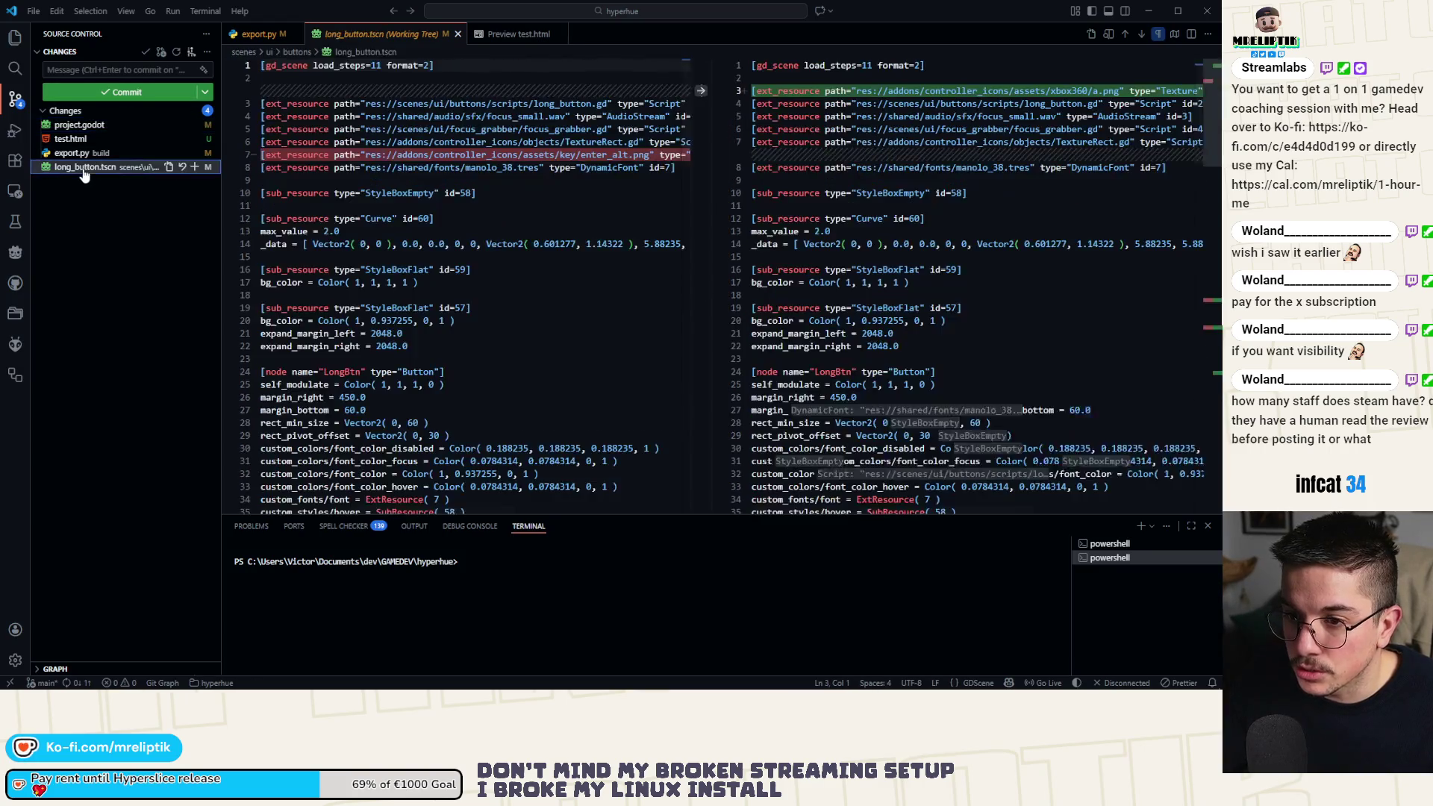
click(194, 166)
click(107, 68)
text(reduce focus volume)
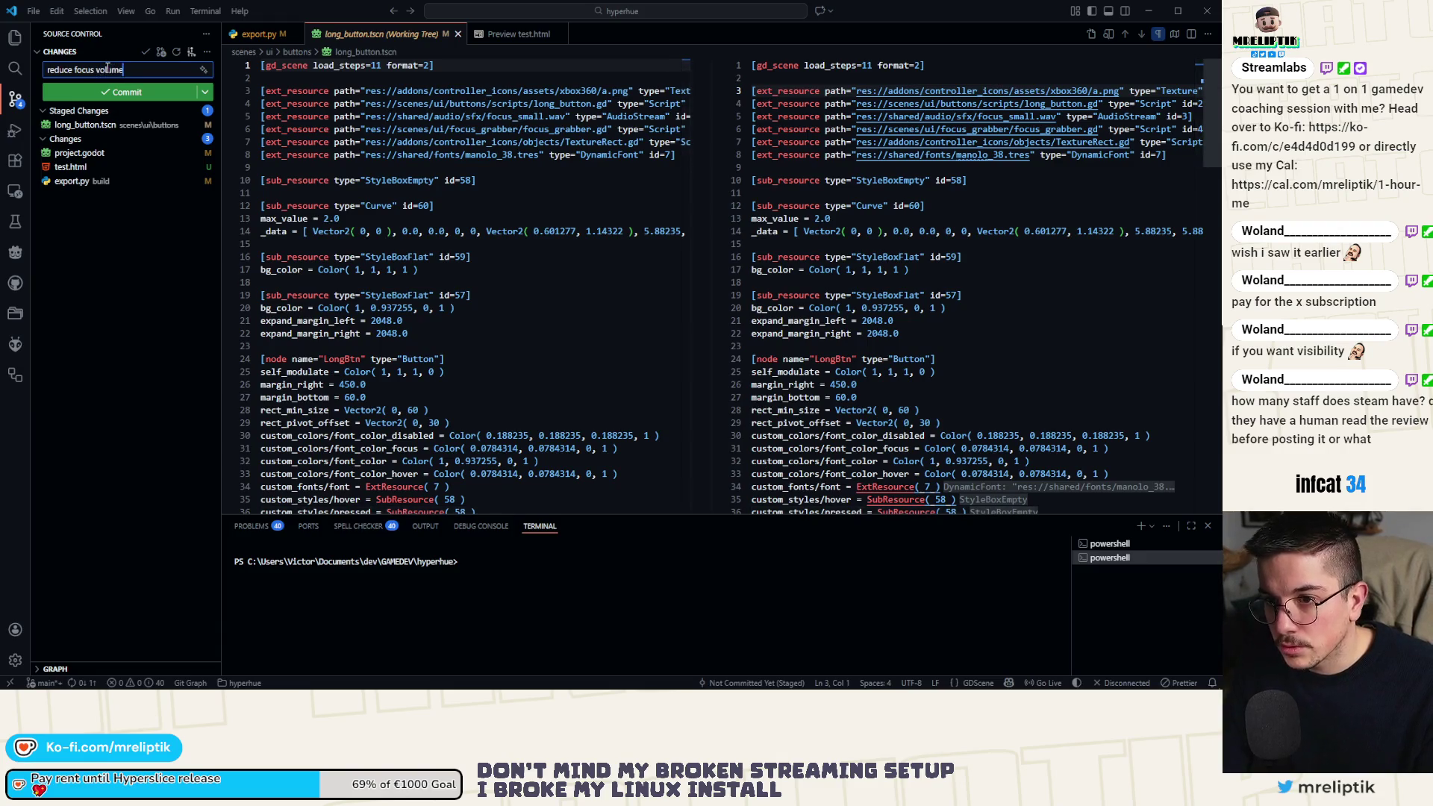
key(ctrl+Return)
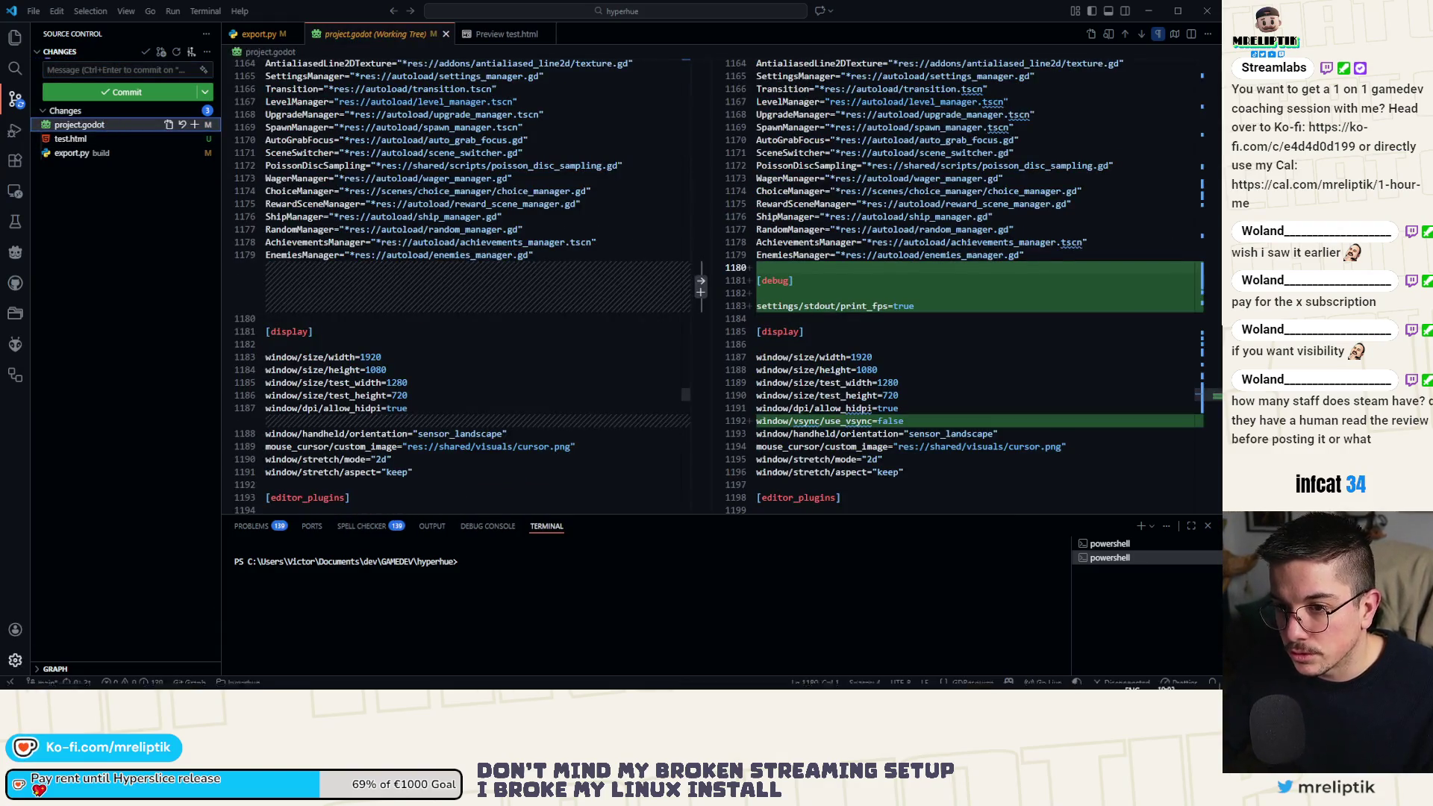
key(alt+Tab)
click(60, 33)
Enable Display > Window > Use V-Sync in Project Settings.
click(91, 59)
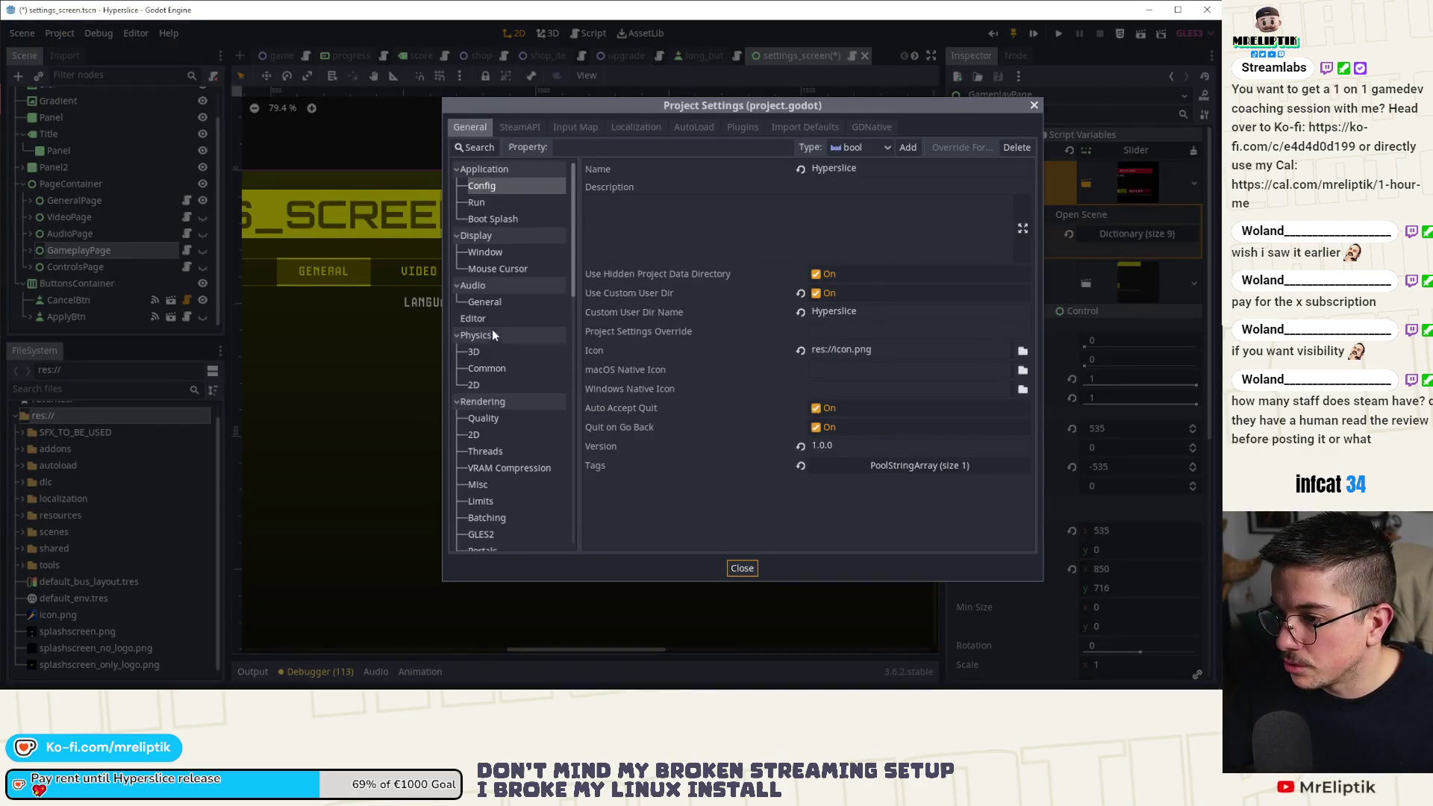
click(494, 418)
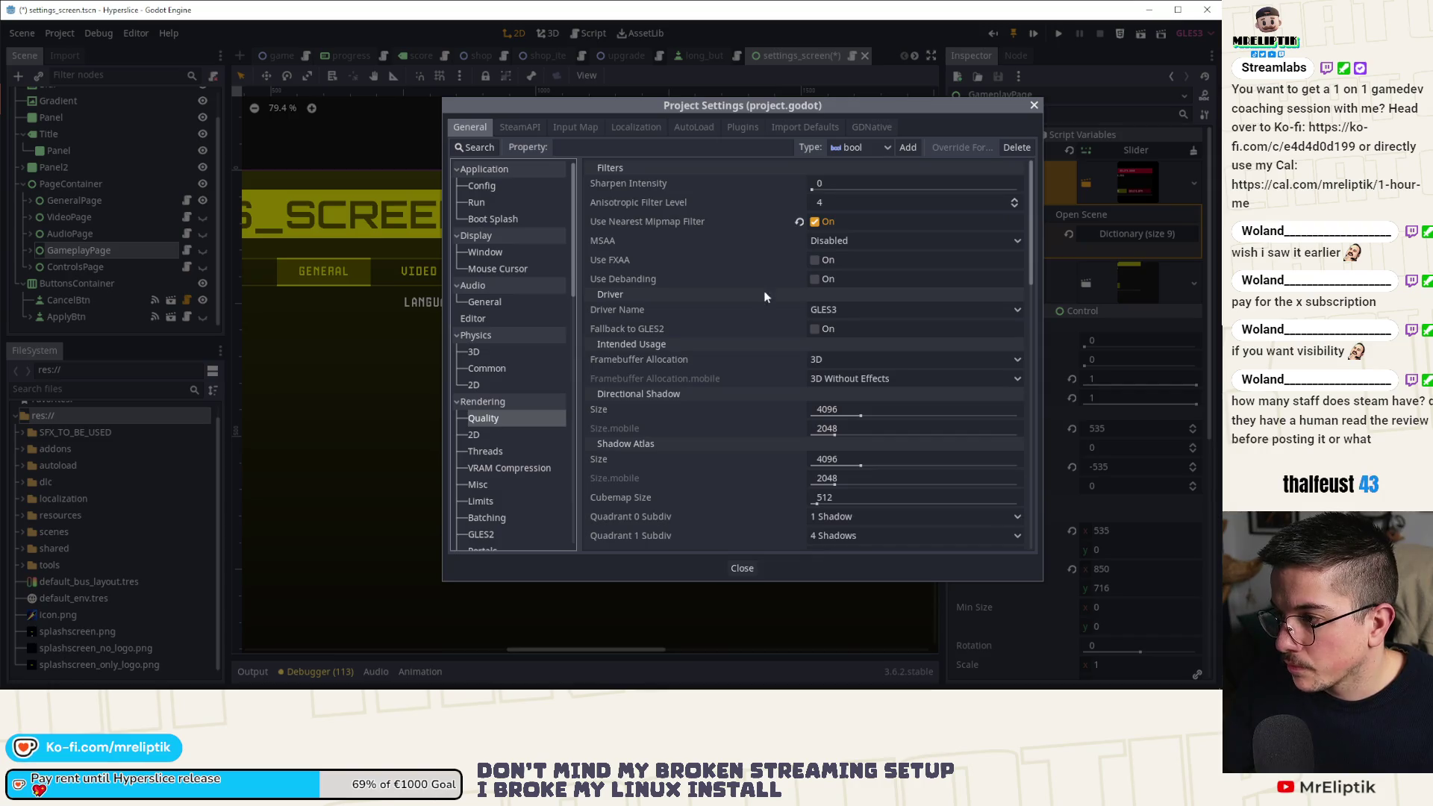
click(478, 202)
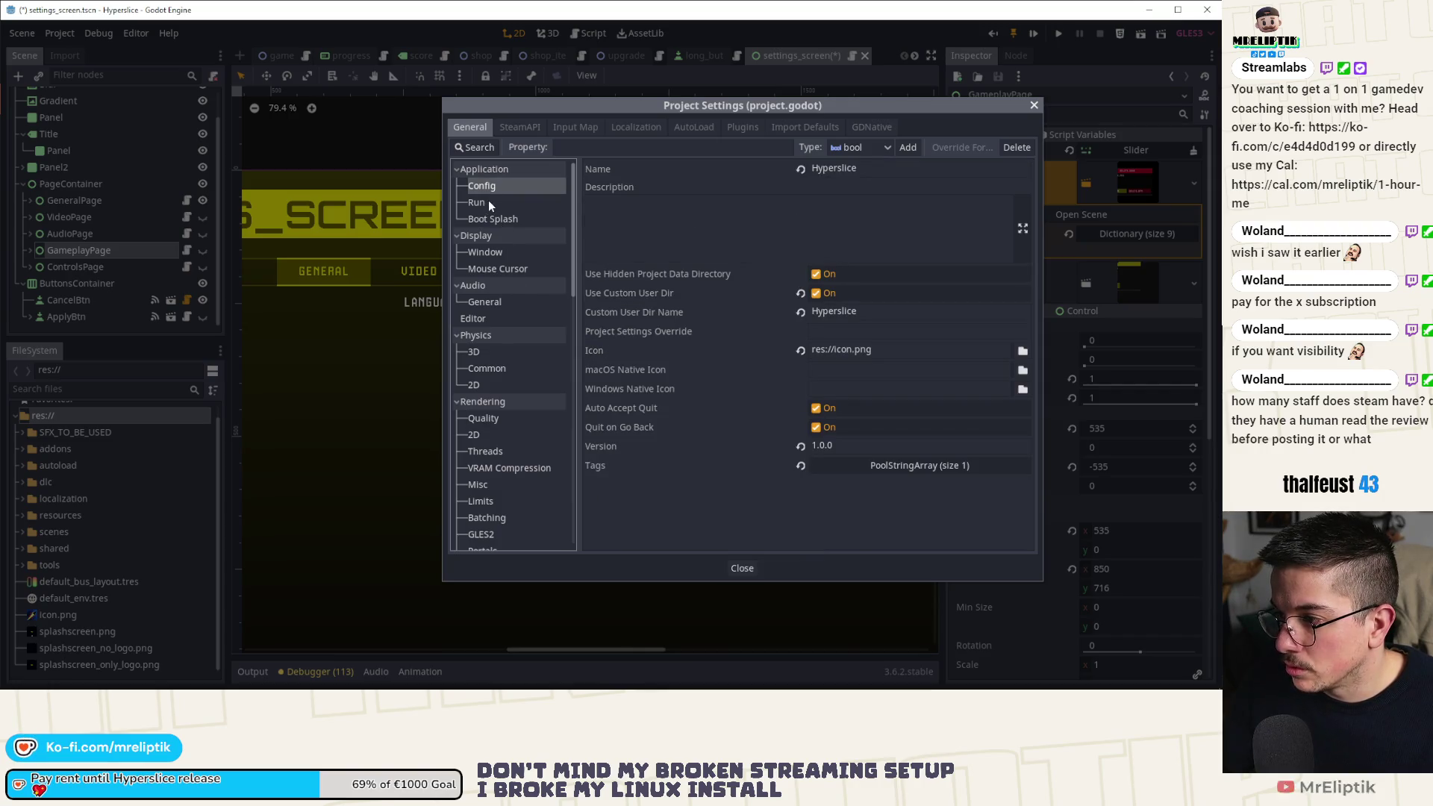
click(485, 252)
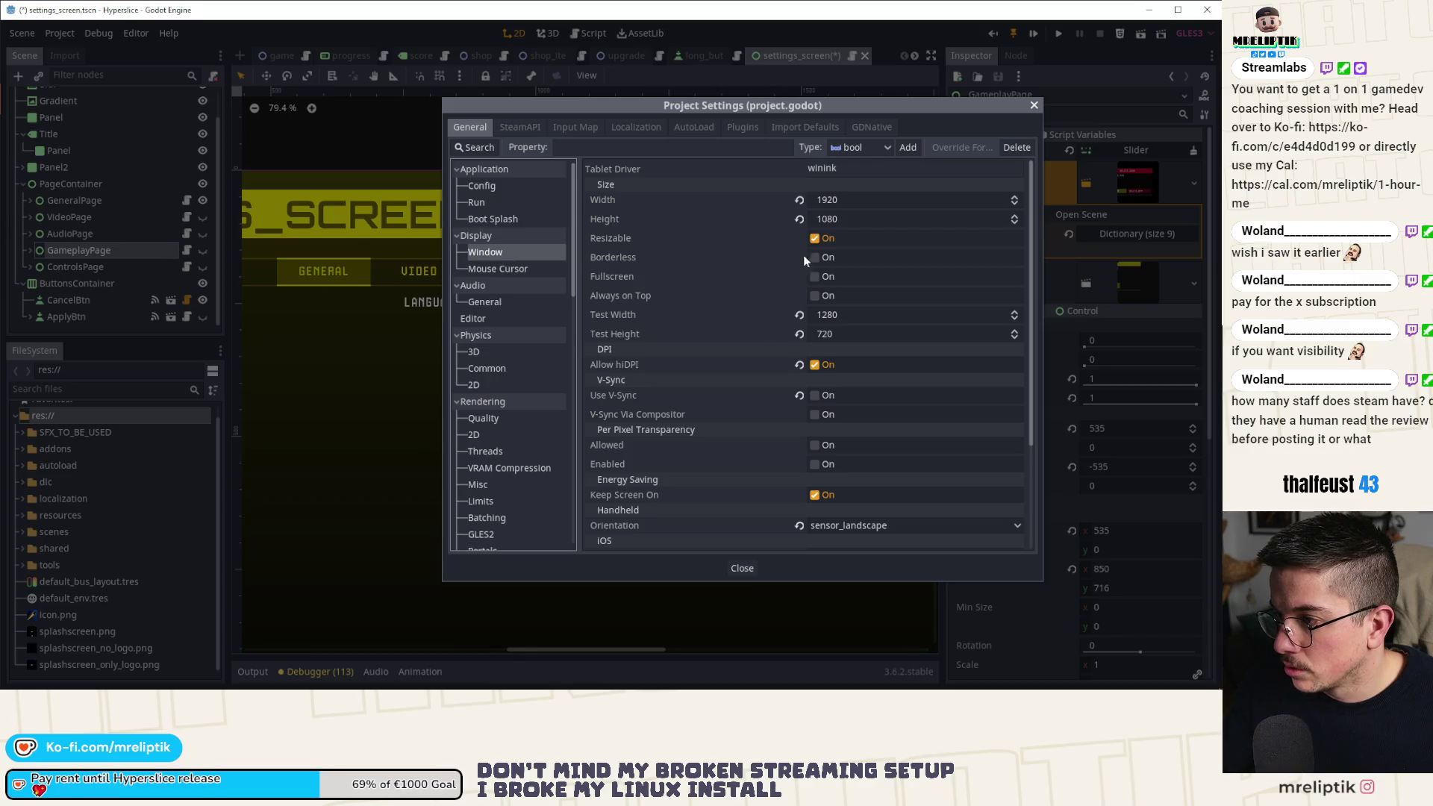
click(860, 395)
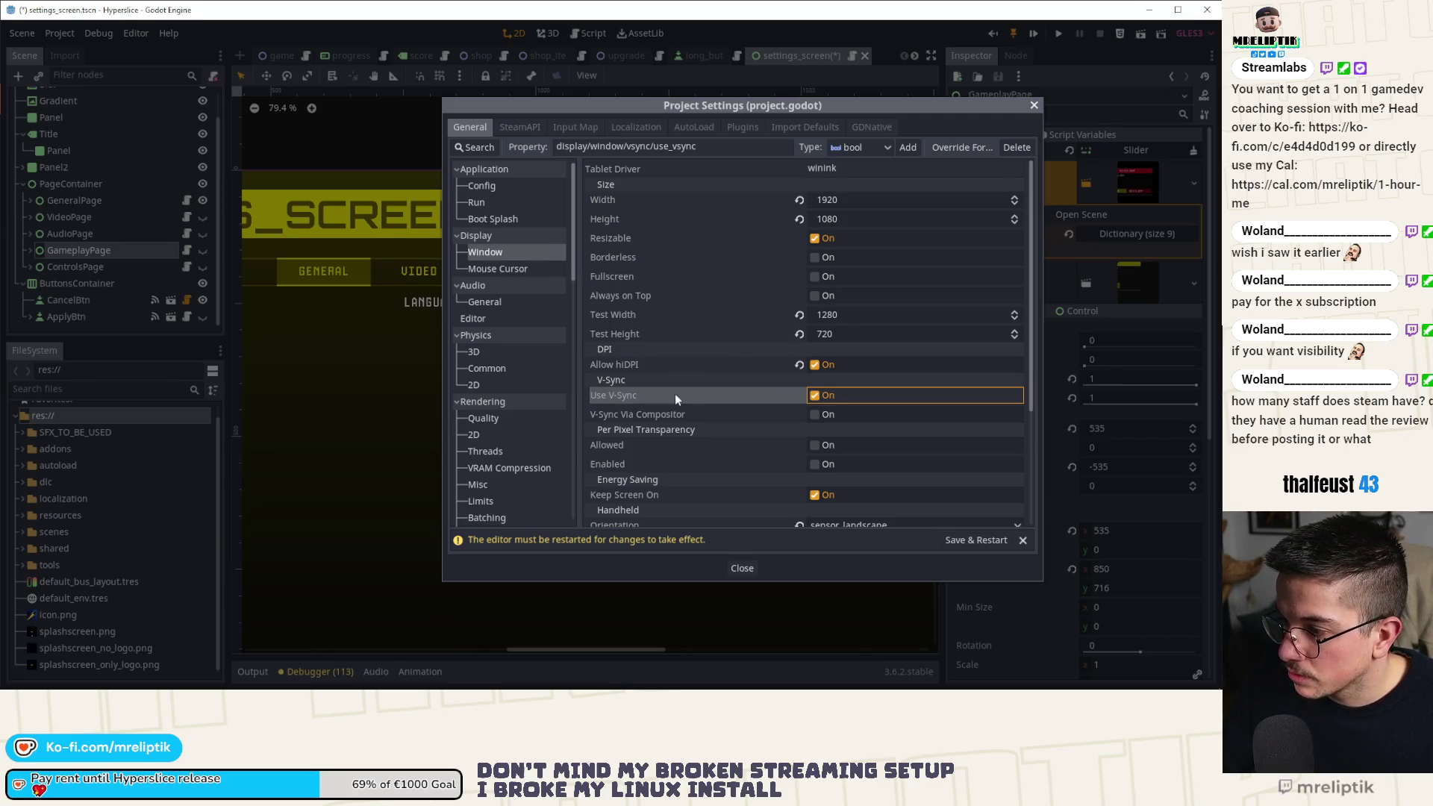
Uncheck Debug > Settings > Print FPS, save the scene, and Save & Restart the editor.
scroll(672, 402, down, 1)
click(478, 148)
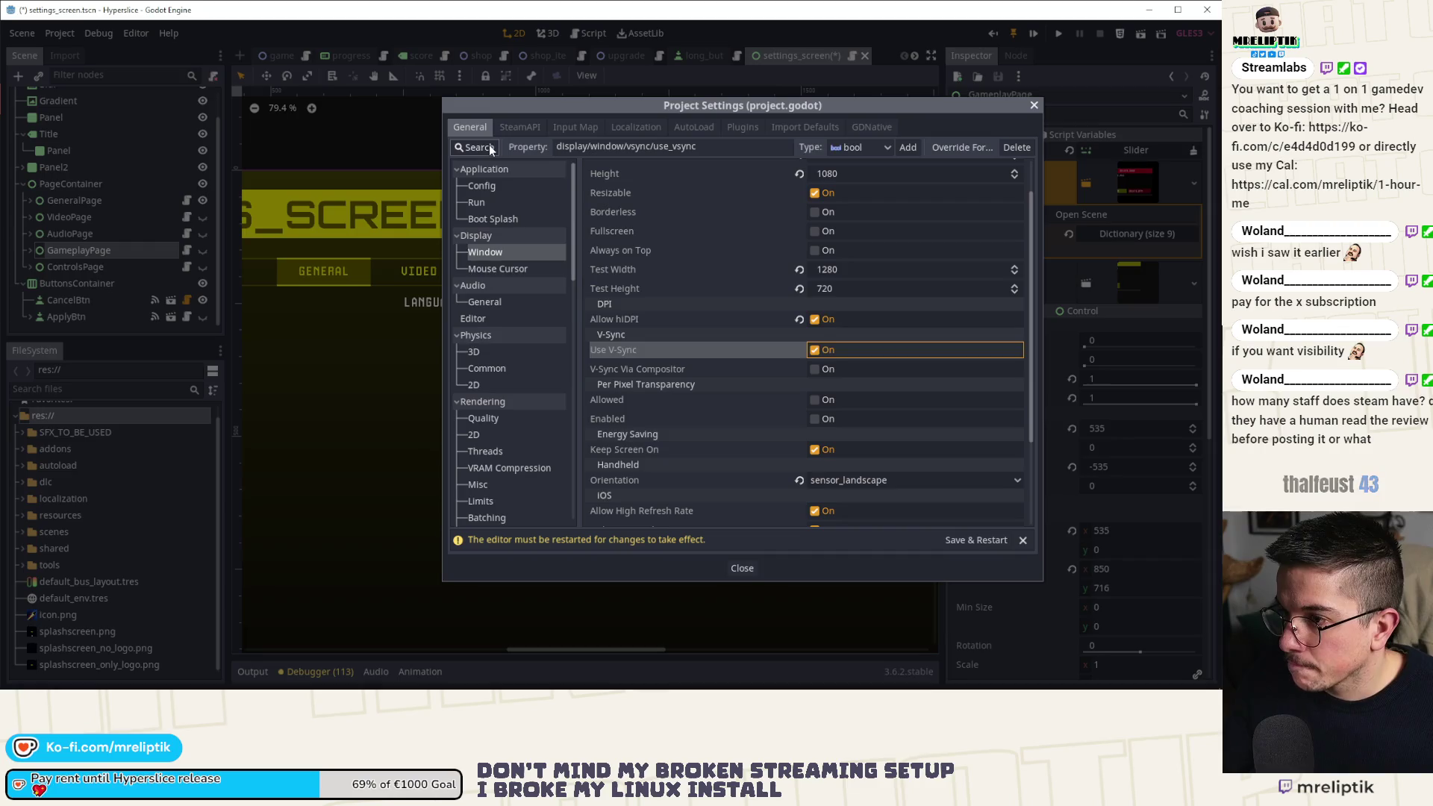
text(fps)
click(495, 186)
click(481, 219)
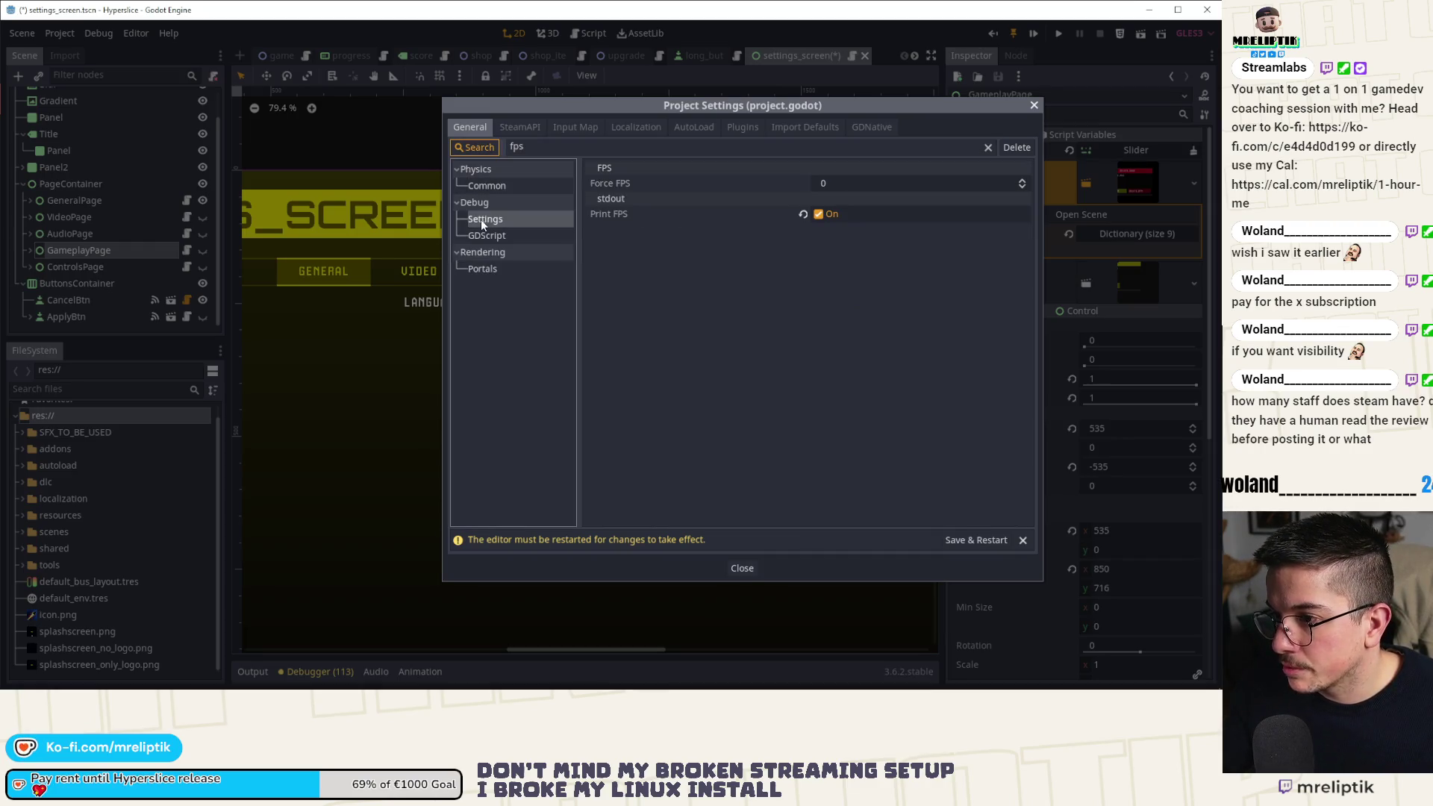
click(819, 214)
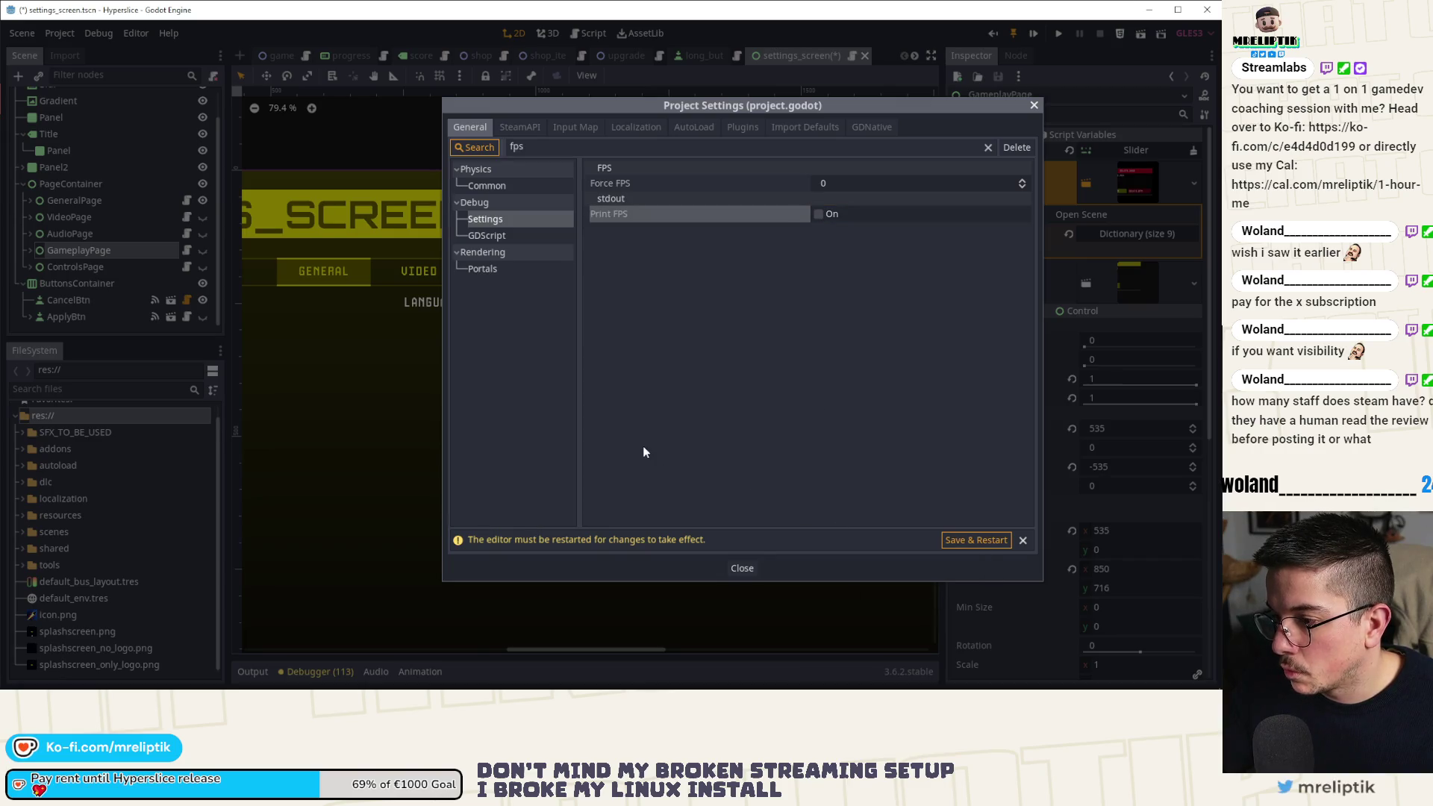
key(ctrl+s)
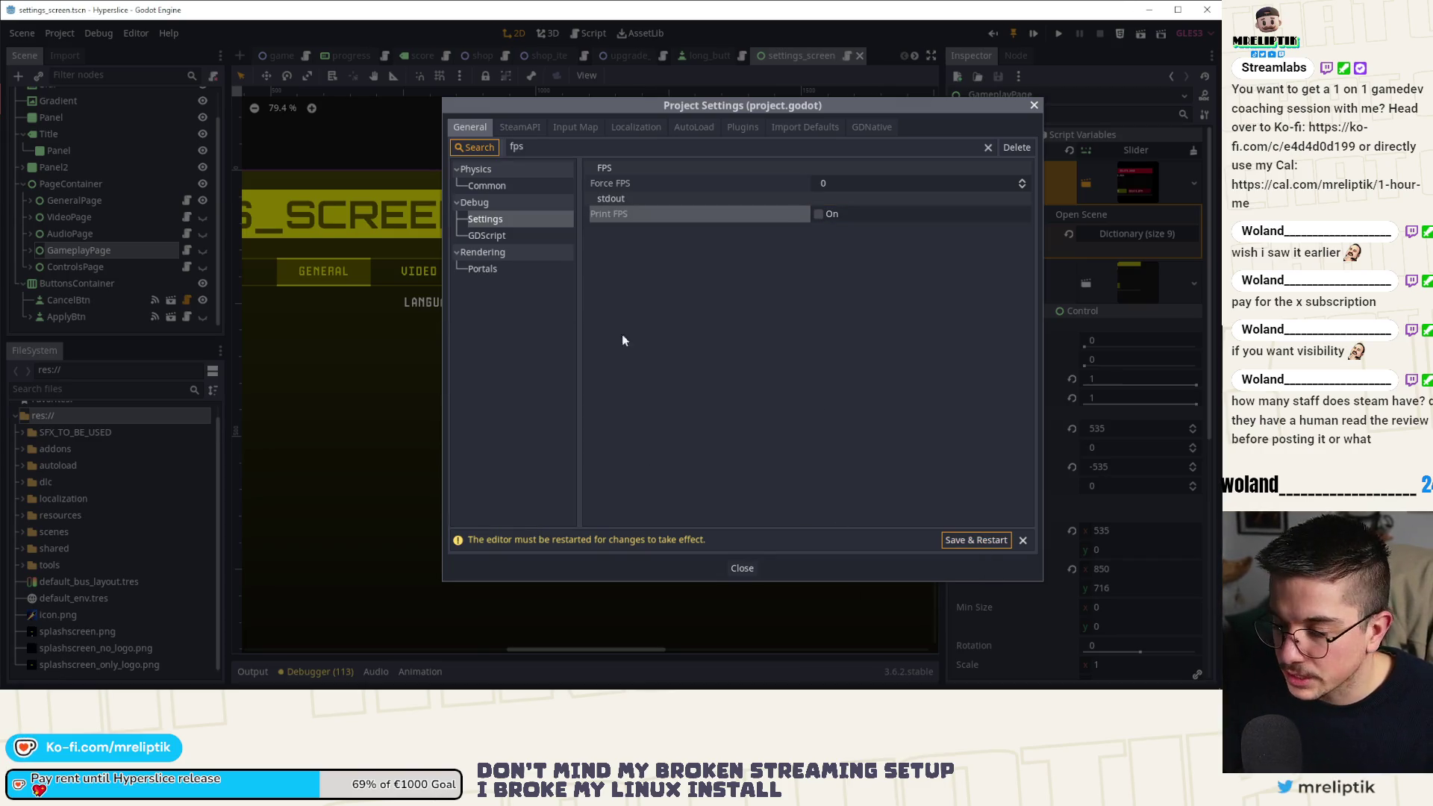
click(976, 539)
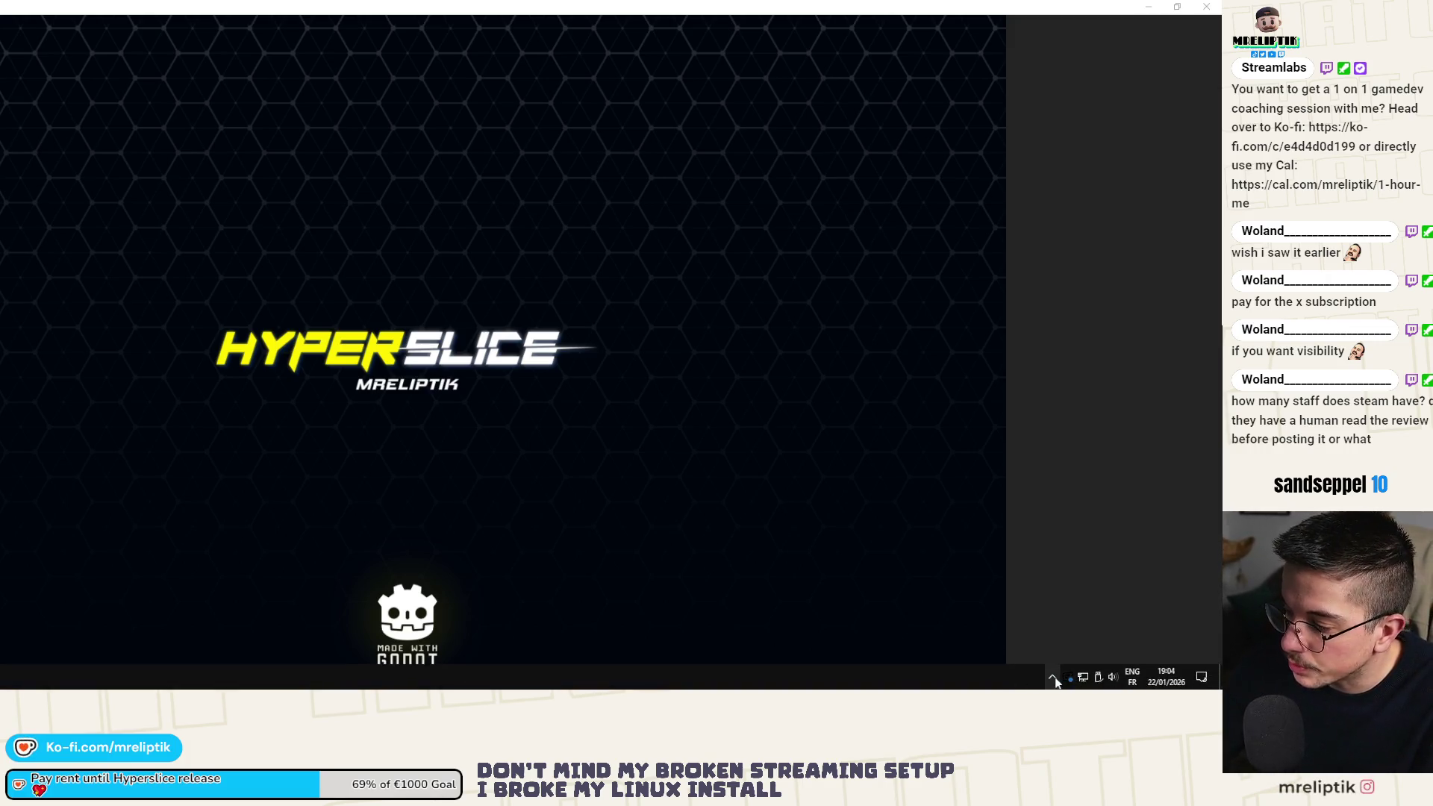
Maximize the restarted editor, check NVIDIA Vertical sync, then view settings_screen.tscn's diff in VS Code.
click(1052, 677)
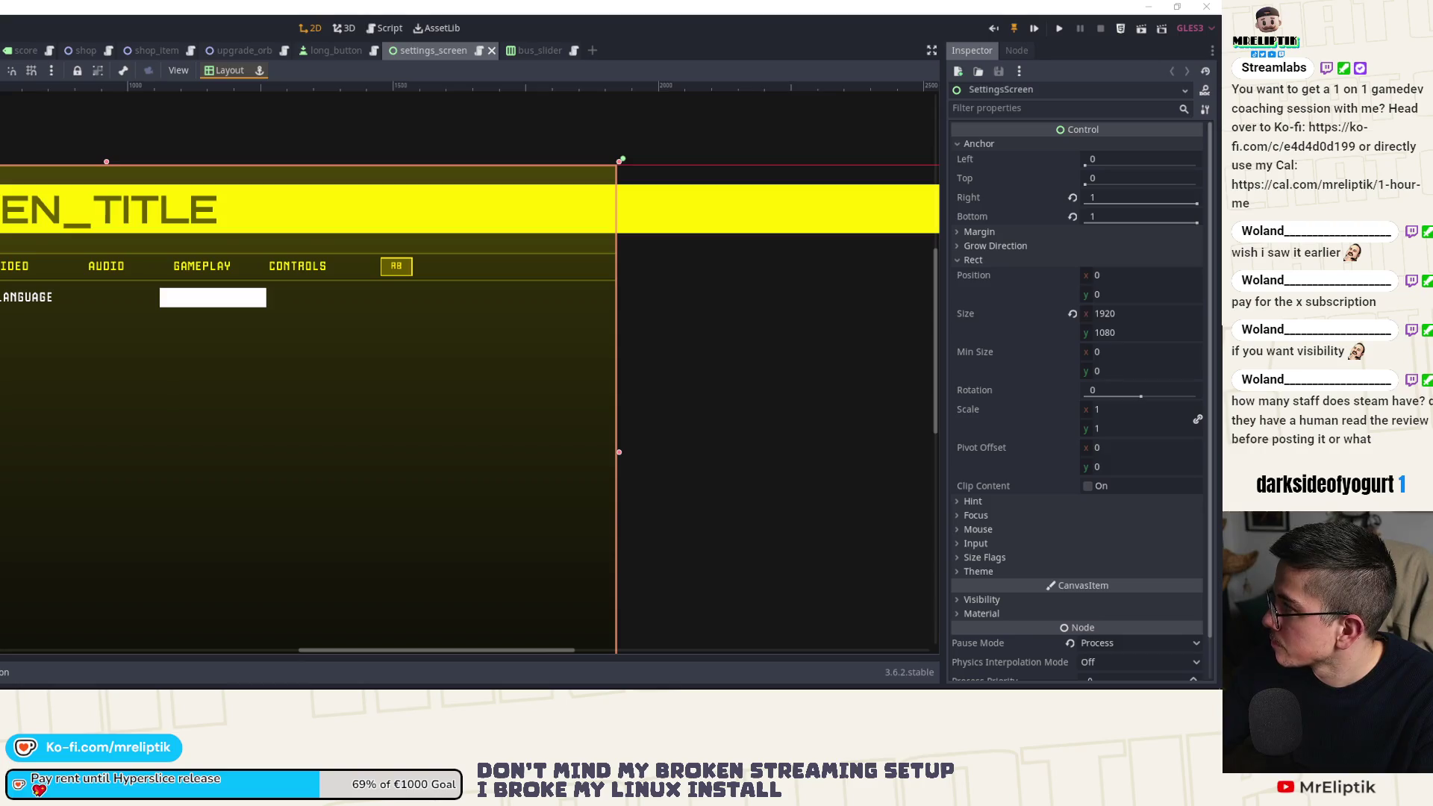
double_click(254, 11)
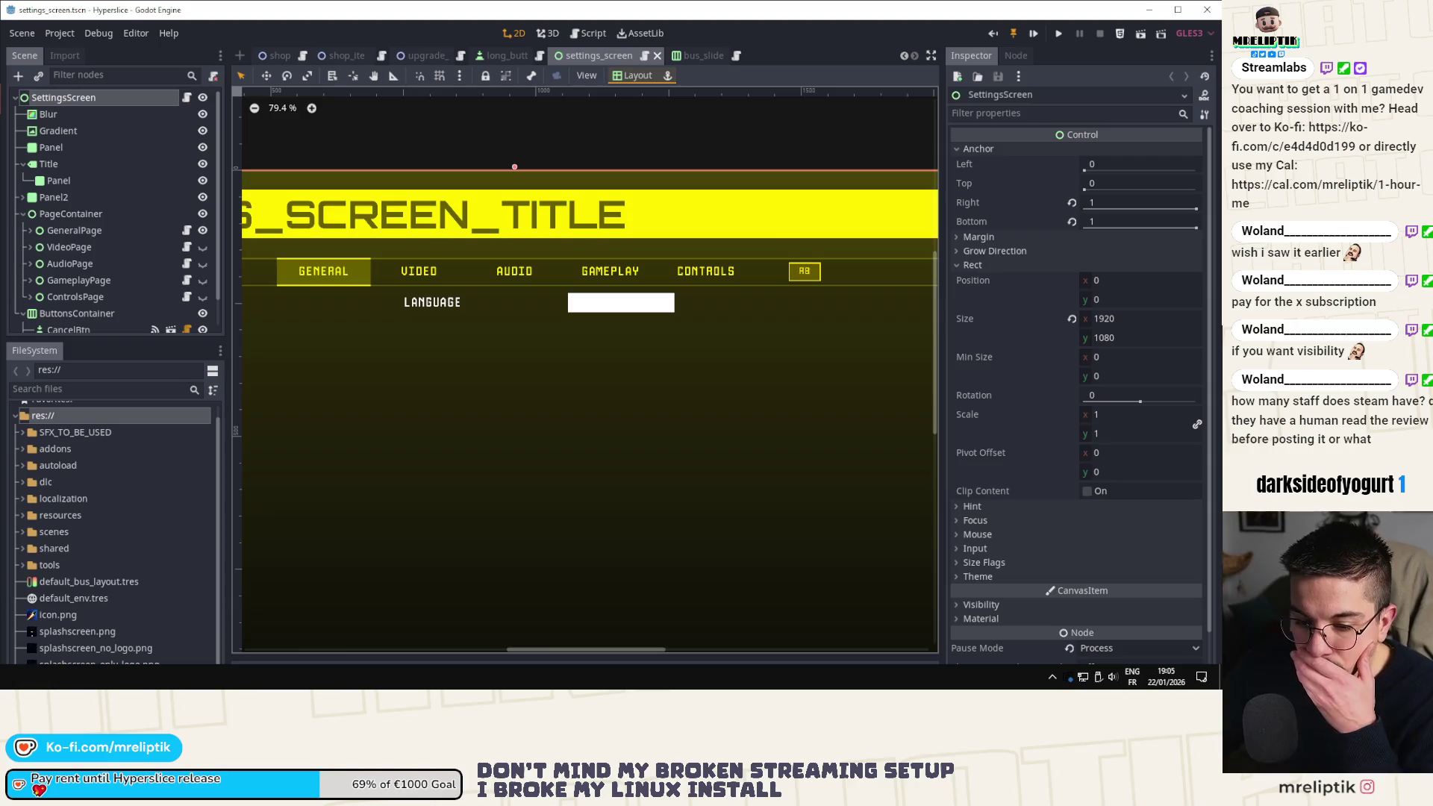
key(alt+Tab)
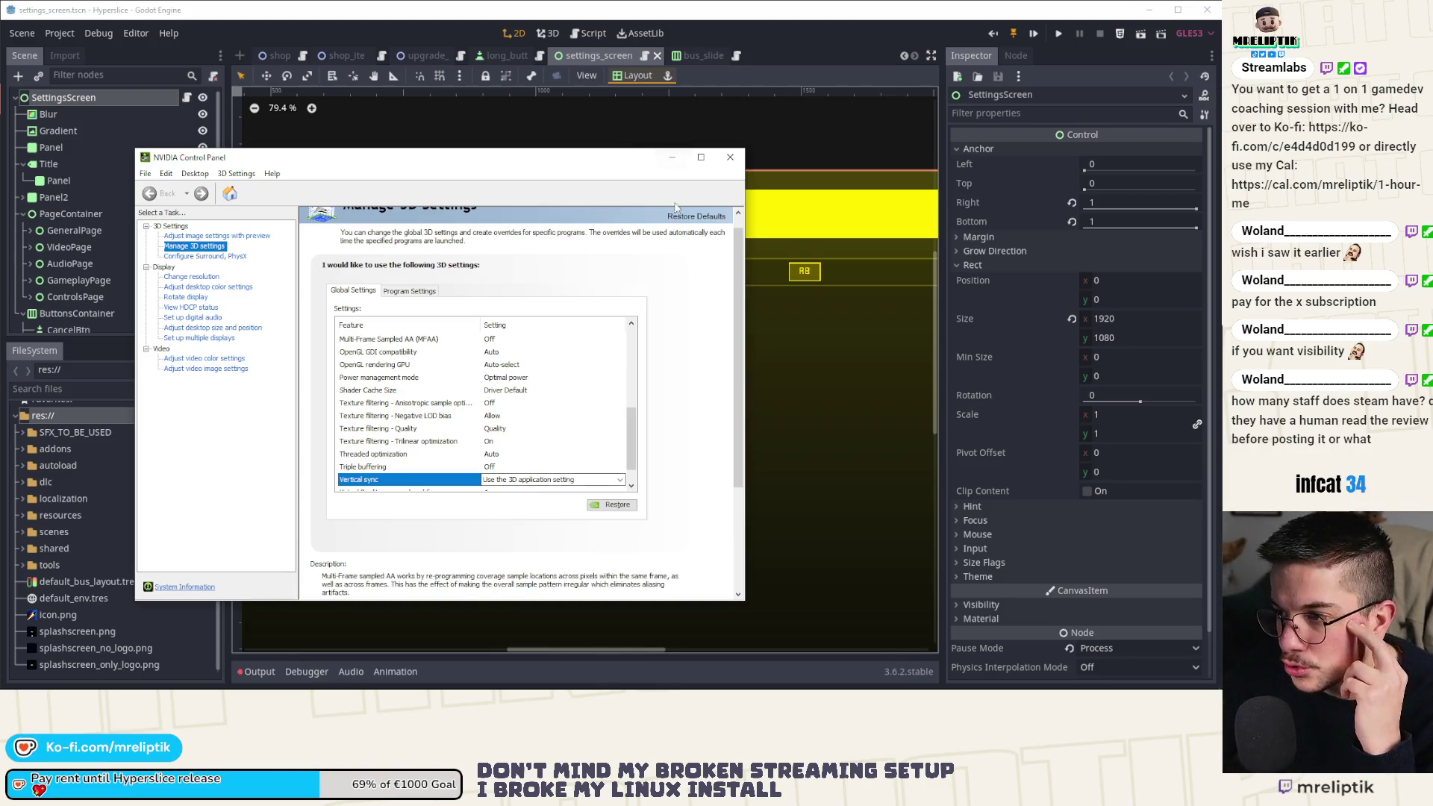
click(671, 158)
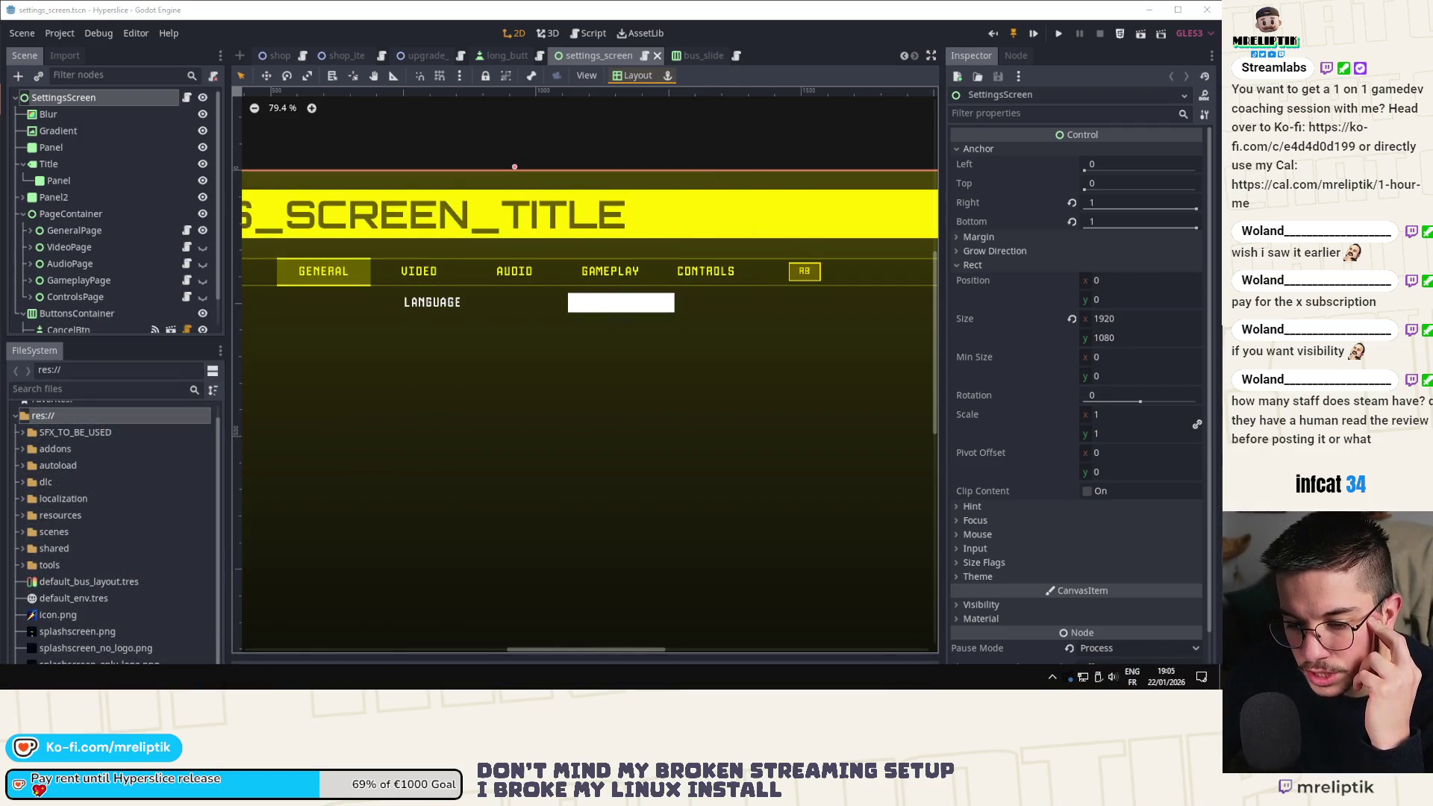
key(alt+Tab)
click(75, 167)
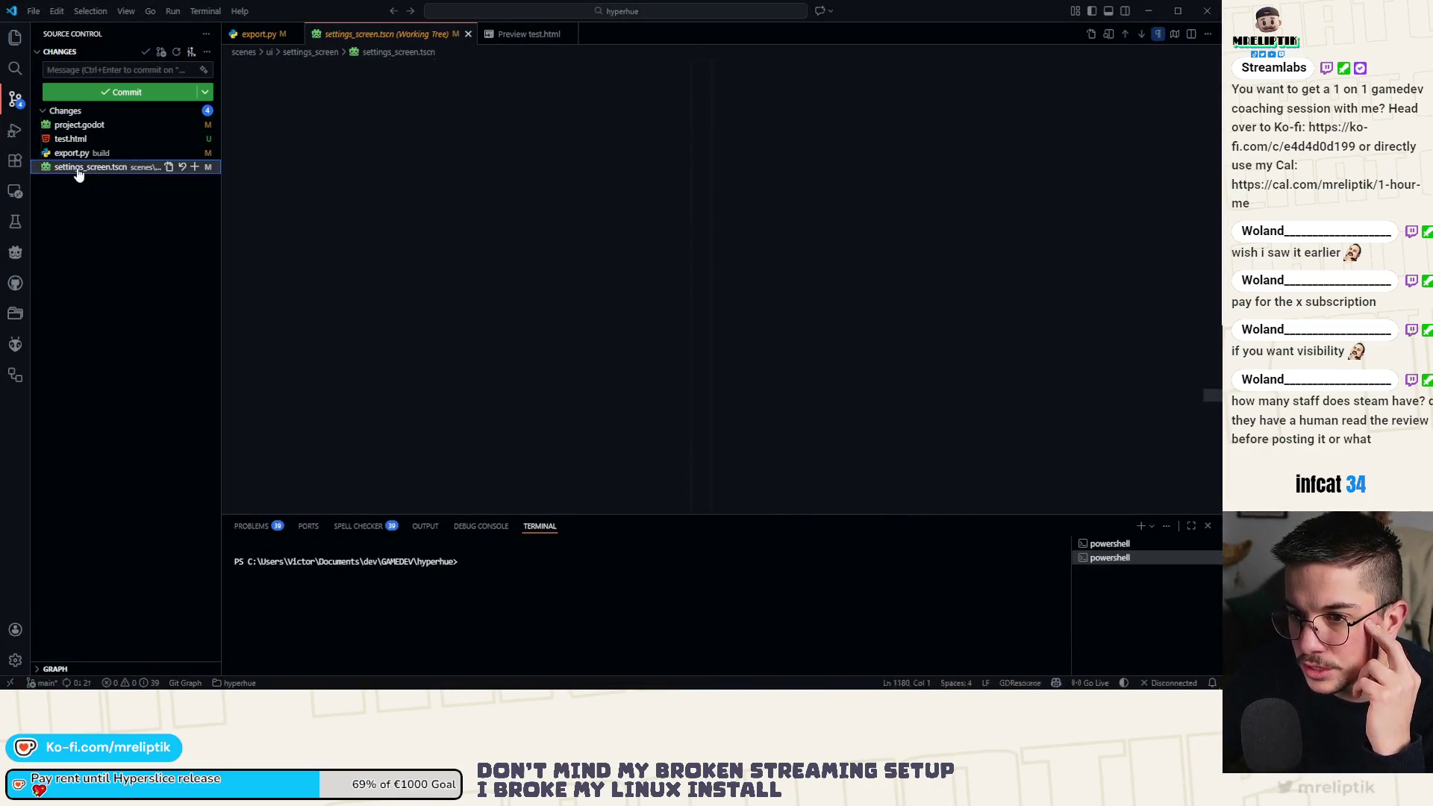
Stage settings_screen.tscn, discard the project.godot changes, and commit with message 'change defaulibility'.
scroll(394, 337, down, 10)
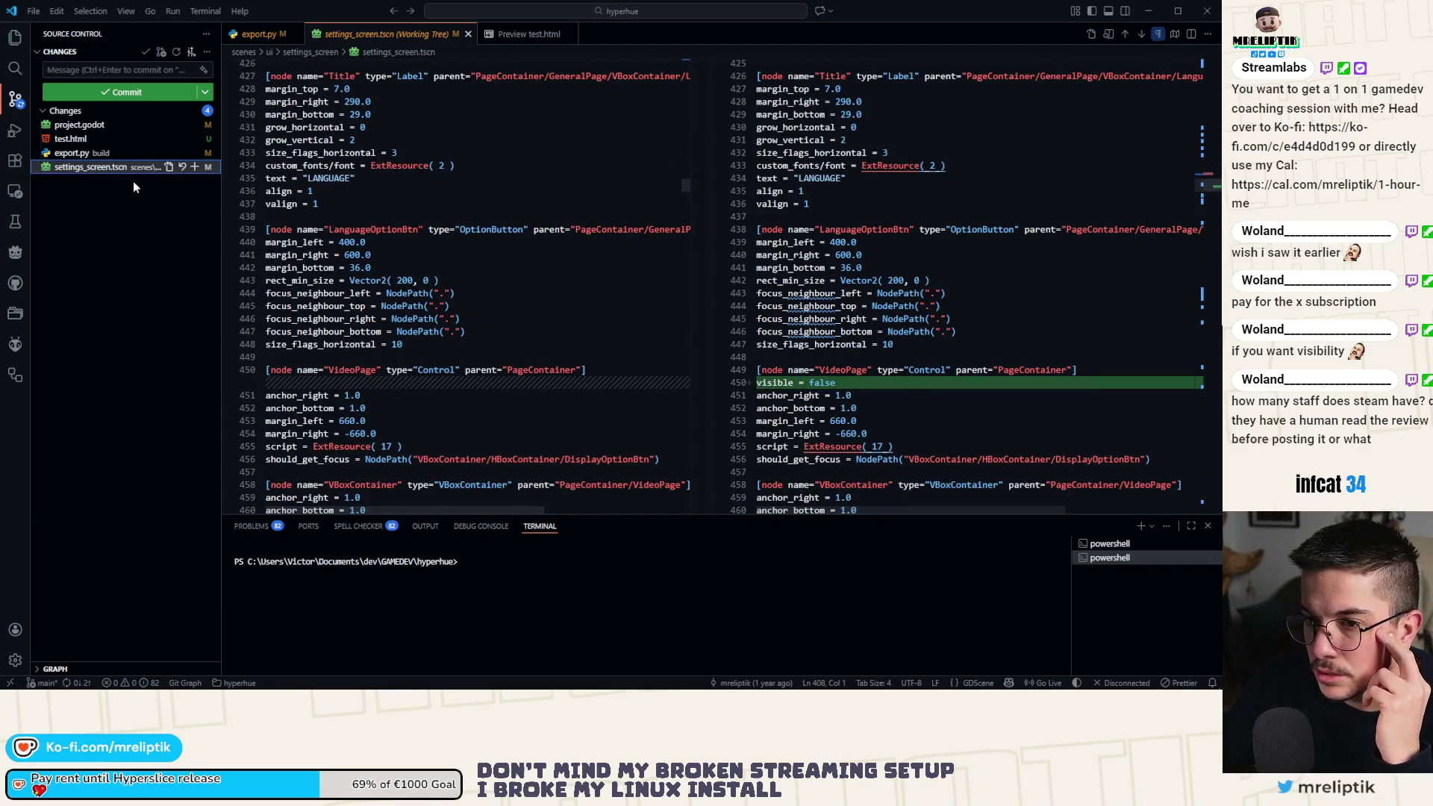
click(195, 167)
click(83, 154)
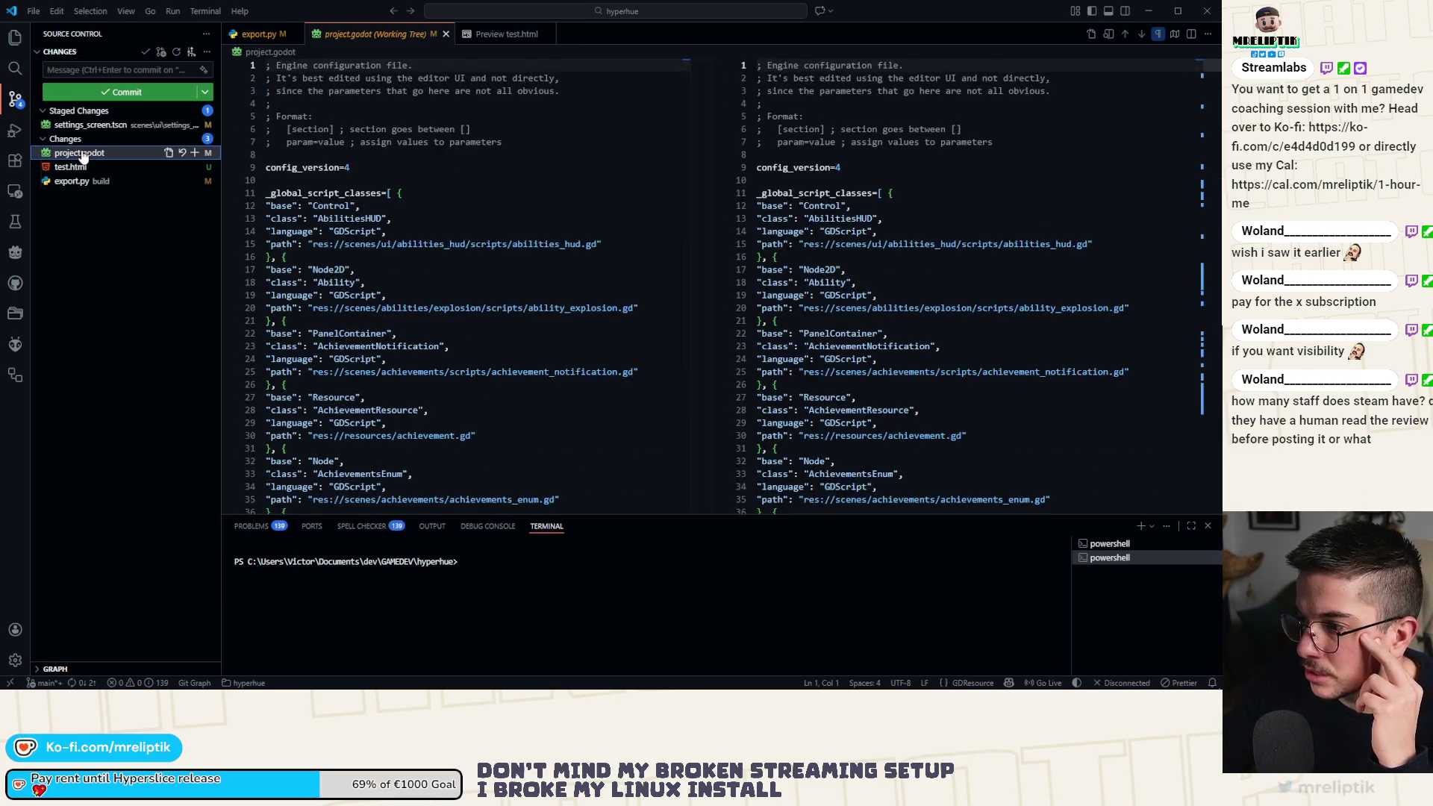
click(182, 153)
click(113, 71)
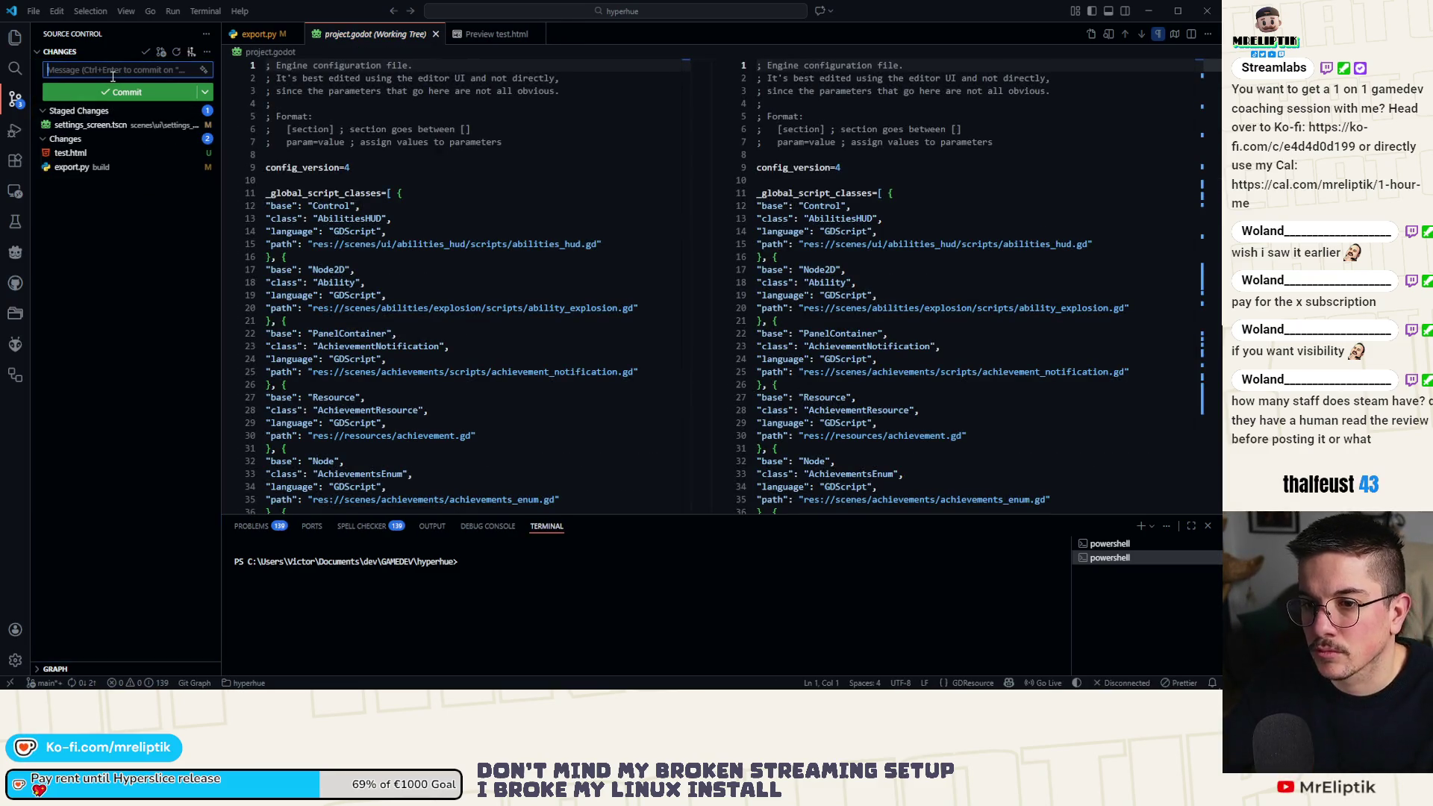
text(change defaul)
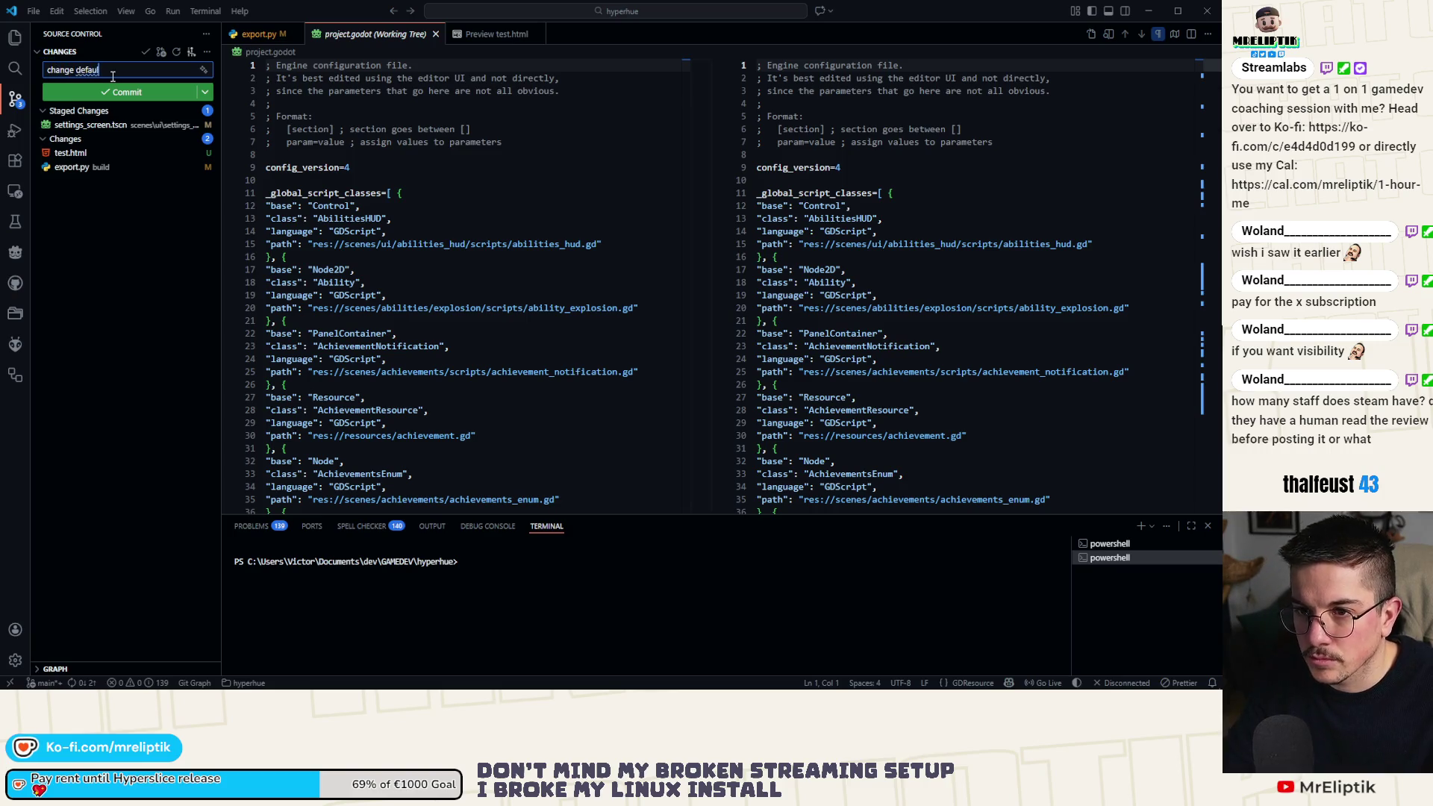
text(ibility)
key(ctrl+Return)
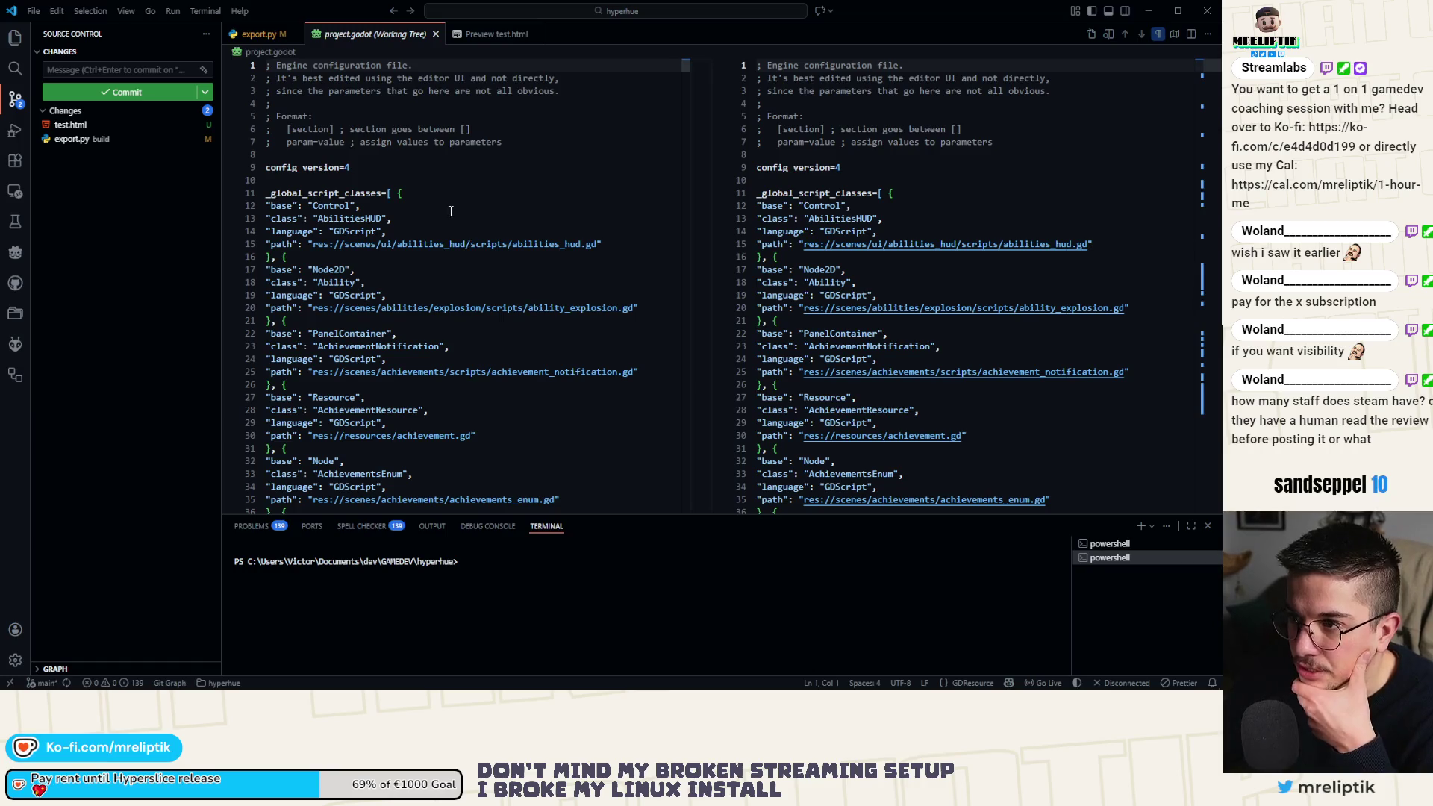
Close the project.godot diff and return to the Godot editor.
click(479, 35)
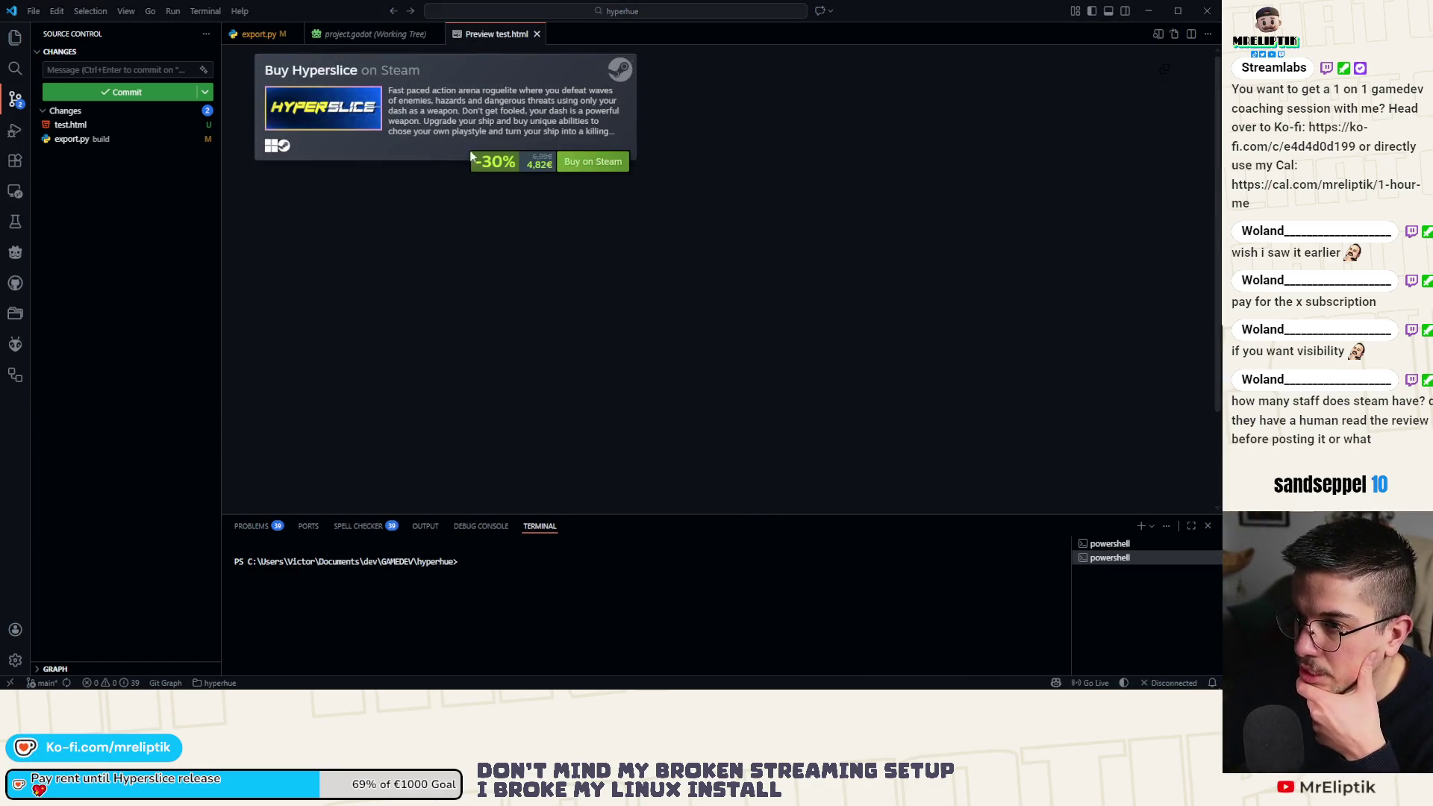
click(371, 34)
middle_click(373, 38)
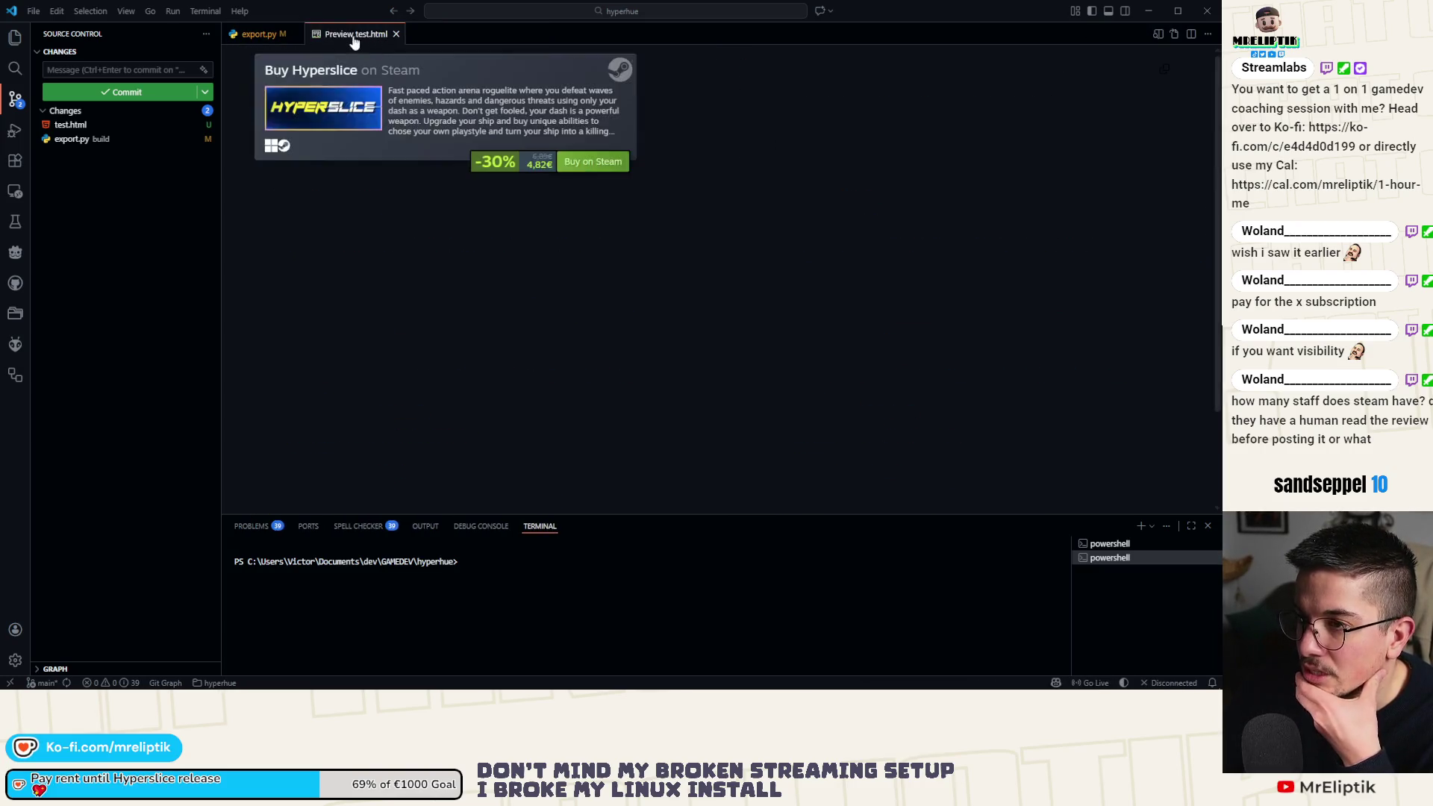
key(alt+Tab)
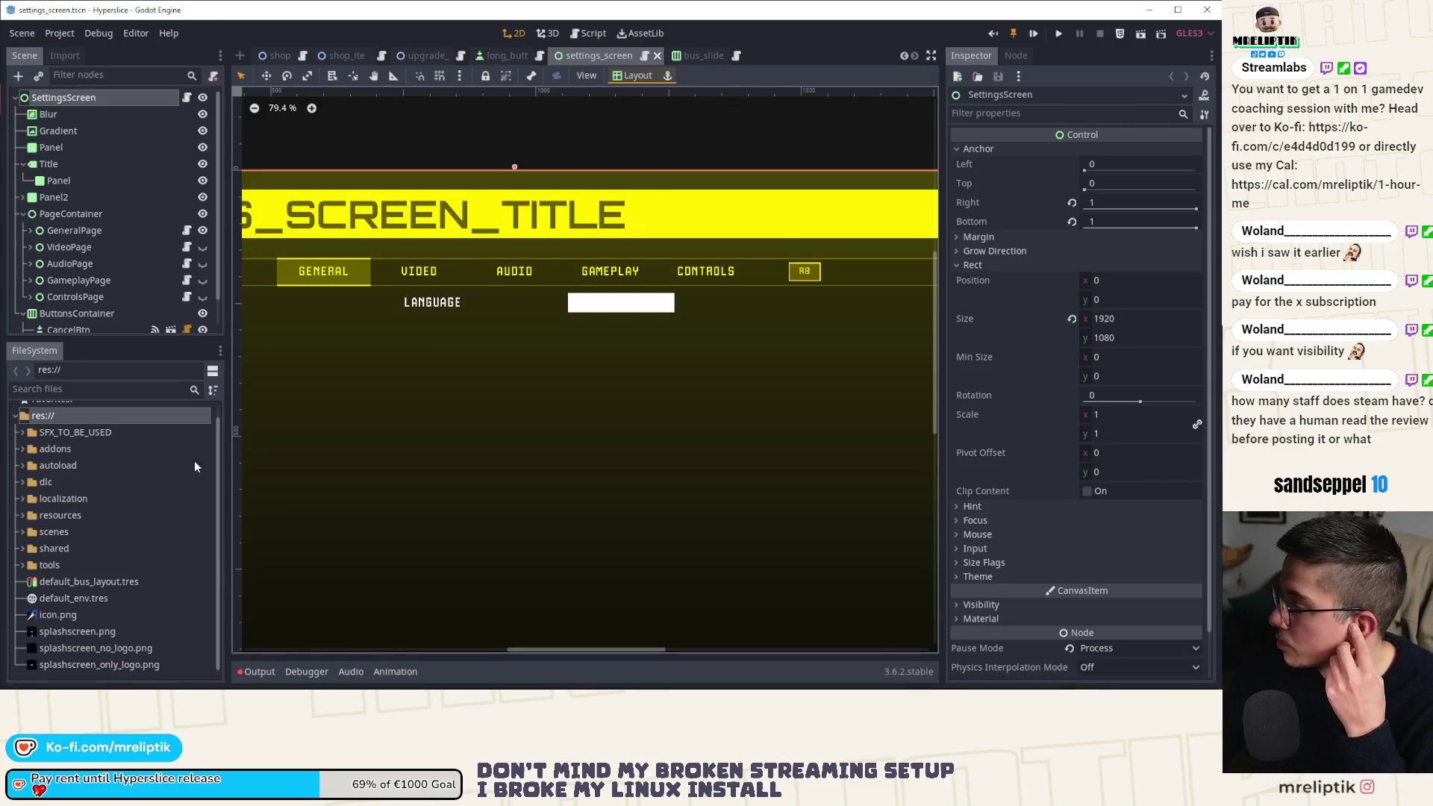
In Chrome, open the Steamworks home dashboard to review Lexispell help requests and recent apps.
key(alt+Tab)
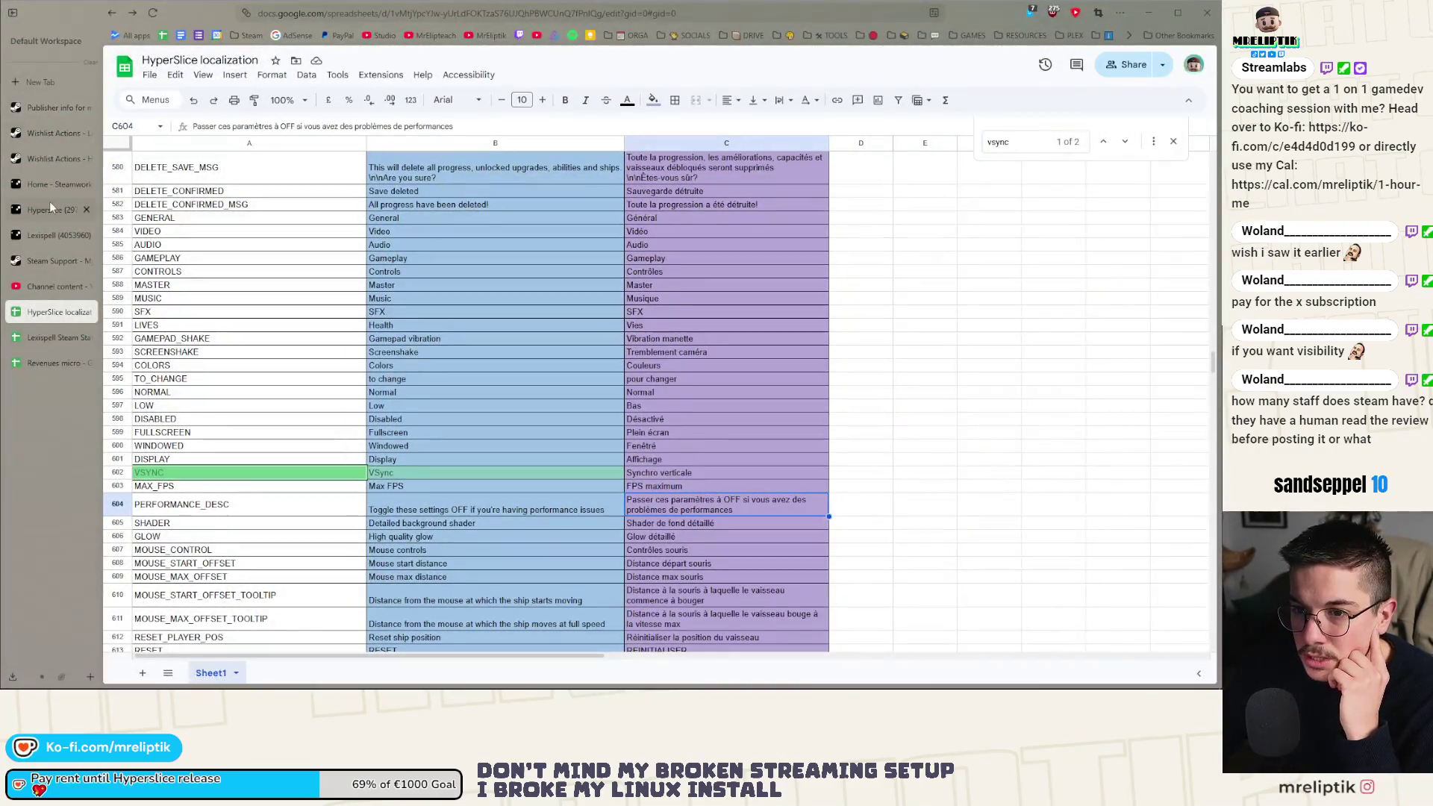
click(43, 109)
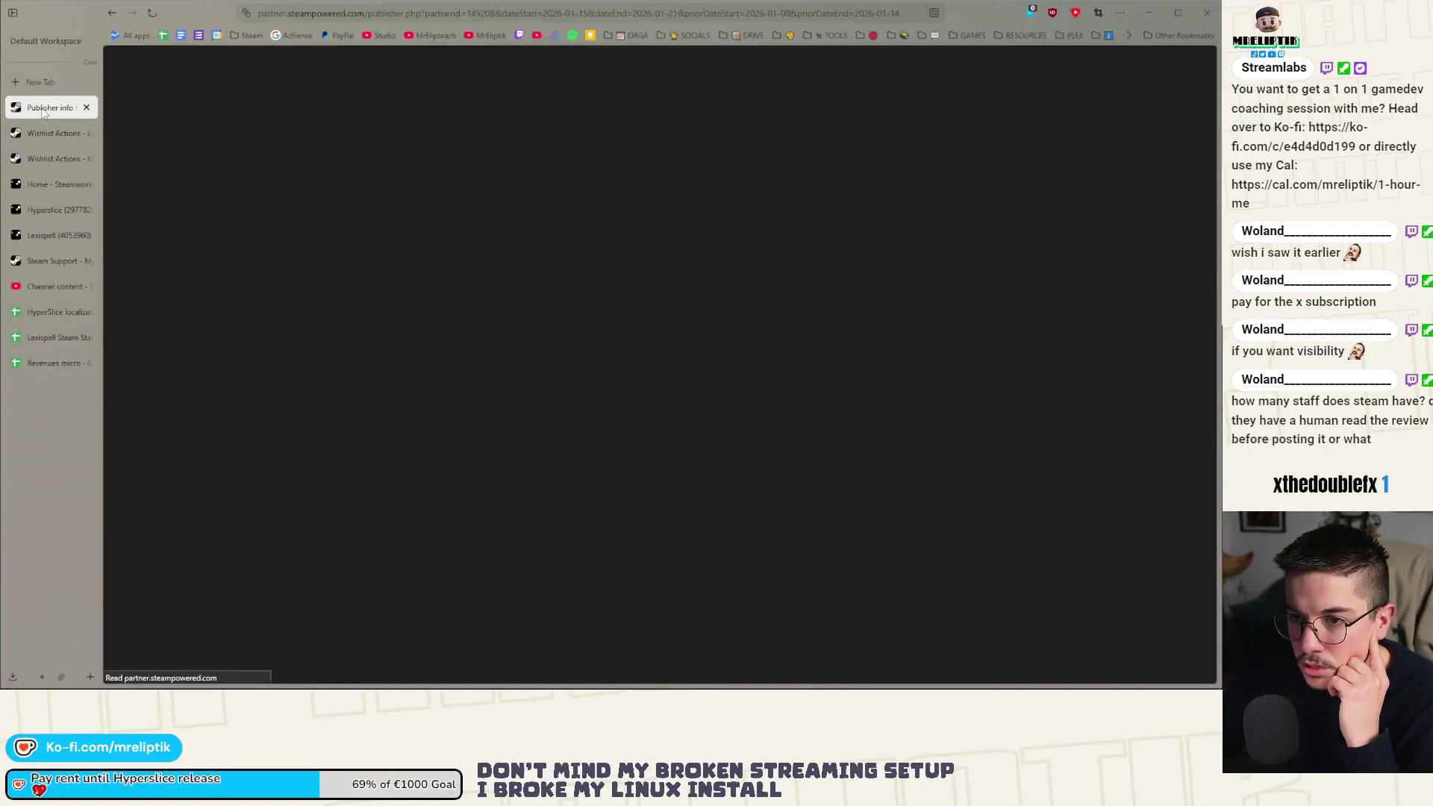
click(46, 184)
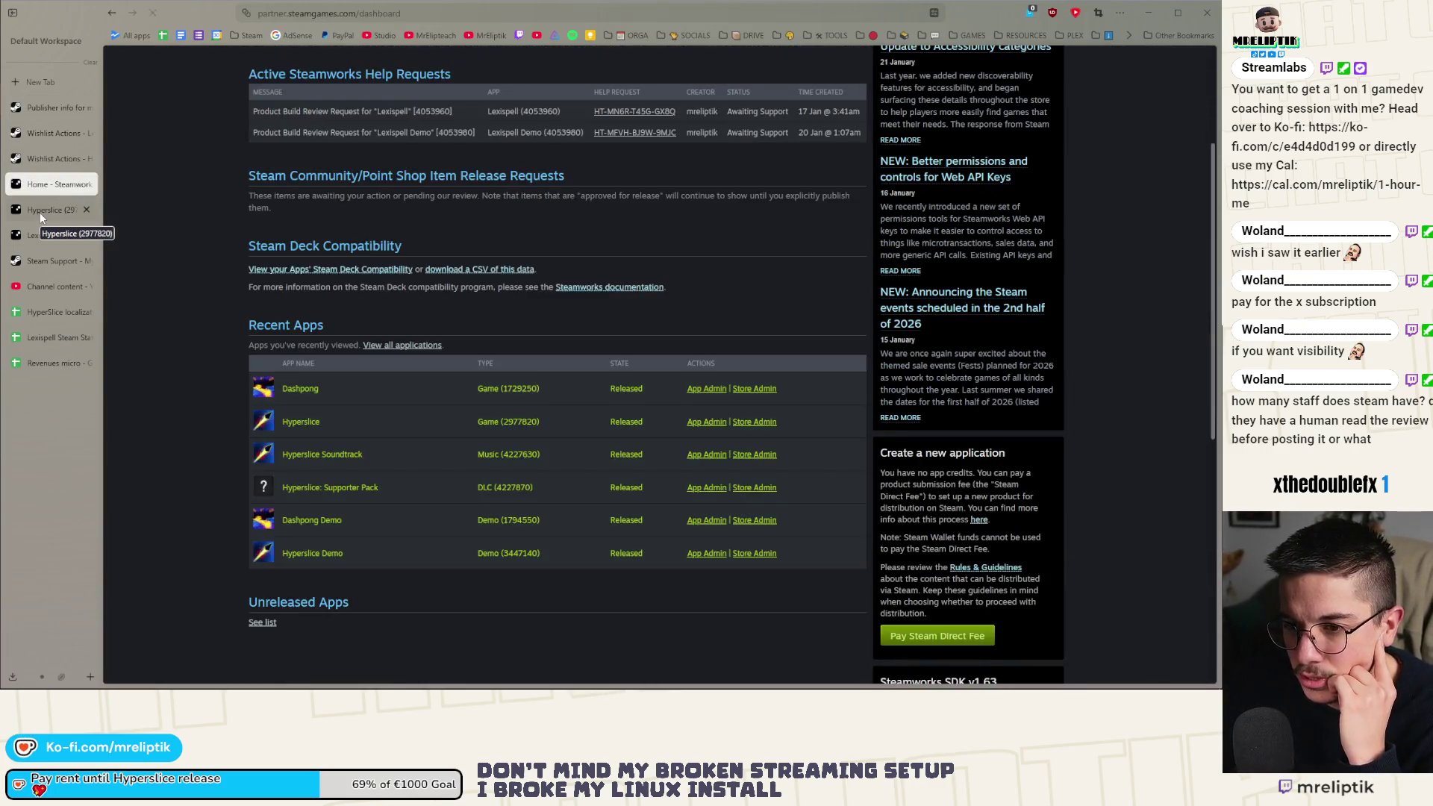
click(39, 212)
key(ctrl+shift+Tab)
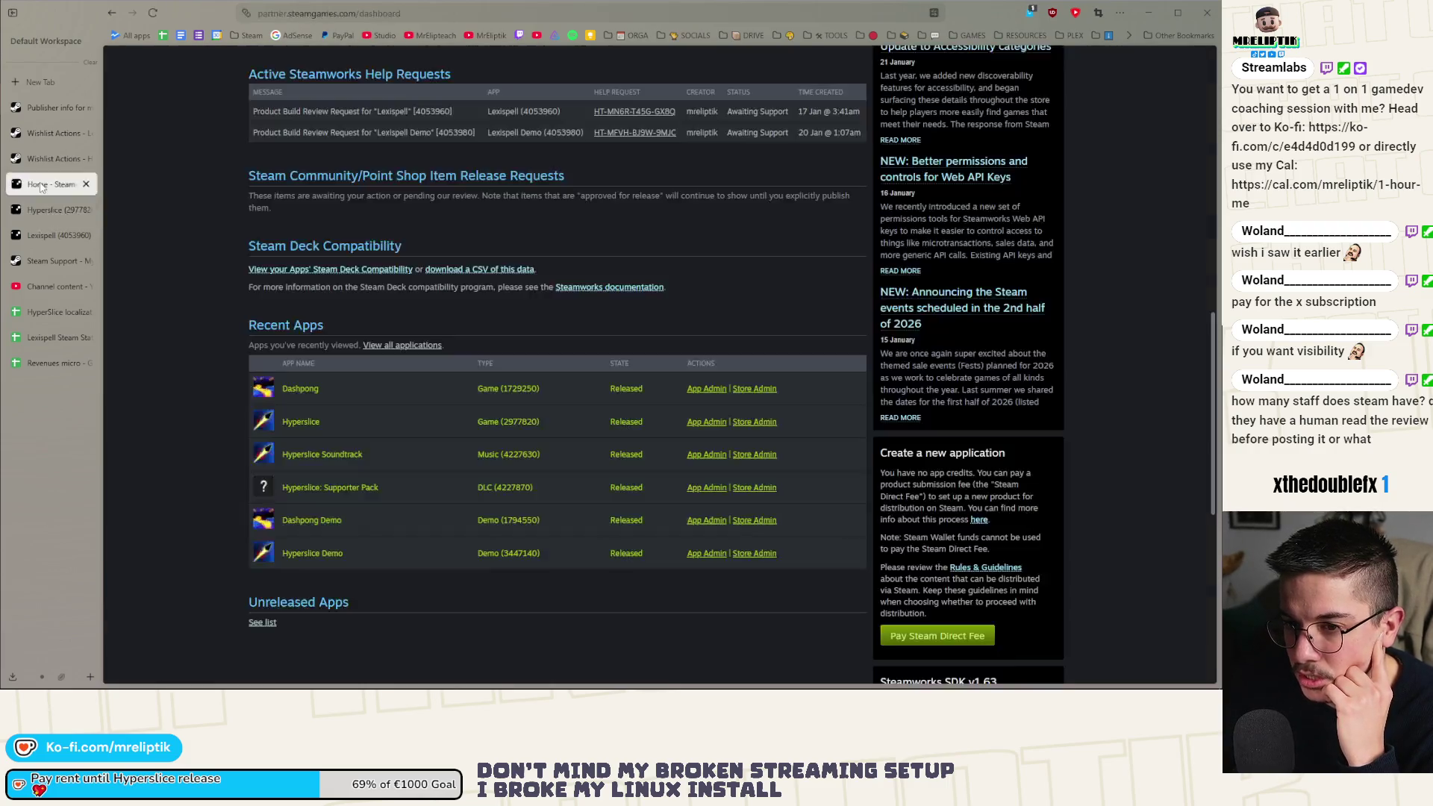
scroll(708, 174, up, 2)
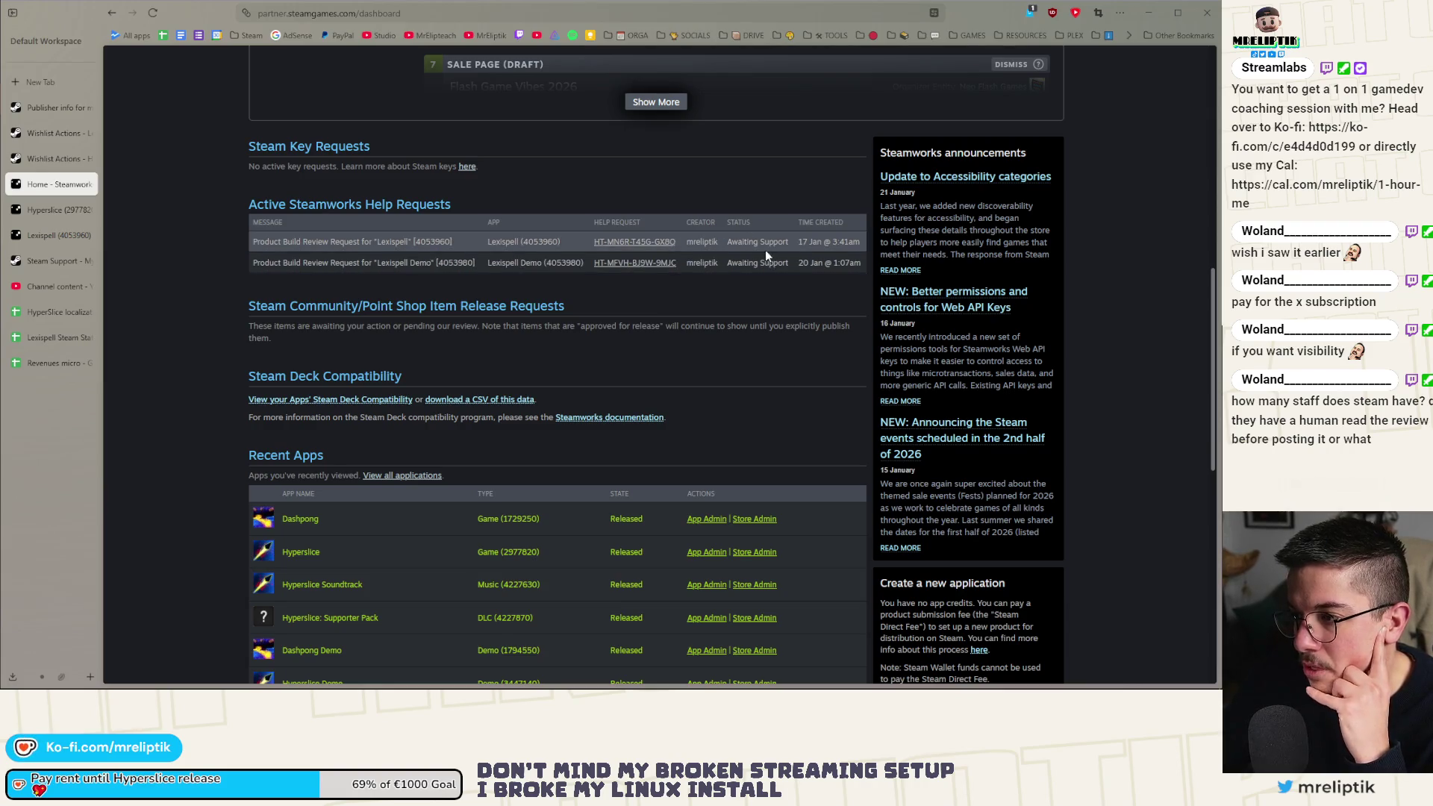
scroll(767, 261, up, 1)
scroll(767, 262, up, 1)
scroll(765, 280, down, 5)
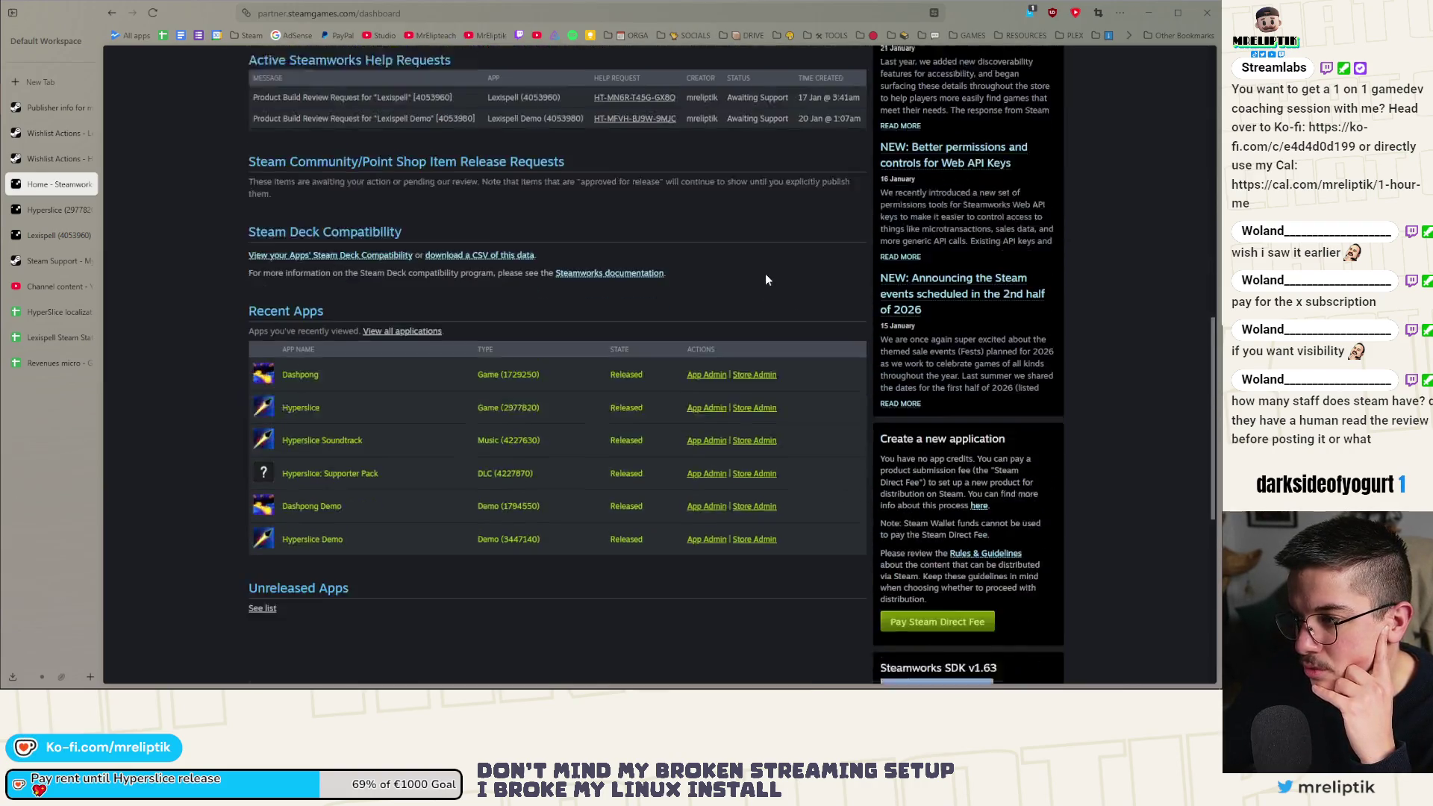
scroll(727, 302, up, 2)
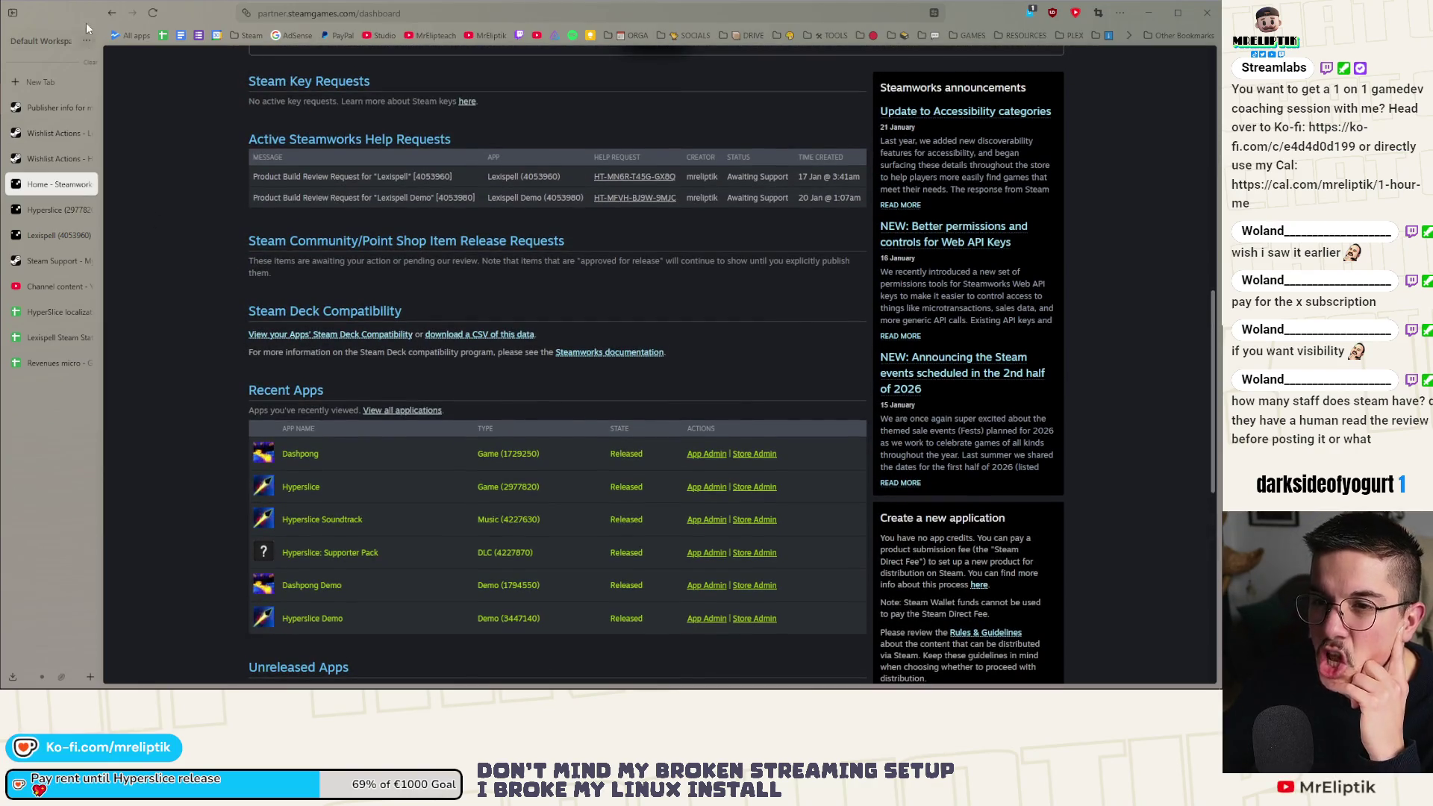